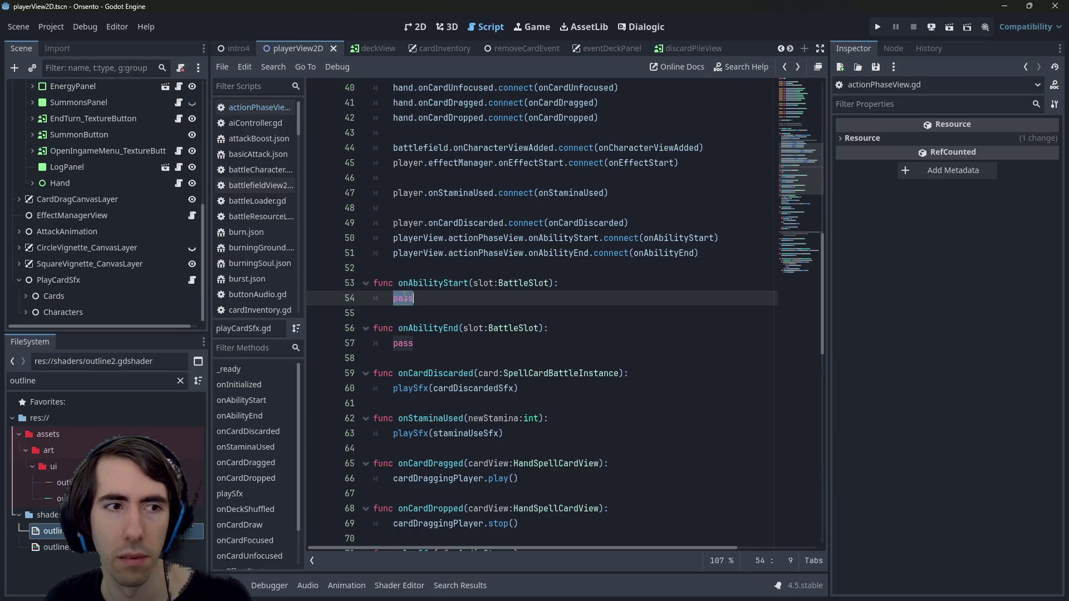
Paste the sound call over pass in onAbilityStart and onAbilityEnd, renaming the first to abilityStartSfx
scroll(407, 301, "down", 3)
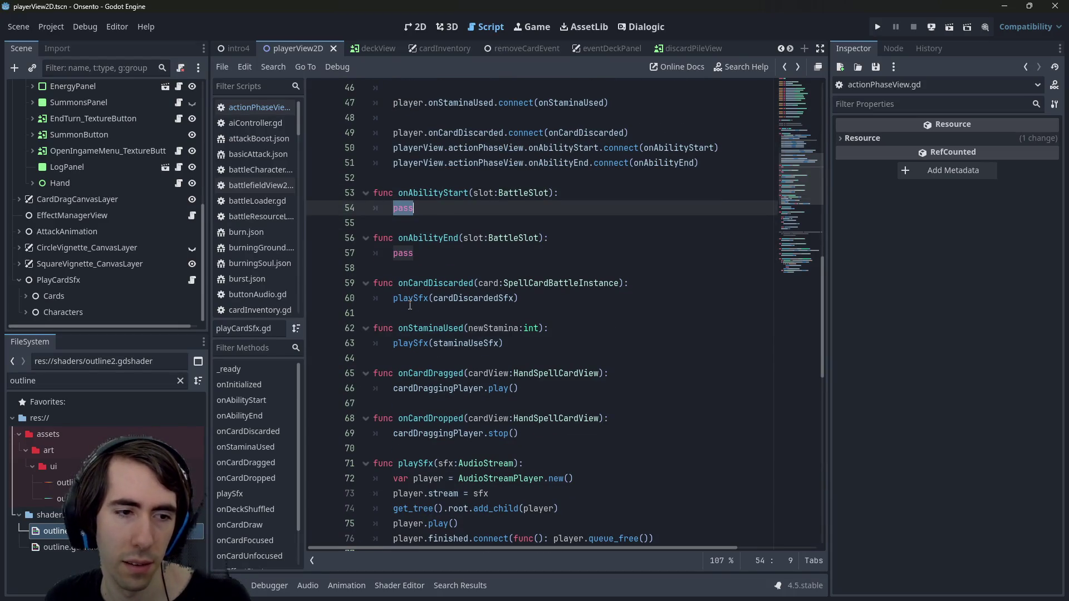
scroll(410, 305, "up", 2)
type("playSfx(cardDiscardedSfx)")
double_click(402, 343)
type("playSfx(cardDiscardedSfx)")
left_click(462, 299)
double_click(463, 299)
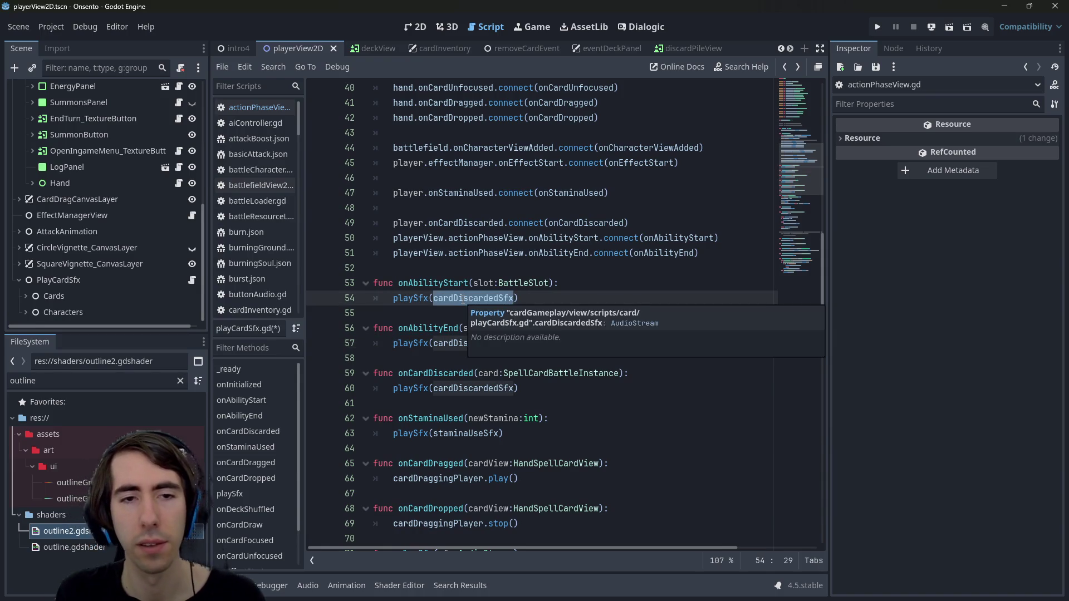
type("charact")
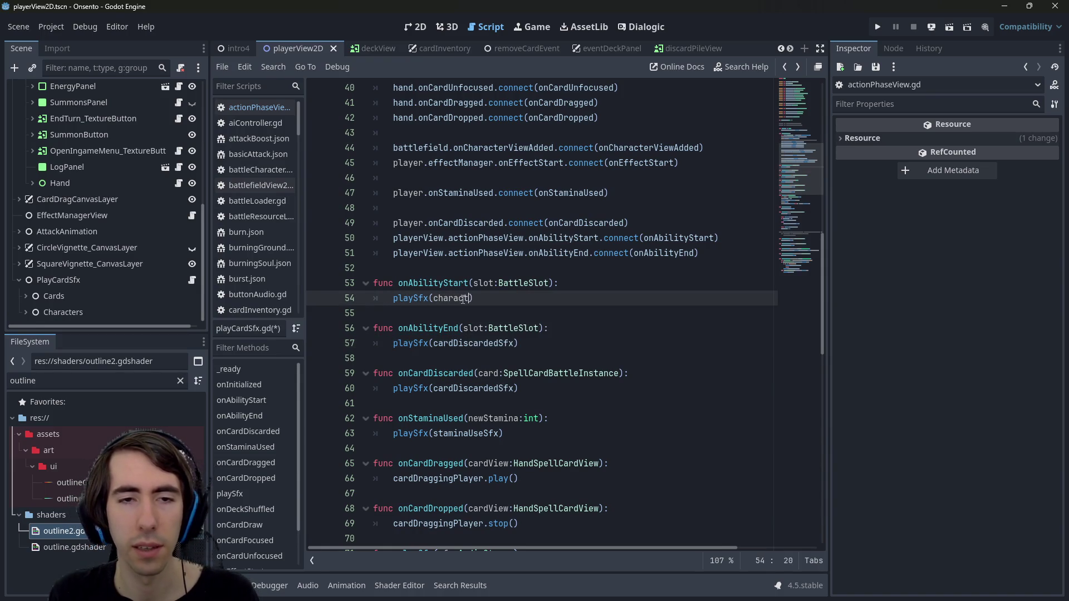
type("a")
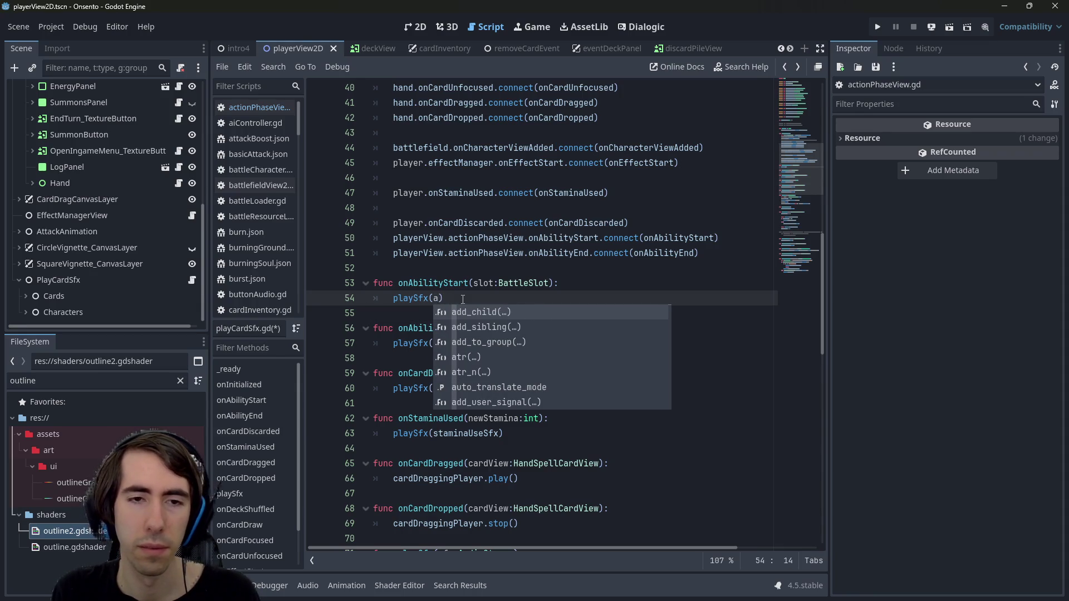
type("bilityStar")
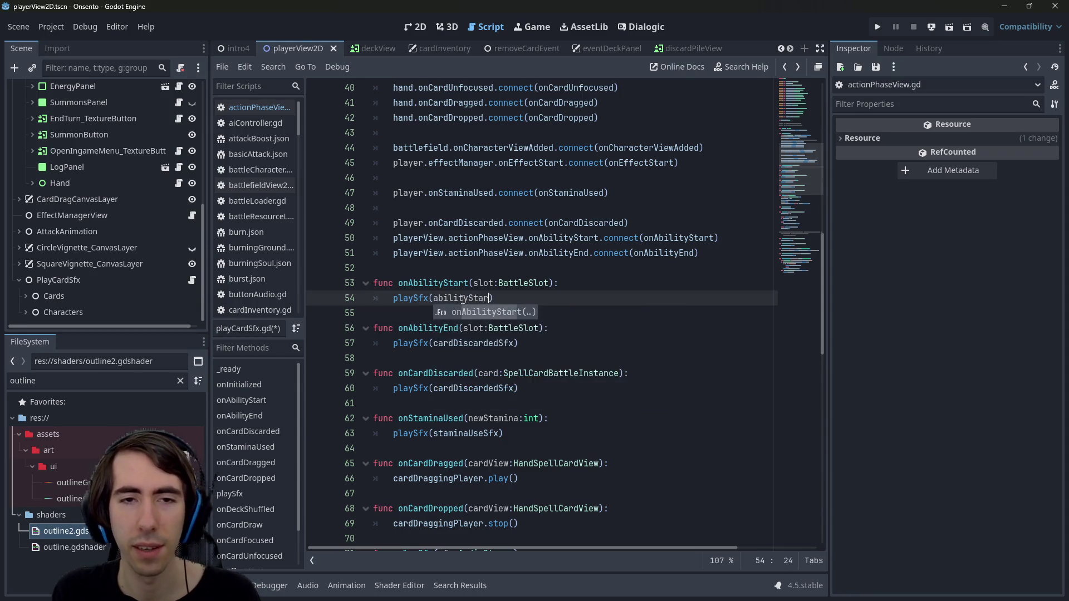
type("Sfx")
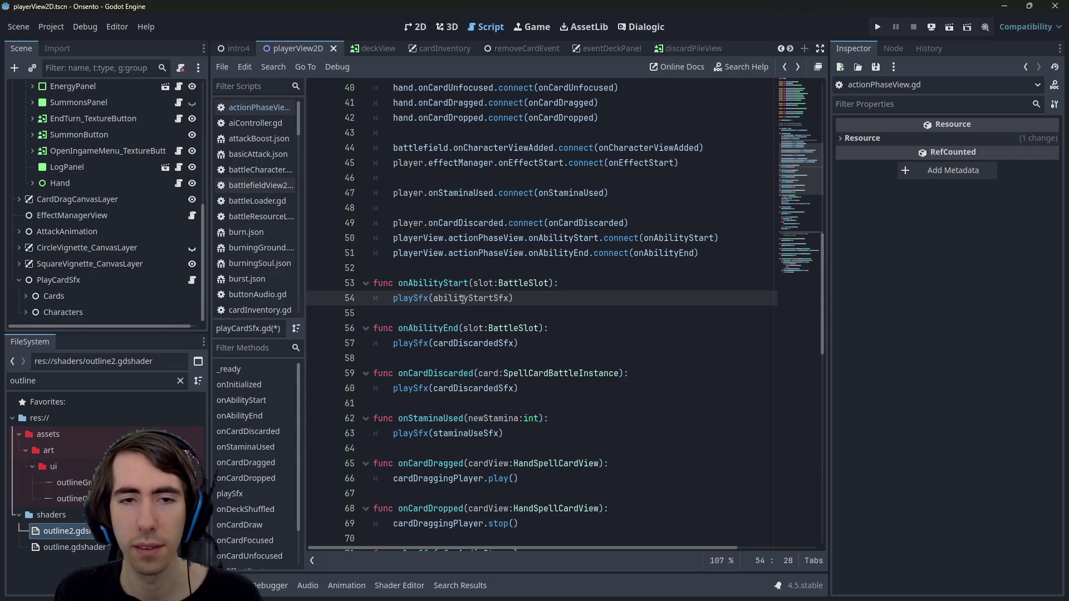
Make onAbilityEnd play abilityEndSfx, save playCardSfx.gd, and jump to the onAbilityStart declaration
key("Down")
key("Down")
key("Down")
key("ctrl+d")
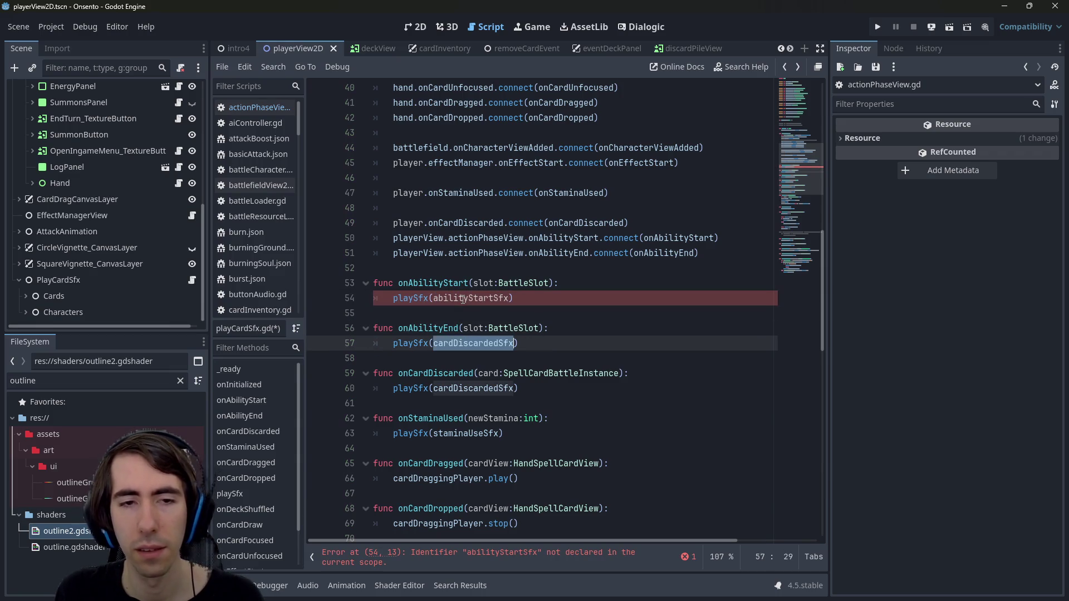
type("abilityStartSfx")
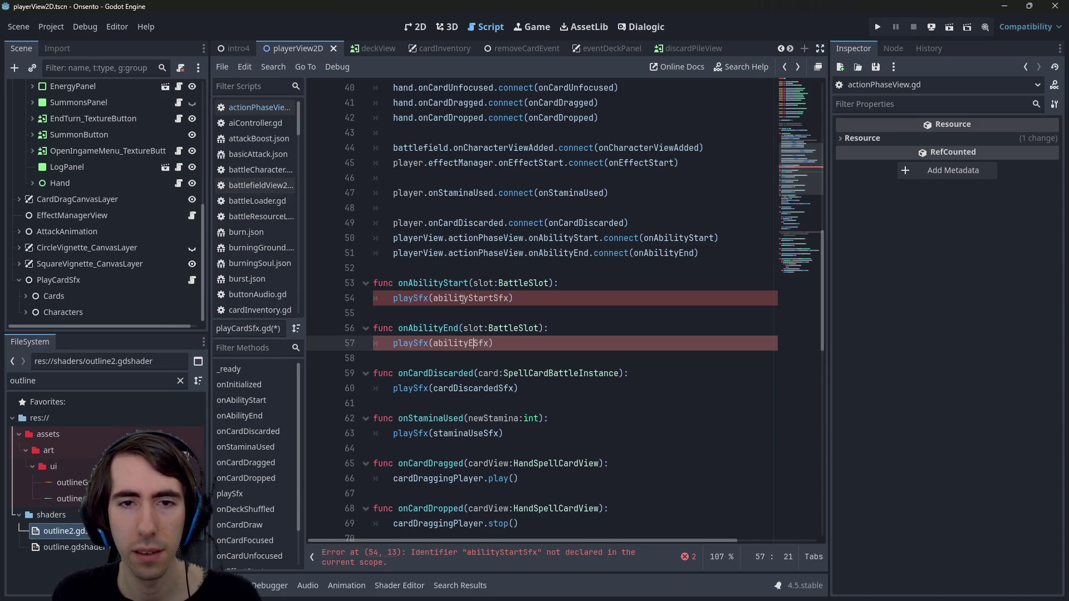
key("ctrl+s")
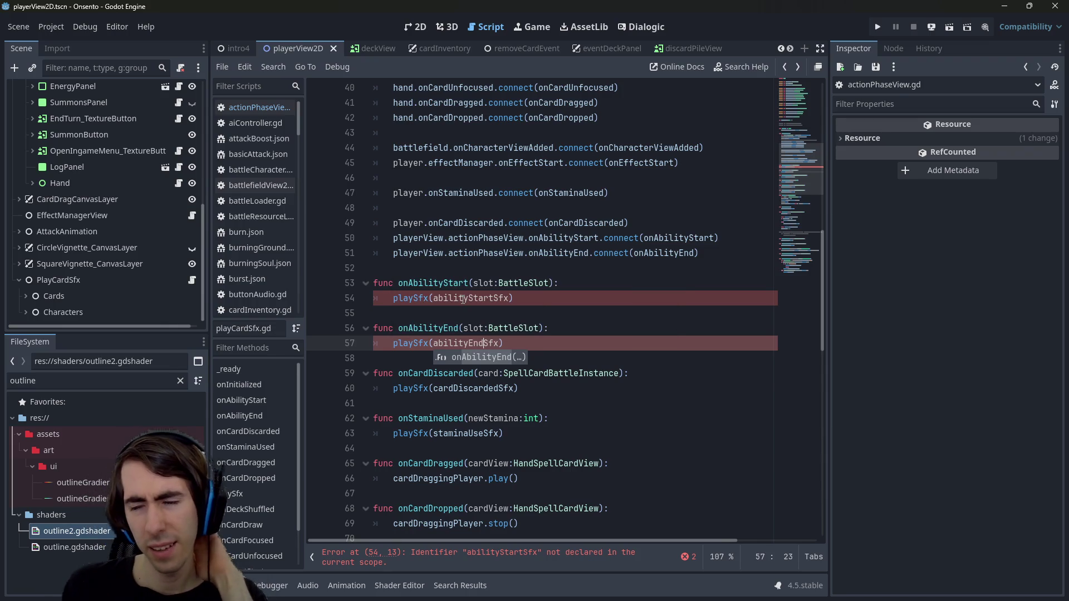
left_click(564, 238, "ctrl")
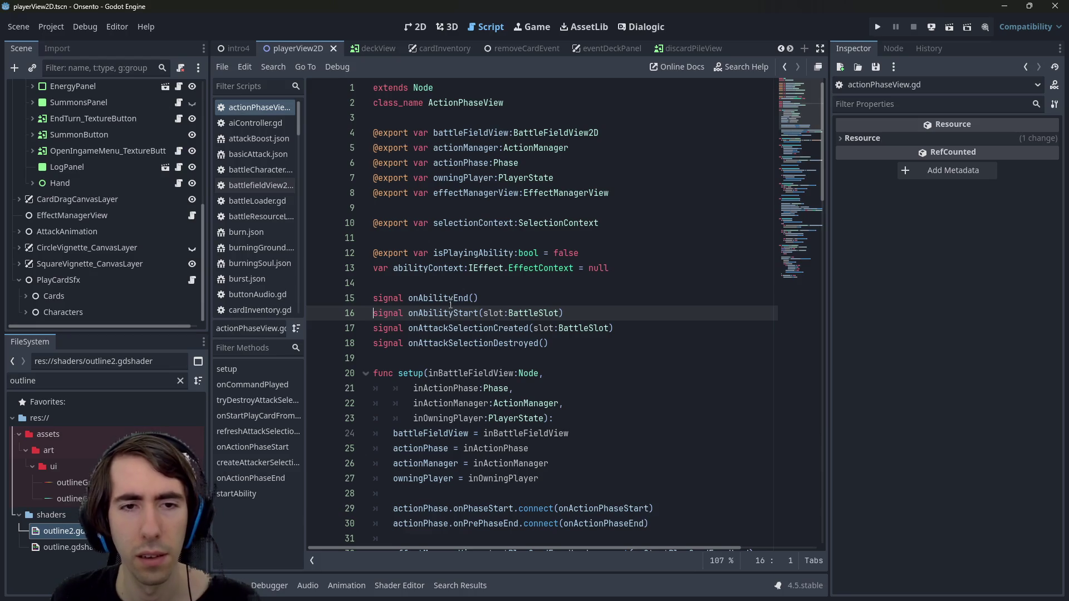
Search actionPhaseView.gd for onAbilityStart and onAbilityEnd to see where each is emitted
key("ctrl+f")
key("Return")
key("Return")
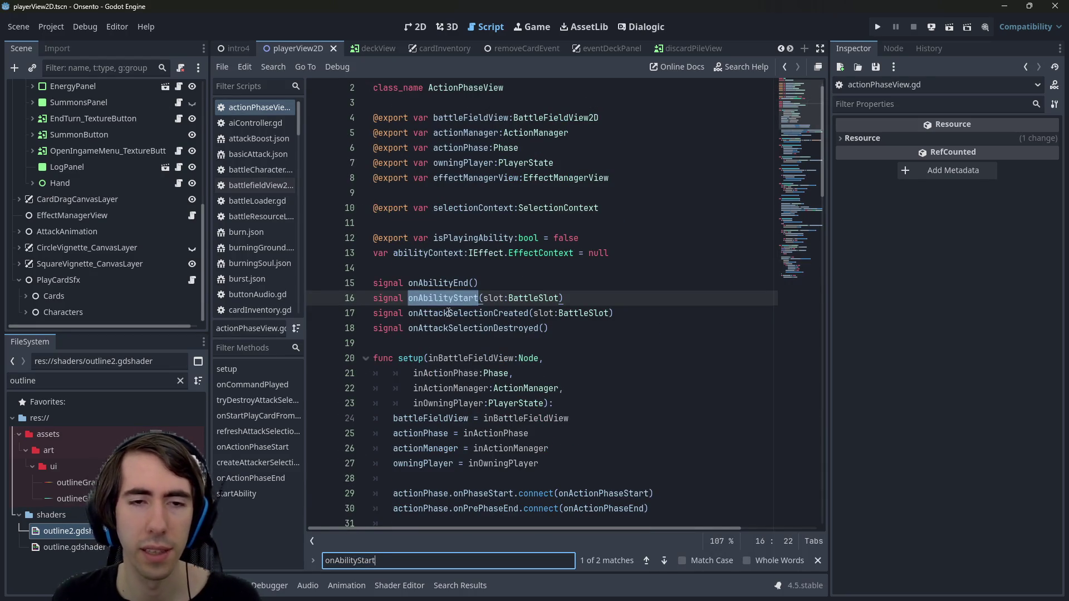
key("Return")
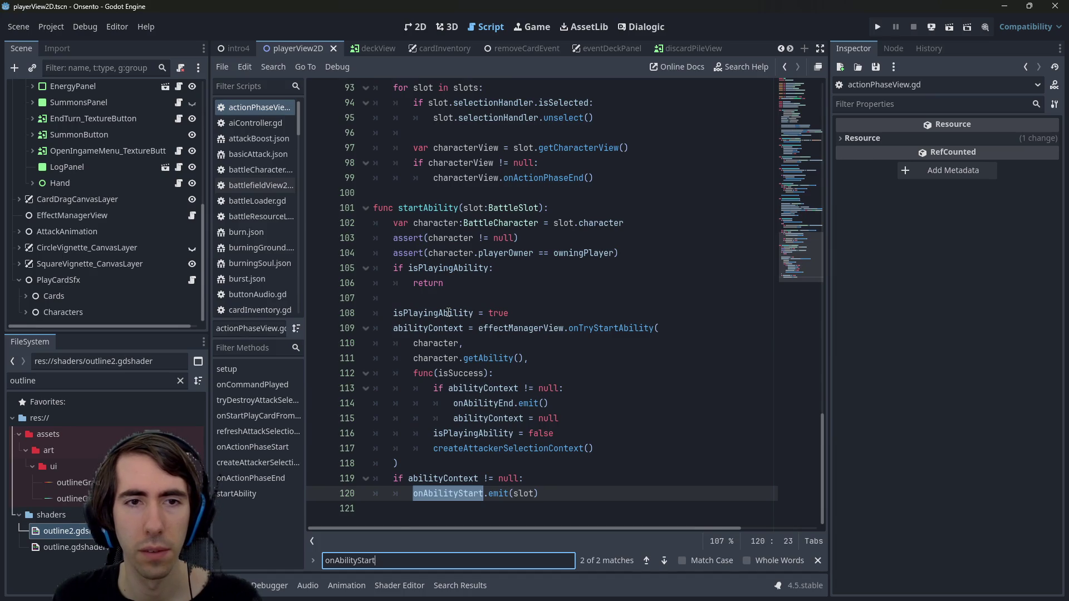
key("Return")
left_click(445, 283)
double_click(449, 284)
key("ctrl+f")
key("Return")
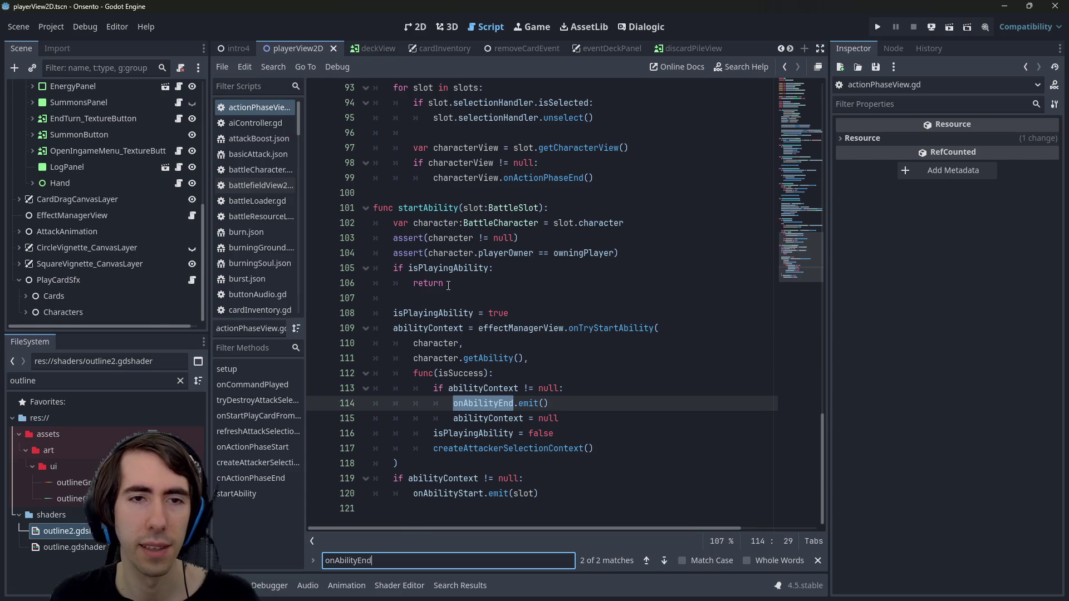
key("Return")
key("Return")
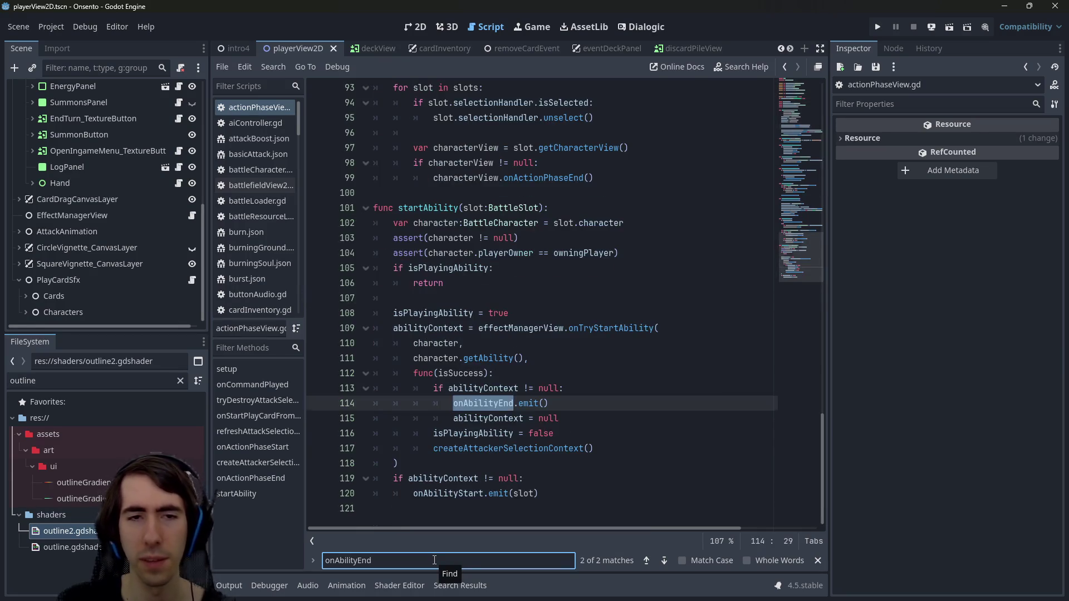
key("Escape")
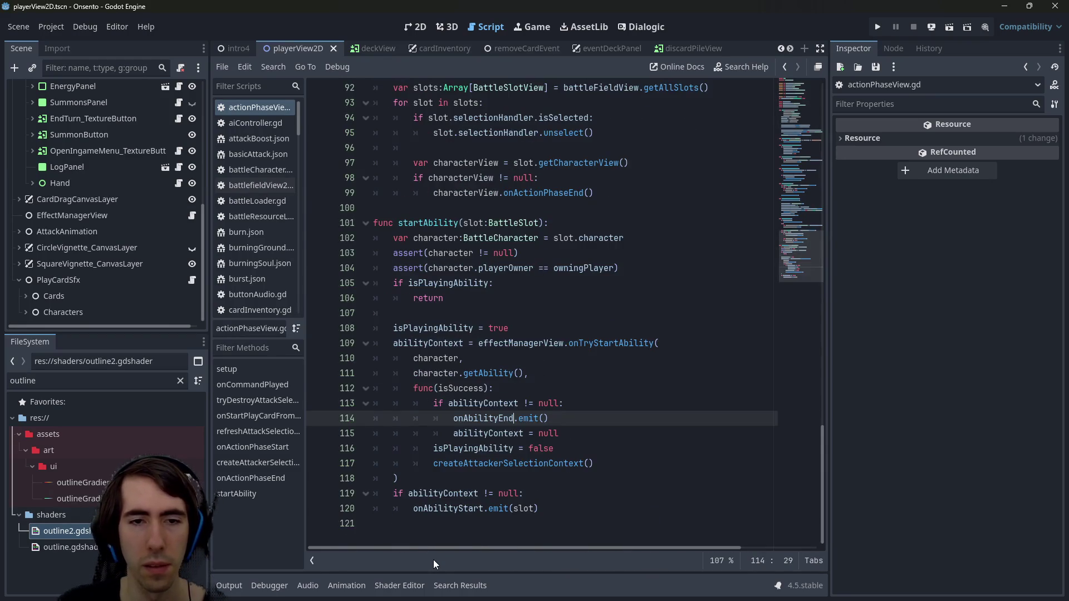
Find onAbilityEnd across all project files (24 matches), then return to playCardSfx.gd
left_click(477, 422, "ctrl")
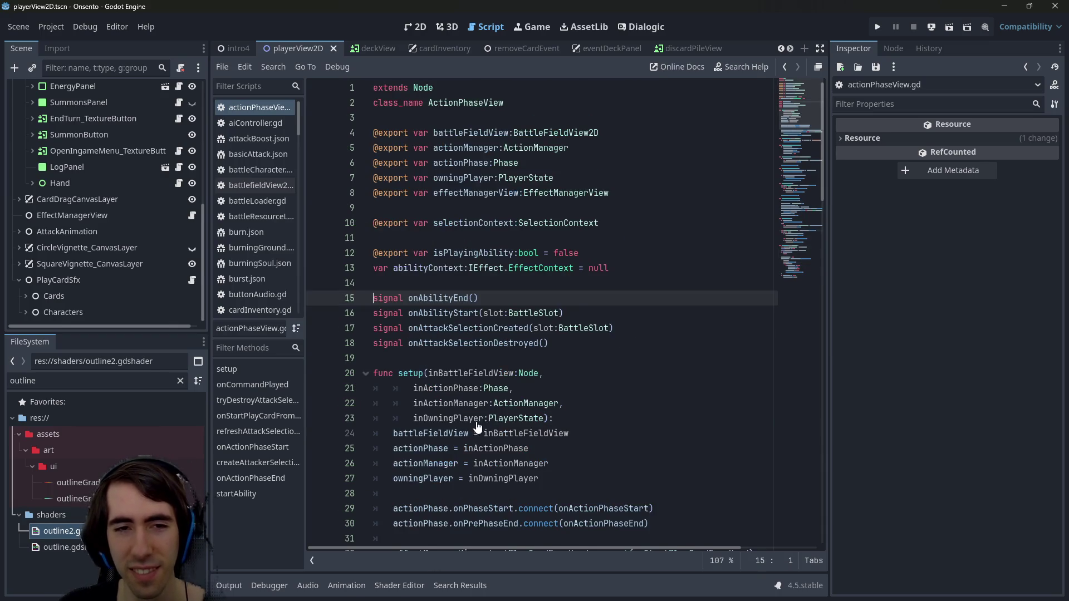
key("ctrl+shift+f")
key("Return")
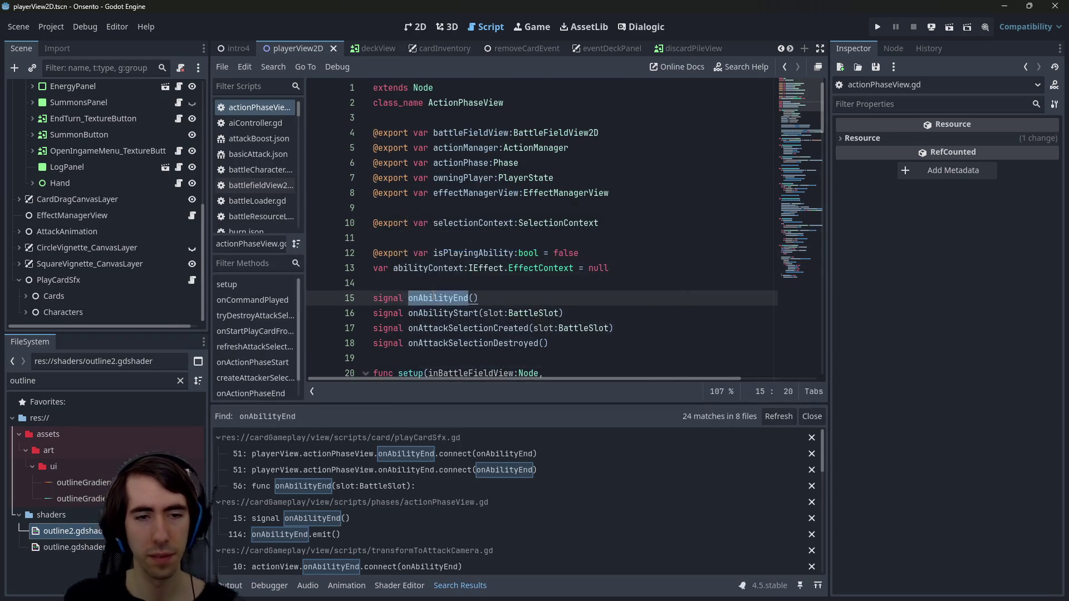
scroll(425, 521, "down", 3)
scroll(427, 515, "down", 5)
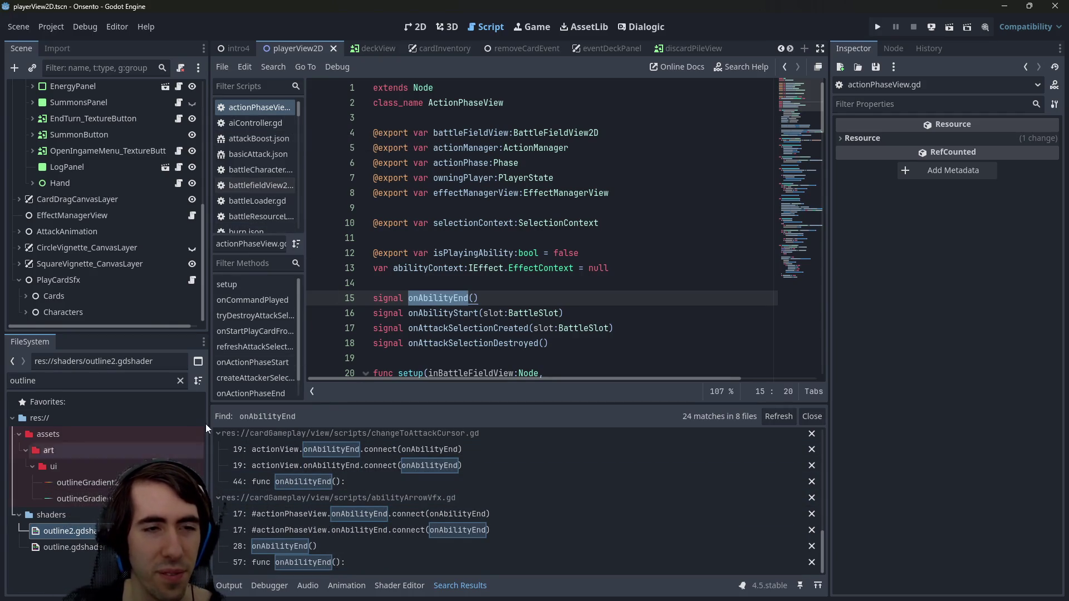
left_click(191, 280)
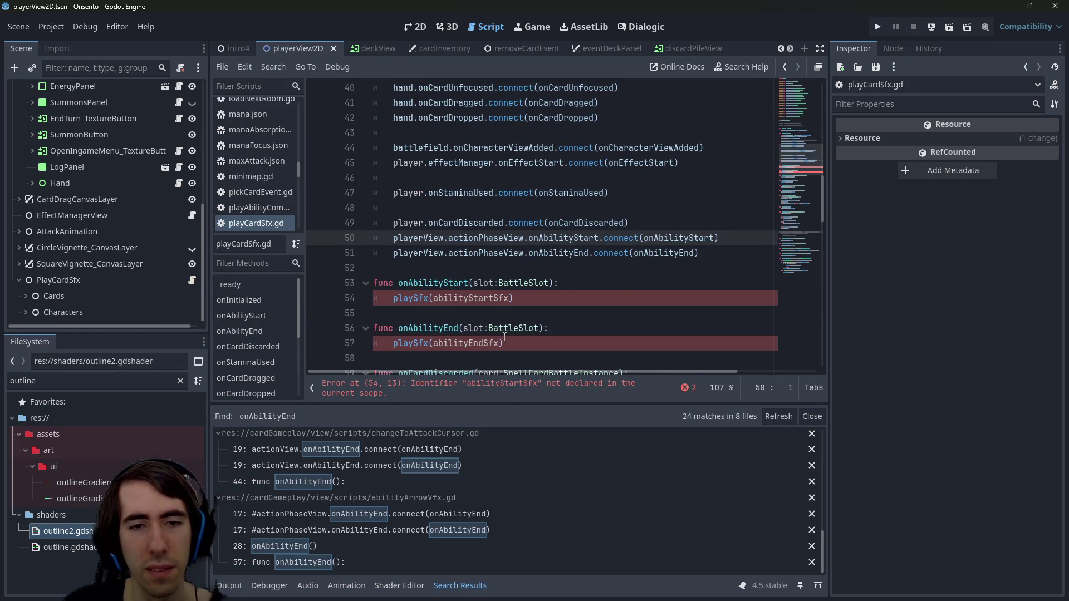
Duplicate the staminaUseSfx export line twice among the sound exports
double_click(490, 301)
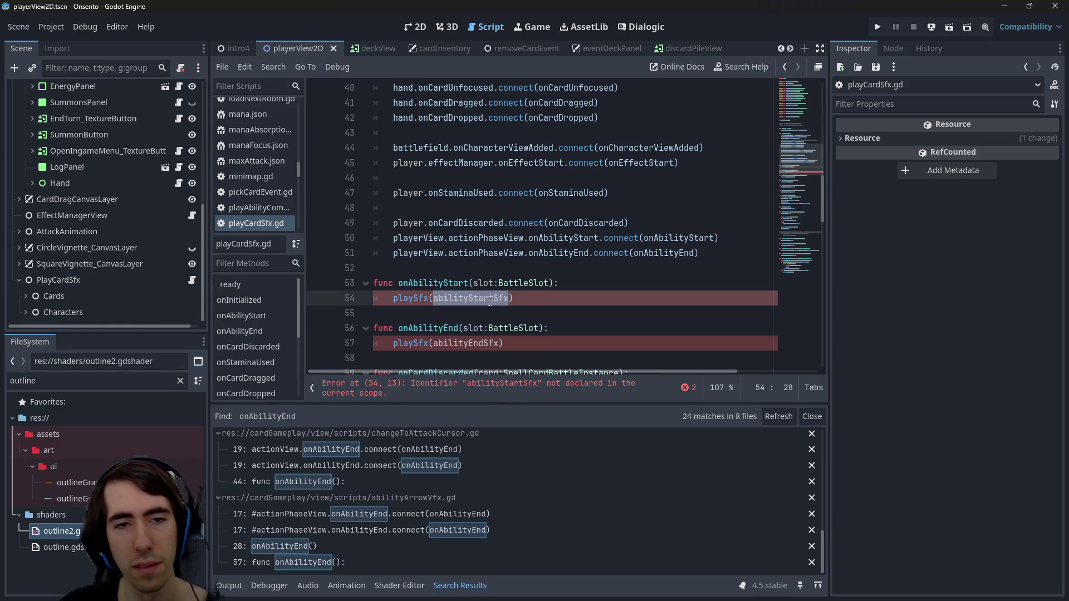
scroll(805, 168, "up", 5)
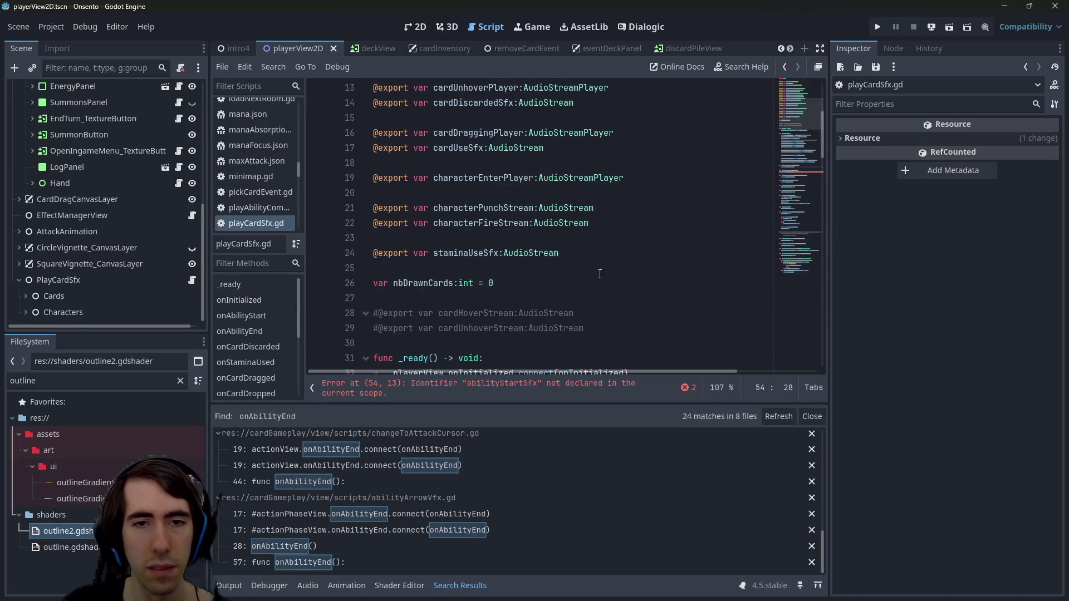
left_click(347, 254)
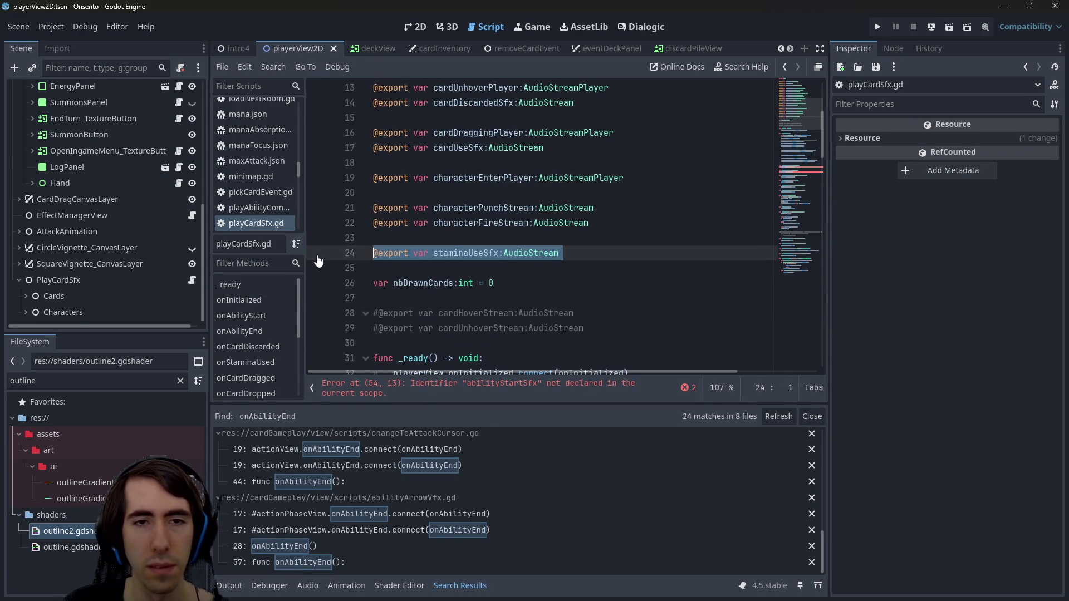
key("ctrl+c")
key("Up")
key("ctrl+v")
key("Return")
key("Return")
key("Up")
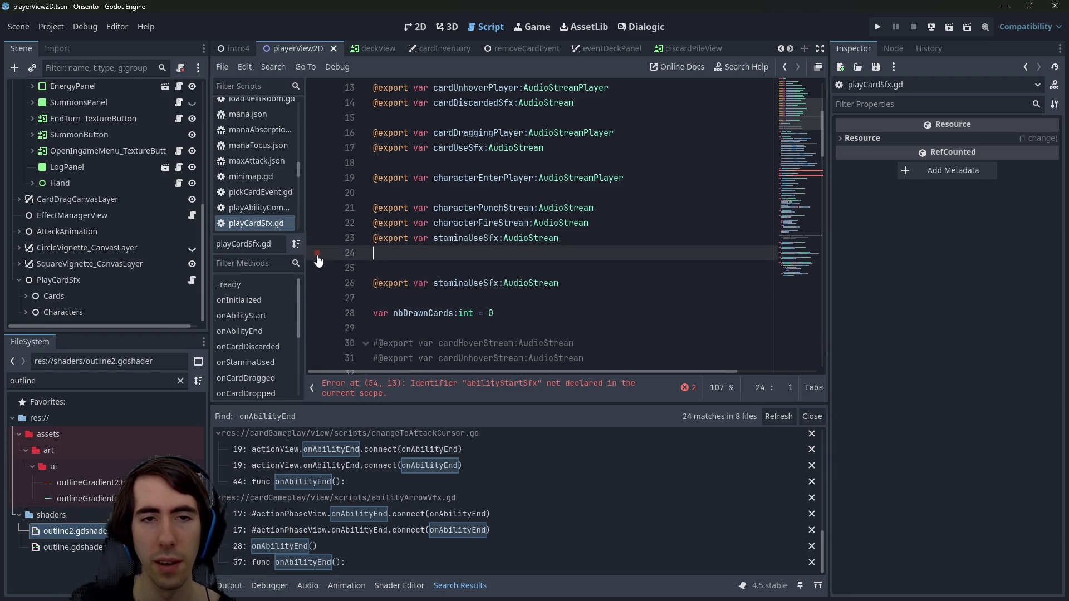
key("ctrl+v")
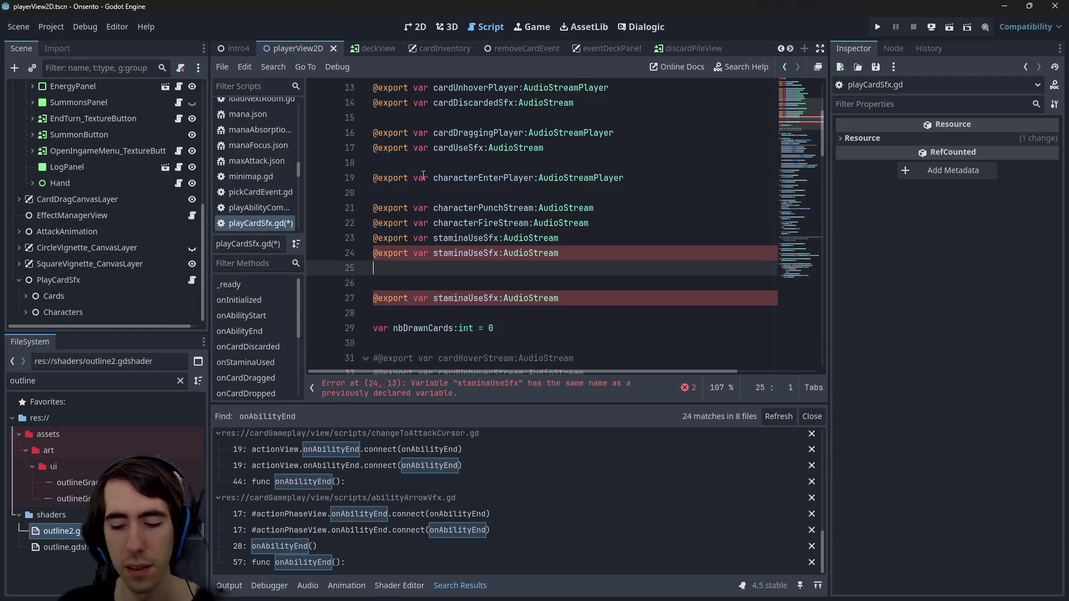
key("BackSpace")
Rename the first duplicated export variable to abilityStartSfx
scroll(459, 263, "down", 15)
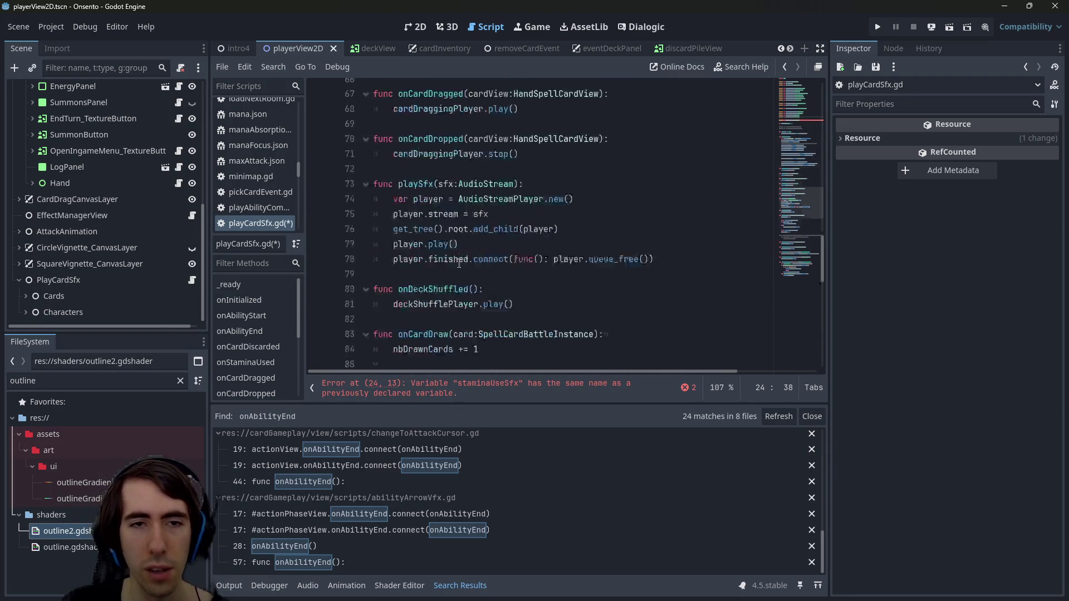
scroll(459, 263, "down", 5)
scroll(459, 263, "up", 3)
left_click(459, 263)
scroll(459, 263, "up", 20)
scroll(459, 262, "down", 6)
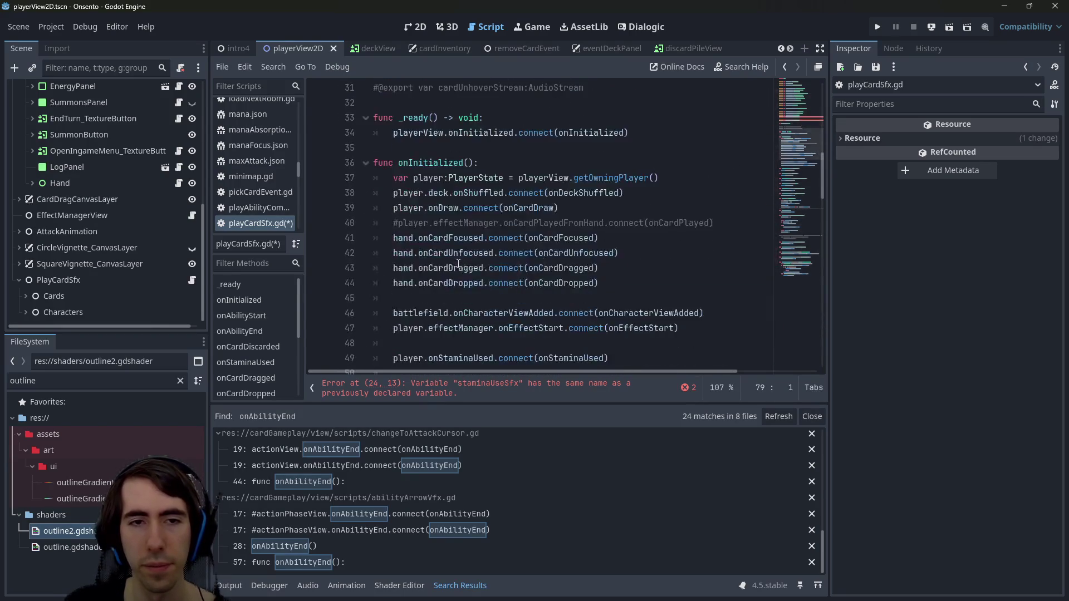
scroll(459, 263, "down", 4)
double_click(440, 284)
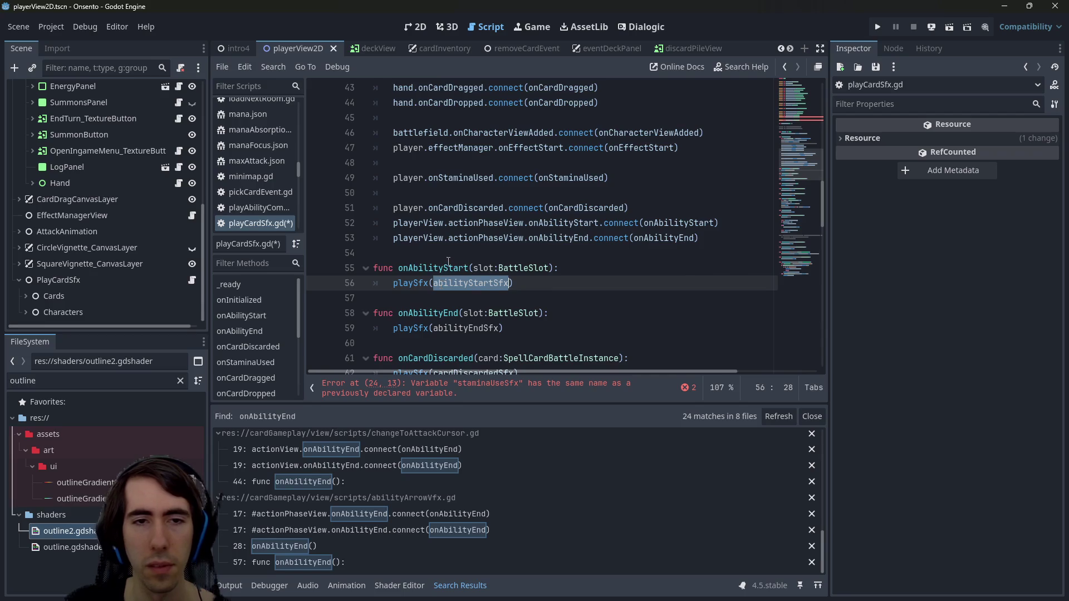
scroll(448, 262, "up", 9)
double_click(468, 208)
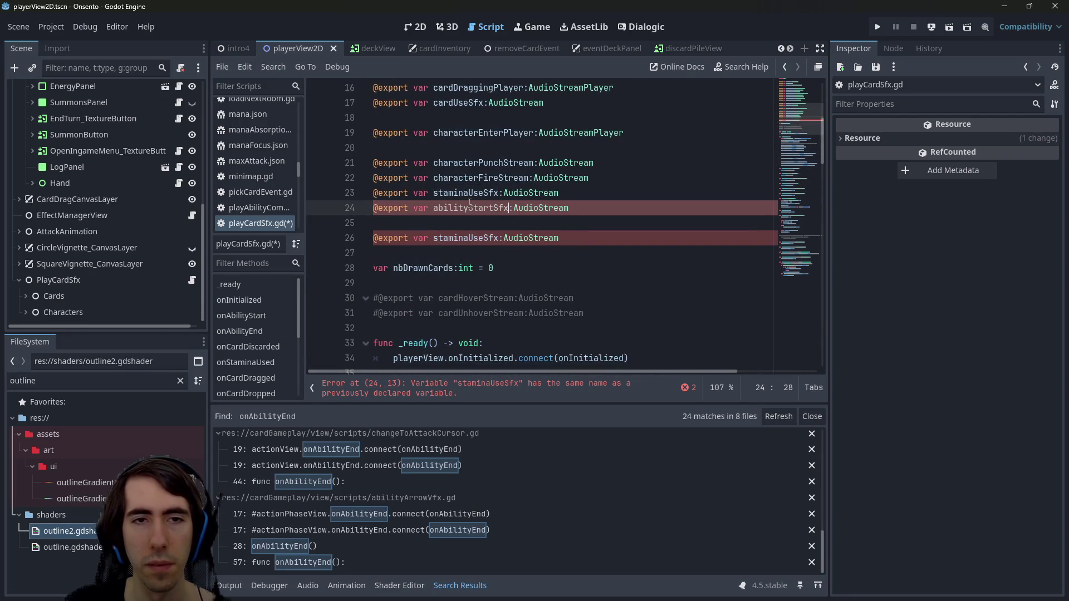
Rename the remaining duplicate export variable to abilityEndSfx
scroll(474, 223, "down", 6)
scroll(500, 288, "up", 8)
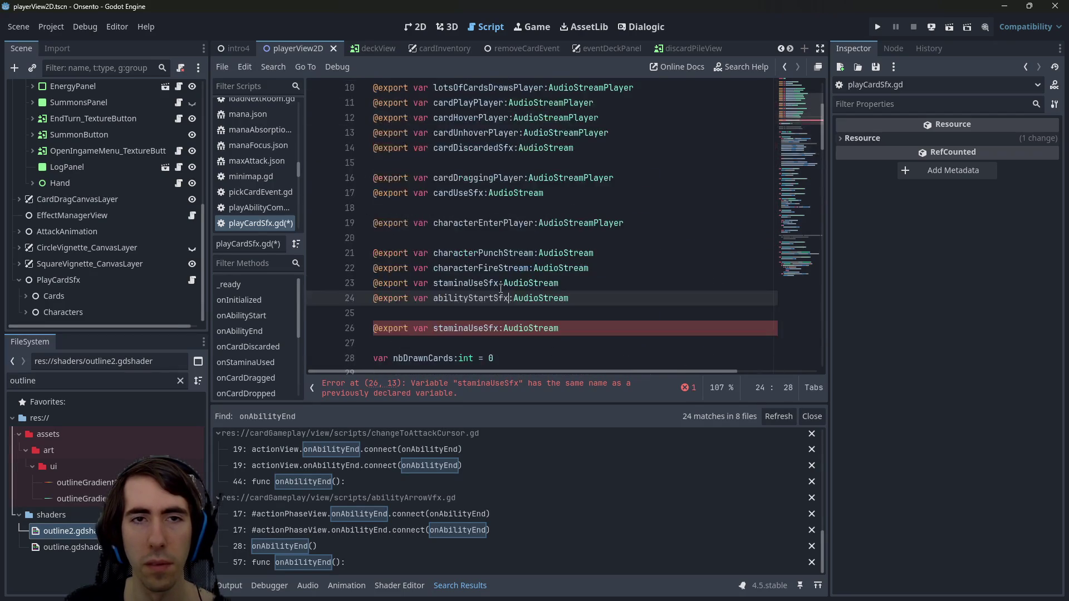
left_click(478, 281)
scroll(477, 278, "down", 10)
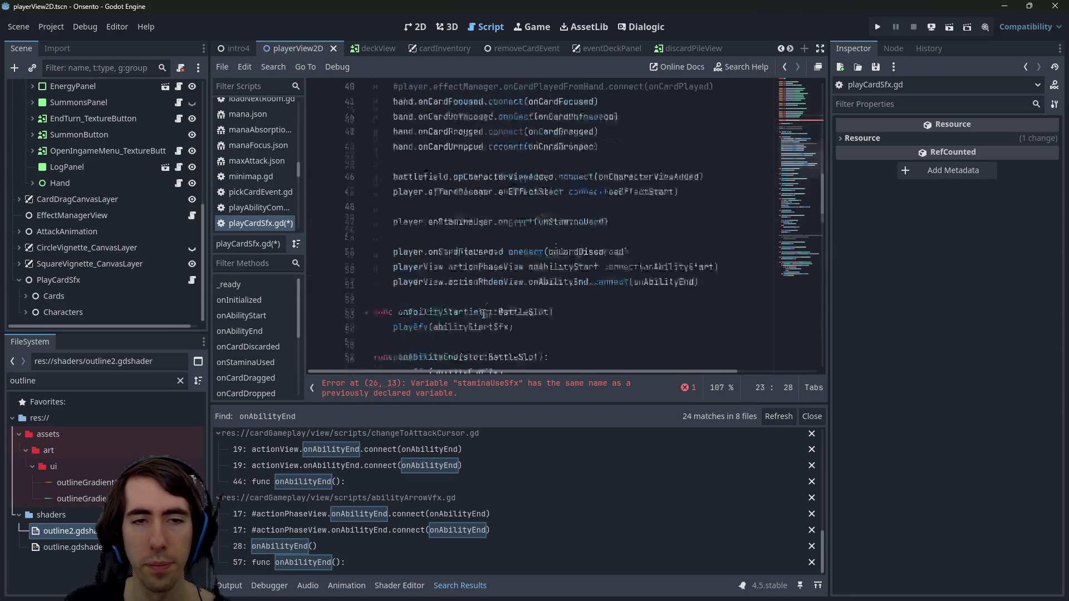
scroll(475, 274, "down", 6)
scroll(475, 275, "up", 9)
scroll(476, 275, "down", 11)
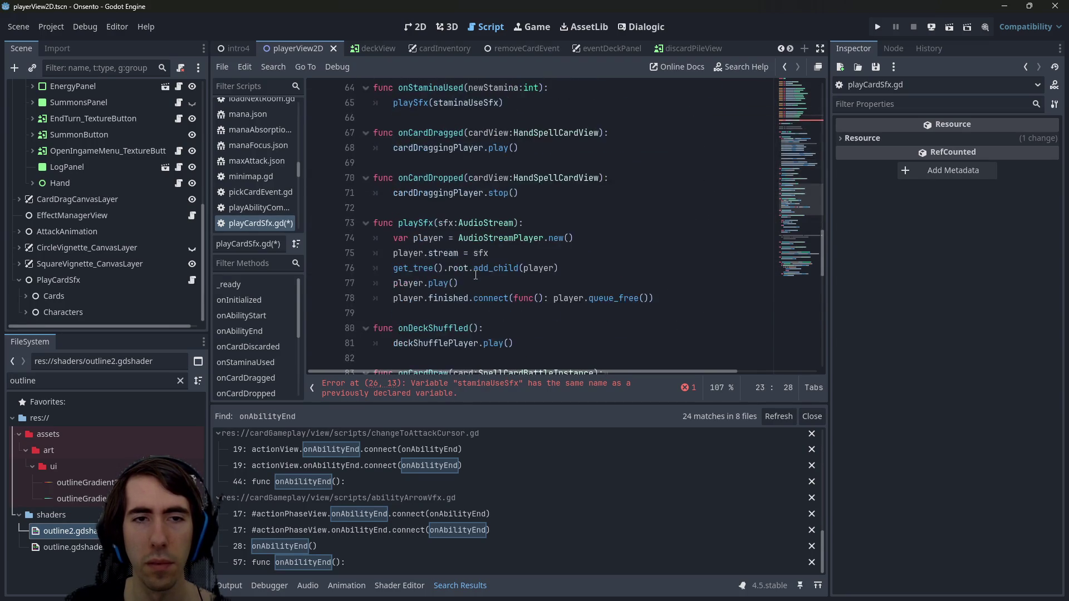
scroll(472, 267, "up", 6)
left_click(461, 285)
scroll(462, 279, "up", 10)
left_click(468, 208)
double_click(468, 208)
type("abilityEndSfx:AudioStream")
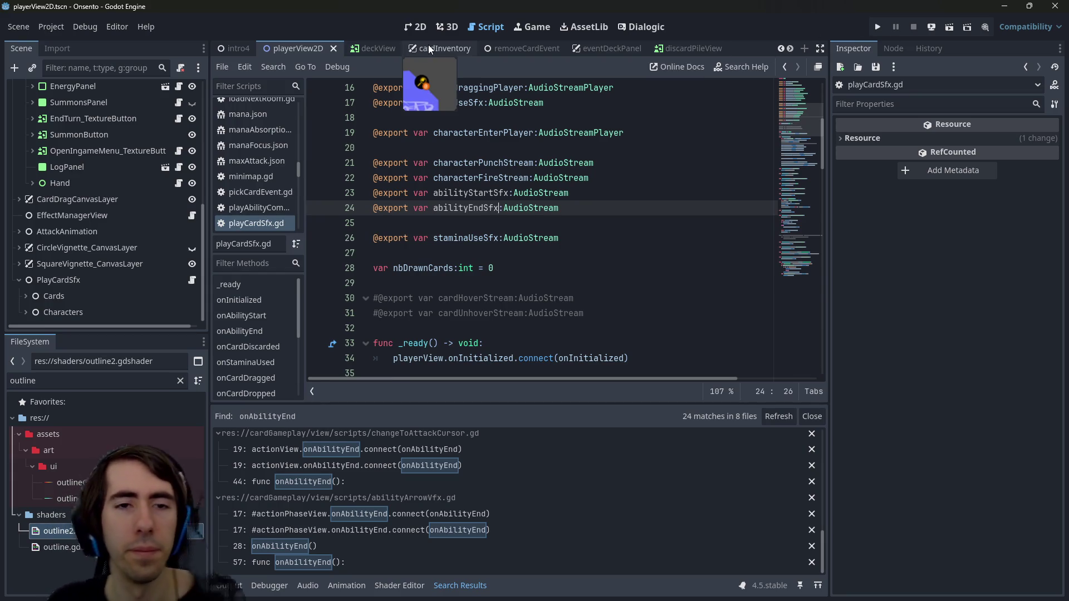
Select the PlayCardSfx node and inspect its empty Ability Start Sfx slot
left_click(62, 279)
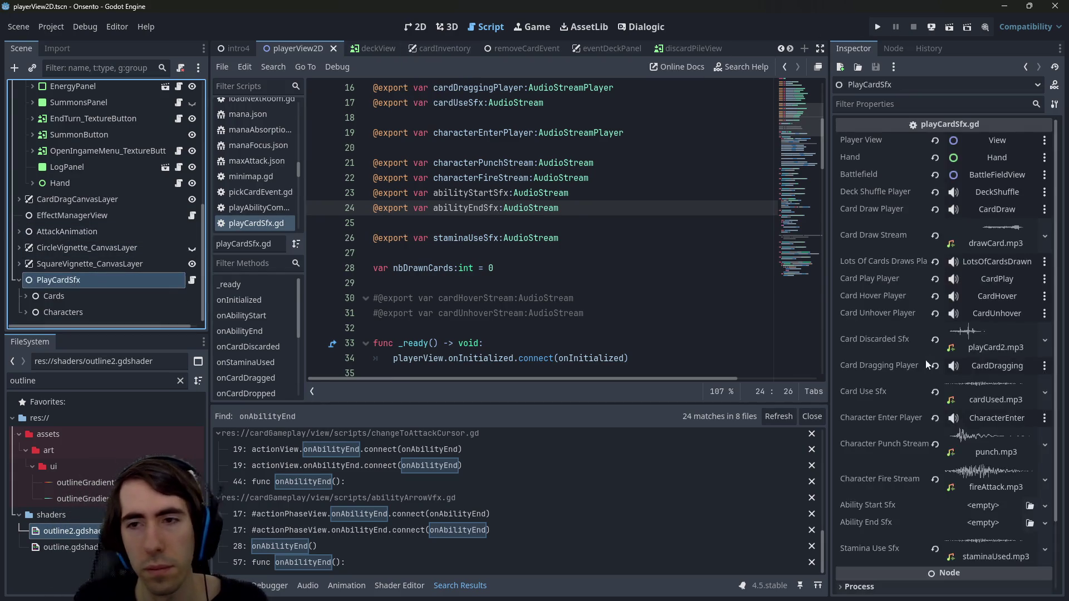
scroll(941, 390, "down", 3)
left_click(967, 426)
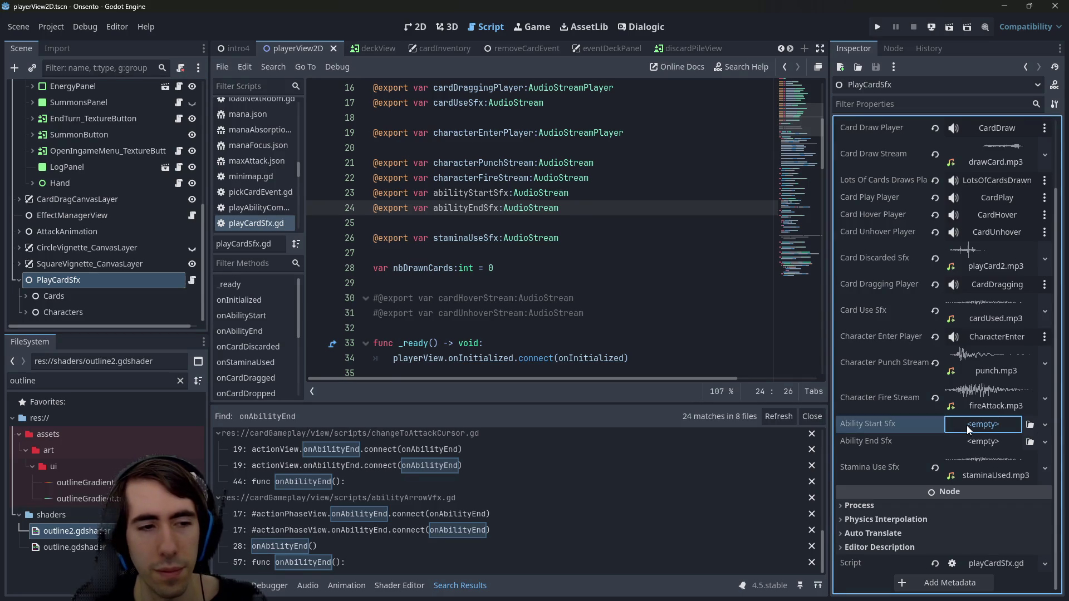
left_click(966, 426)
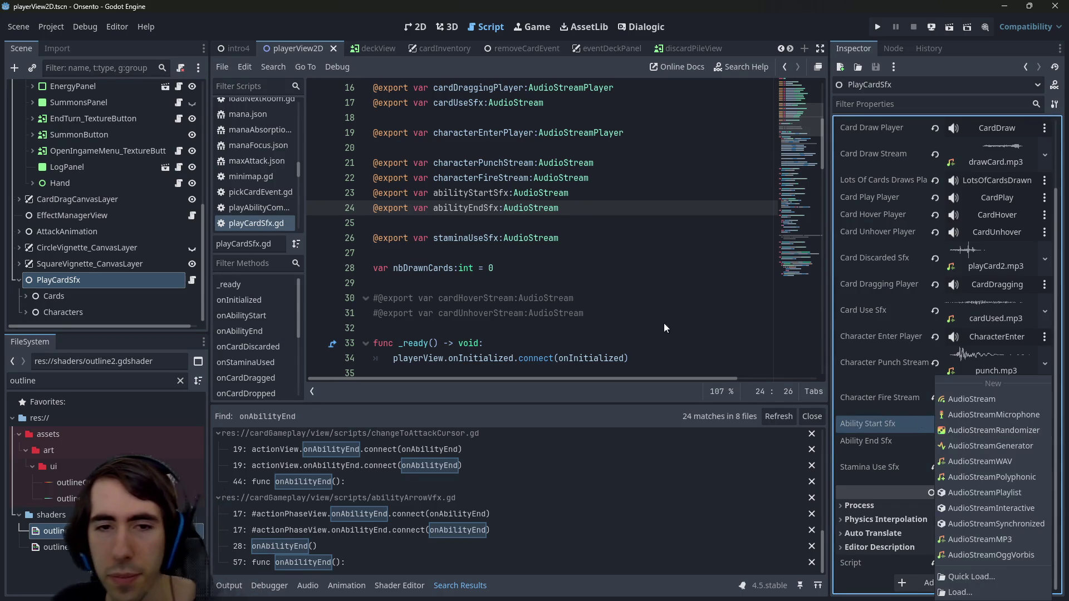
left_click(180, 380)
Clear the FileSystem filter and browse to the cards sound effects folder
left_click(180, 380)
scroll(112, 445, "down", 5)
left_click_drag(201, 514, 189, 376)
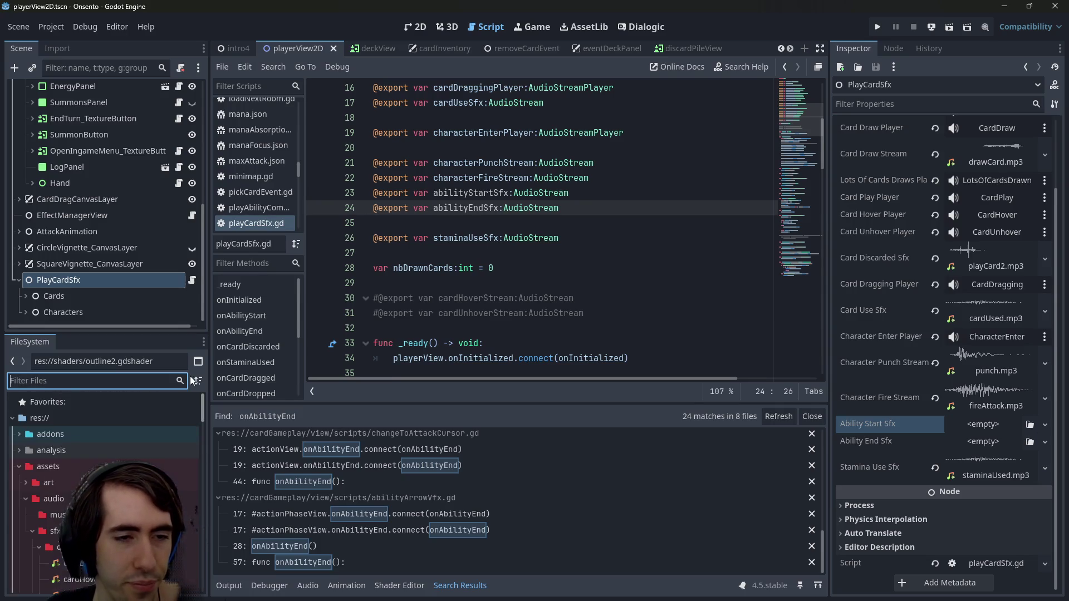
scroll(83, 473, "down", 3)
left_click(84, 410)
double_click(82, 429)
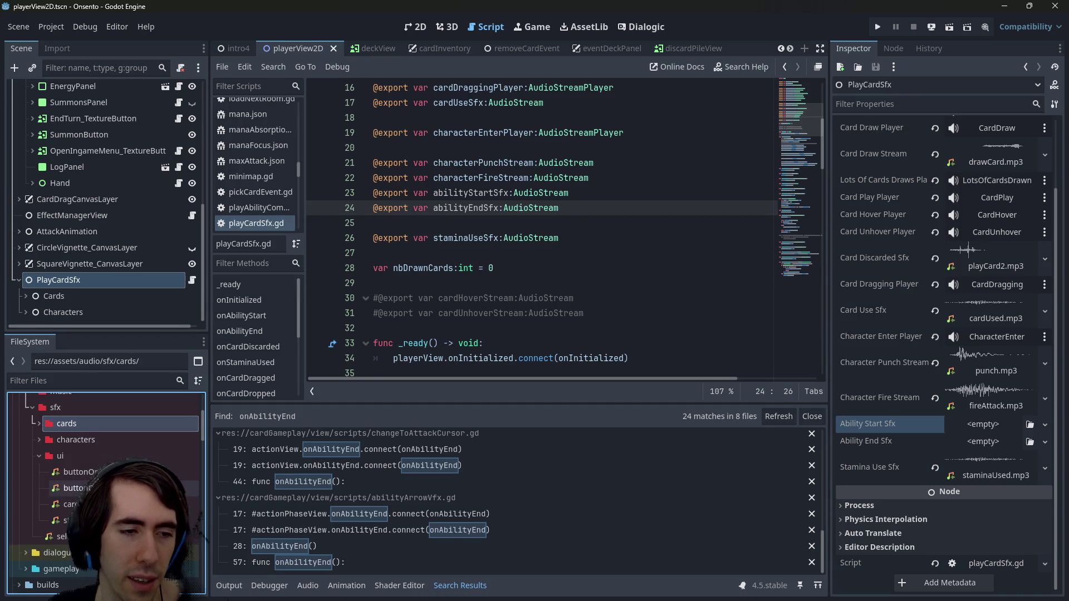
Preview cardUsed.mp3 and staminaUsed.mp3 in the import dock
double_click(70, 504)
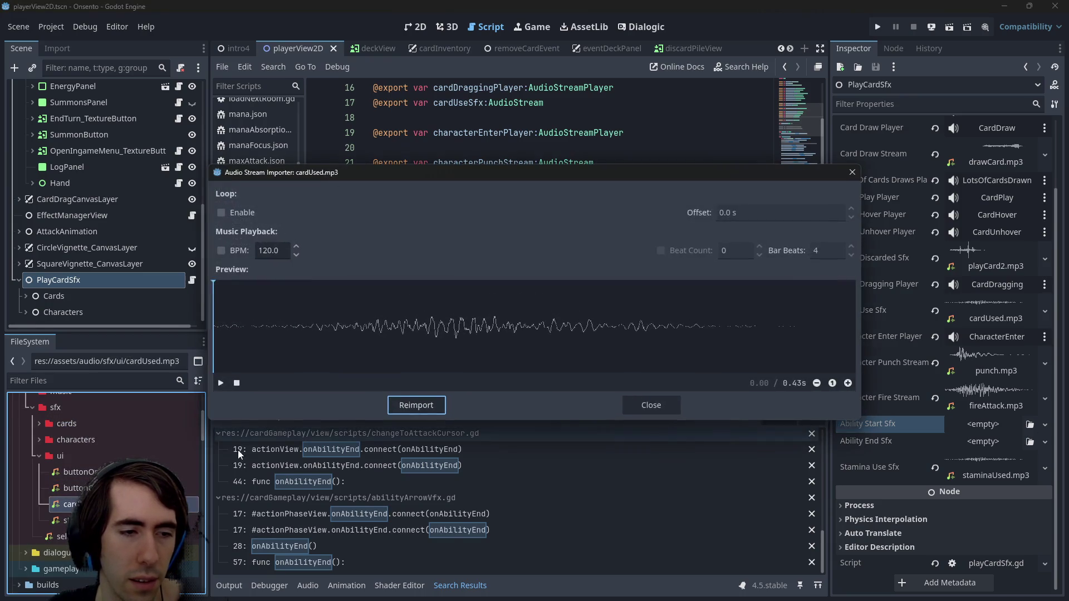
left_click(222, 385)
left_click(221, 385)
left_click(649, 406)
double_click(66, 520)
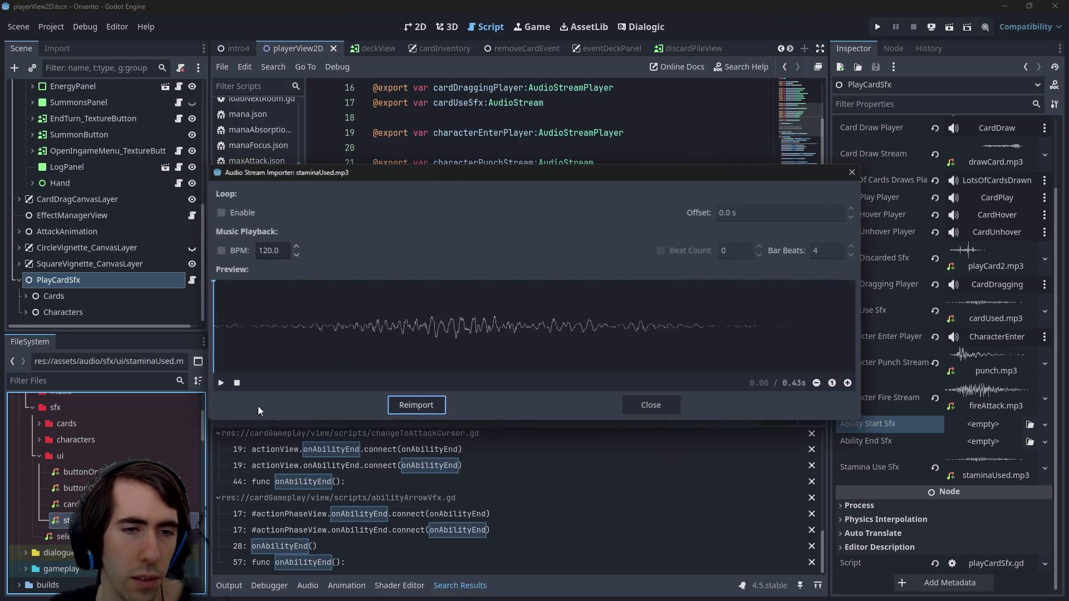
left_click(220, 384)
left_click(675, 408)
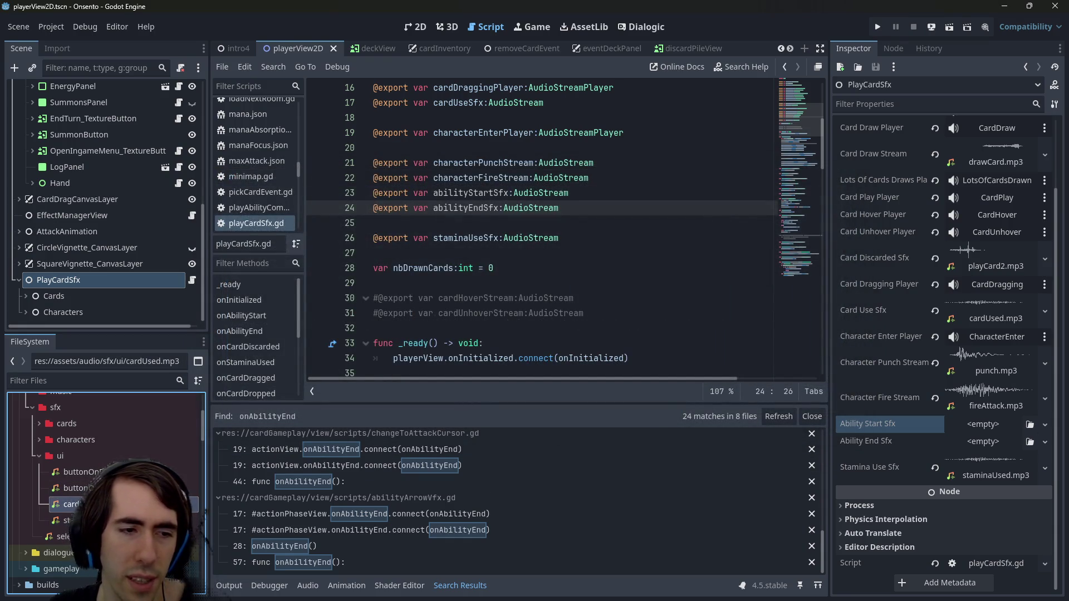
Expand the cards folder and select the characters sound folder
double_click(81, 424)
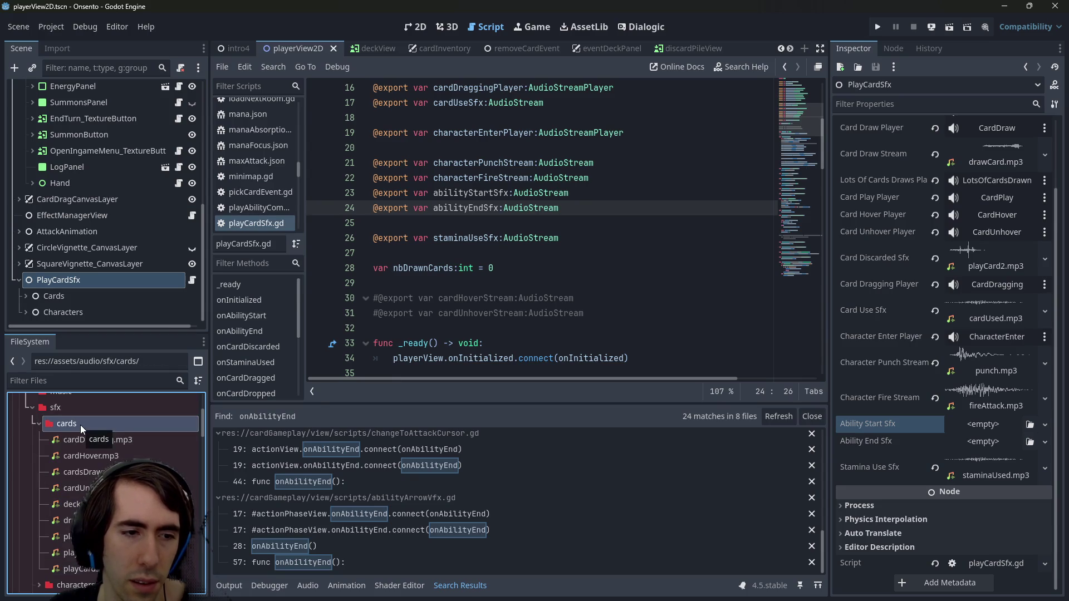
scroll(106, 490, "down", 3)
mouse_move(70, 550)
left_mouse_down()
mouse_move(98, 435)
mouse_move(79, 424)
left_mouse_up()
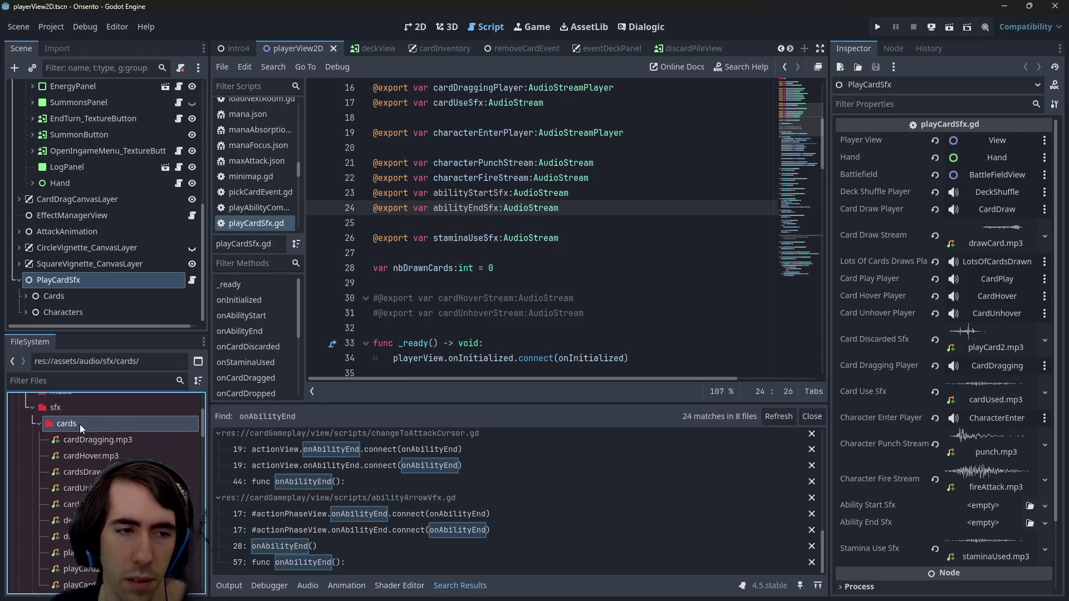
left_click(95, 478)
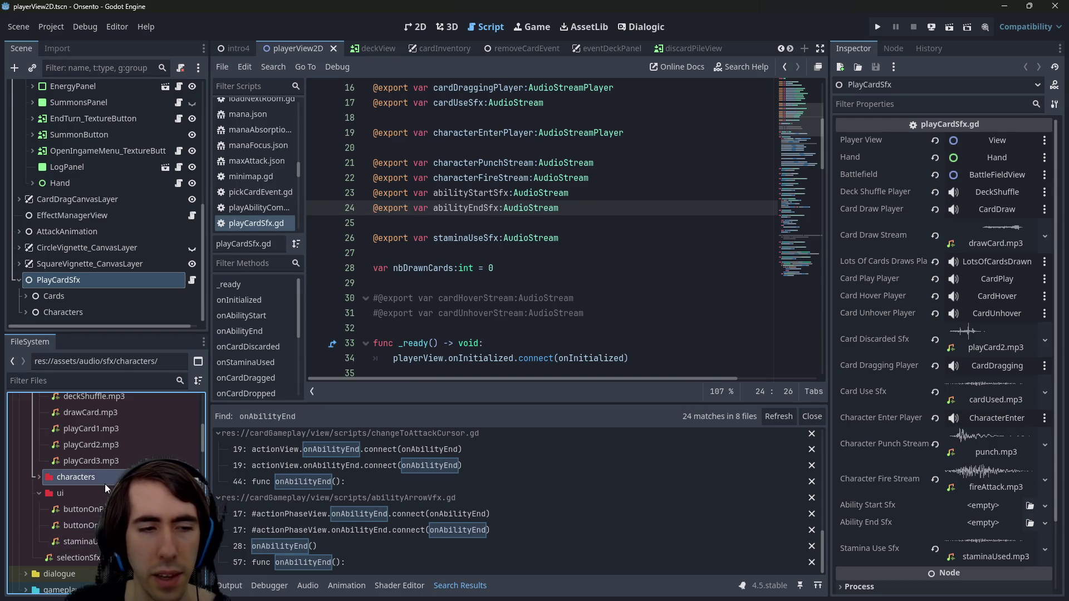
Duplicate staminaUsed.mp3 as abilityStart.mp3 in the characters folder
double_click(102, 481)
left_click(76, 565)
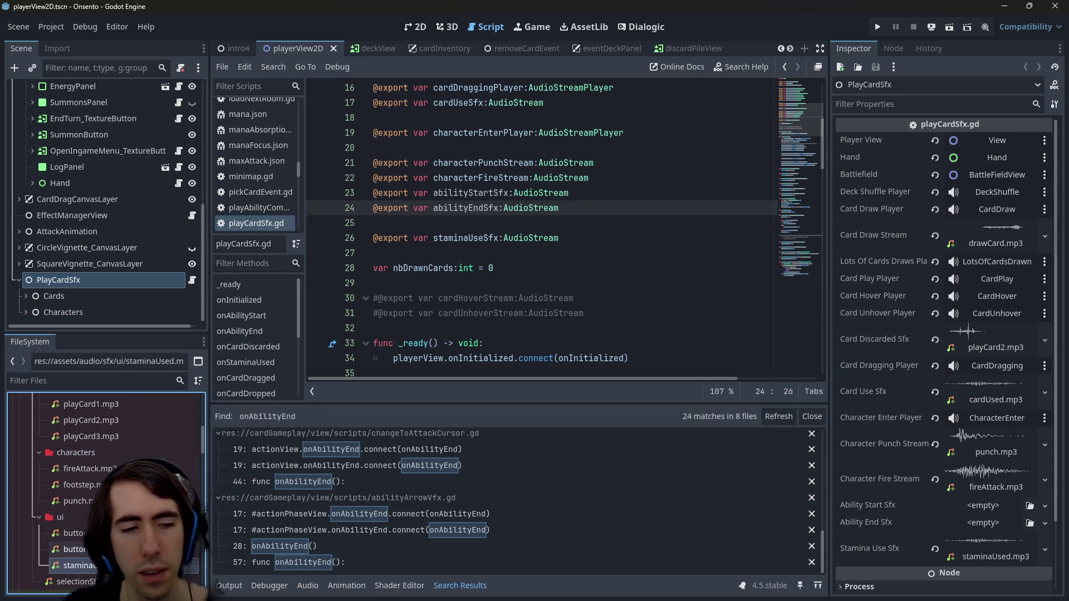
key("ctrl+d")
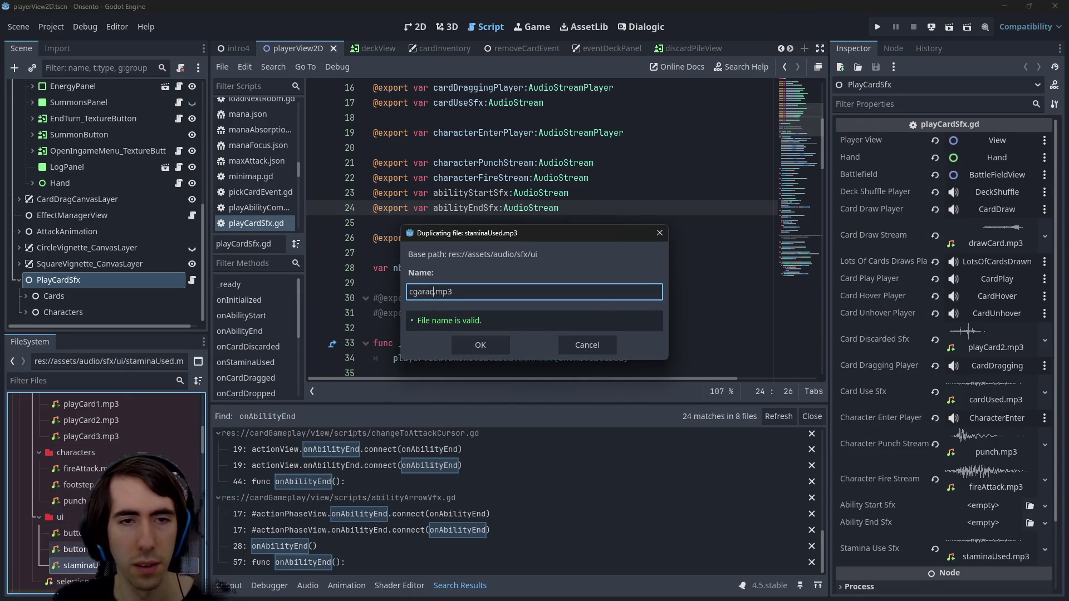
key("BackSpace")
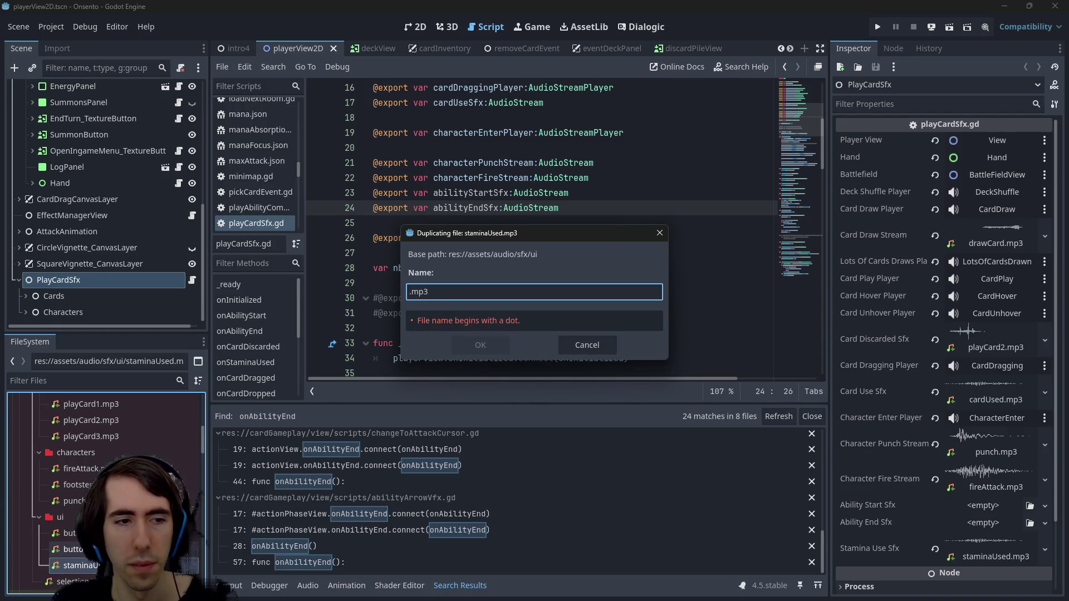
type("abilityStart")
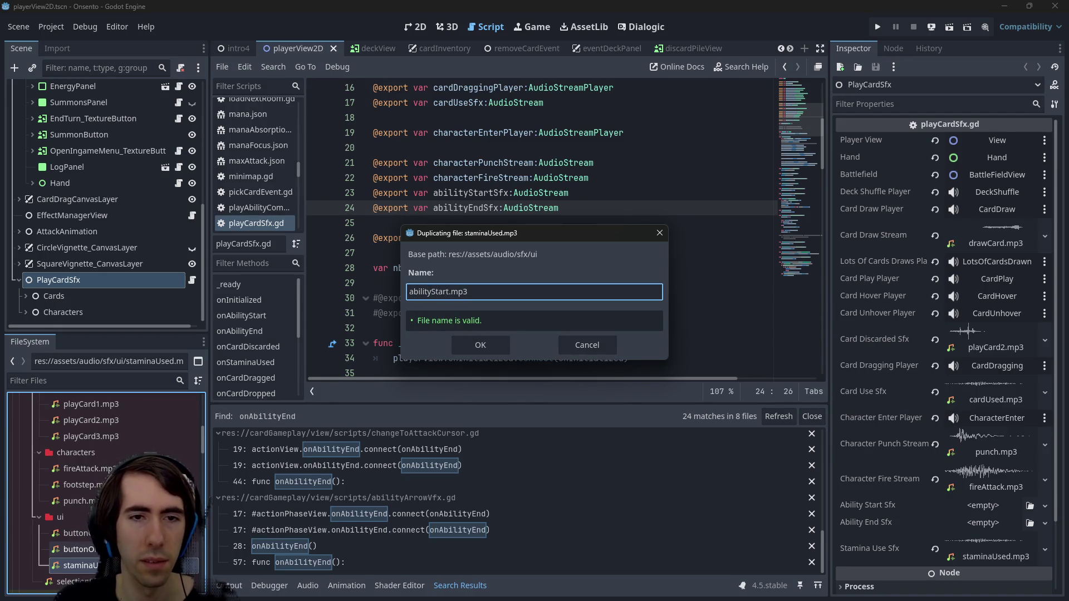
key("Return")
left_click_drag(75, 533, 108, 450)
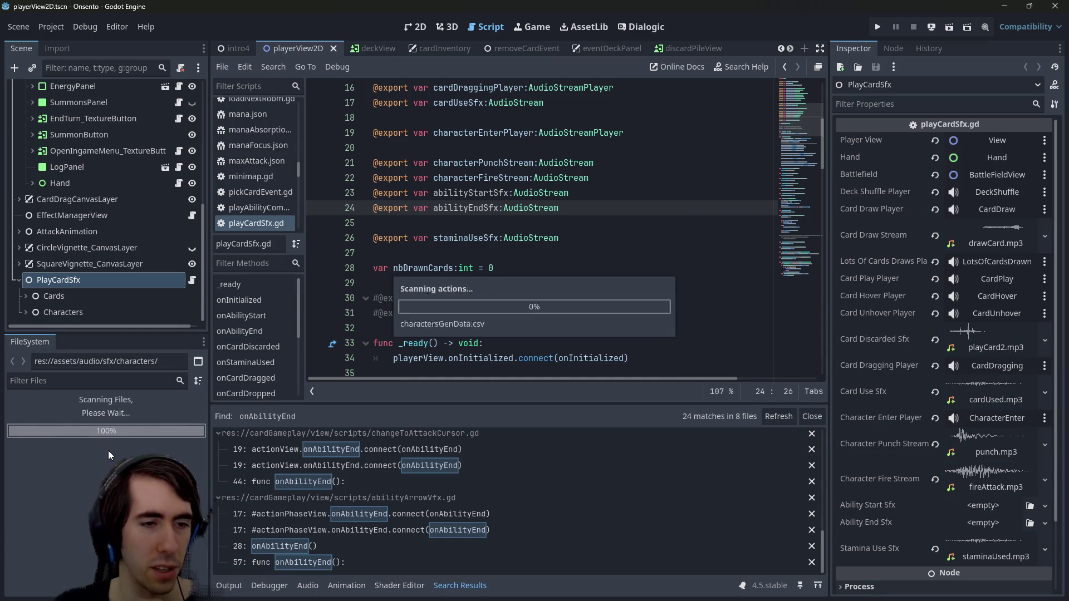
Duplicate abilityStart.mp3 as abilityEnd.mp3 and save
double_click(97, 476)
key("Escape")
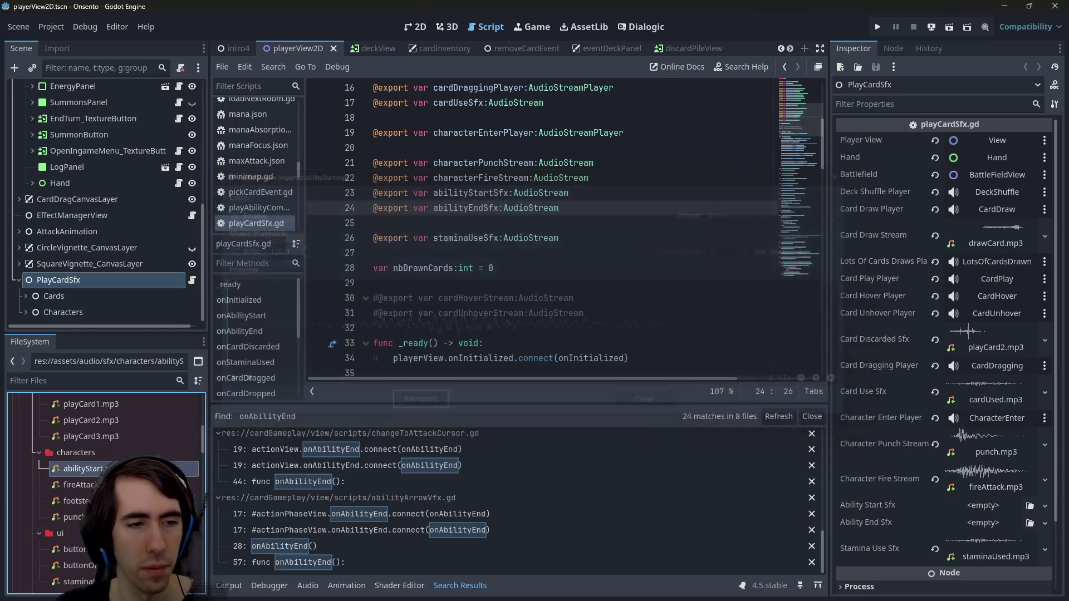
key("ctrl+d")
type("abilityEnd")
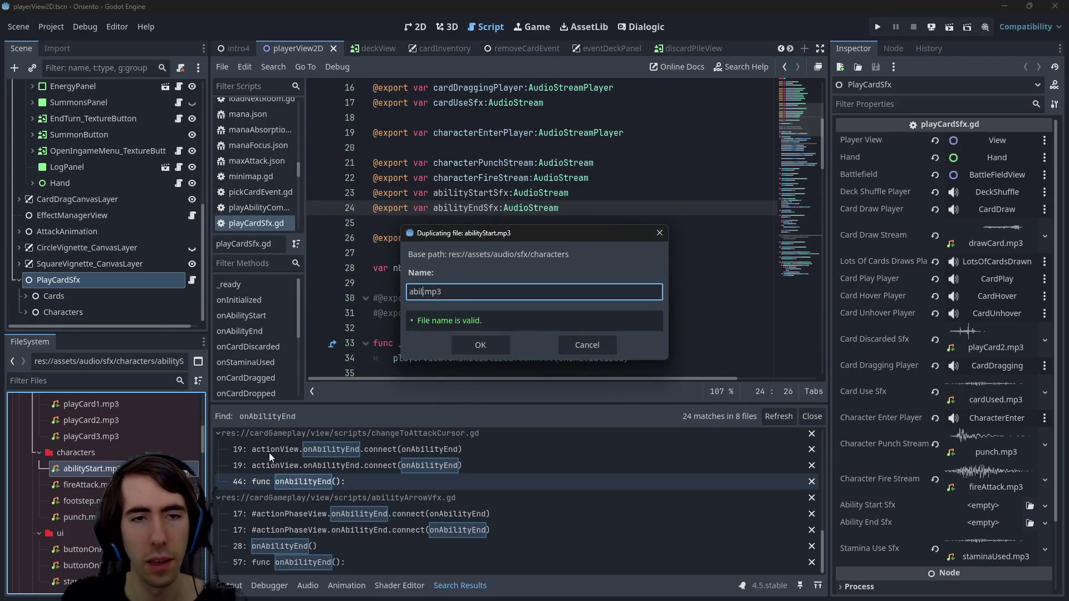
key("Return")
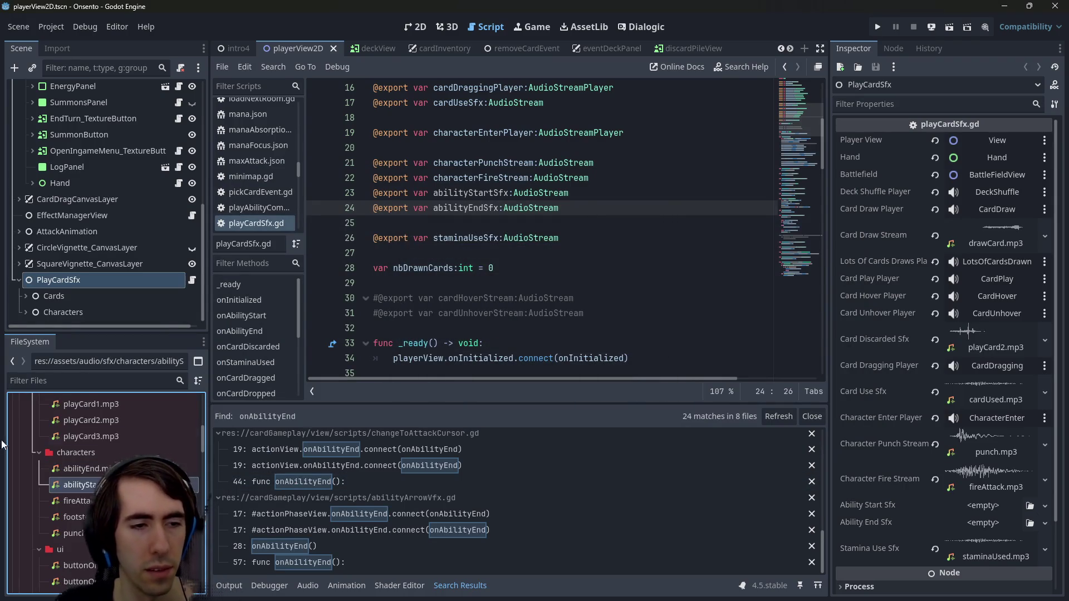
key("ctrl+s")
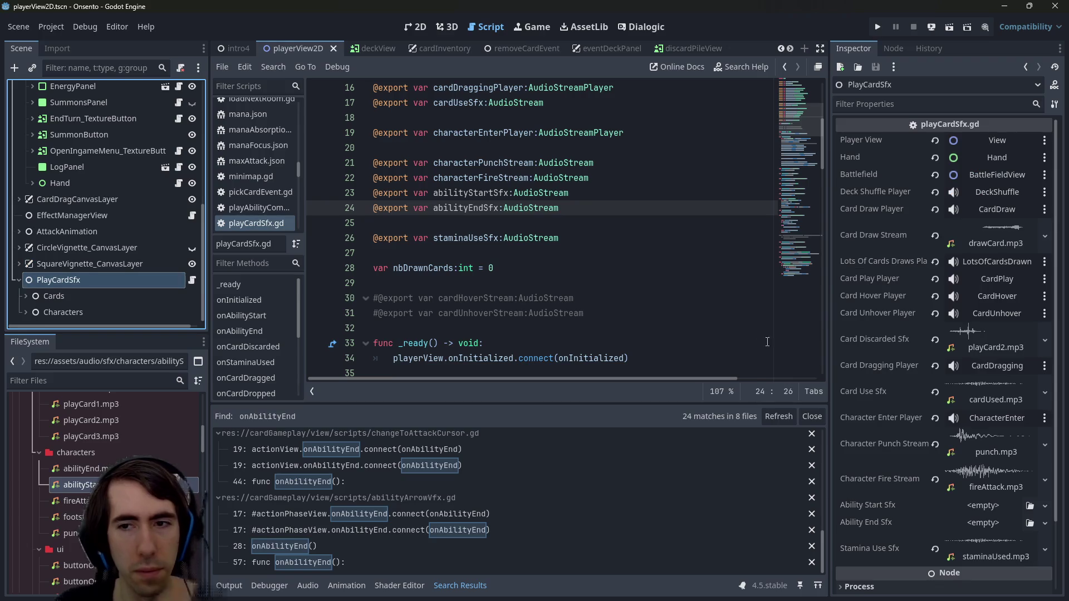
Assign abilityStart.mp3 and abilityEnd.mp3 to Ability Start Sfx and Ability End Sfx, then save
scroll(914, 420, "down", 3)
mouse_move(82, 485)
left_mouse_down()
mouse_move(222, 446)
mouse_move(963, 429)
left_mouse_up()
left_click_drag(83, 469, 993, 462)
key("ctrl+s")
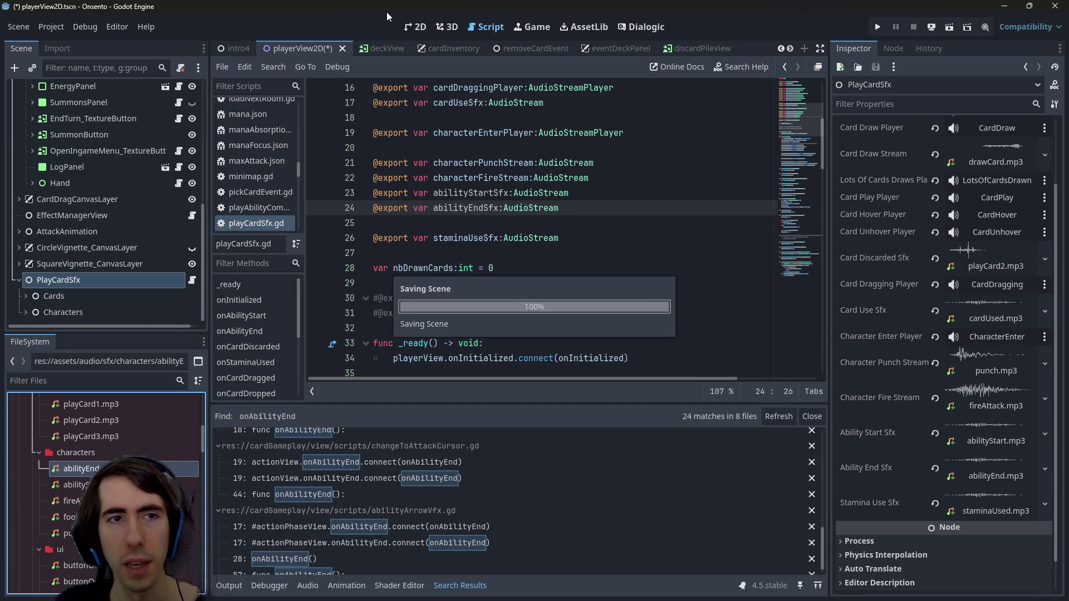
scroll(648, 50, "down", 6)
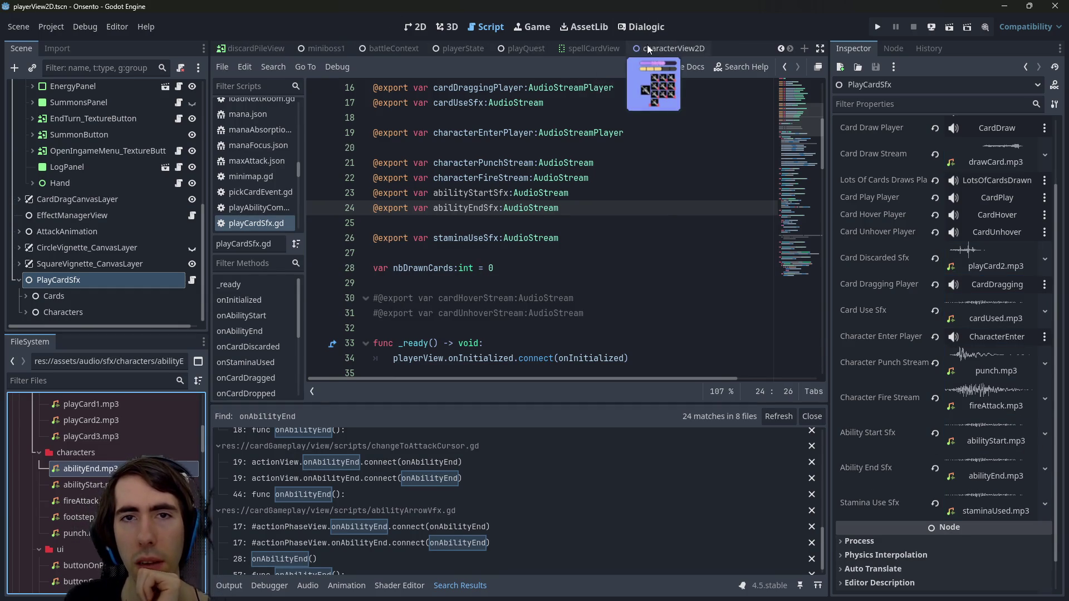
Run the miniboss1 scene to playtest the battle, then close the game window
left_click(524, 48)
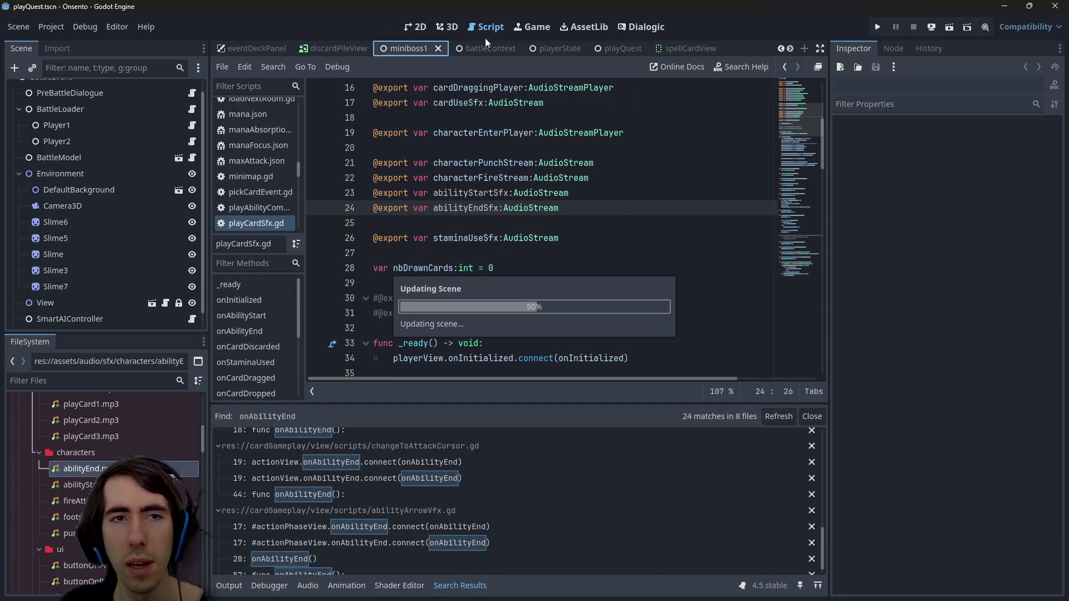
left_click(950, 28)
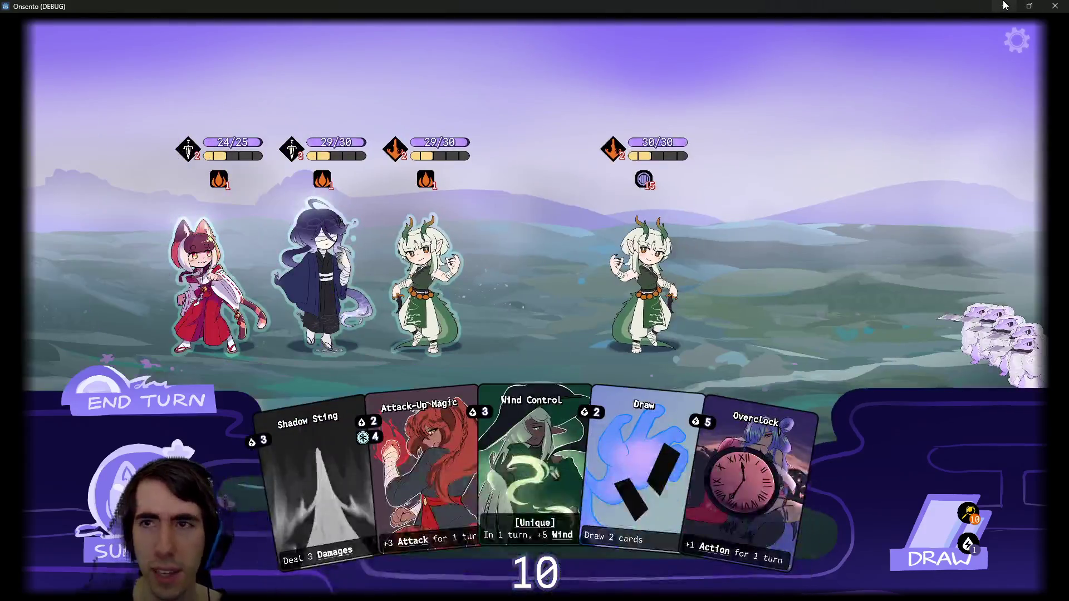
left_click(1009, 6)
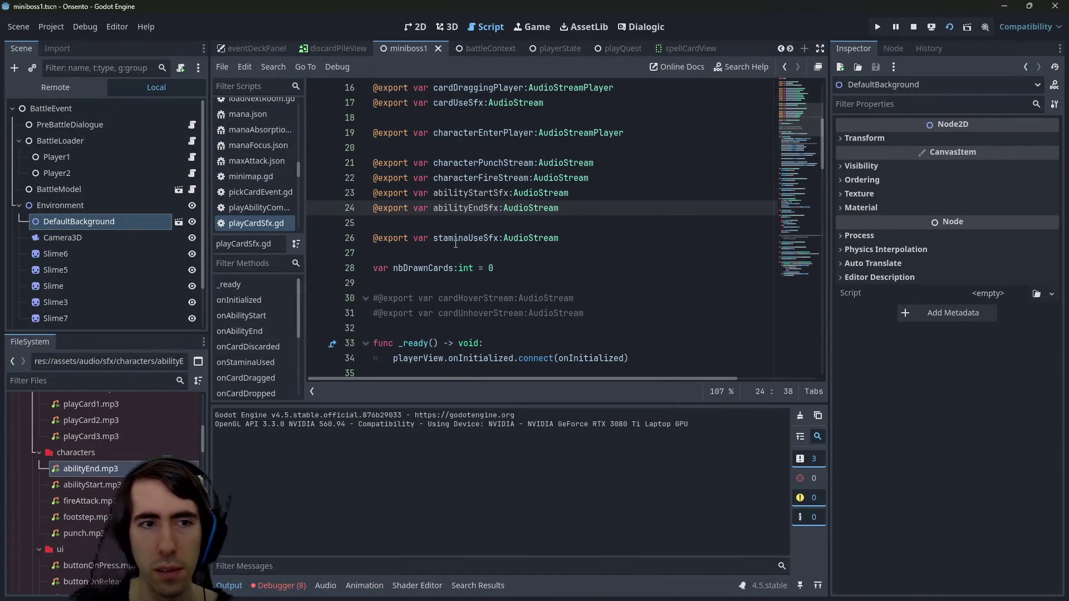
Check the onAbilityEnd signal definition in actionPhaseView.gd against the handler in playCardSfx.gd
scroll(439, 230, "down", 8)
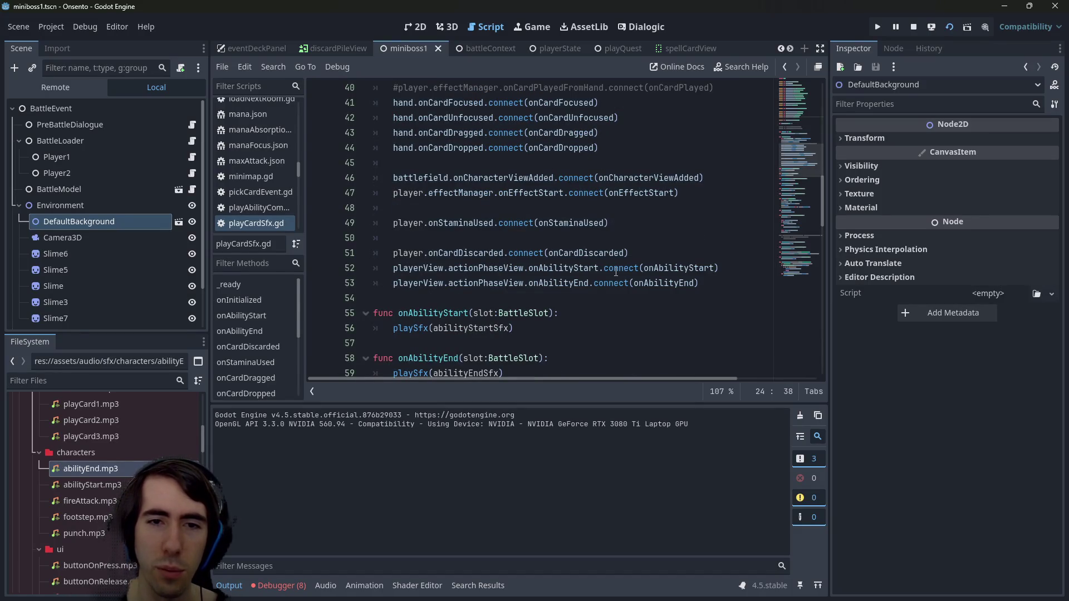
double_click(558, 283)
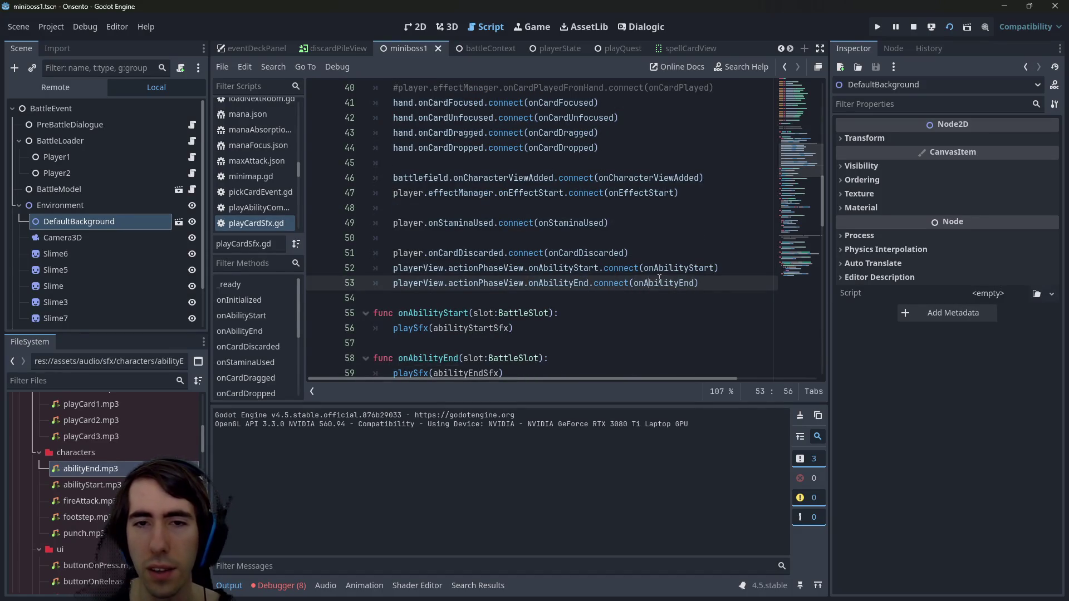
double_click(668, 267)
scroll(658, 273, "down", 2)
left_click(279, 585)
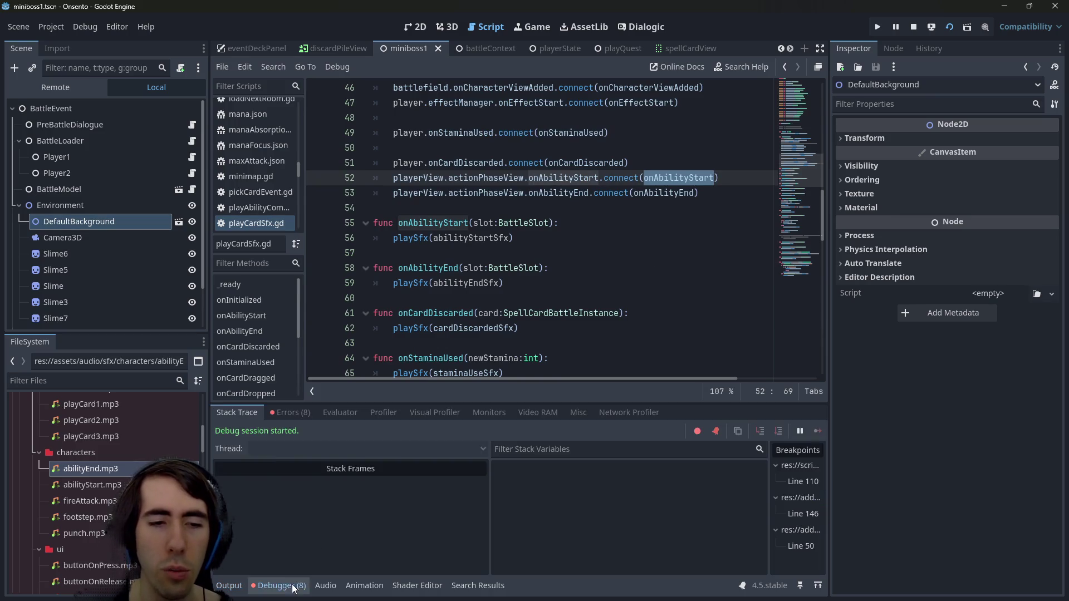
left_click(576, 193)
left_click(565, 194, "ctrl")
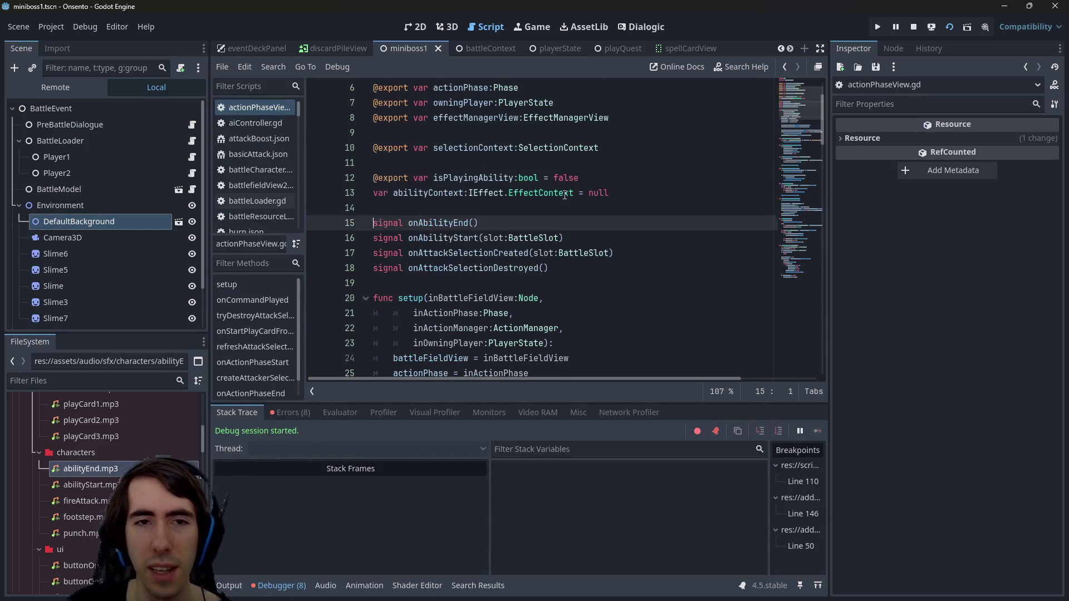
key("alt+Left")
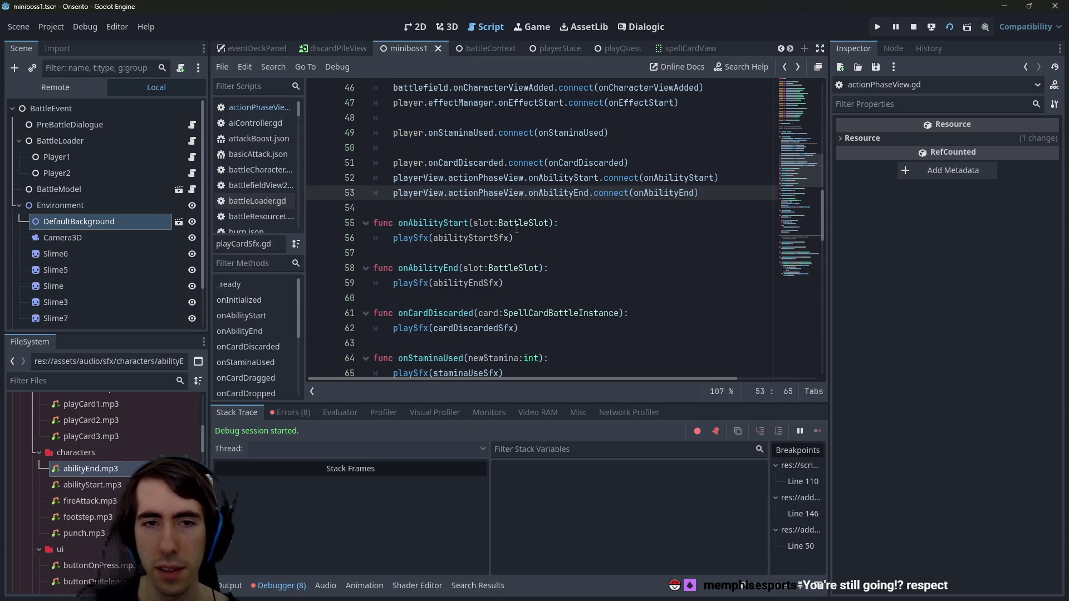
Remove the slot:BattleSlot parameter from onAbilityEnd, save, and relaunch the game
key("Down")
key("Down")
key("Down")
key("Left")
key("Left")
key("ctrl+shift+Left")
key("ctrl+shift+Left")
key("BackSpace")
key("ctrl+s")
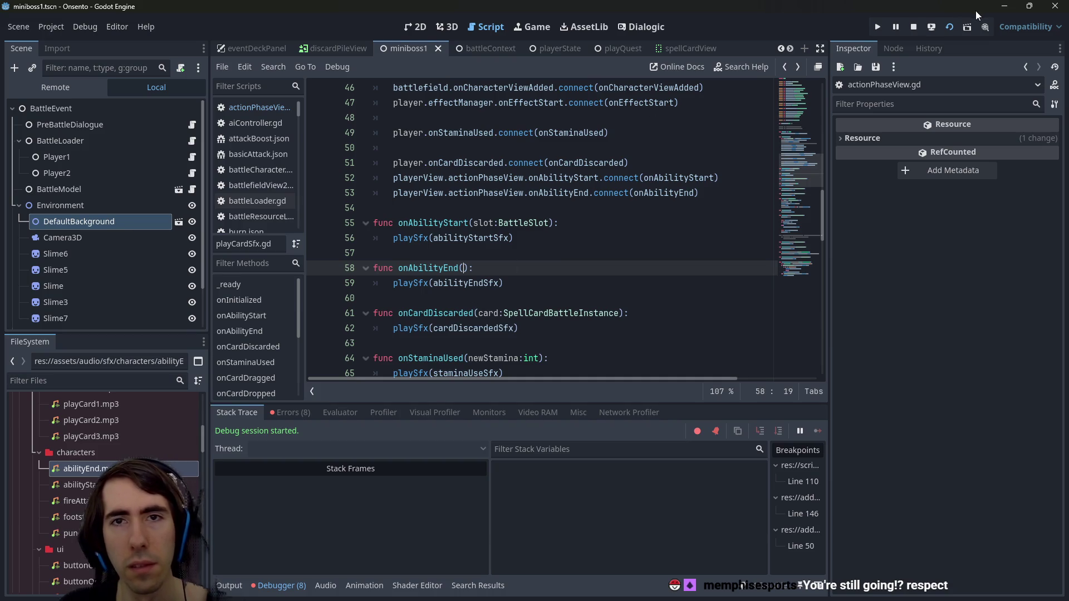
left_click(947, 29)
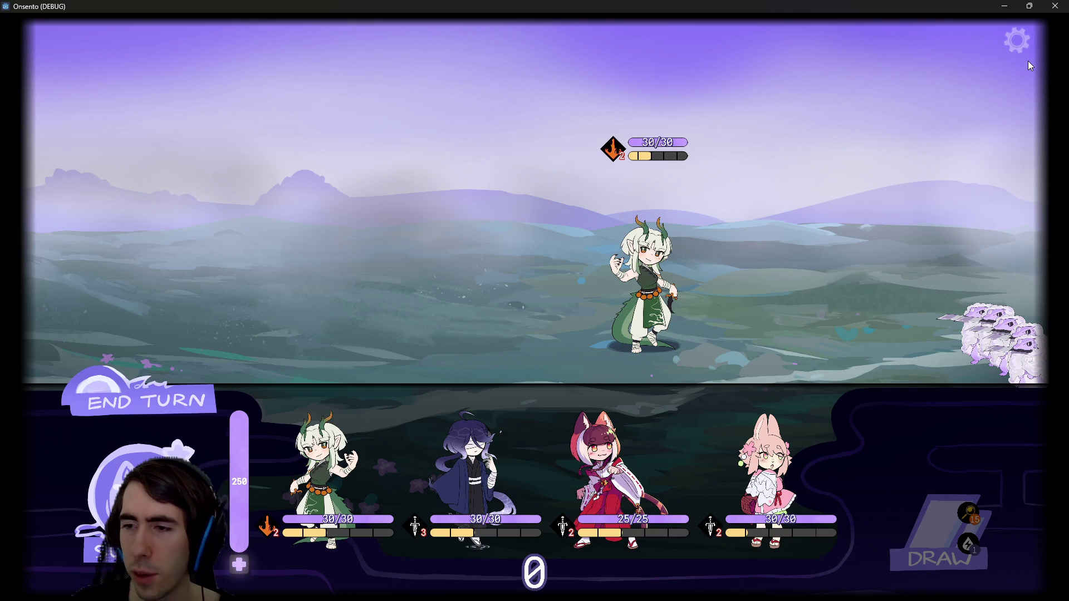
Deploy the dragon girl, dark-kimono ally, red fox girl and pink bunny girl onto the battlefield
left_click(322, 479)
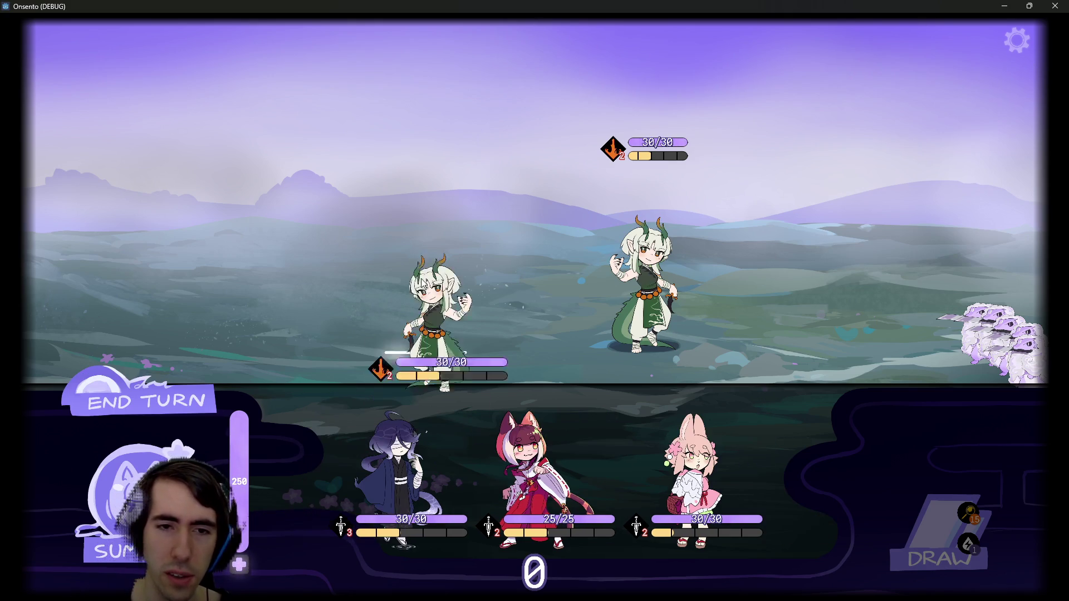
left_click(409, 506)
left_click(493, 553)
left_click(615, 490)
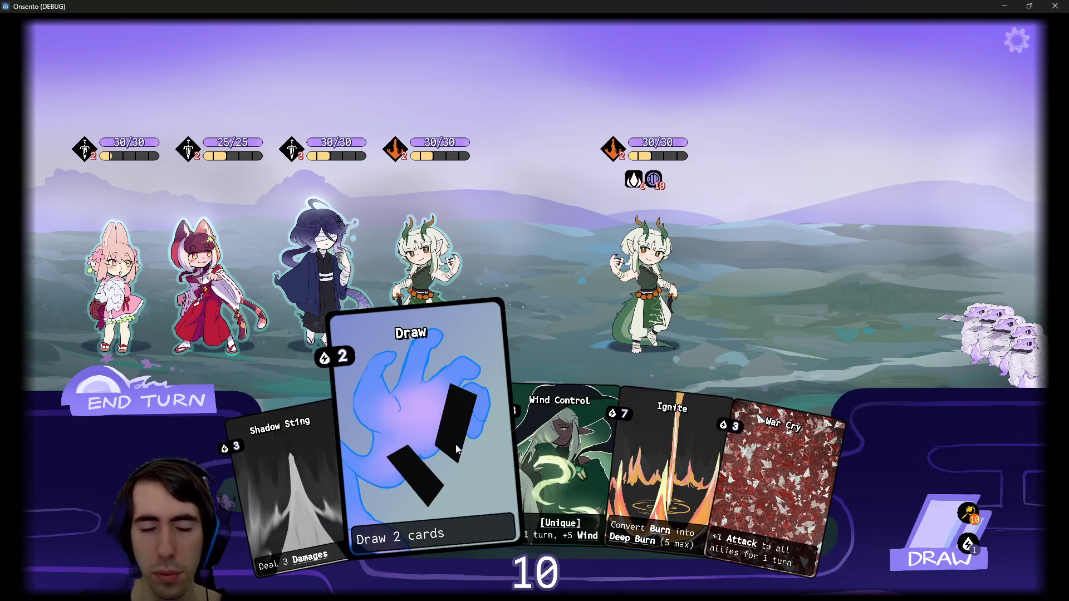
Try aiming a card at each ally in turn, then cancel the targeting and restore the hand
left_click(423, 268)
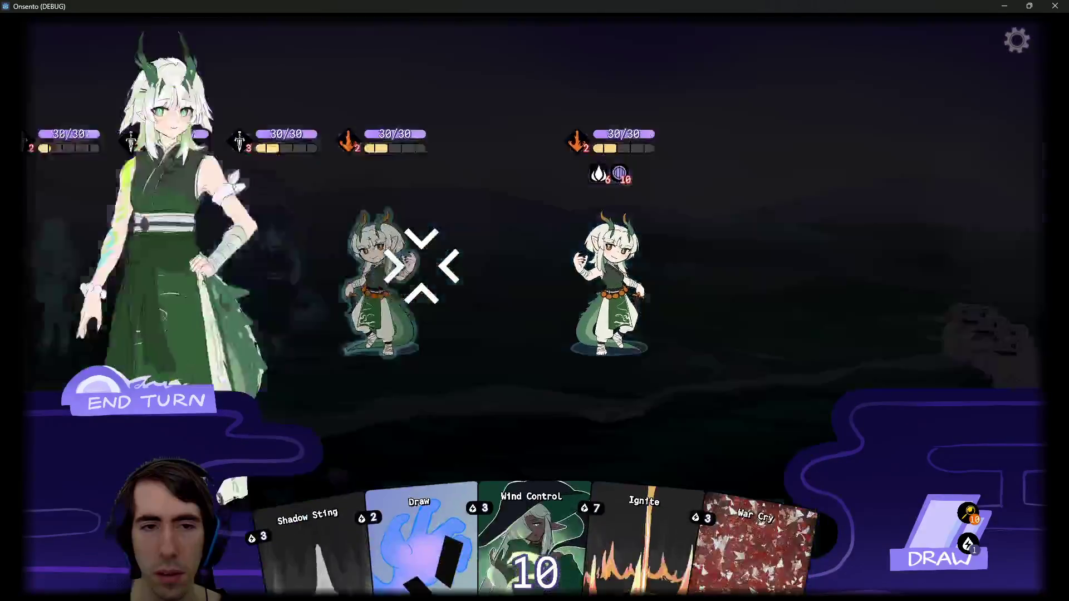
right_click(357, 273)
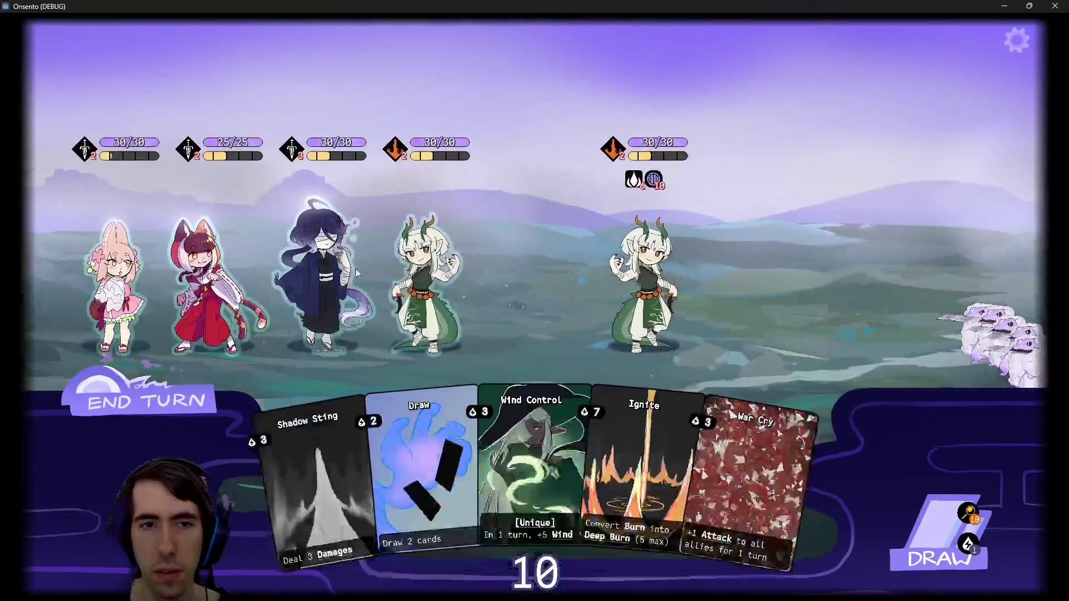
left_click(423, 273)
right_click(285, 285)
left_click(273, 284)
right_click(139, 274)
left_click(154, 282)
right_click(154, 282)
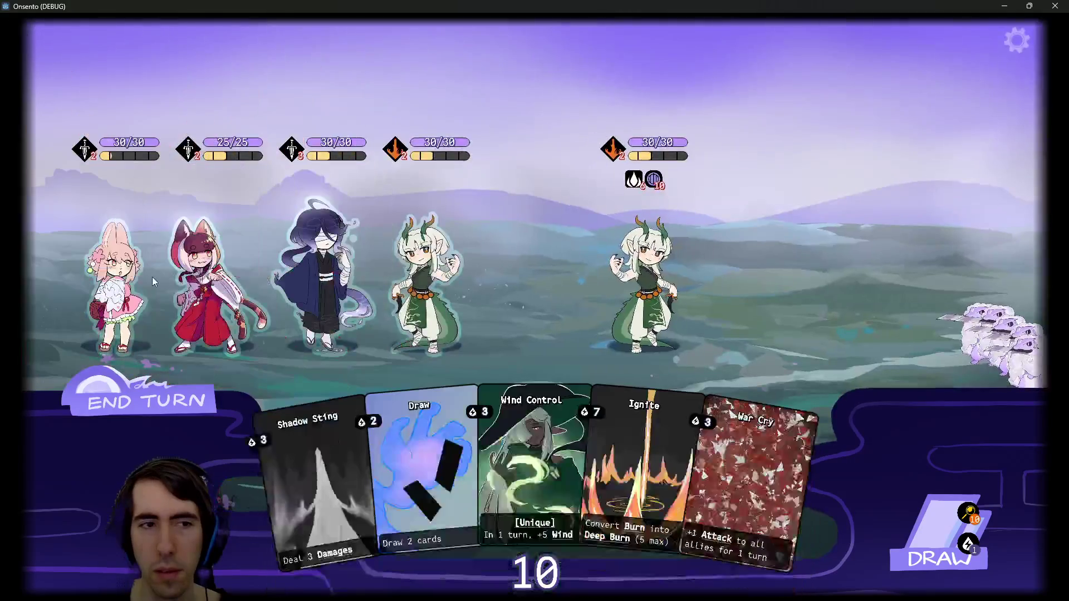
left_click(94, 261)
left_click(195, 278)
left_click(294, 282)
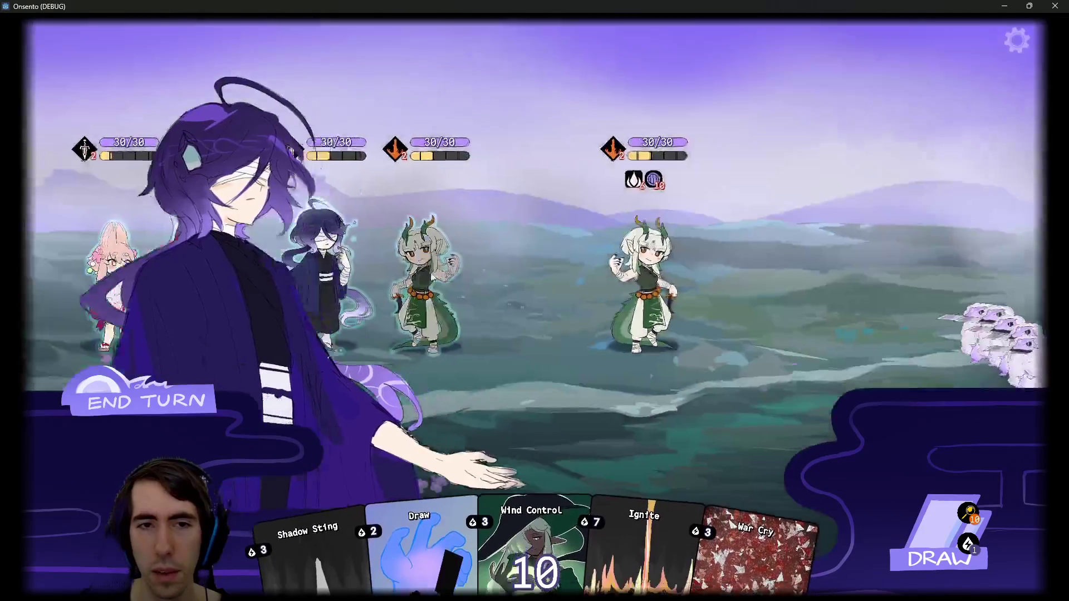
left_click(426, 284)
right_click(371, 309)
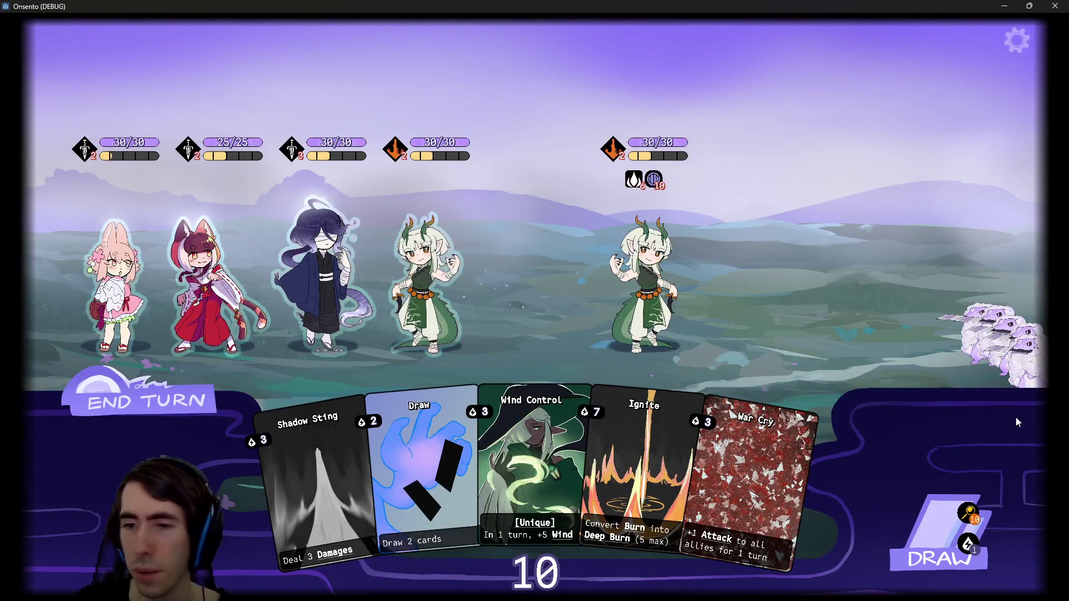
Draw cards, move Guard Up between the dark-haired ally and dragon girl, then end the turn
left_click(939, 554)
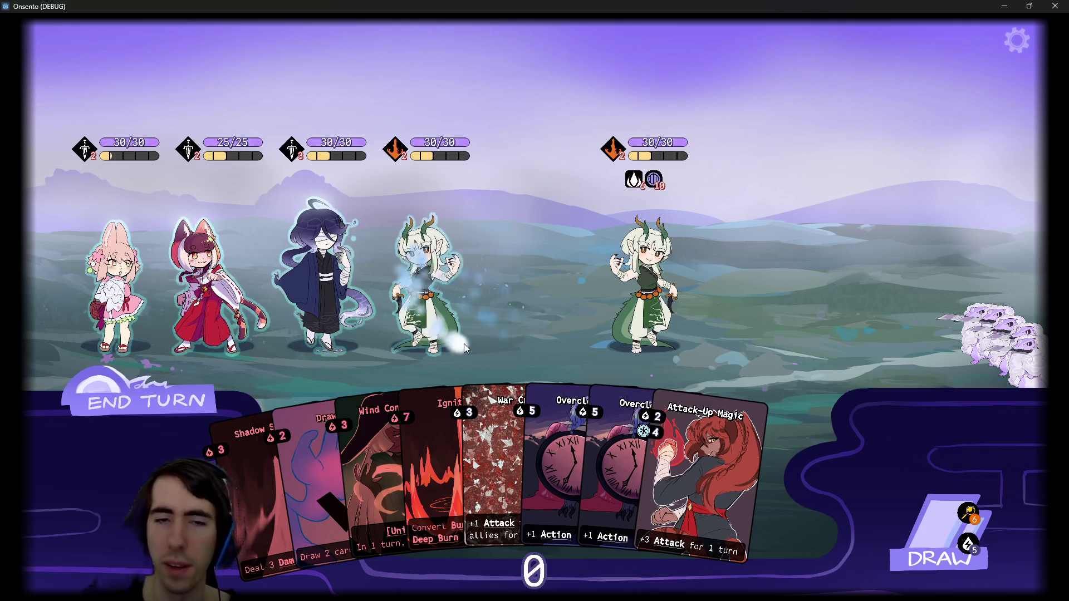
mouse_move(724, 421)
left_mouse_down()
mouse_move(433, 334)
mouse_move(425, 311)
mouse_move(276, 290)
mouse_move(144, 293)
left_mouse_up()
mouse_move(302, 285)
left_mouse_down()
mouse_move(455, 233)
mouse_move(440, 245)
mouse_move(465, 277)
mouse_move(707, 362)
left_mouse_up()
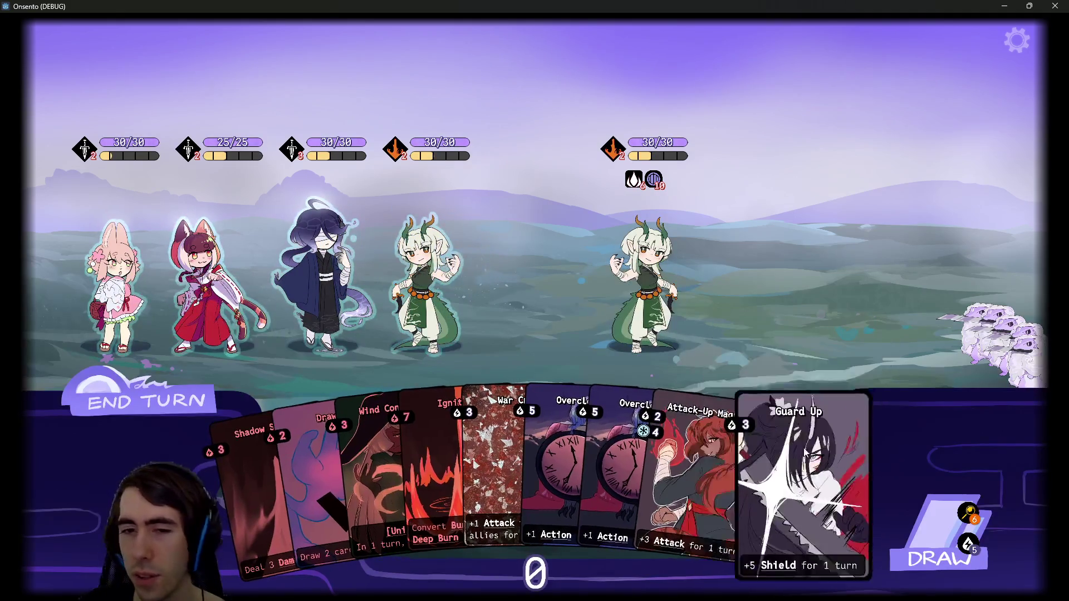
left_click(104, 422)
left_click(104, 423)
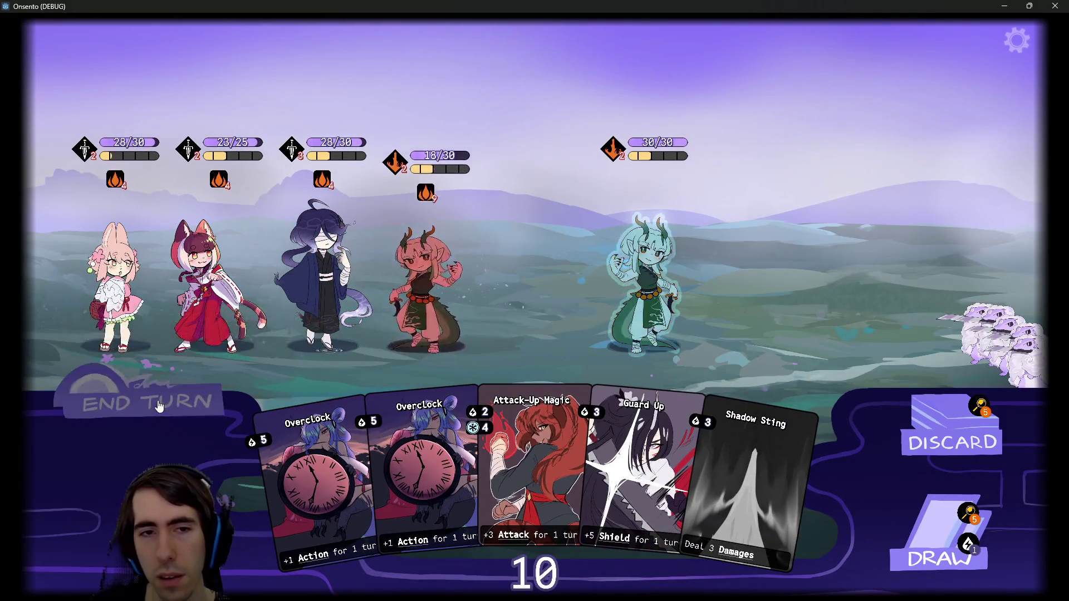
left_click(159, 407)
Draw fresh hands over several turns, play Ignite and Motivation, end the turn and close the game
left_click(938, 523)
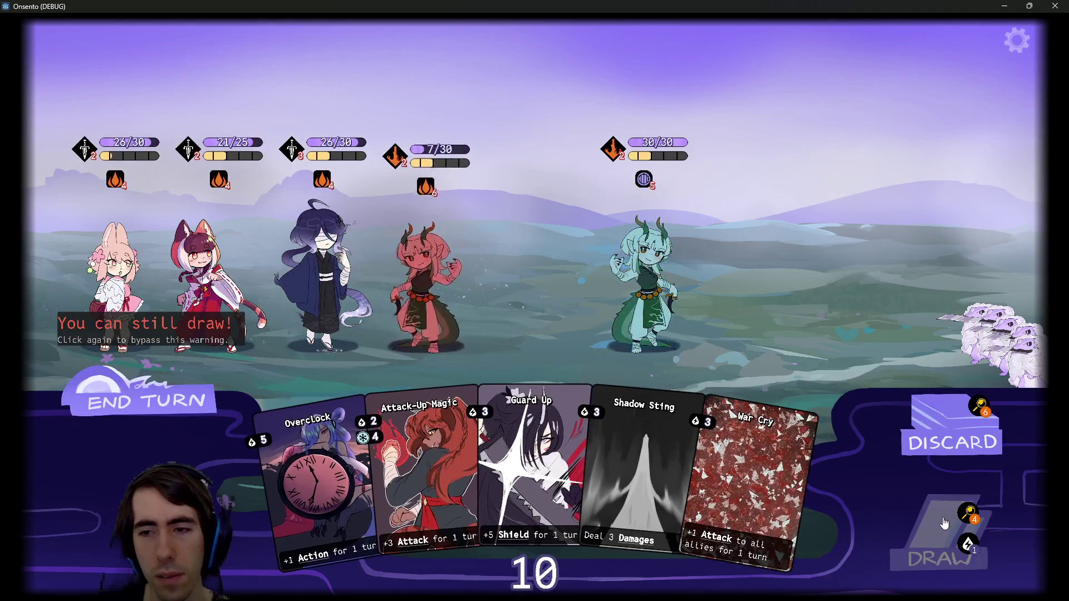
left_click(938, 524)
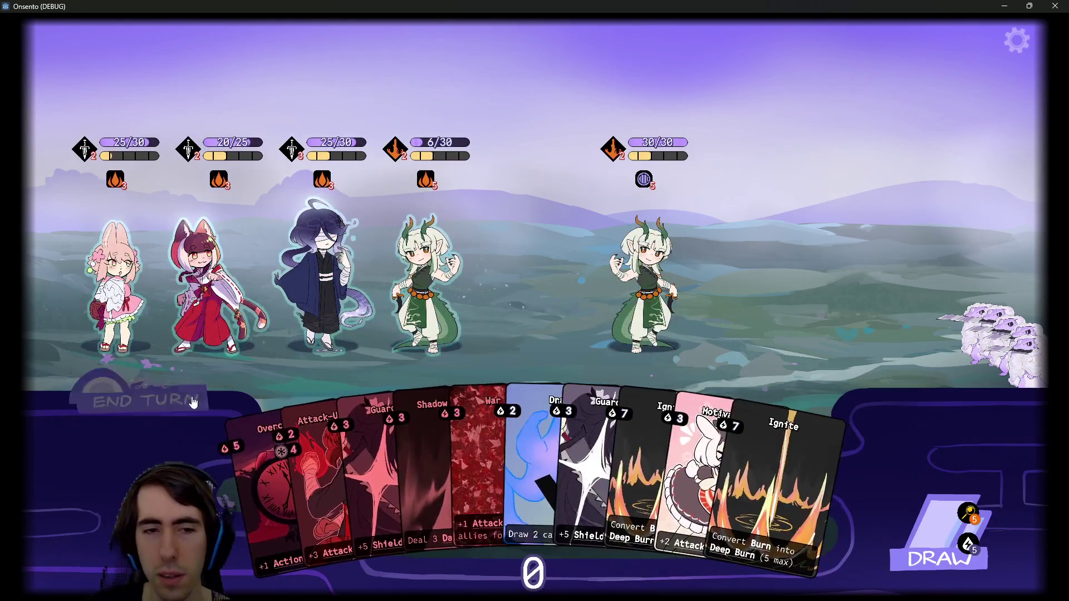
left_click(194, 402)
left_click(193, 402)
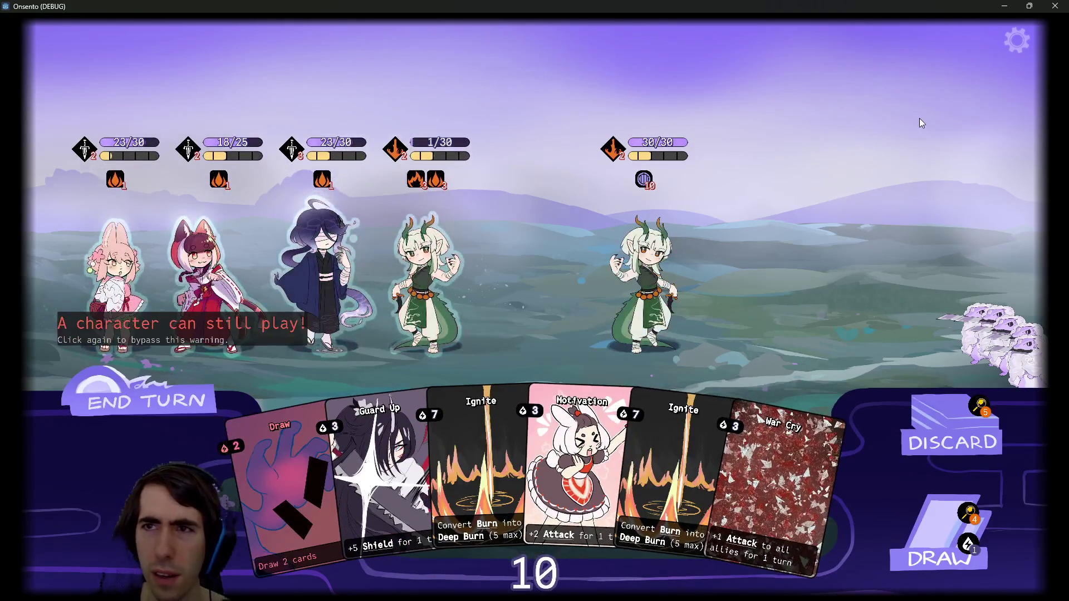
left_click(940, 529)
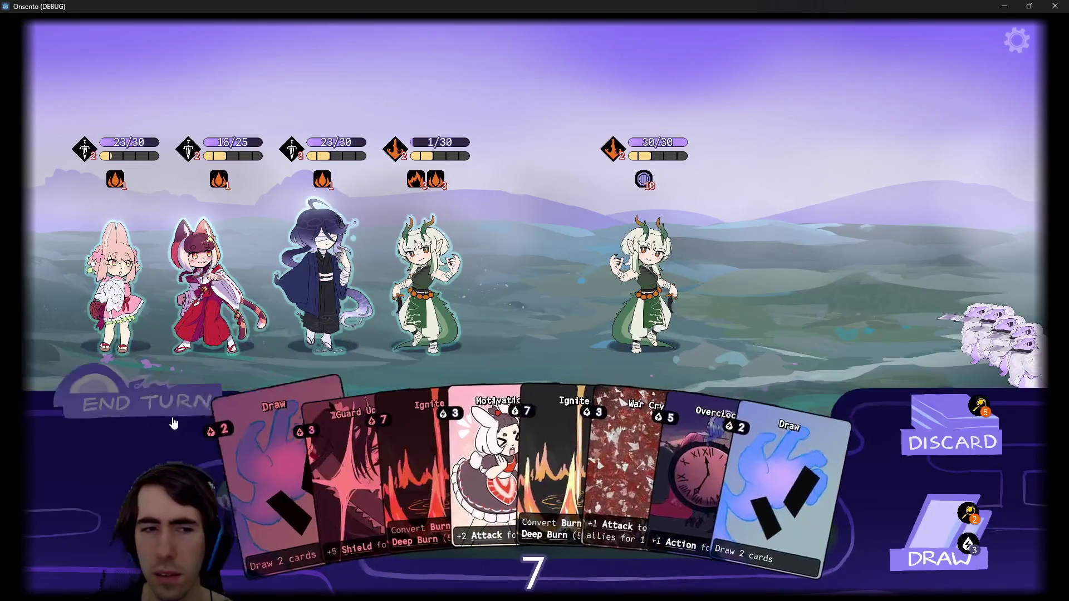
left_click(174, 423)
left_click(174, 423)
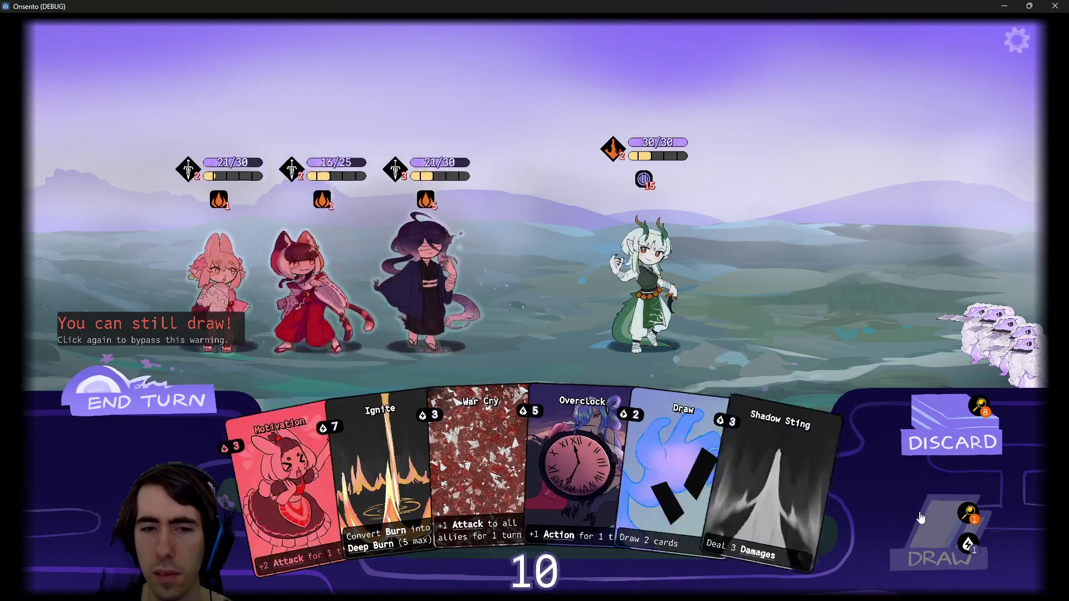
left_click_drag(367, 474, 428, 267)
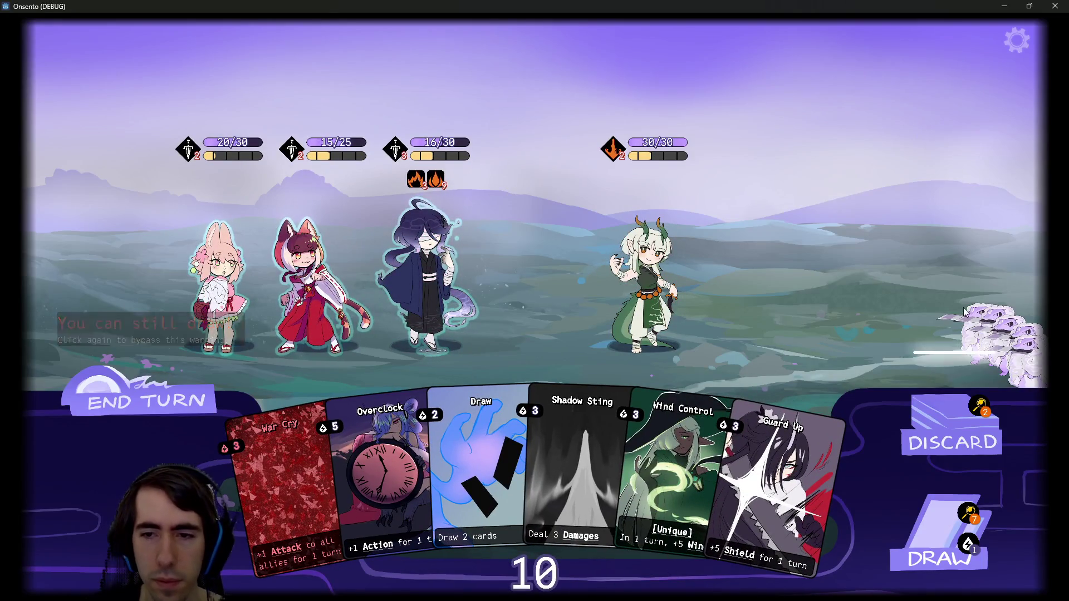
left_click(137, 397)
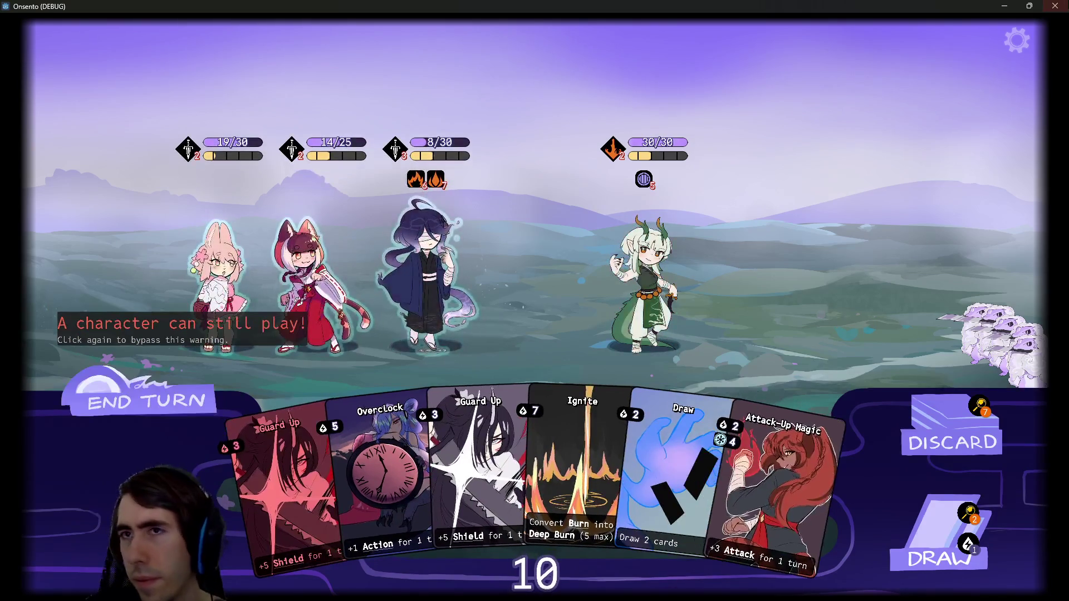
left_click(1064, 6)
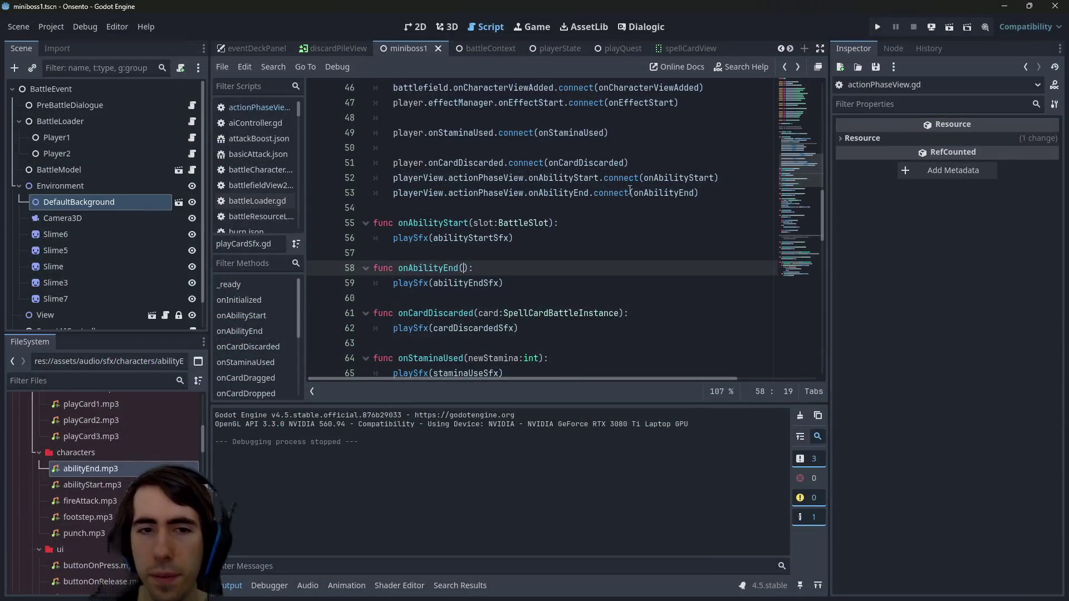
key("ctrl+f")
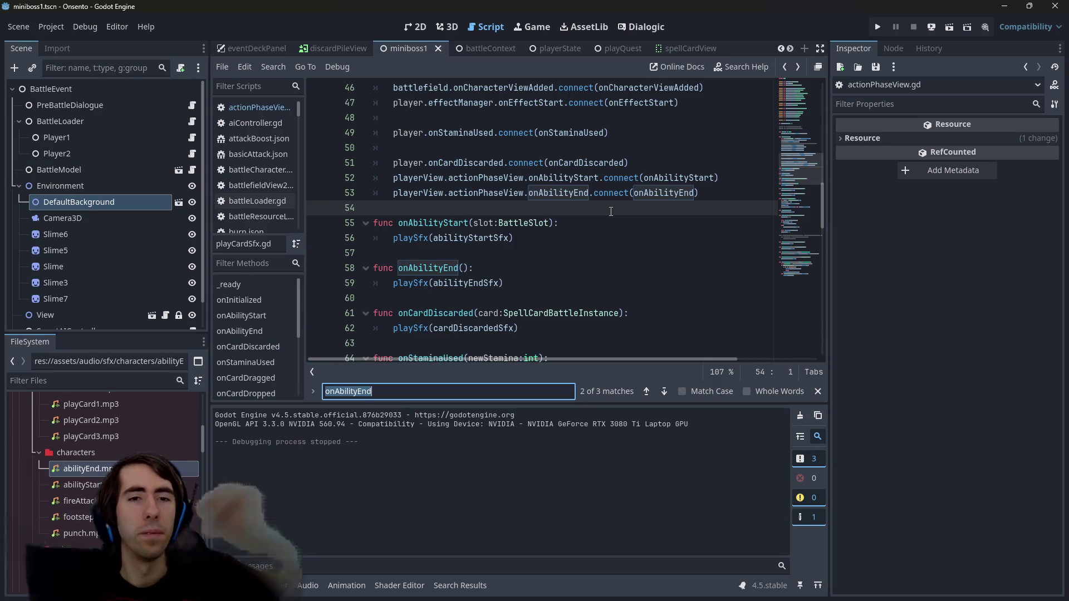
scroll(71, 231, "down", 2)
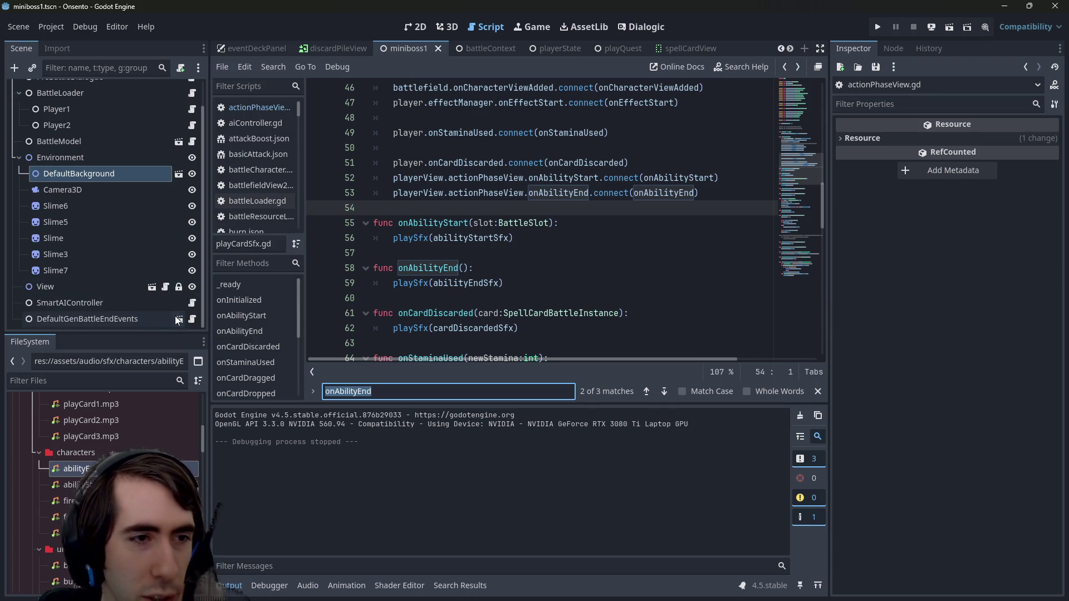
scroll(133, 192, "up", 2)
scroll(169, 210, "down", 2)
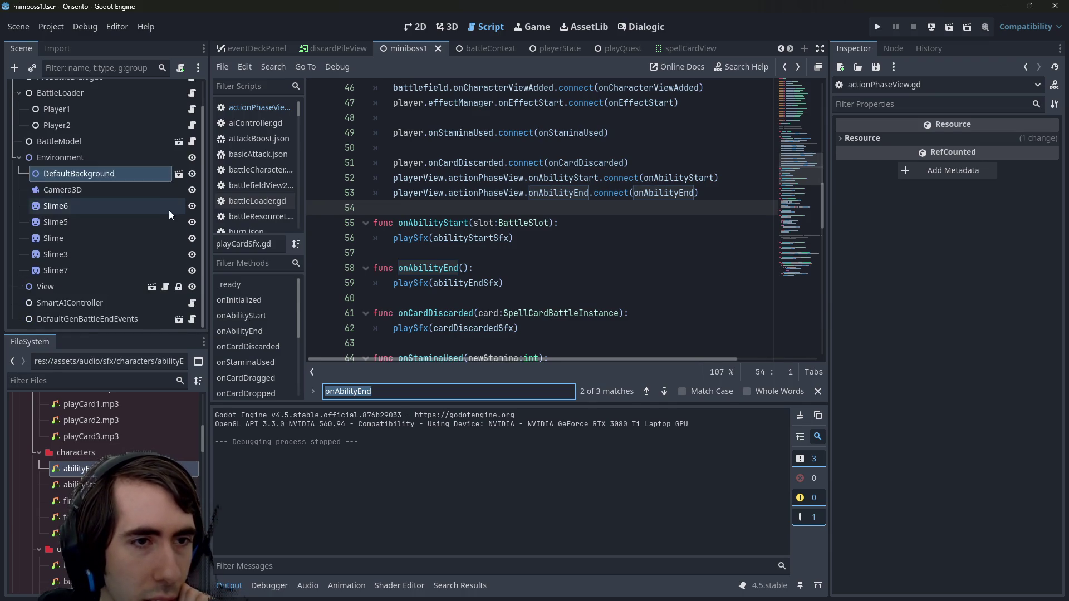
left_click(151, 287)
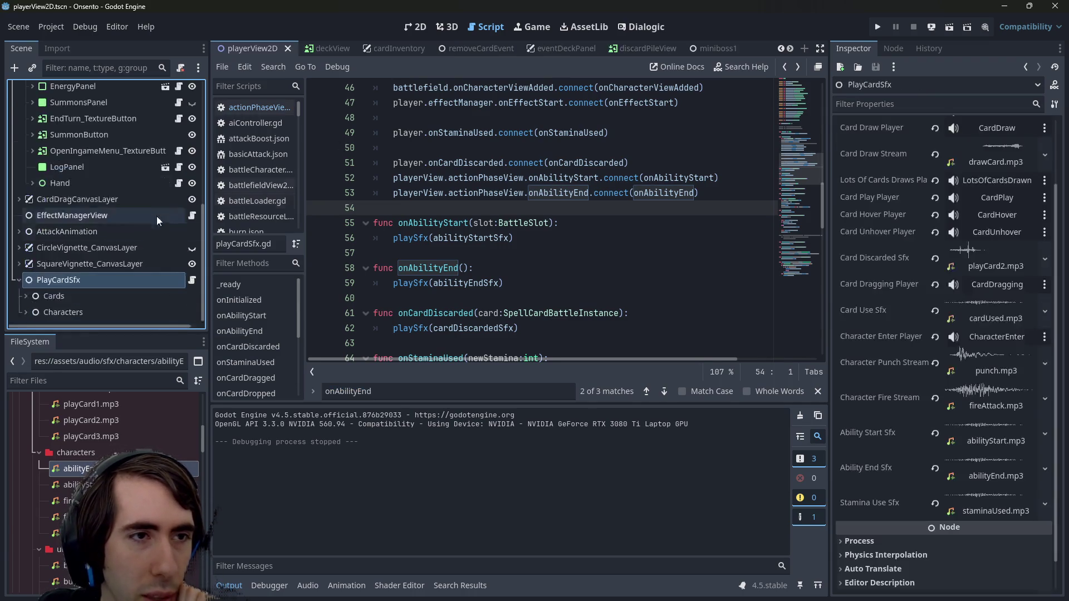
left_click(193, 281)
key("ctrl+f")
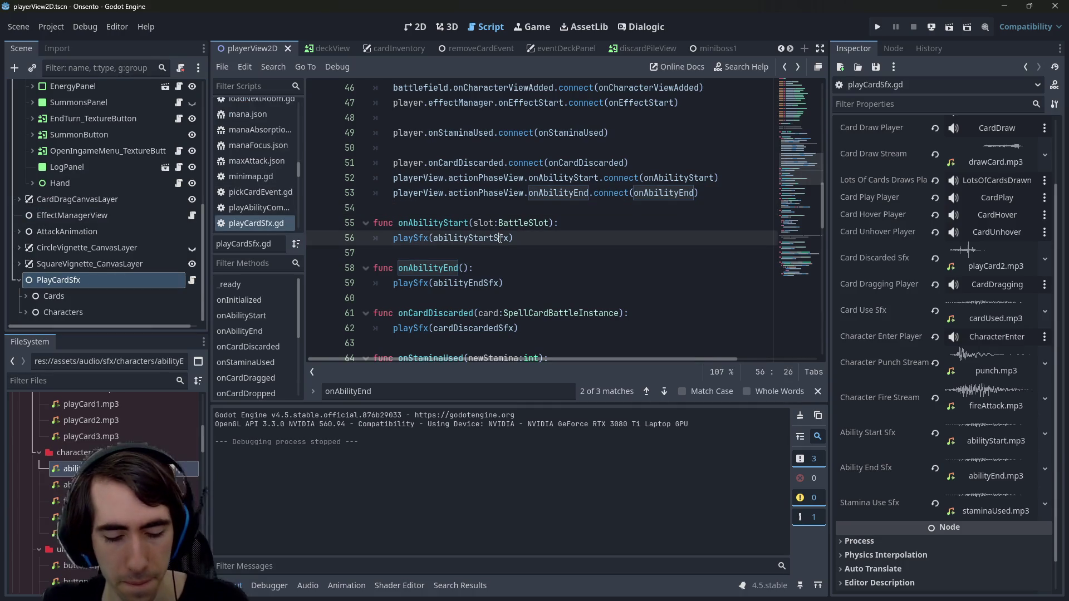
type("discard")
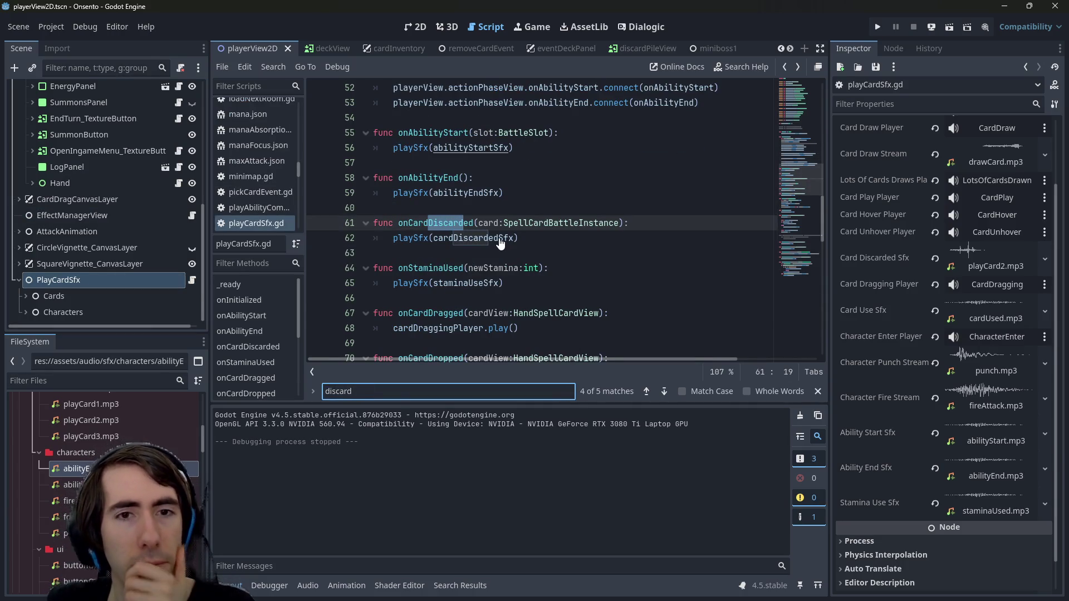
scroll(500, 243, "up", 15)
scroll(500, 243, "down", 15)
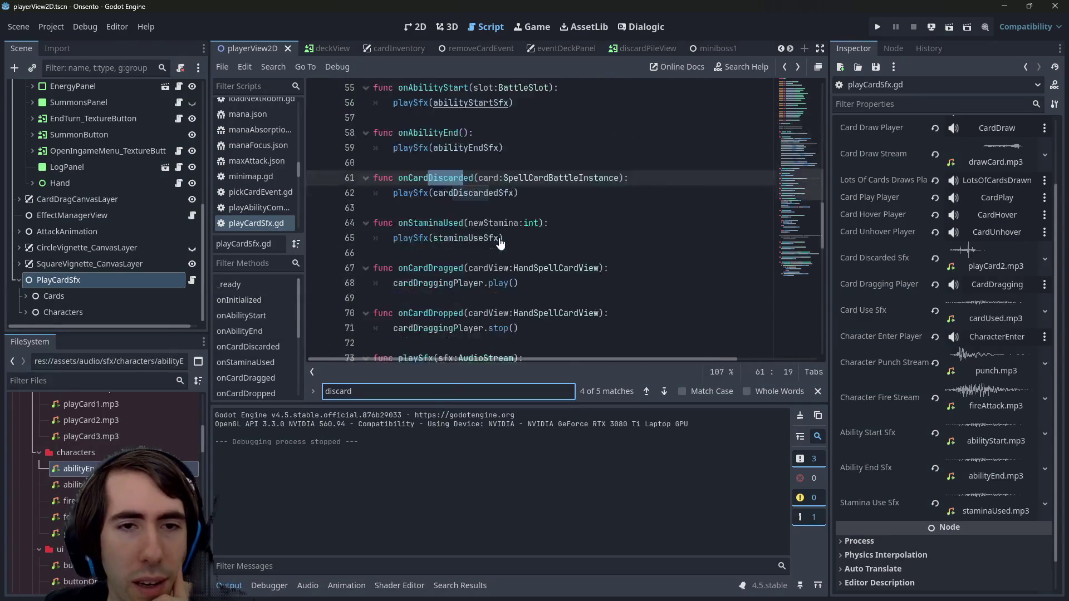
scroll(500, 243, "down", 6)
scroll(500, 243, "up", 4)
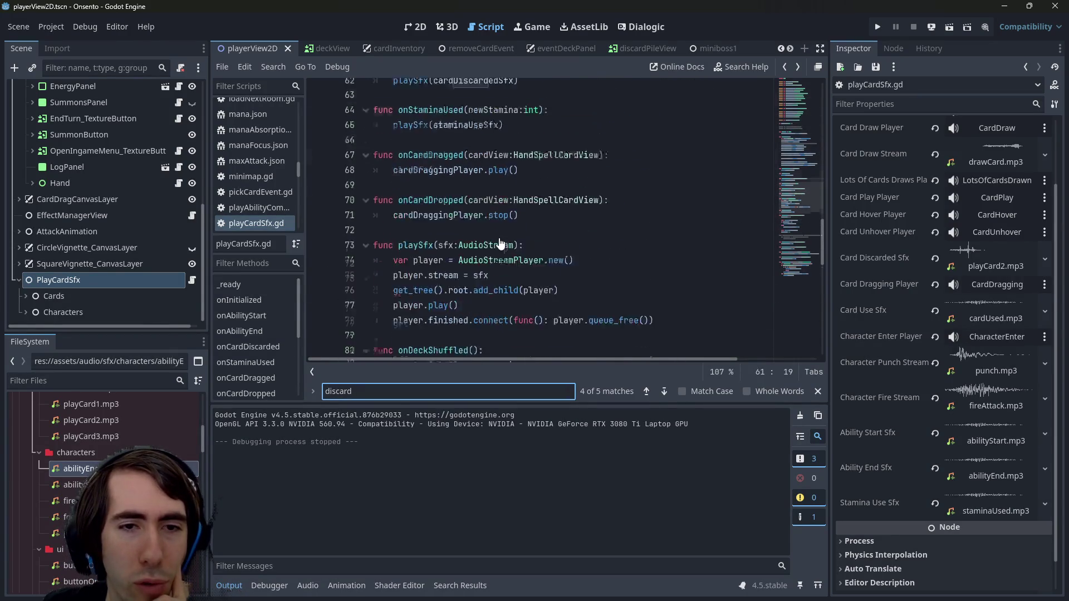
scroll(500, 244, "up", 4)
left_click(666, 269)
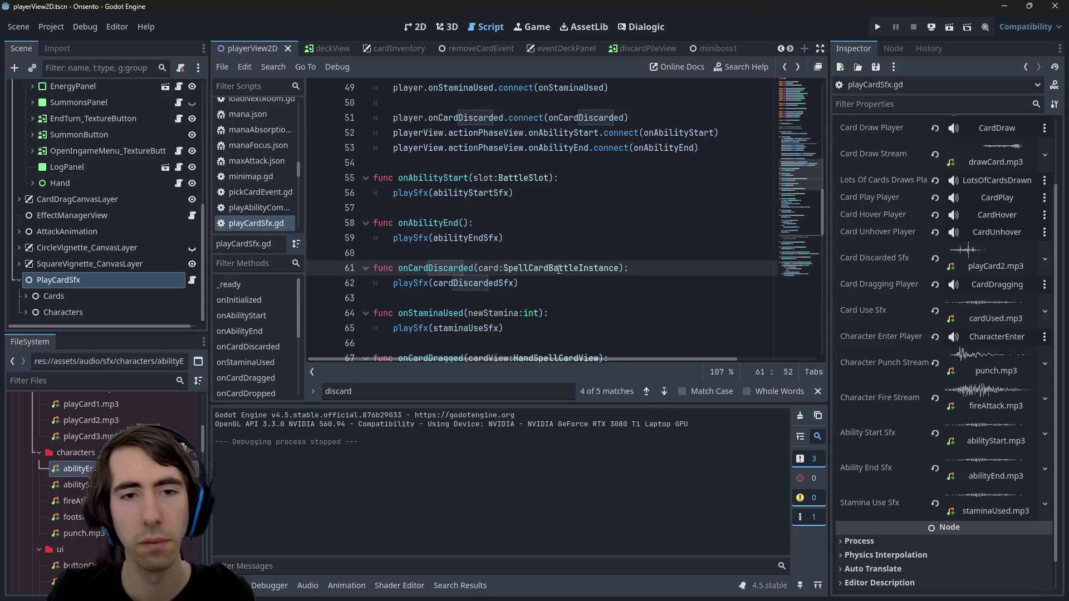
scroll(674, 248, "up", 4)
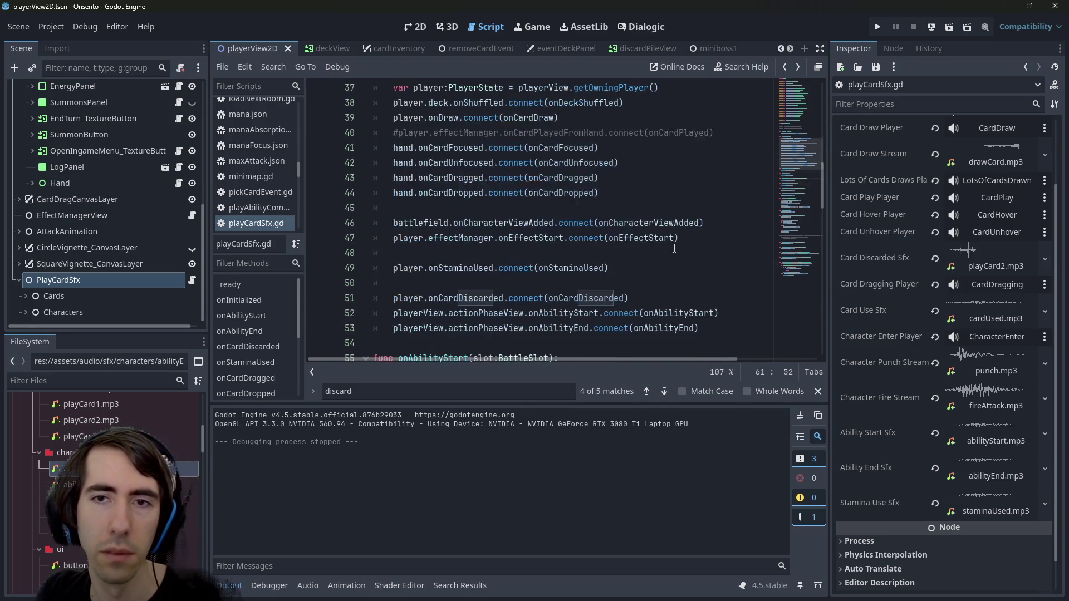
scroll(673, 248, "down", 3)
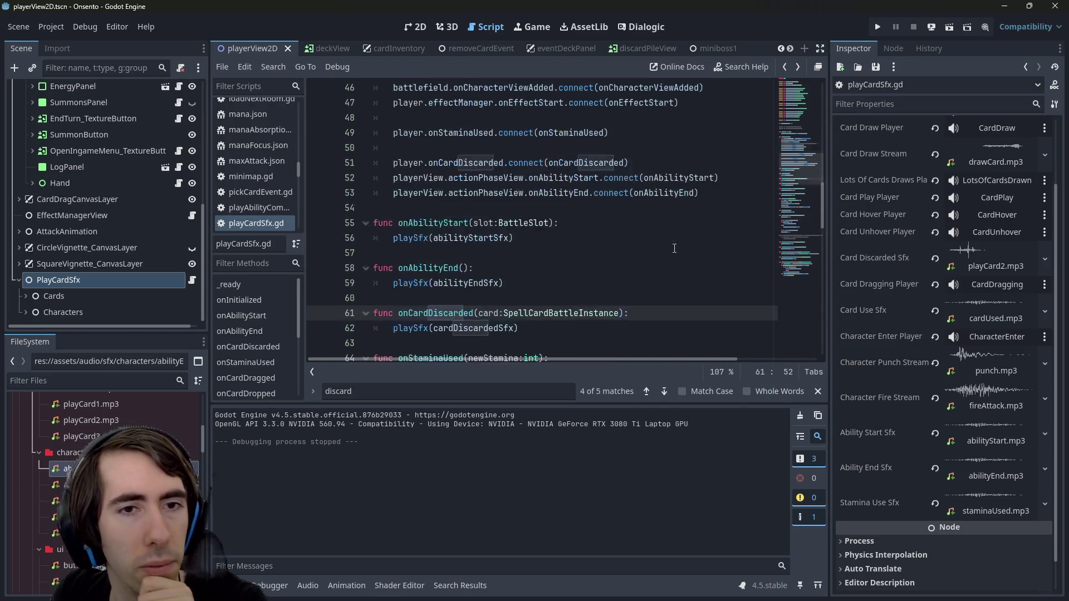
scroll(674, 249, "up", 4)
scroll(674, 248, "up", 2)
scroll(674, 249, "down", 10)
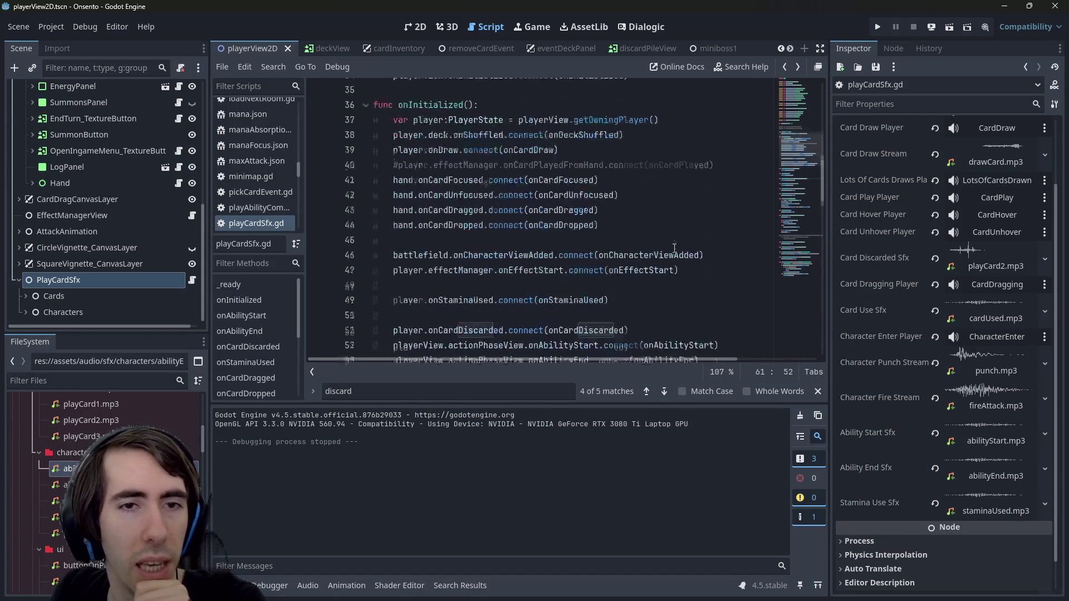
scroll(673, 248, "up", 2)
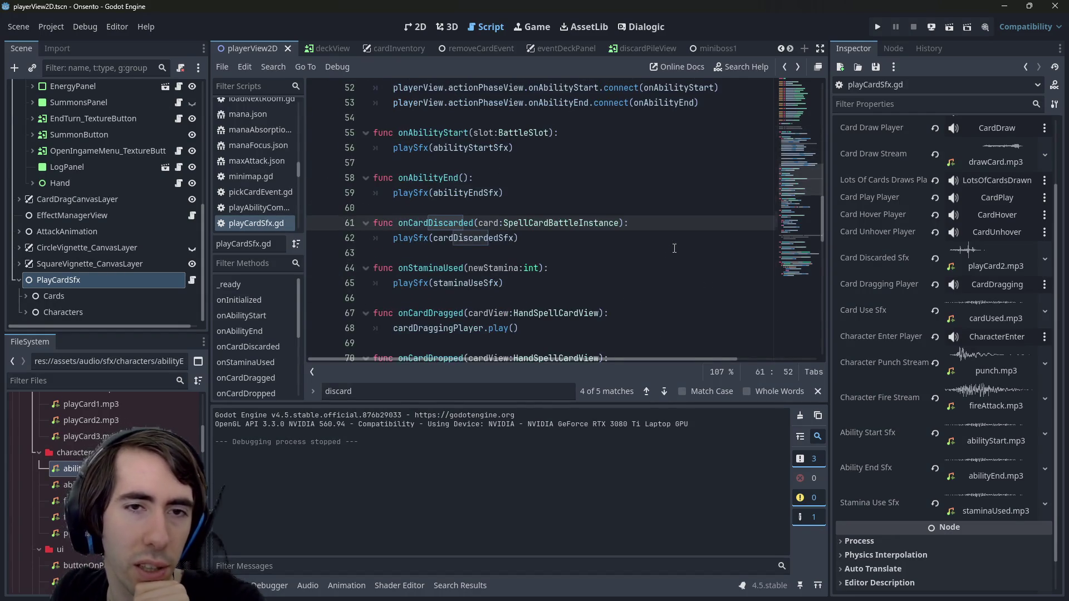
left_click(594, 236)
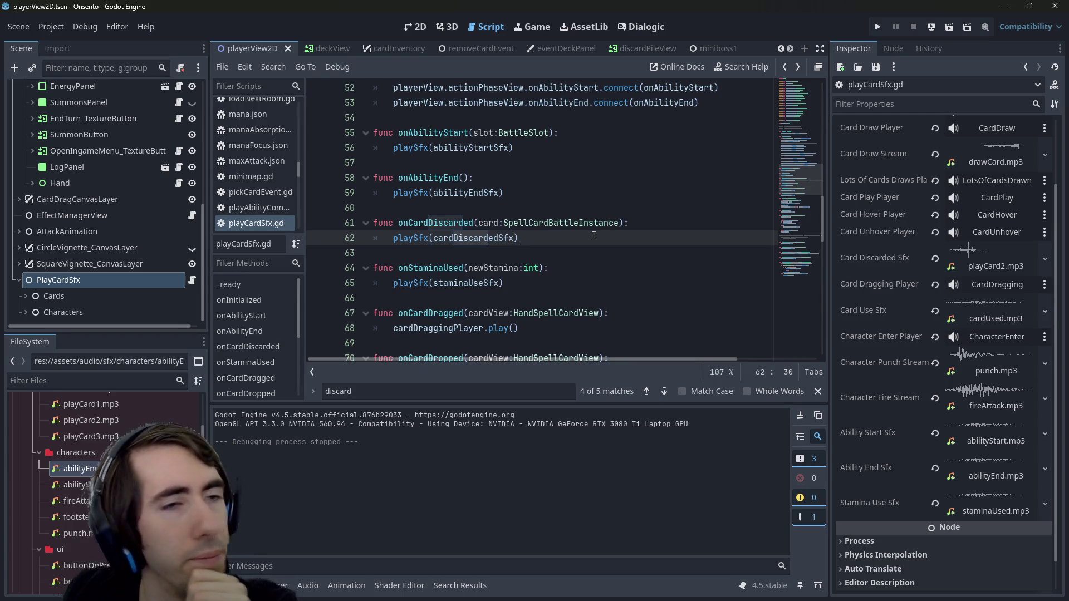
scroll(594, 236, "up", 11)
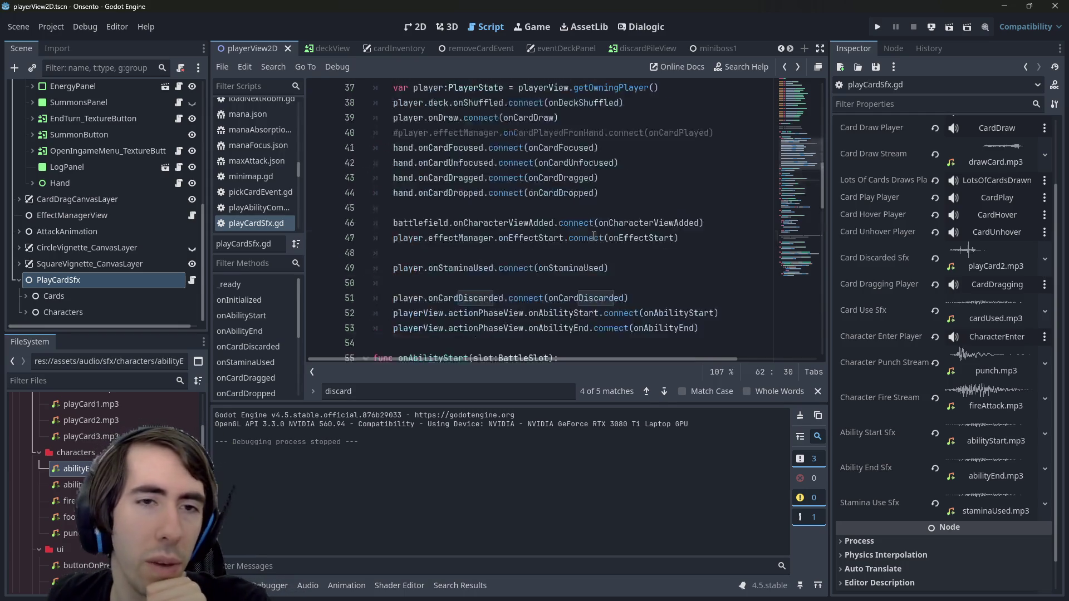
left_click(561, 223)
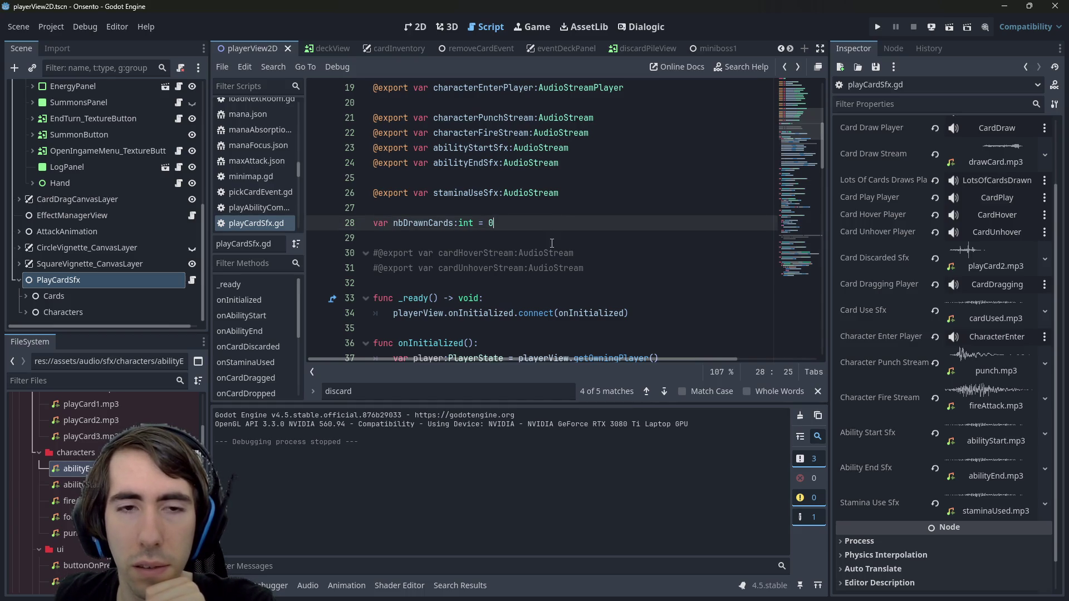
scroll(552, 244, "up", 1)
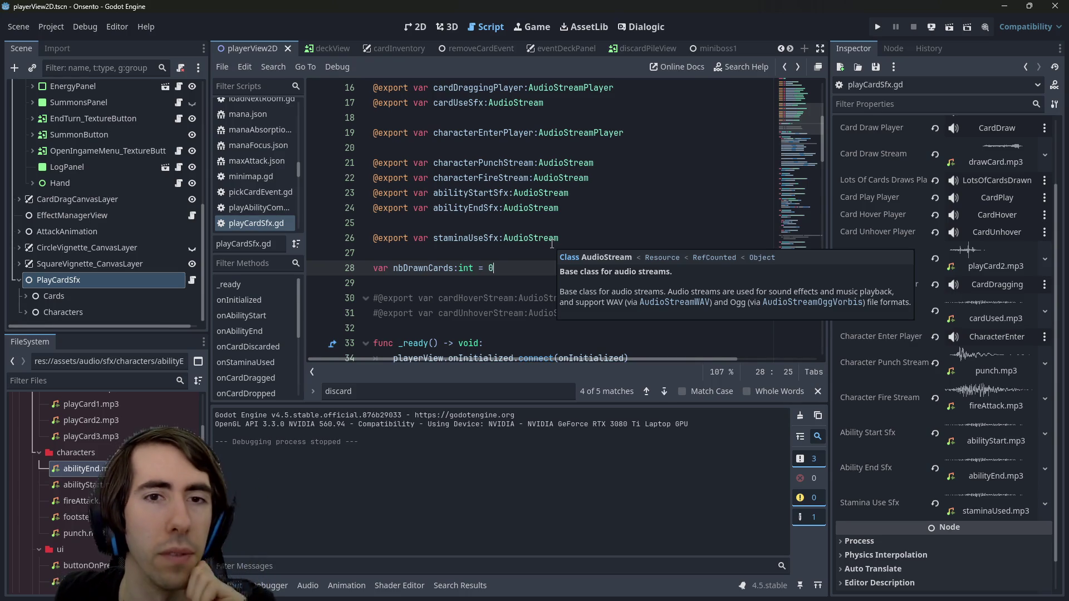
scroll(552, 243, "down", 10)
scroll(552, 244, "up", 9)
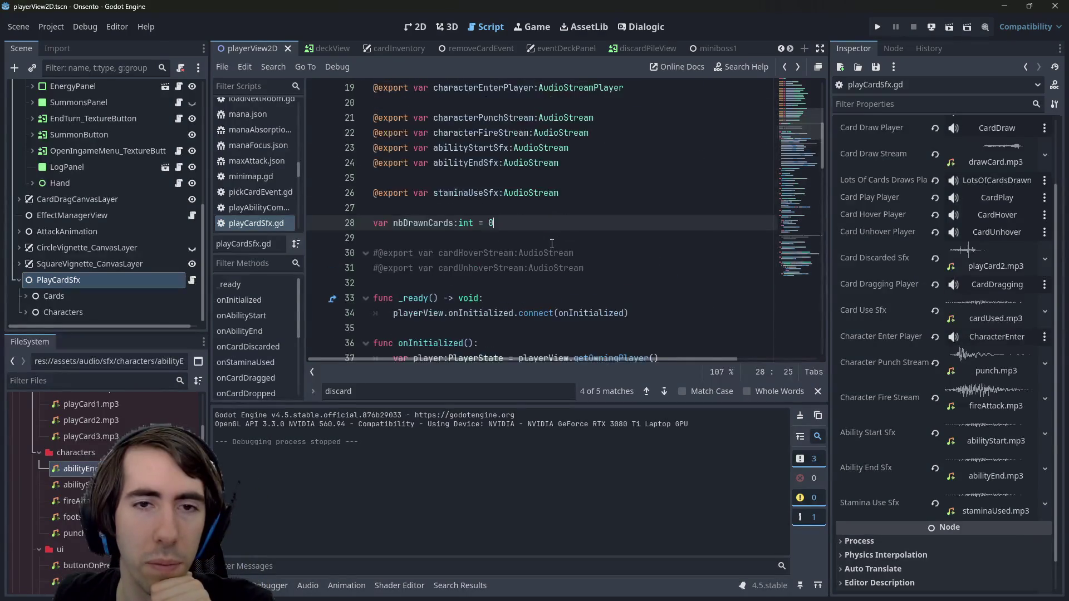
Declare 'var lockDiscardSfx:bool = false' below the nbDrawnCards declaration
key("Return")
key("Up")
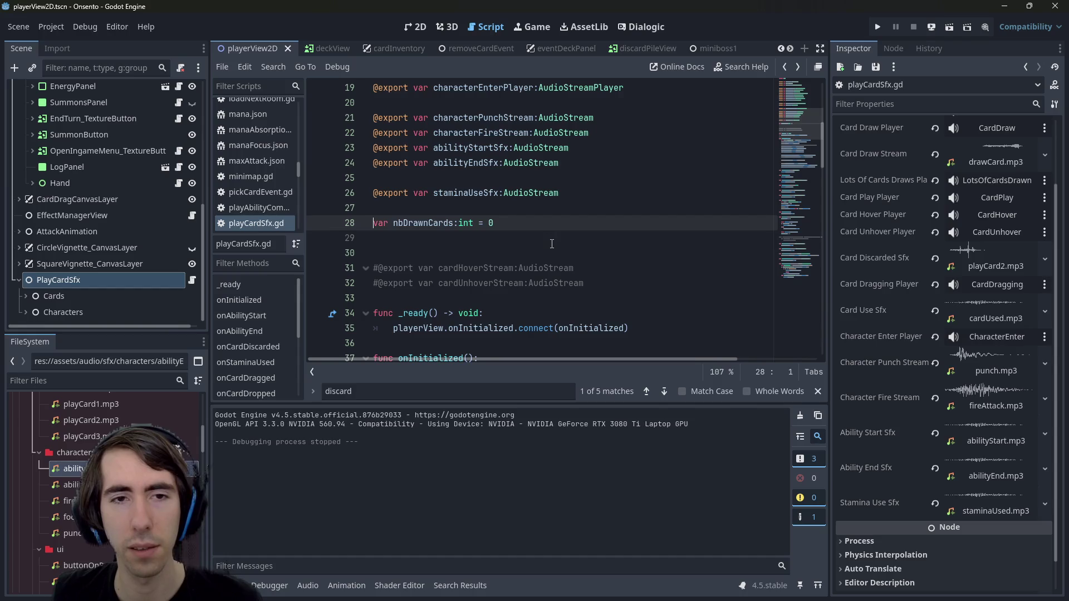
key("shift+ctrl+Right")
key("shift+ctrl+Right")
key("shift+ctrl+Right")
left_click(552, 243)
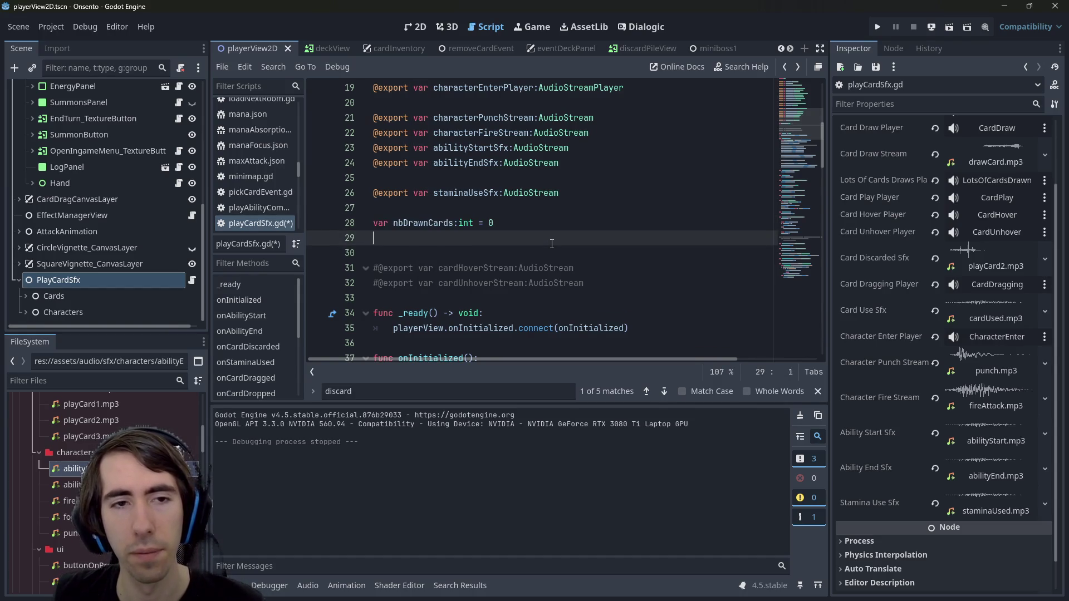
key("shift+ctrl+Left")
type("lockD")
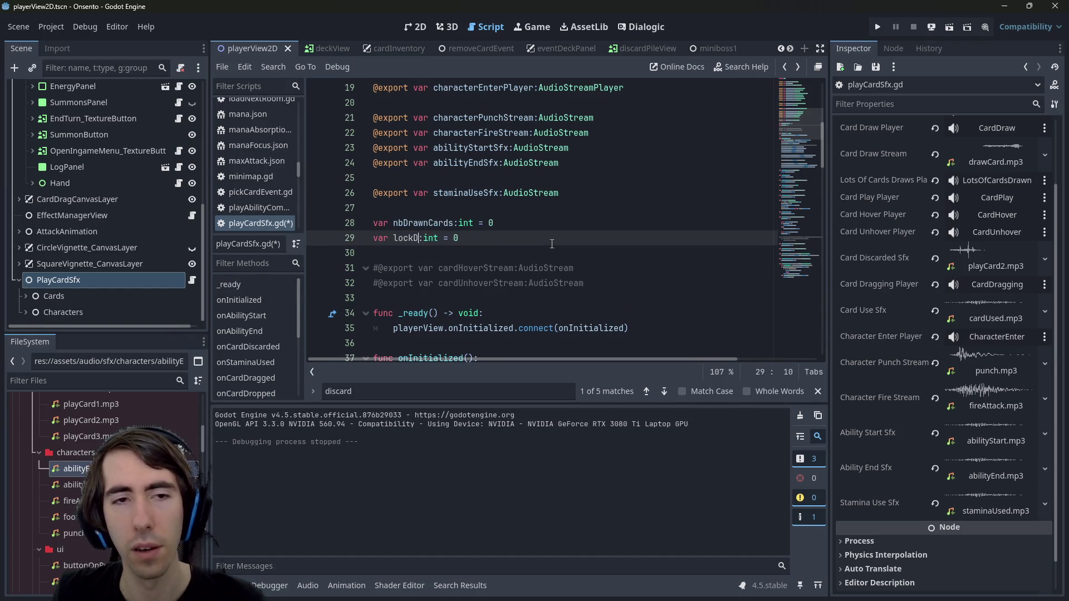
type("Sfx")
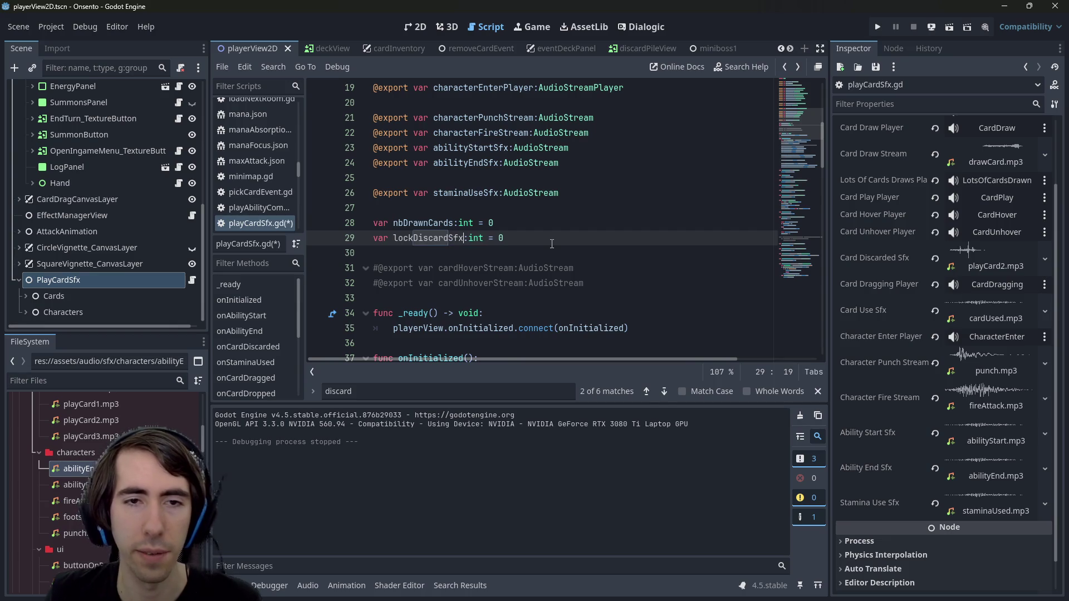
key("BackSpace")
key("BackSpace")
key("BackSpace")
type("bool")
key("End")
key("Delete")
type("lse")
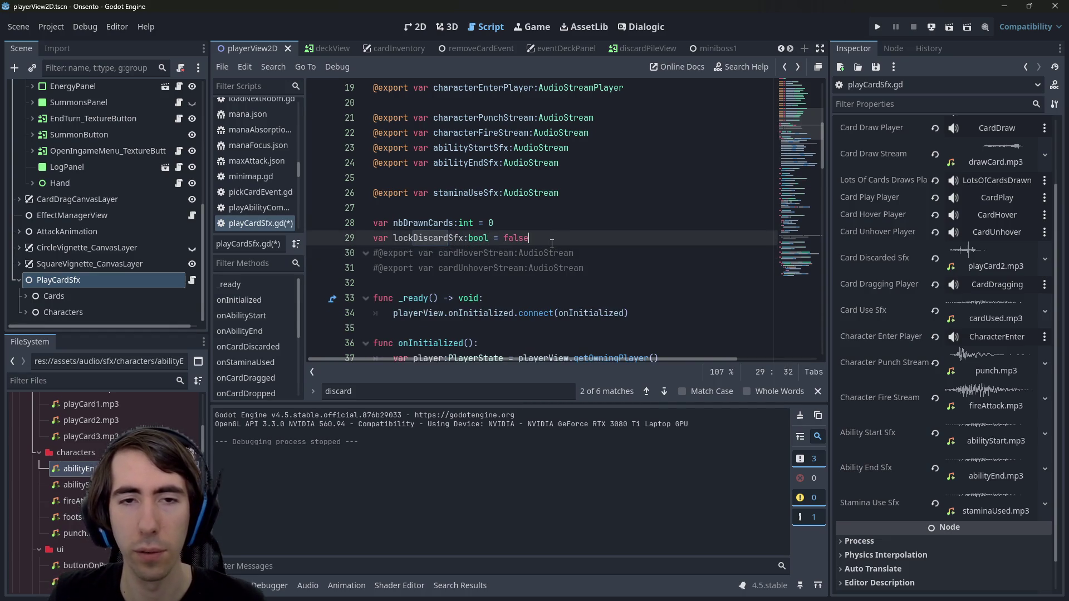
key("Return")
Add an 'if lockDiscardSfx: return' guard at the top of onCardDiscarded
key("Up")
key("ctrl+Right")
key("ctrl+Right")
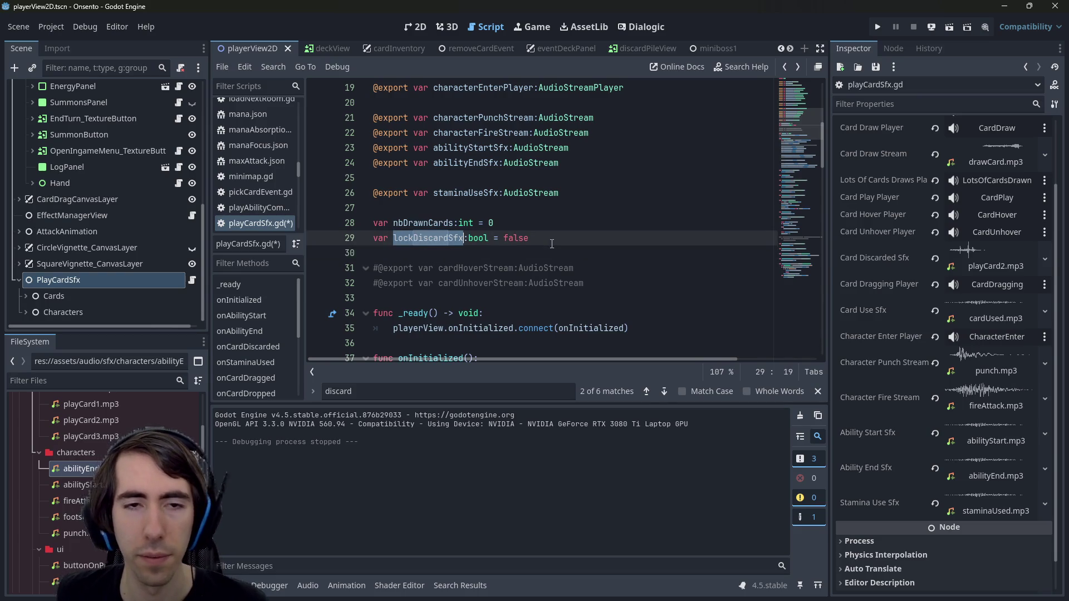
scroll(552, 244, "down", 12)
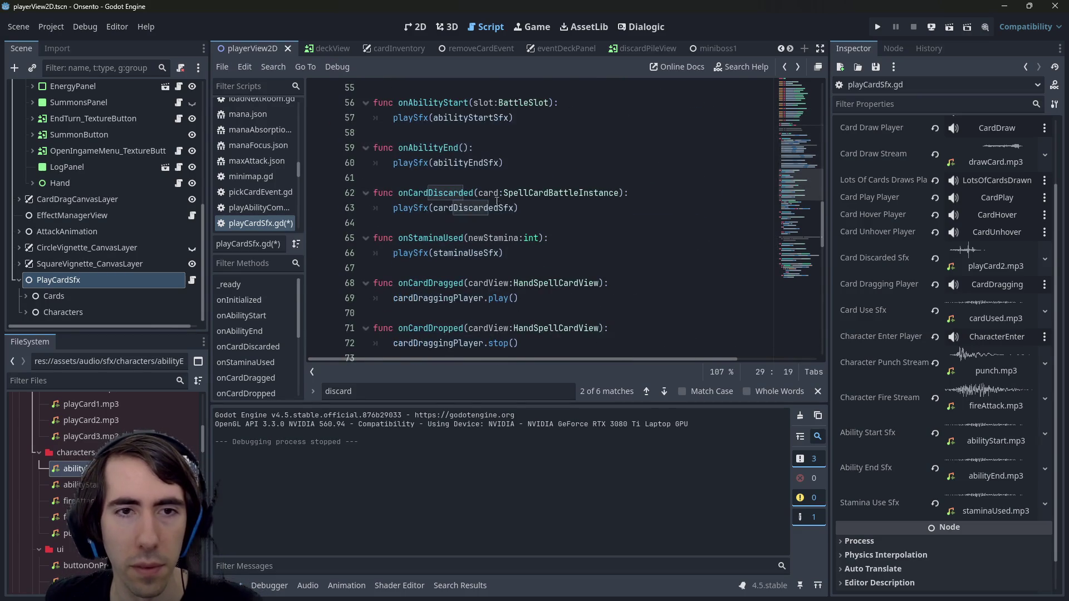
left_click(680, 190)
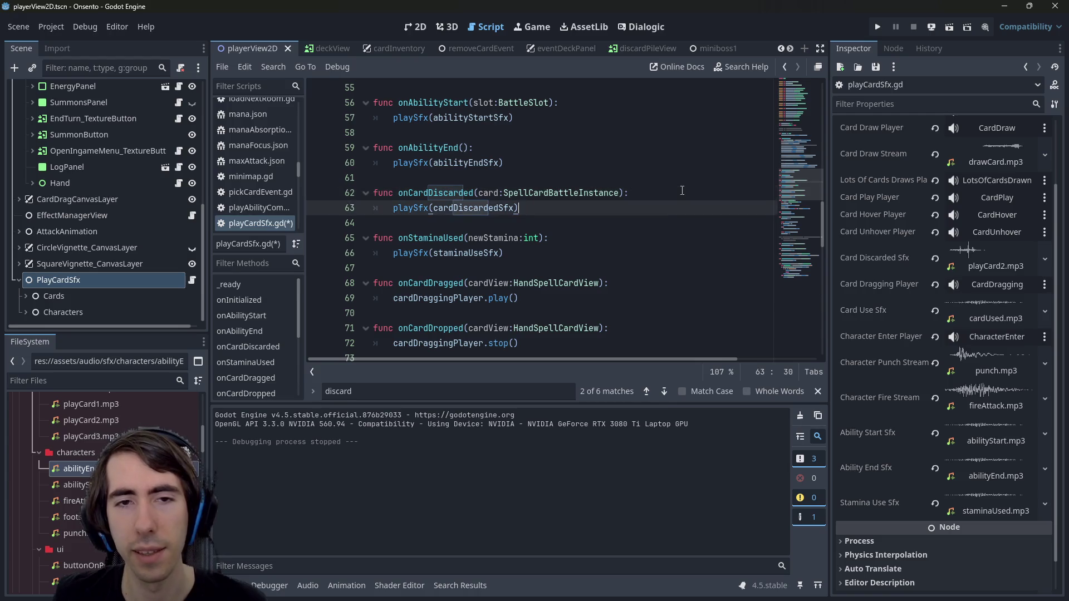
key("Return")
type("lockDiscardSfx:")
key("Return")
type("return")
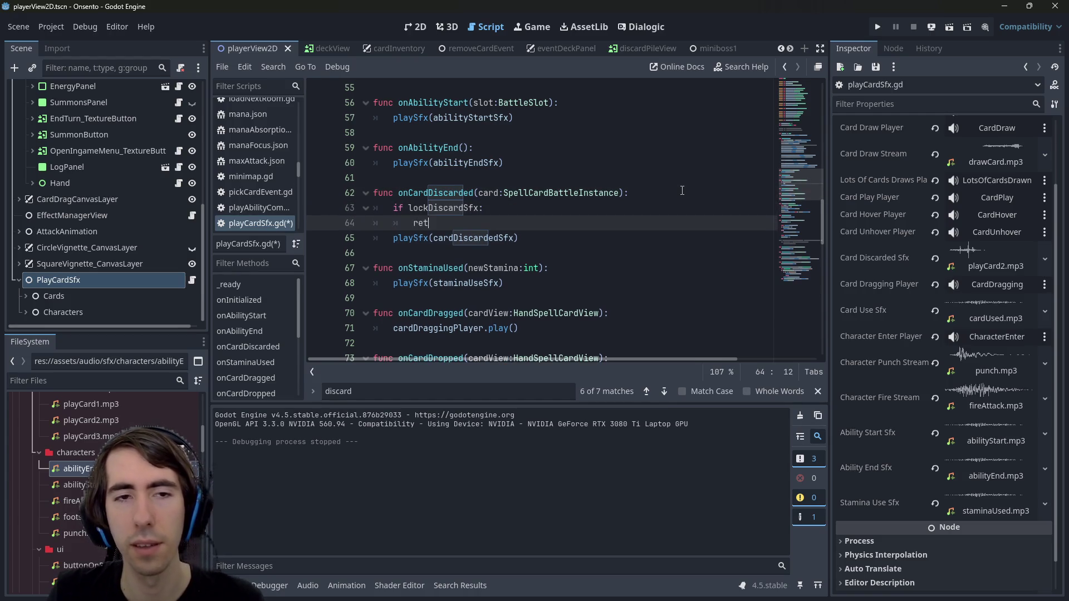
key("Down")
key("Down")
key("Up")
key("End")
key("Return")
type("lockDiscardSfx")
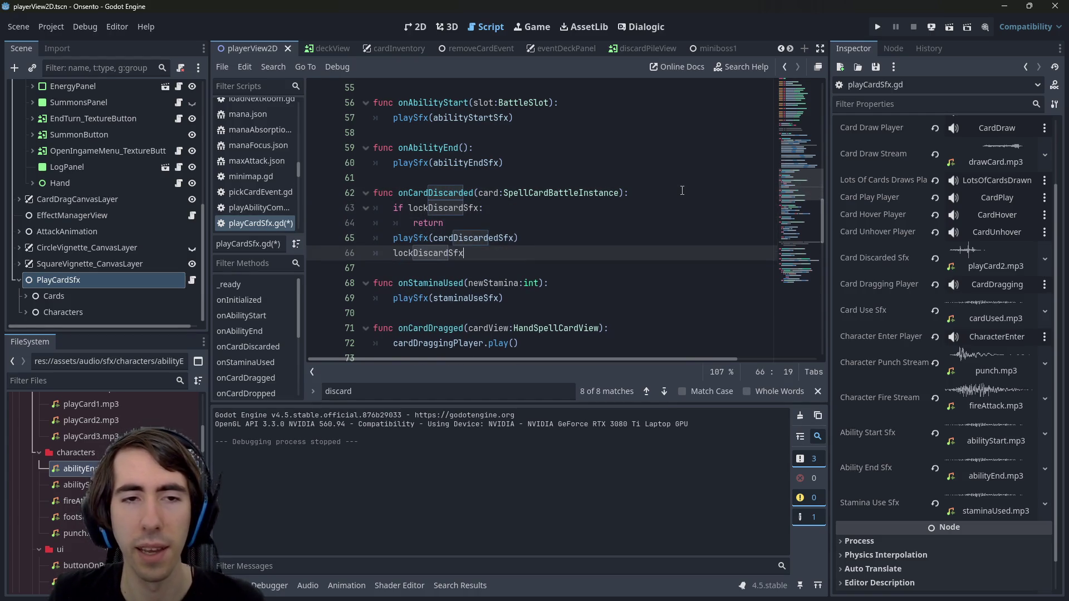
Move the lockDiscardSfx assignment above the playSfx call so the lock is set first
key("shift+Home")
key("ctrl+x")
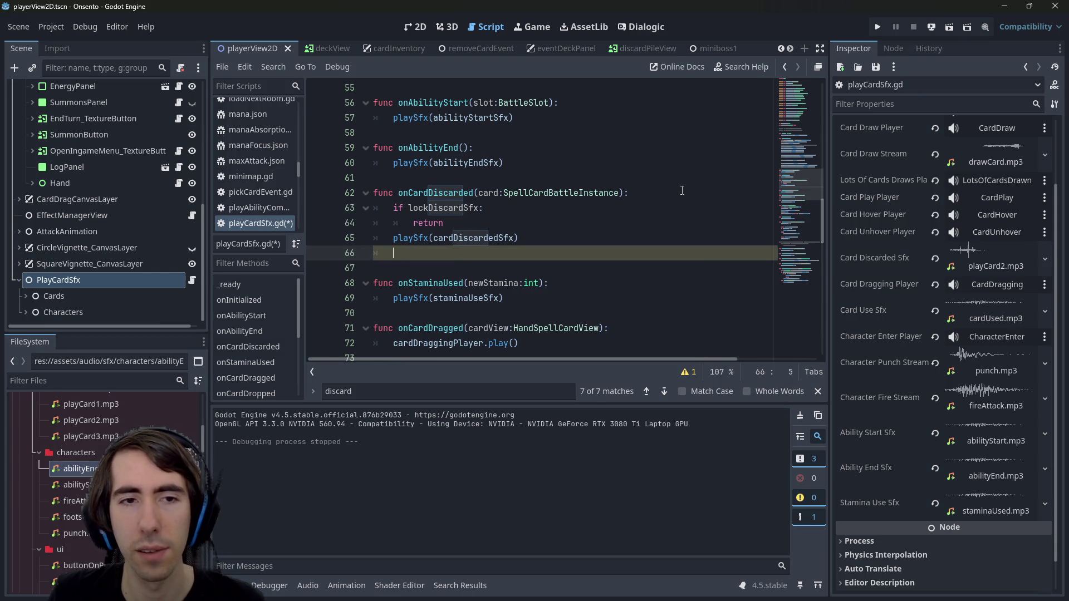
key("Up")
key("Home")
key("Return")
key("Up")
key("ctrl+v")
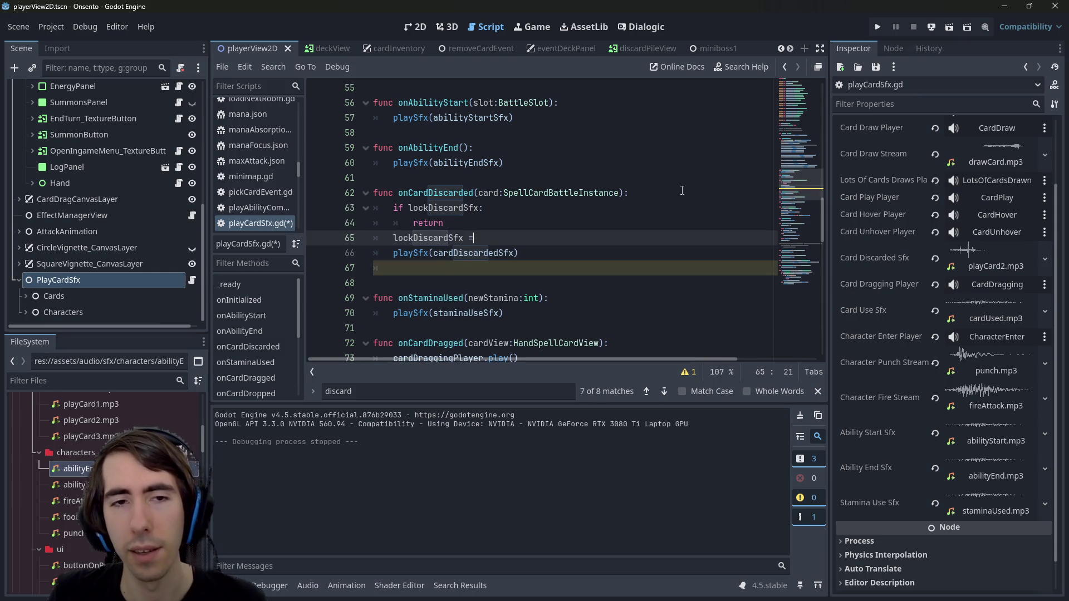
After playSfx, await get_tree().process_frame, set lockDiscardSfx back to false, and save
key("Down")
key("Down")
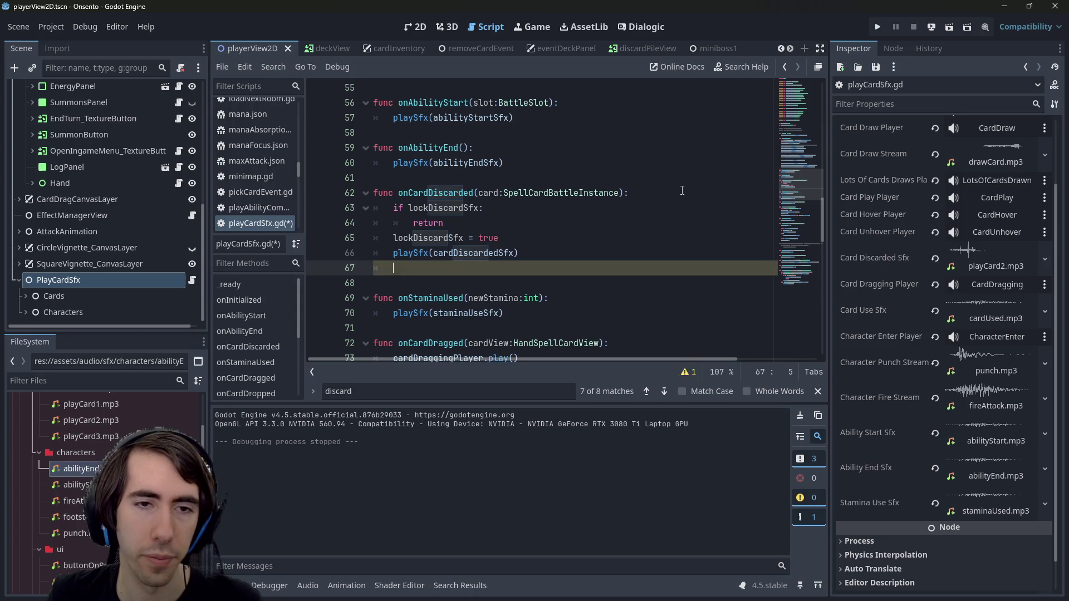
type("await")
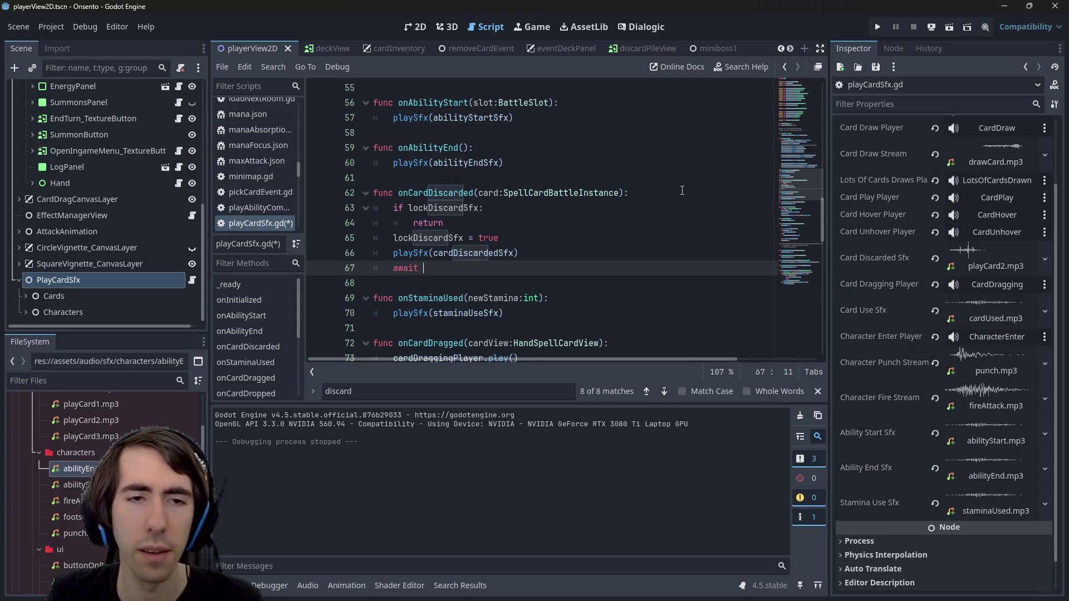
type("get_ree")
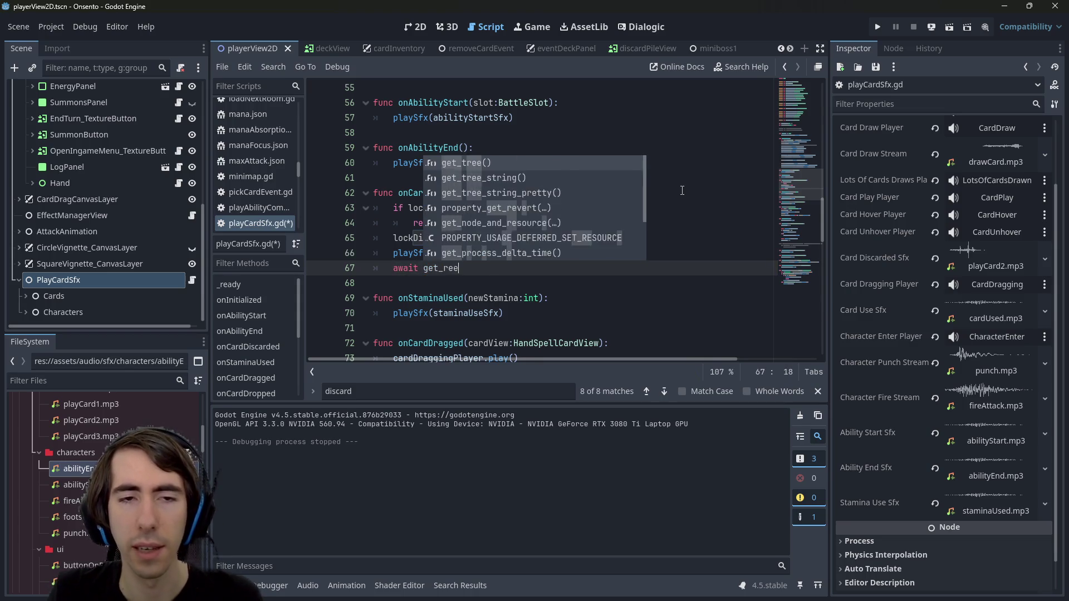
type("()")
type("ree().")
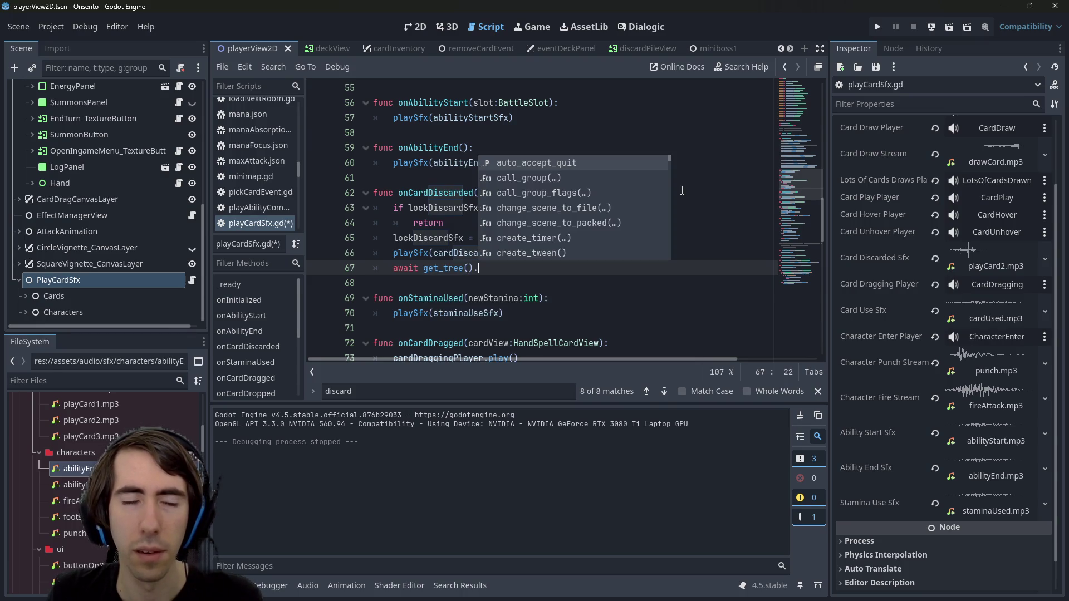
type("propget")
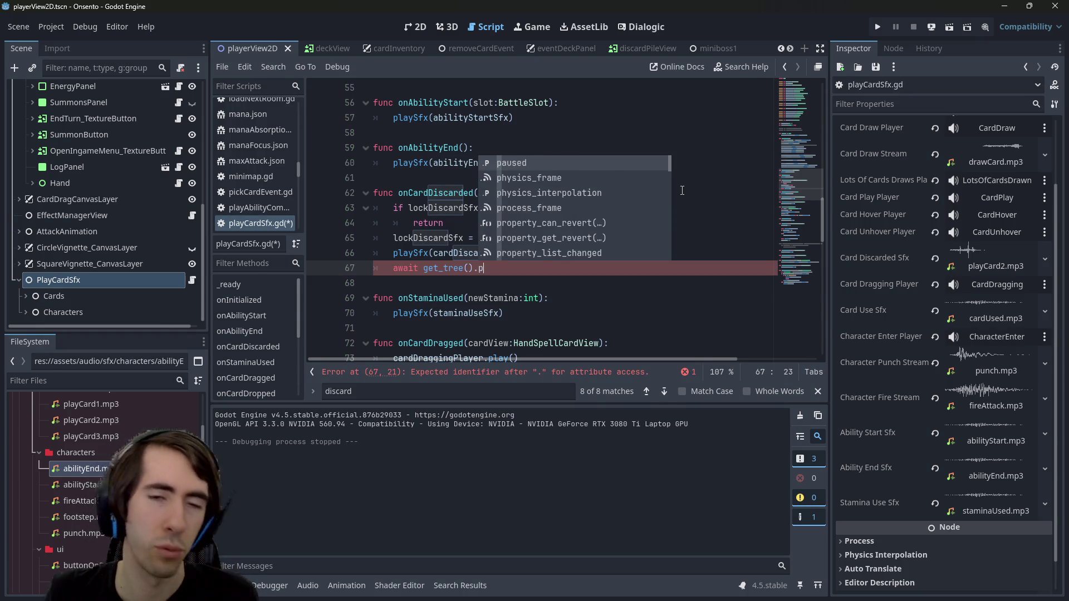
key("Return")
key("ctrl+BackSpace")
key("ctrl+BackSpace")
type("process_frame")
key("Return")
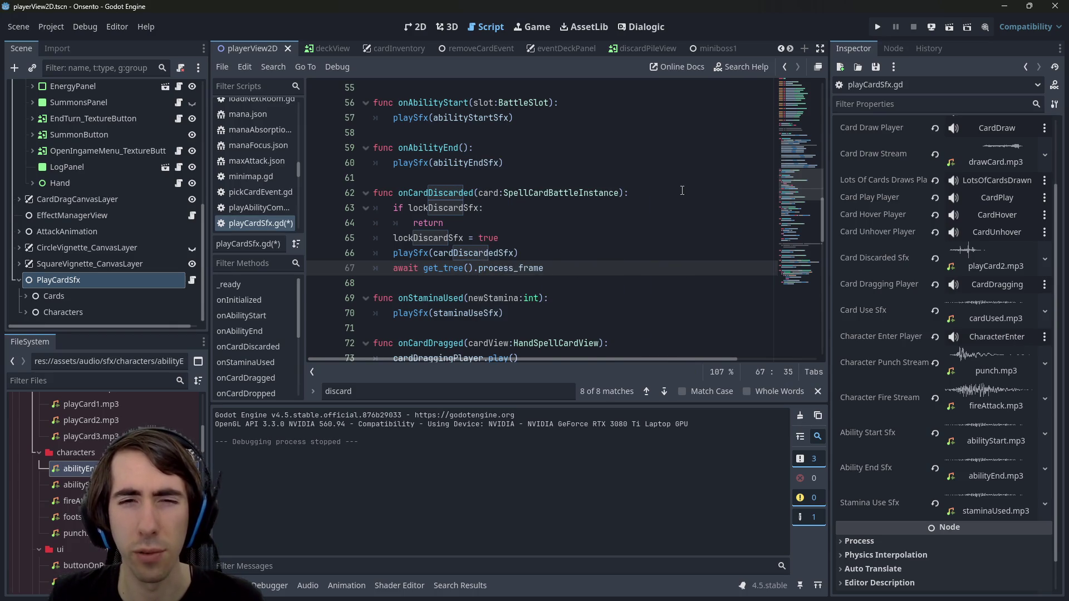
key("Return")
type("lockDiscardSfx = fals")
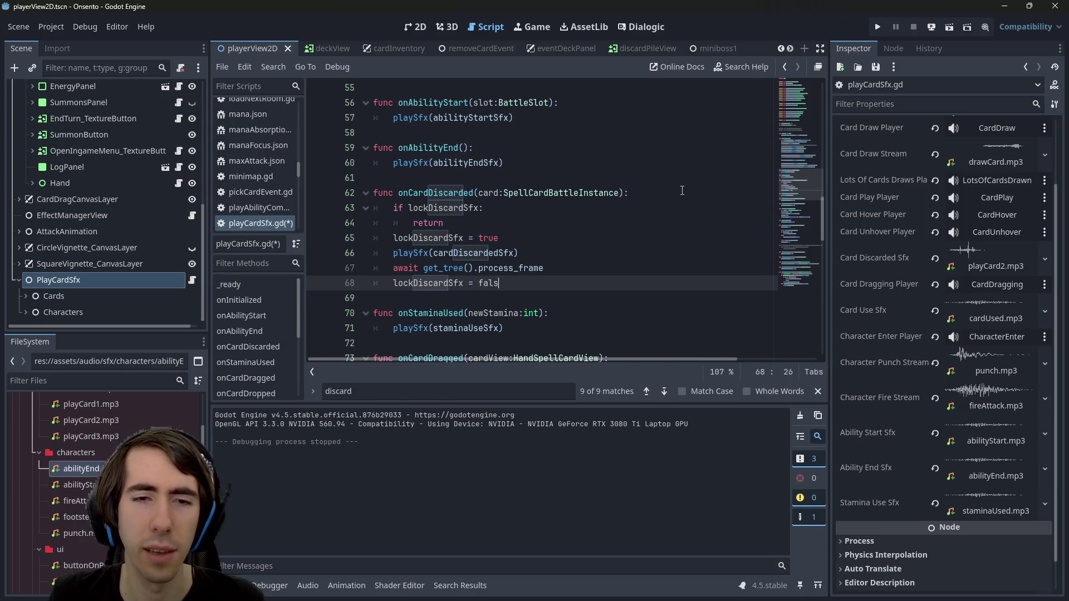
type("e")
key("ctrl+s")
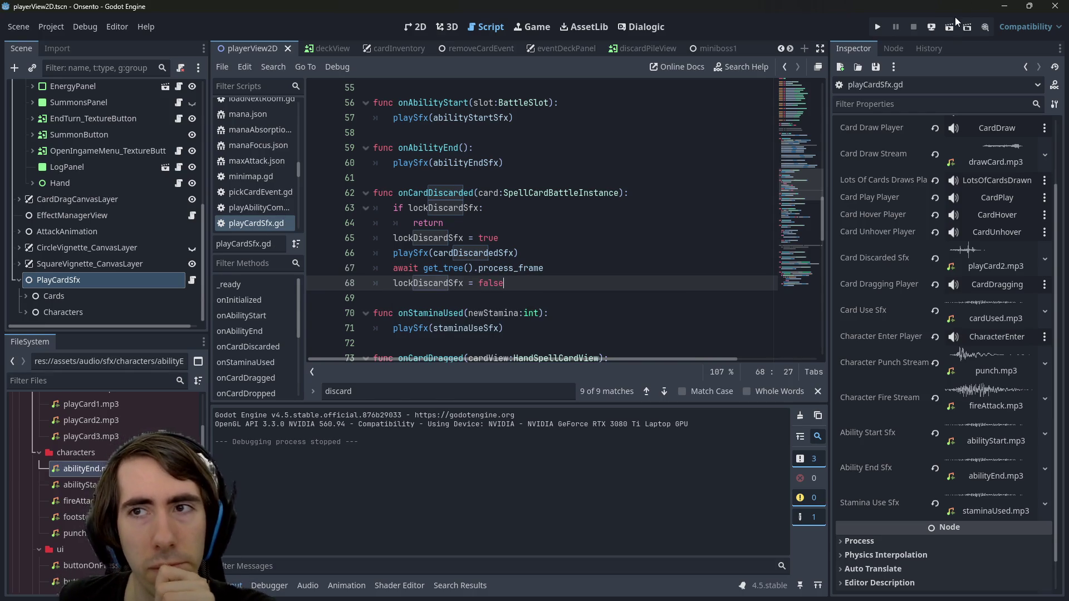
left_click(704, 45)
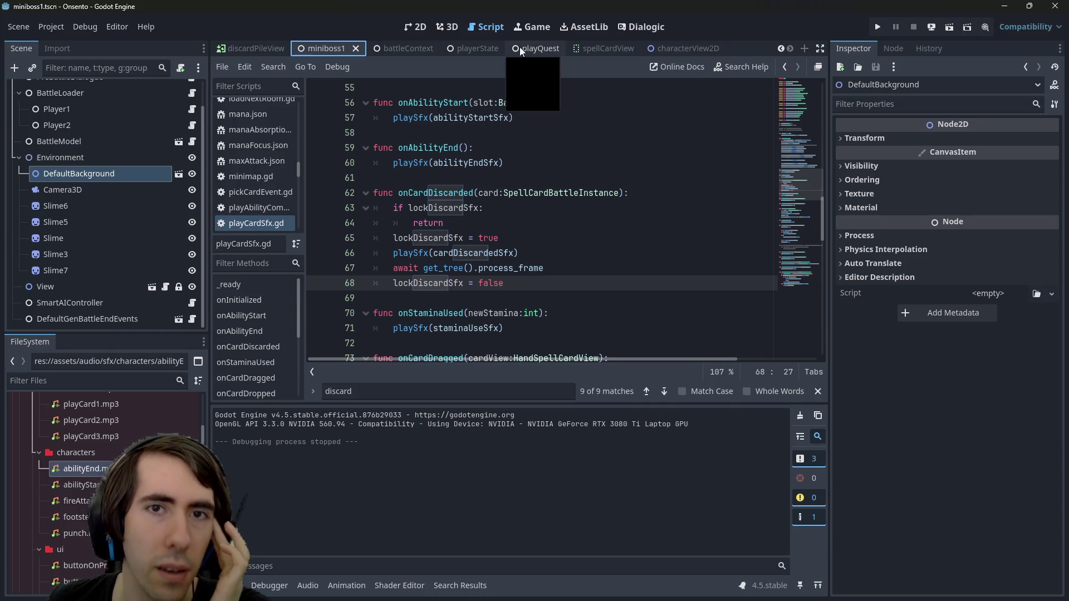
Run the playQuest scene and close its game window, then launch the miniboss1 scene
left_click(536, 49)
left_click(952, 27)
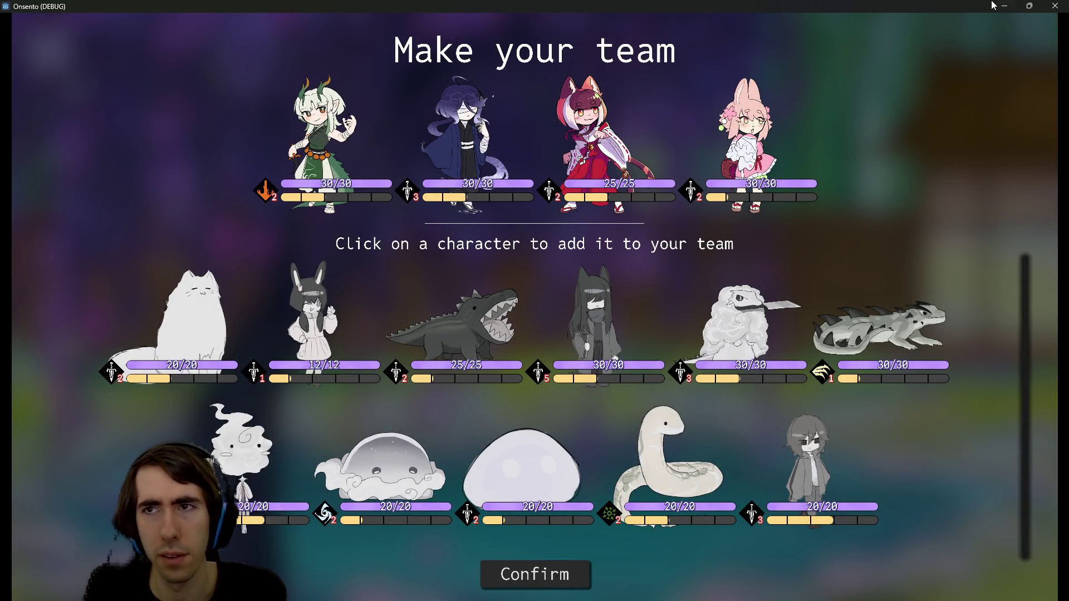
left_click(1055, 5)
left_click(334, 49)
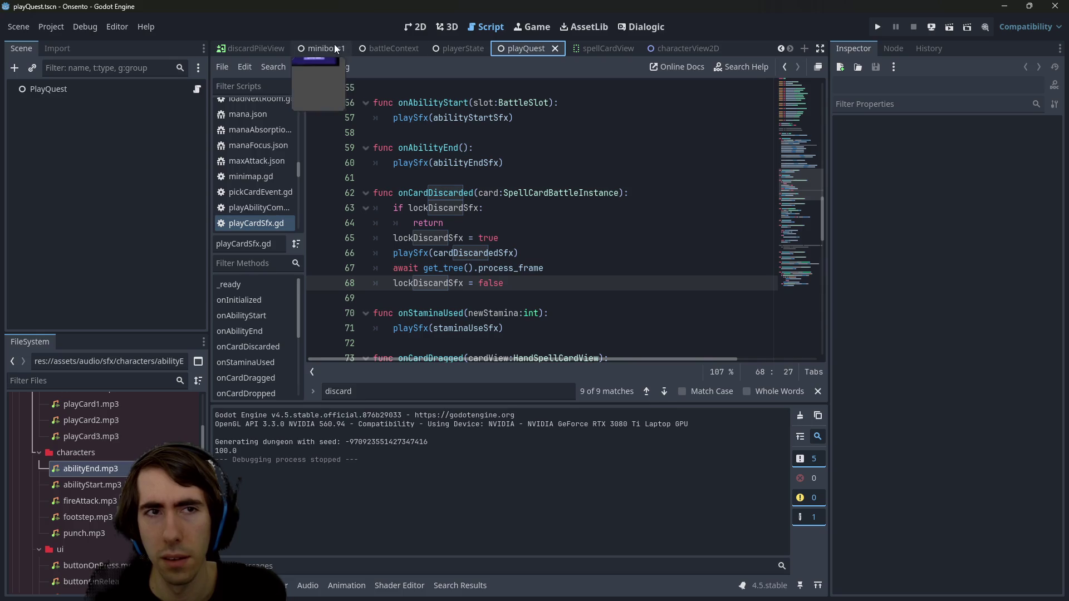
left_click(954, 24)
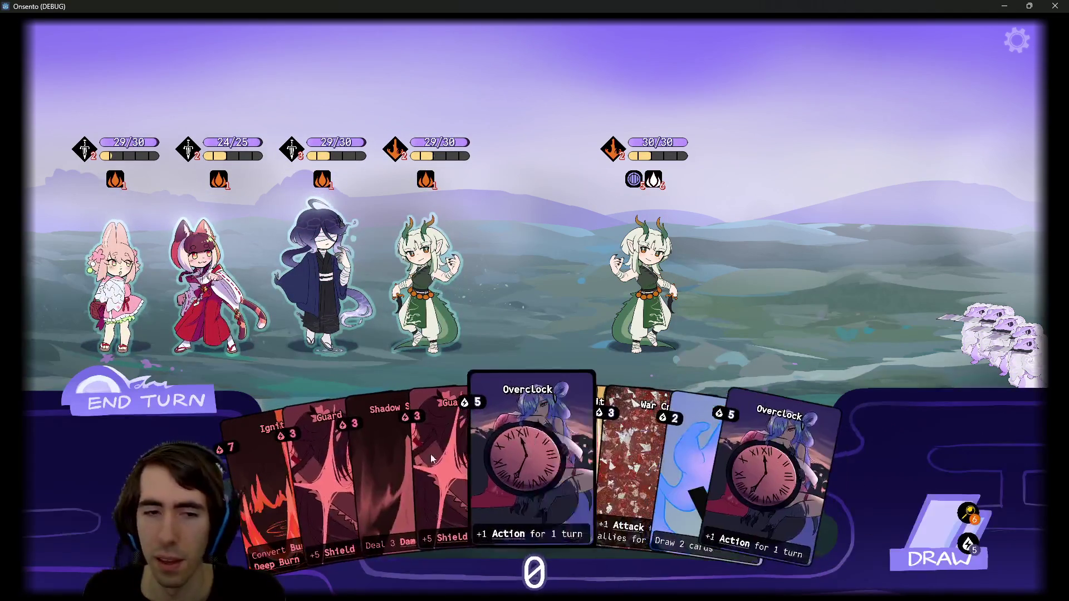
End two turns, checking the discard pile after each, then close the game window
left_click(174, 418)
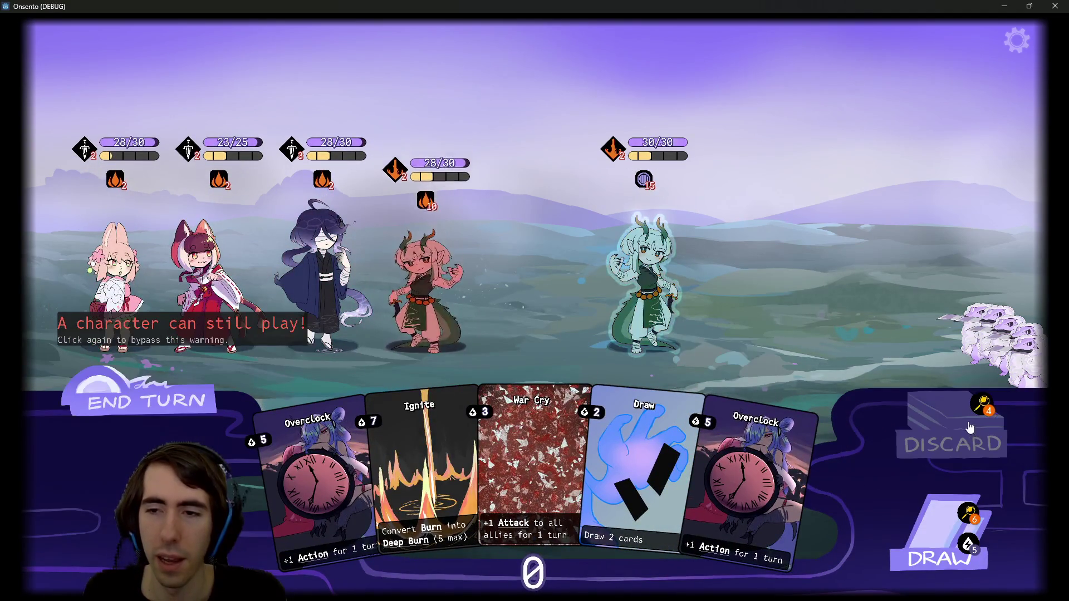
left_click(978, 418)
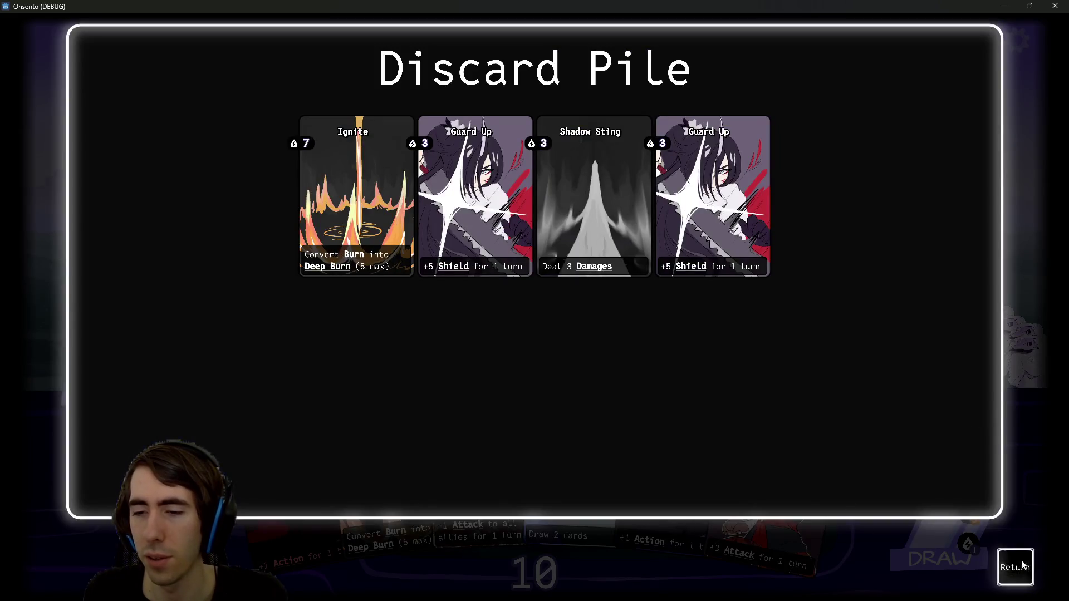
left_click(1012, 563)
left_click(115, 442)
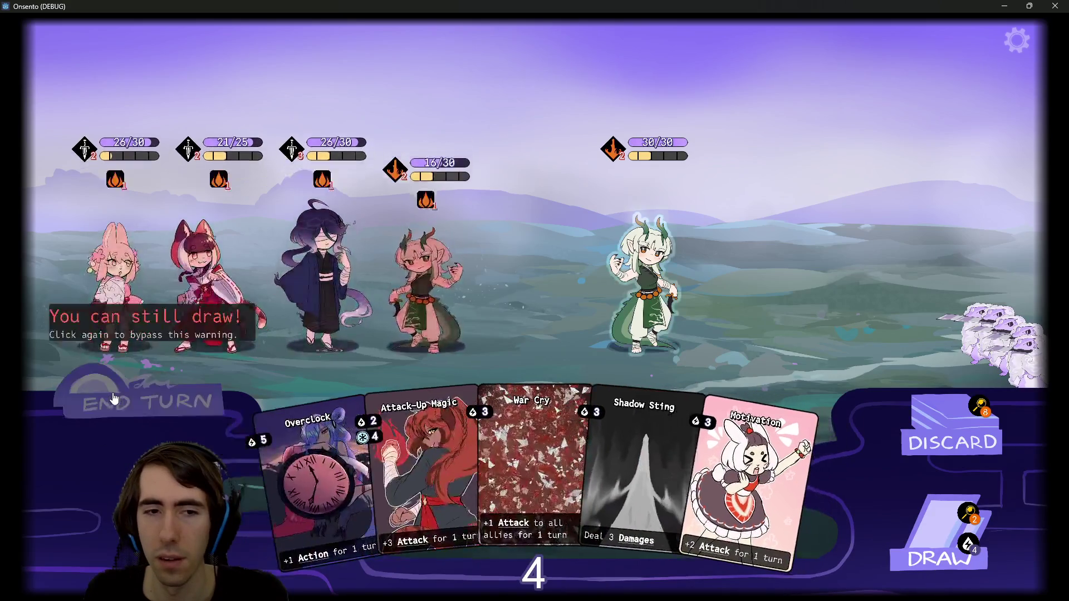
left_click(946, 415)
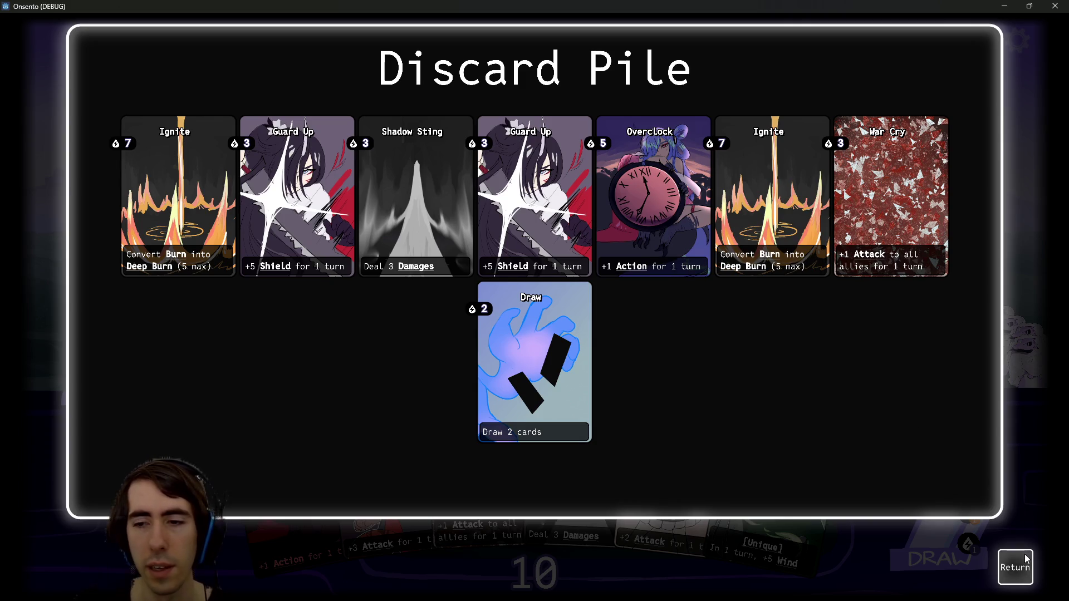
left_click(1015, 567)
left_click(1055, 6)
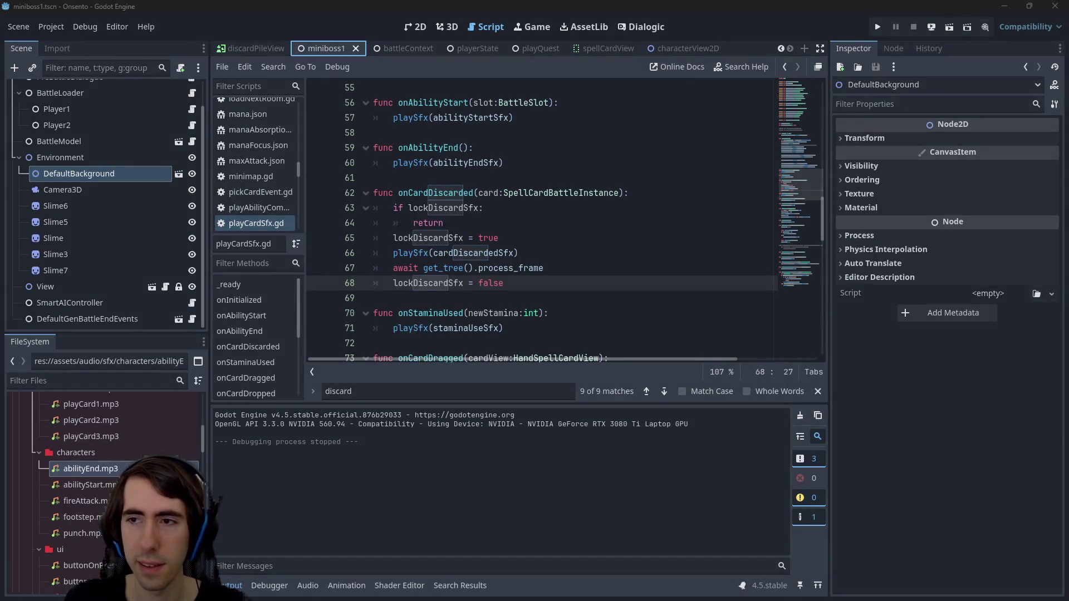
Drag the Chrome window with Pixabay's woosh search results over the Godot editor
mouse_move(1058, 72)
left_mouse_down()
mouse_move(891, 78)
mouse_move(334, 289)
mouse_move(501, 3)
mouse_move(671, 21)
left_mouse_up()
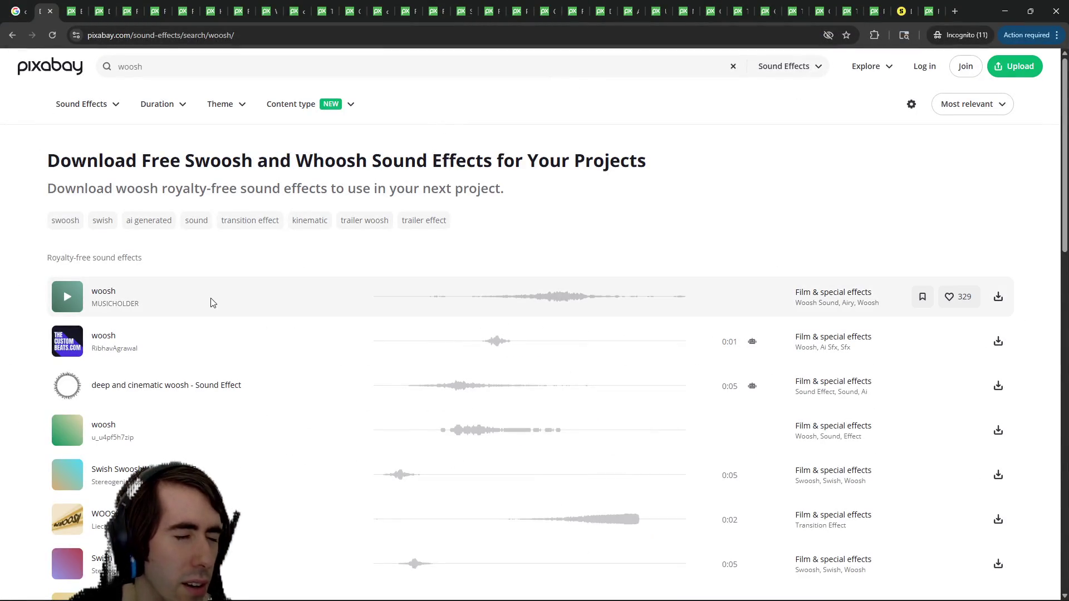
Preview the first, second and fourth woosh results, replaying the fourth several times
left_click(66, 297)
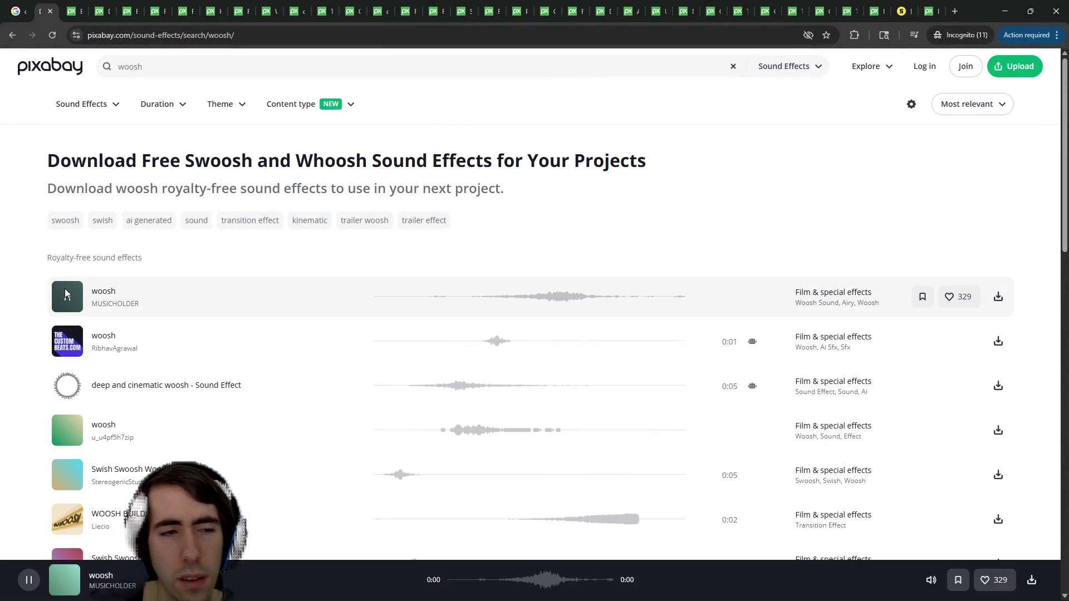
left_click(67, 298)
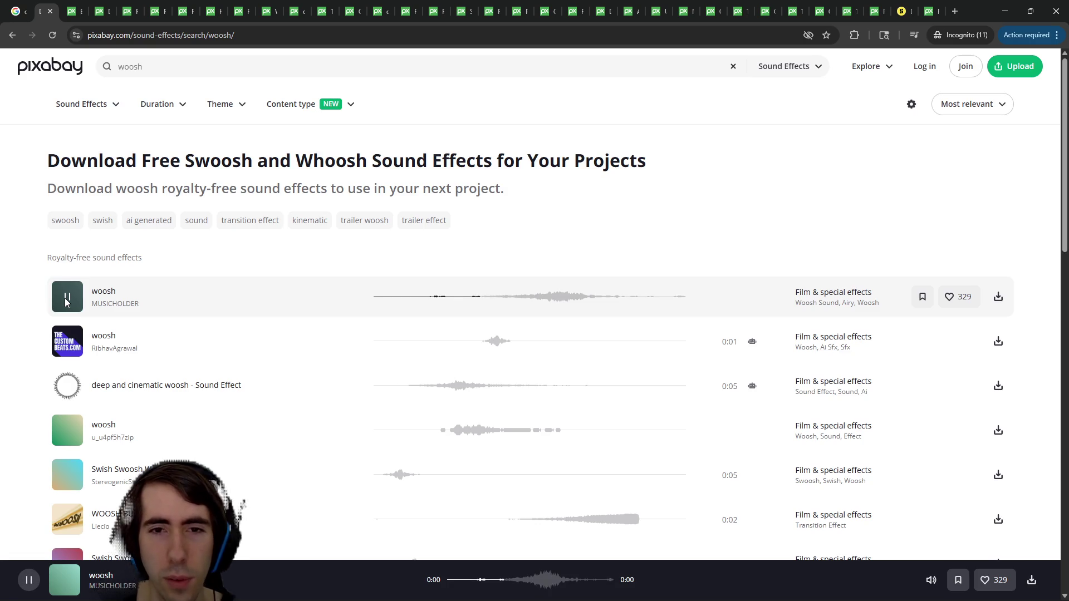
left_click(67, 341)
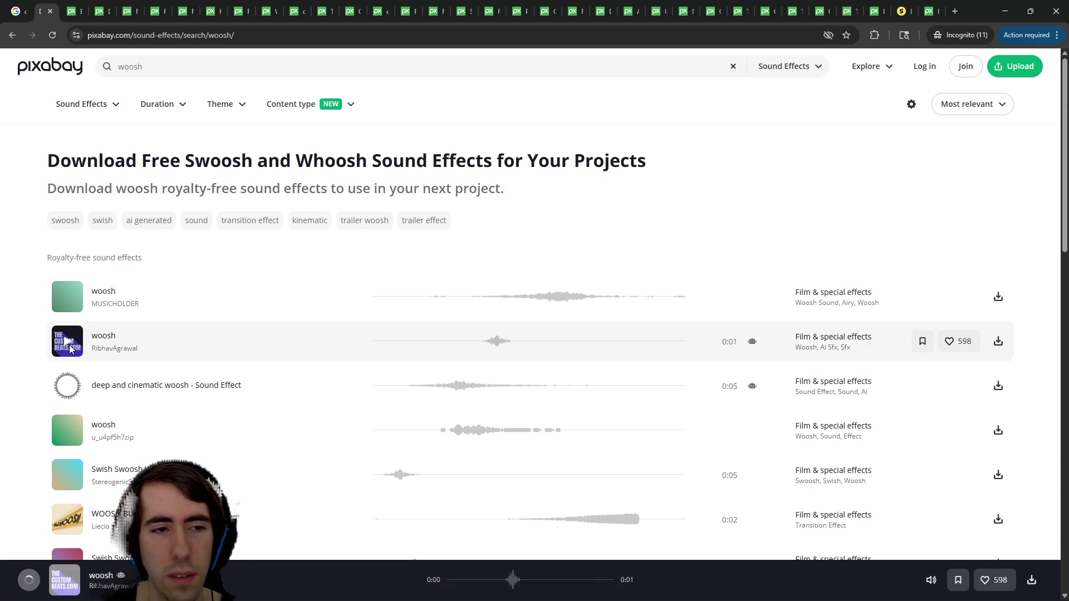
left_click(66, 426)
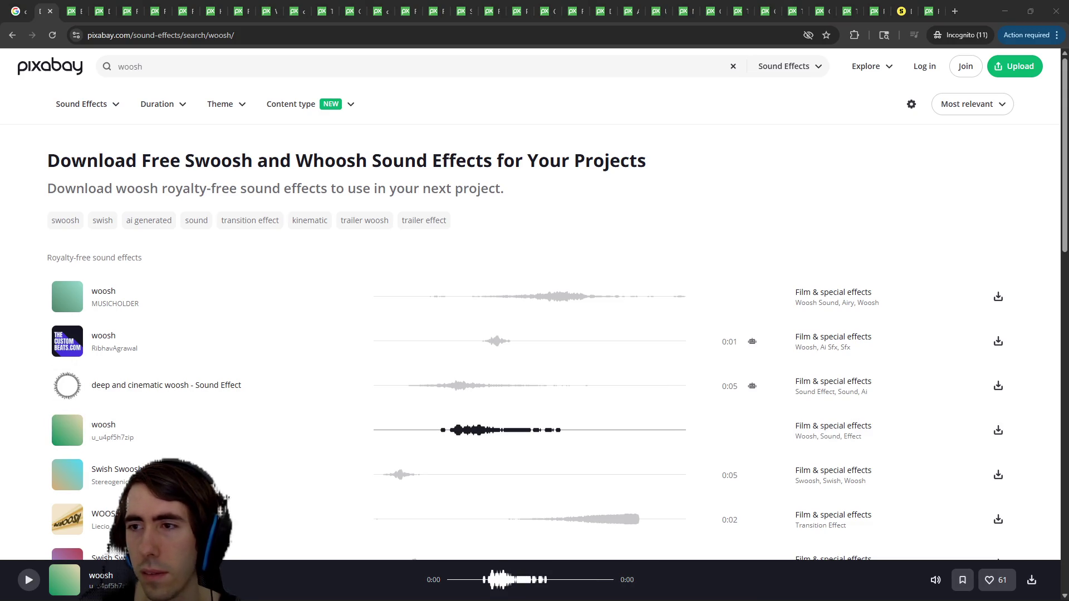
left_click(72, 433)
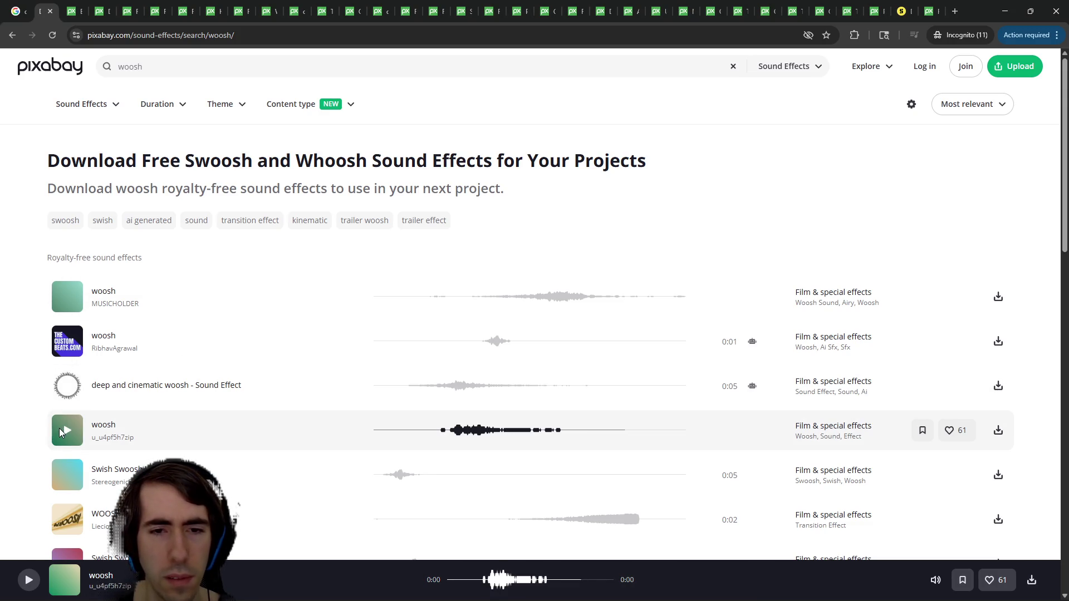
left_click(75, 436)
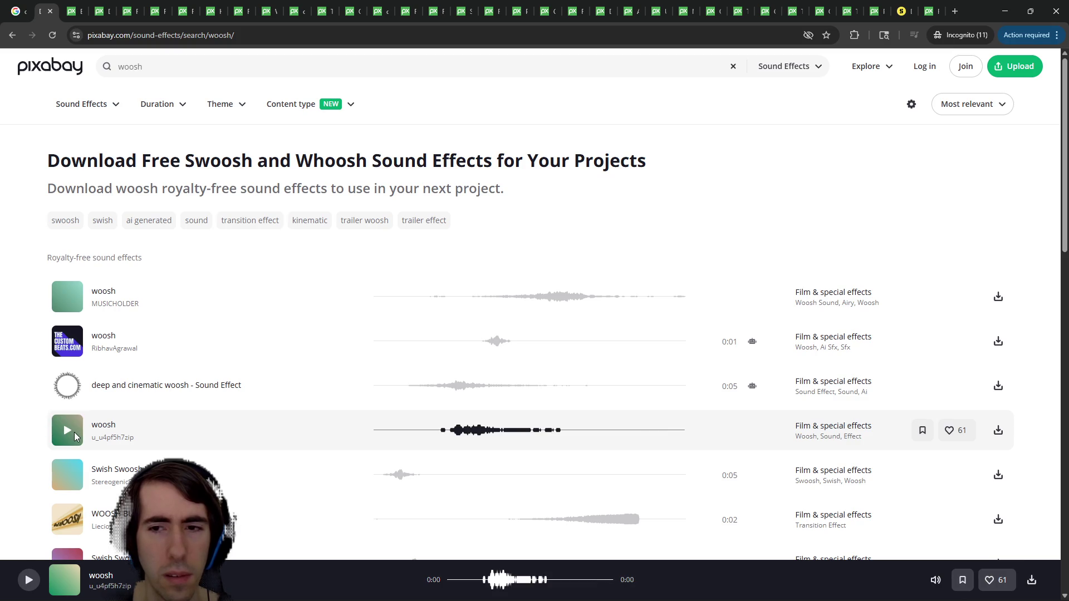
Preview Swish Swoosh Woosh SFX-17, WOOSH BUILDING and SFX-27, replay the fourth woosh, then minimize the browser
scroll(75, 436, "down", 2)
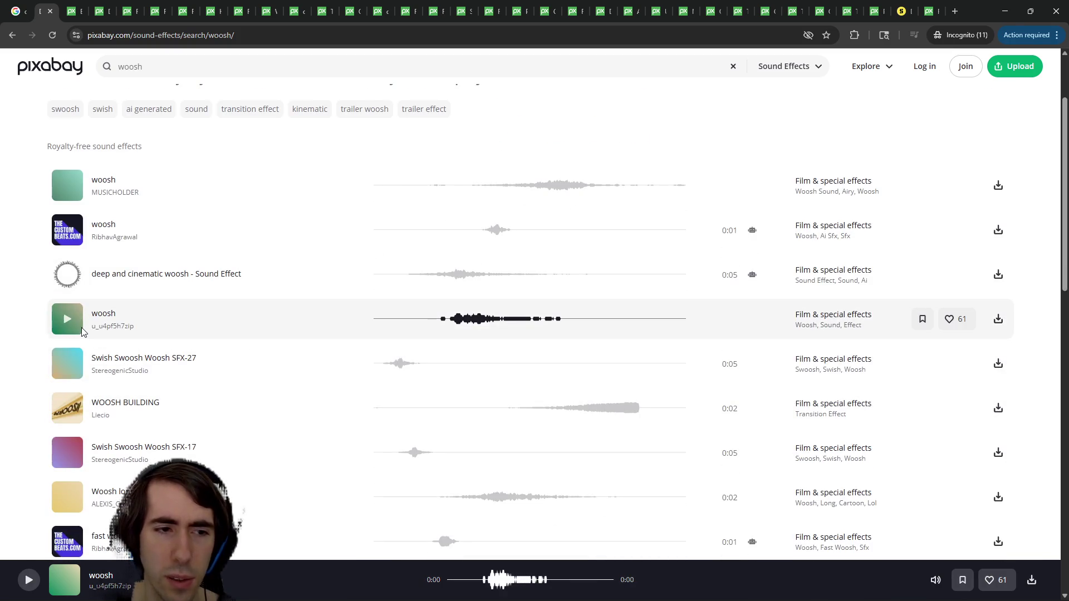
left_click(63, 457)
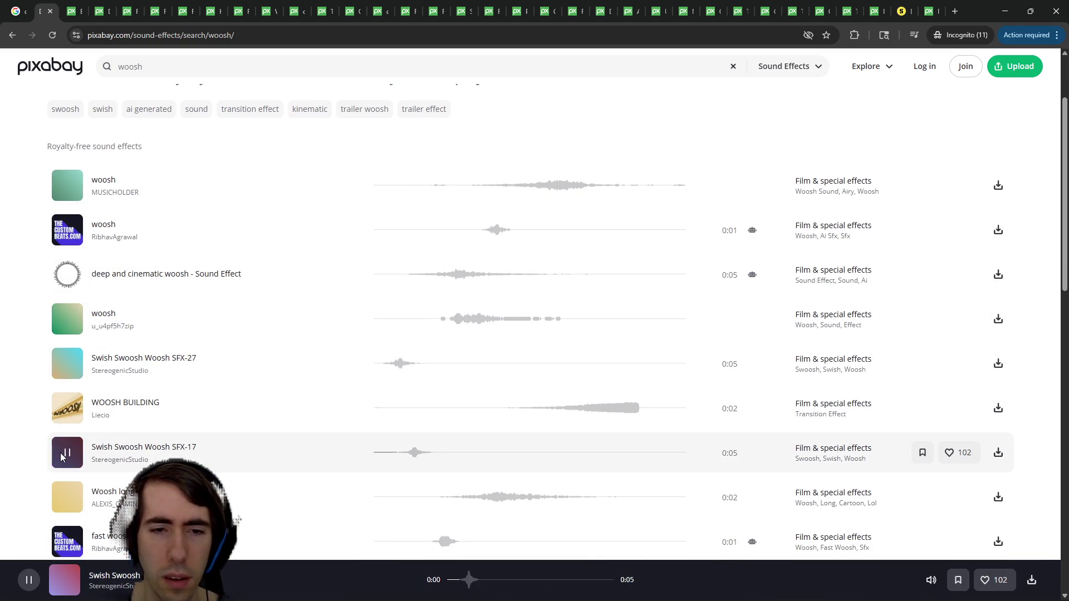
left_click(67, 408)
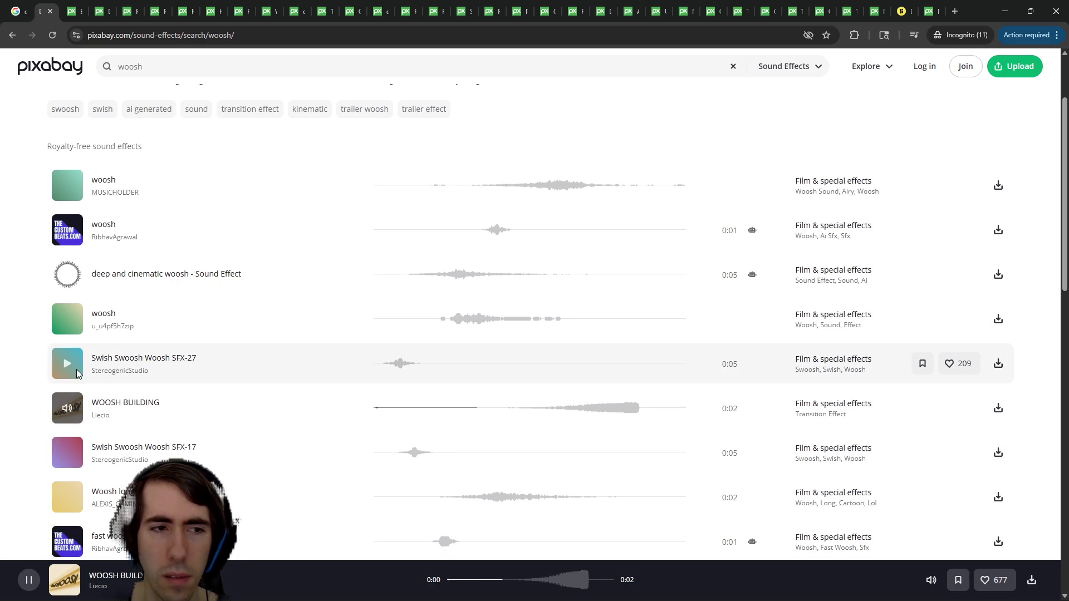
left_click(77, 372)
left_click(73, 333)
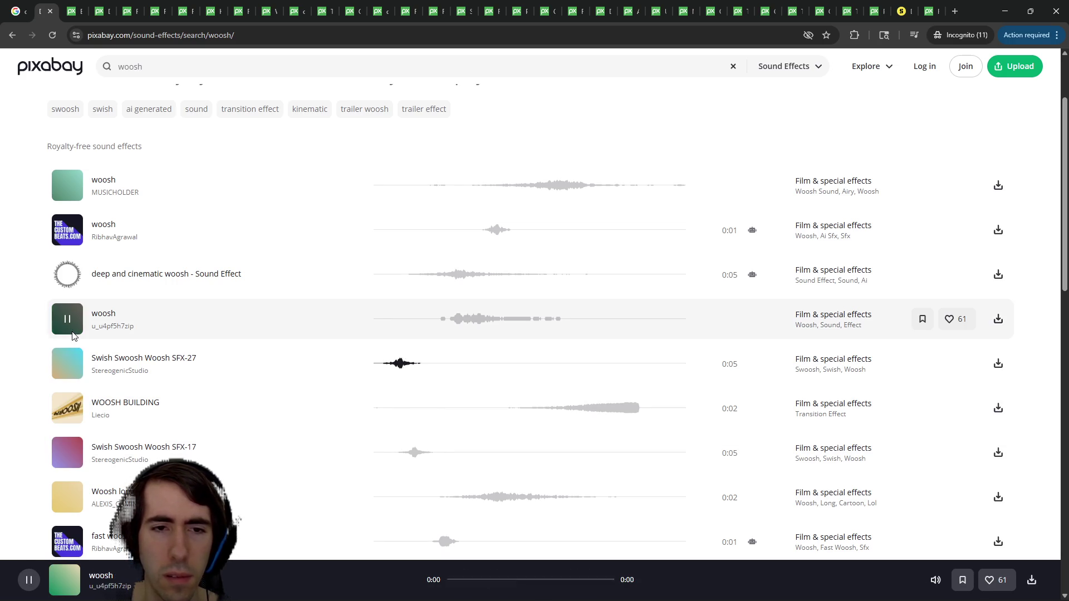
left_click(73, 333)
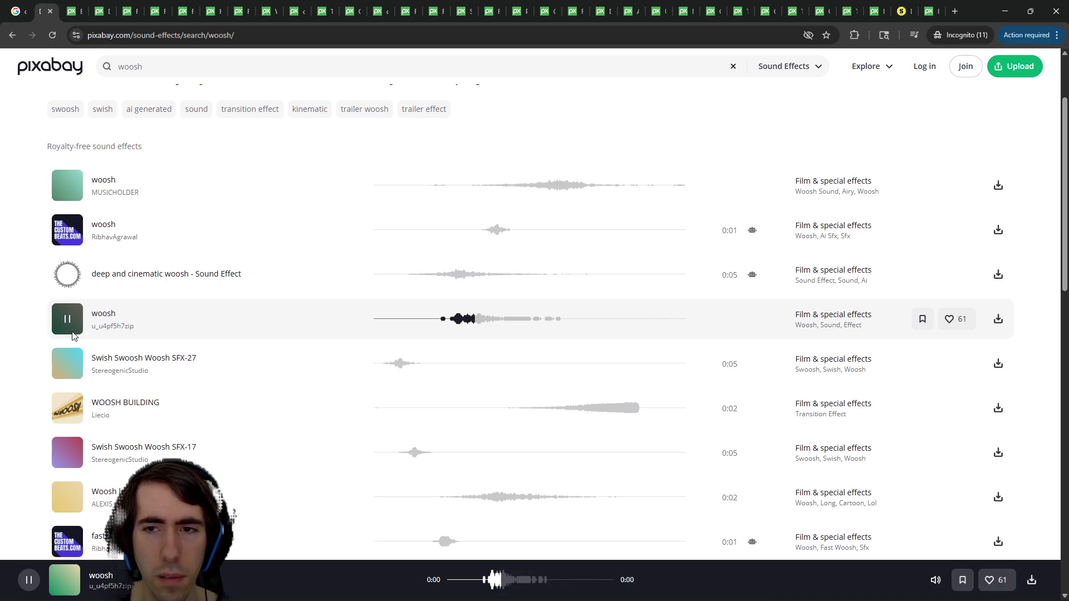
key("super+Down")
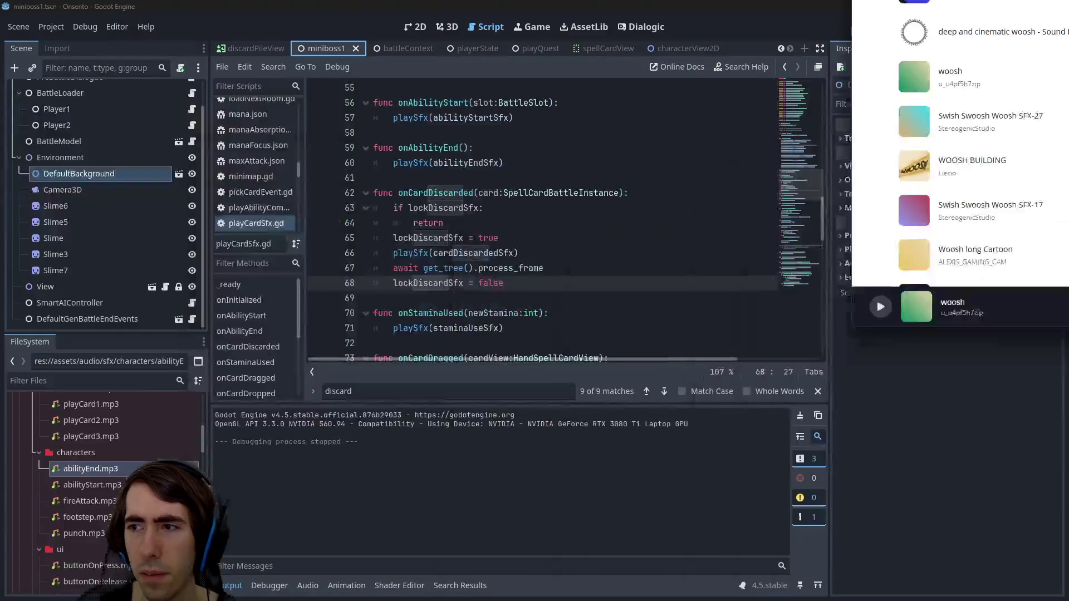
Play abilityEnd.mp3 in the Audio Stream Importer preview, close it, then switch to Audacity
key("super+Down")
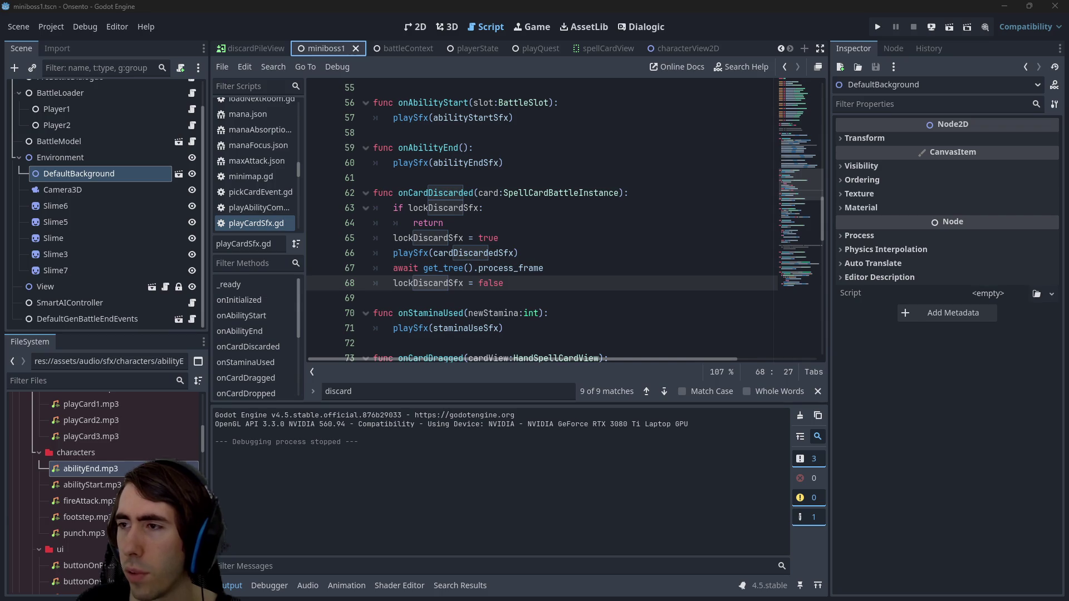
scroll(105, 483, "up", 2)
scroll(106, 483, "down", 4)
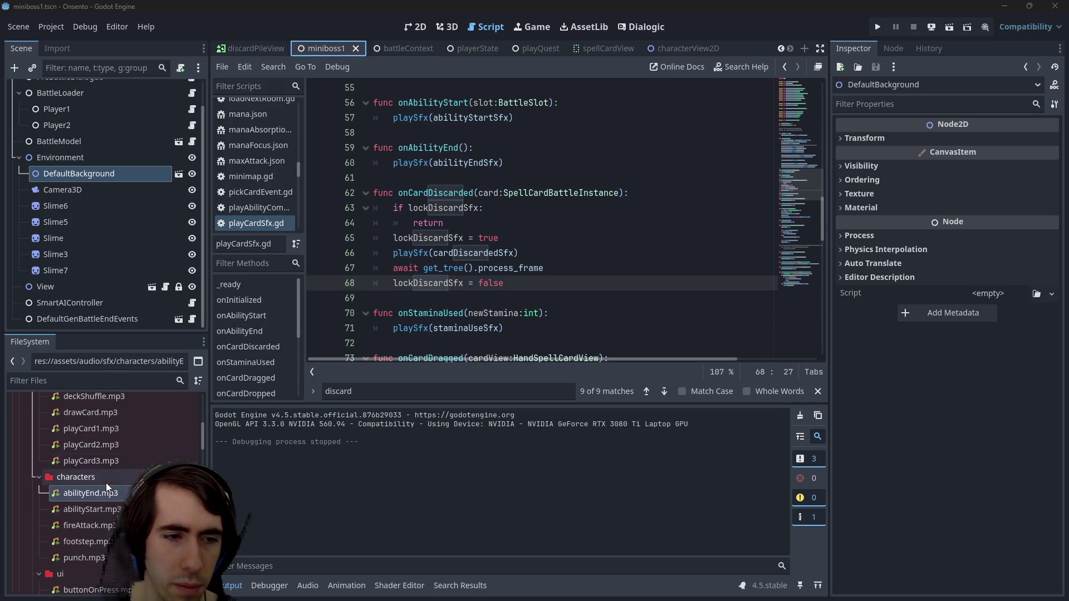
double_click(143, 449)
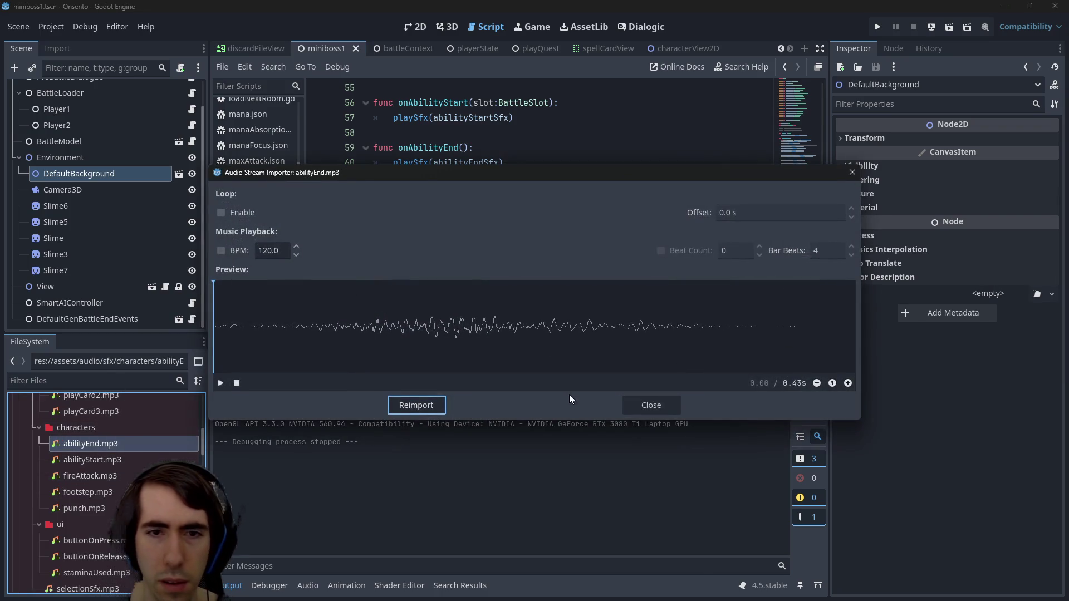
left_click(221, 383)
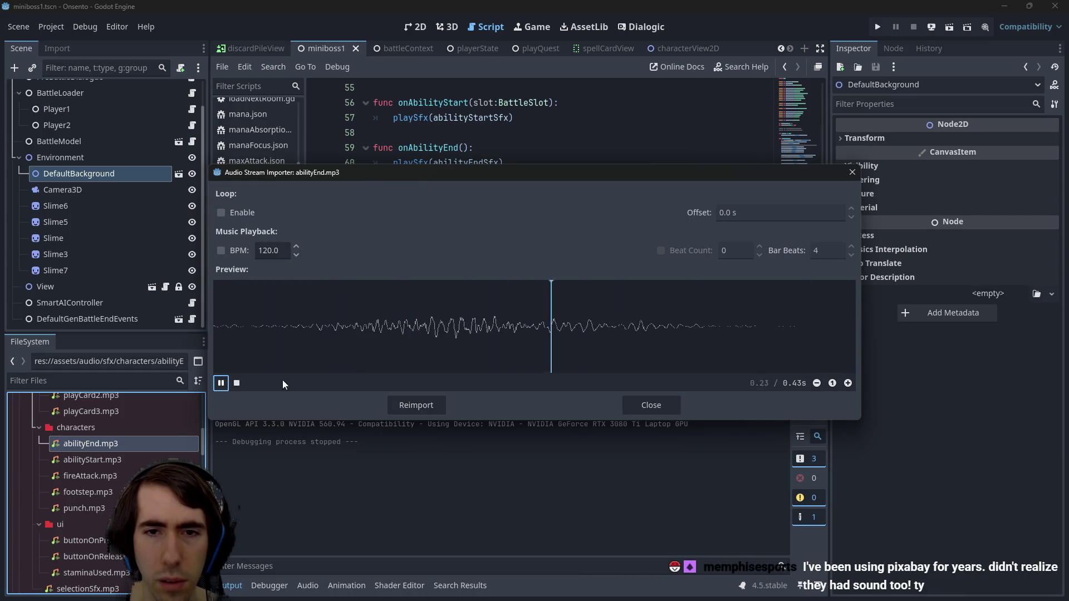
left_click(648, 405)
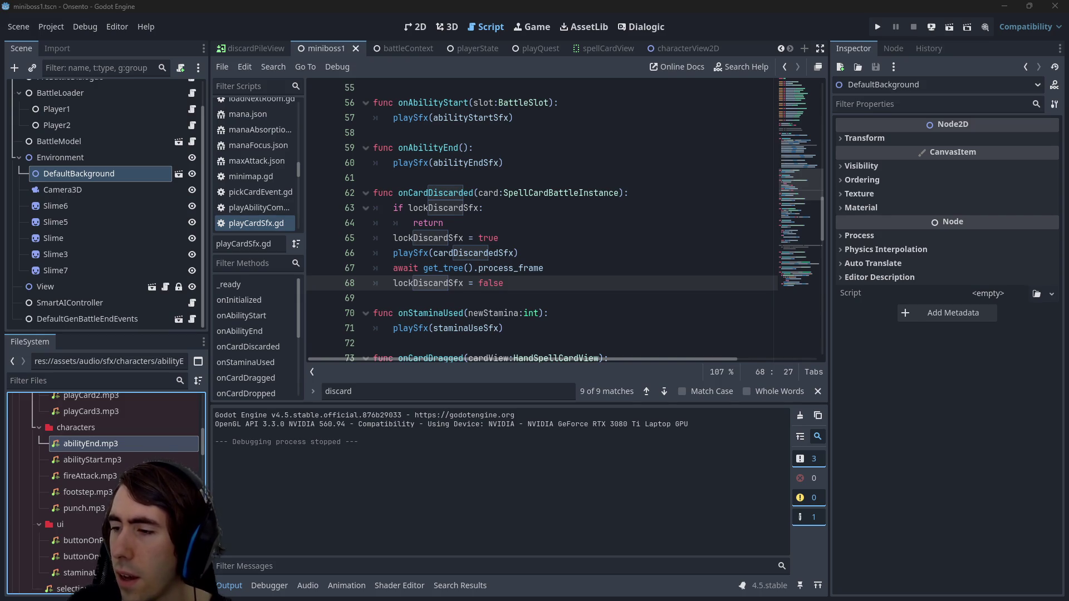
key("alt+Tab")
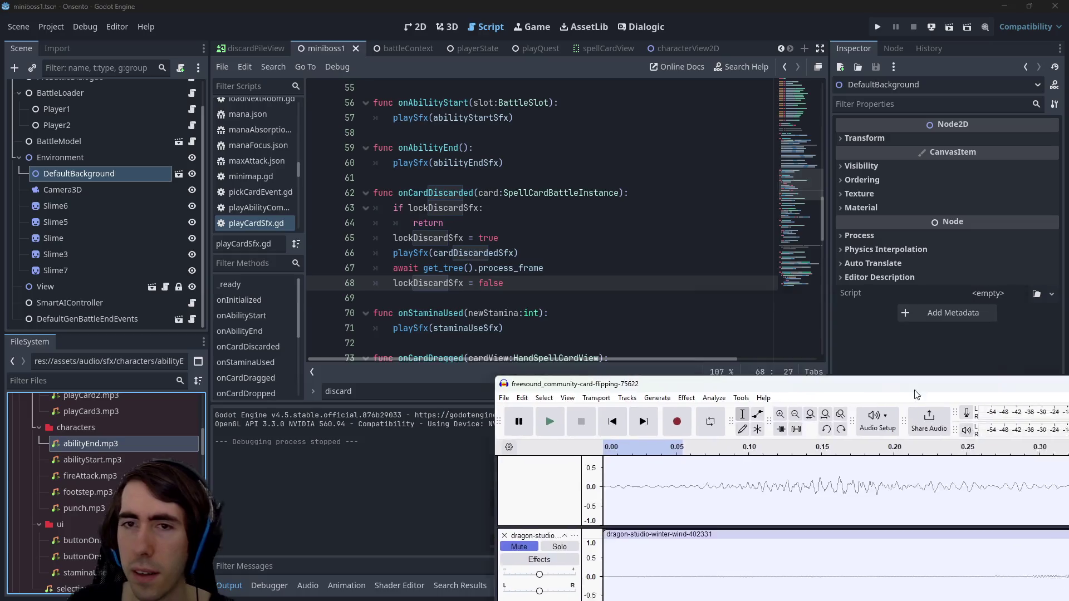
Quit REAPER without saving its project changes
scroll(253, 398, "down", 3)
scroll(253, 398, "down", 2)
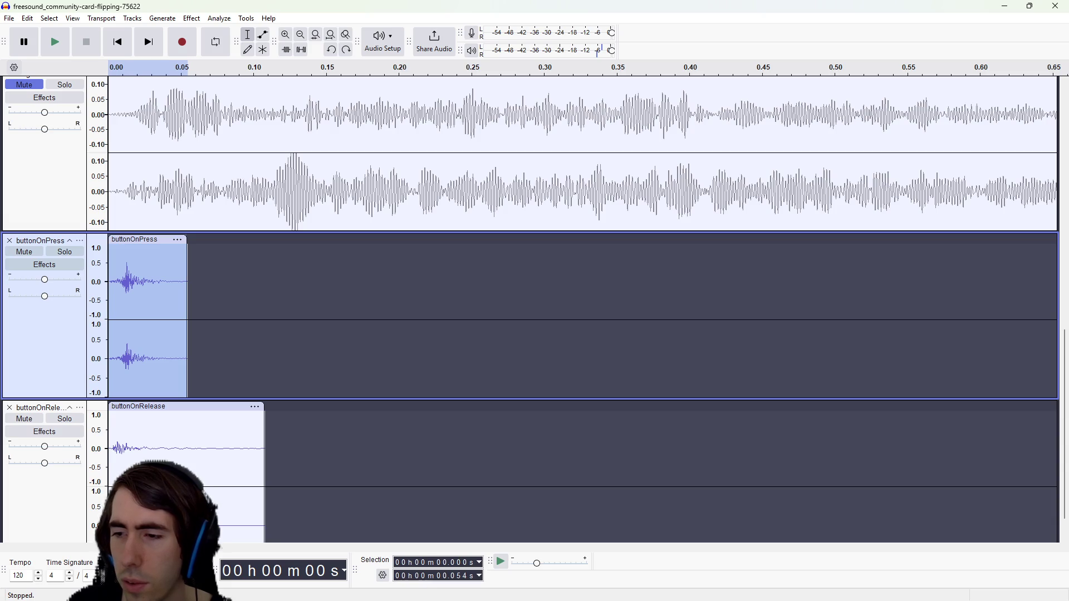
key("alt+Tab")
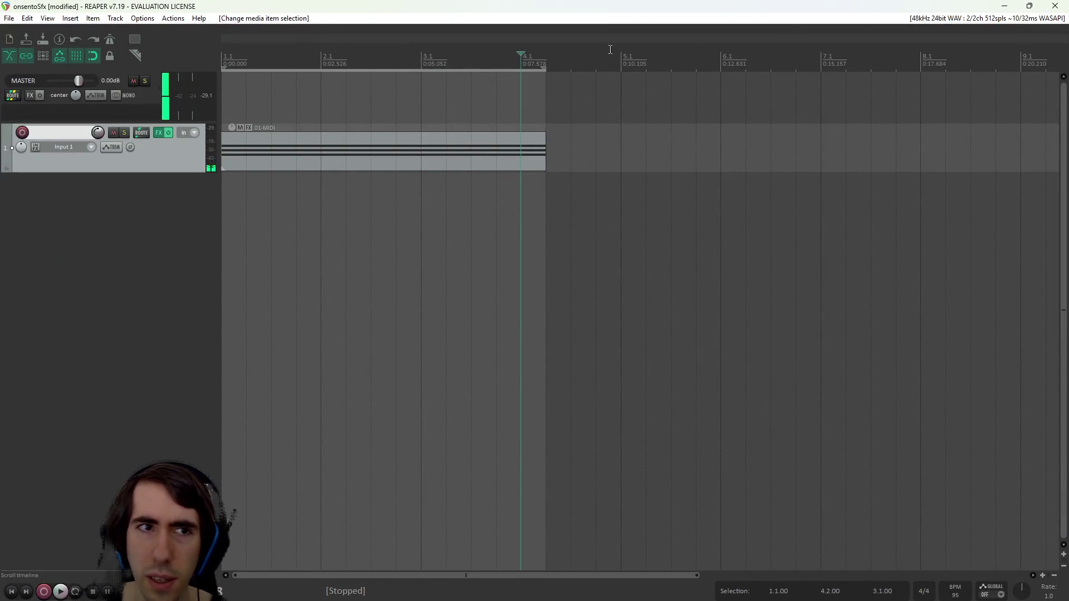
left_click(1056, 7)
left_click(536, 338)
Mute the buttonOnRelease and buttonOnPress tracks, clear the selection, and drag in the charcaterShow sound
scroll(338, 453, "down", 1)
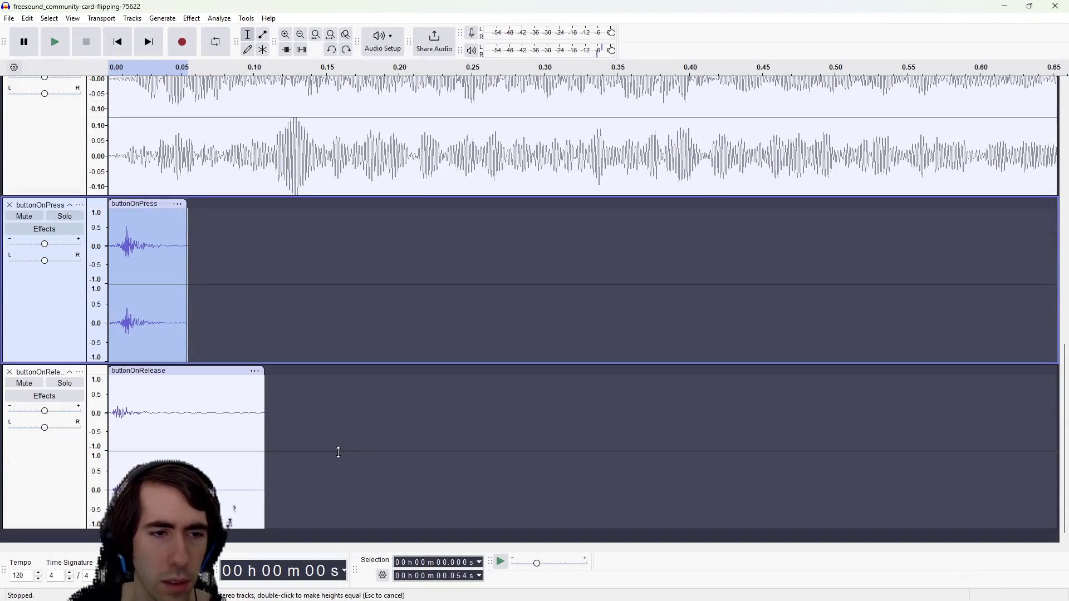
left_click(24, 384)
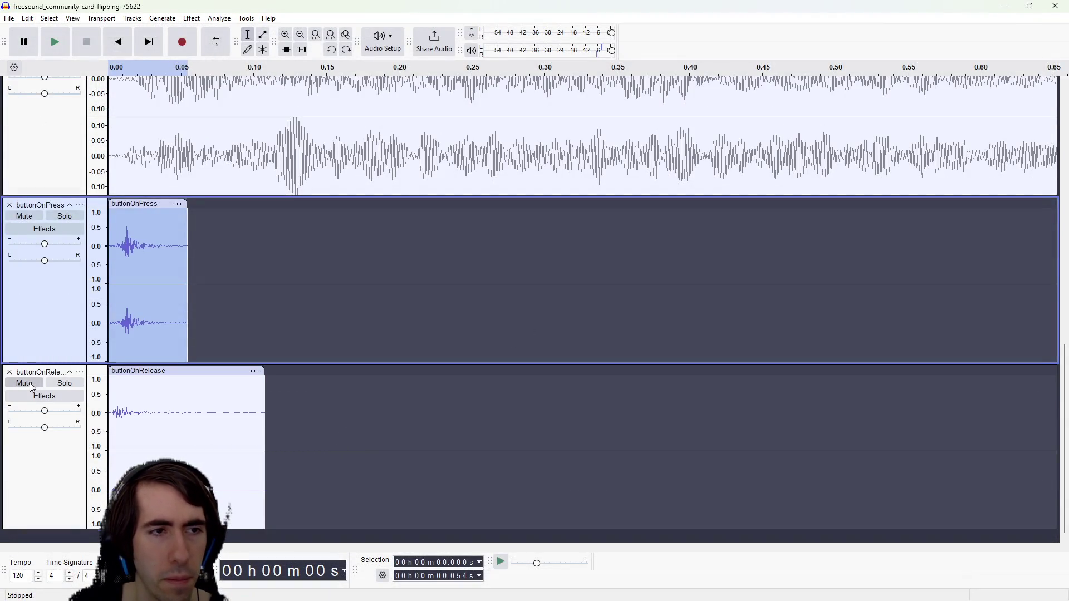
left_click(24, 216)
scroll(120, 288, "up", 3)
scroll(120, 288, "down", 2)
scroll(115, 425, "down", 1)
key("Return")
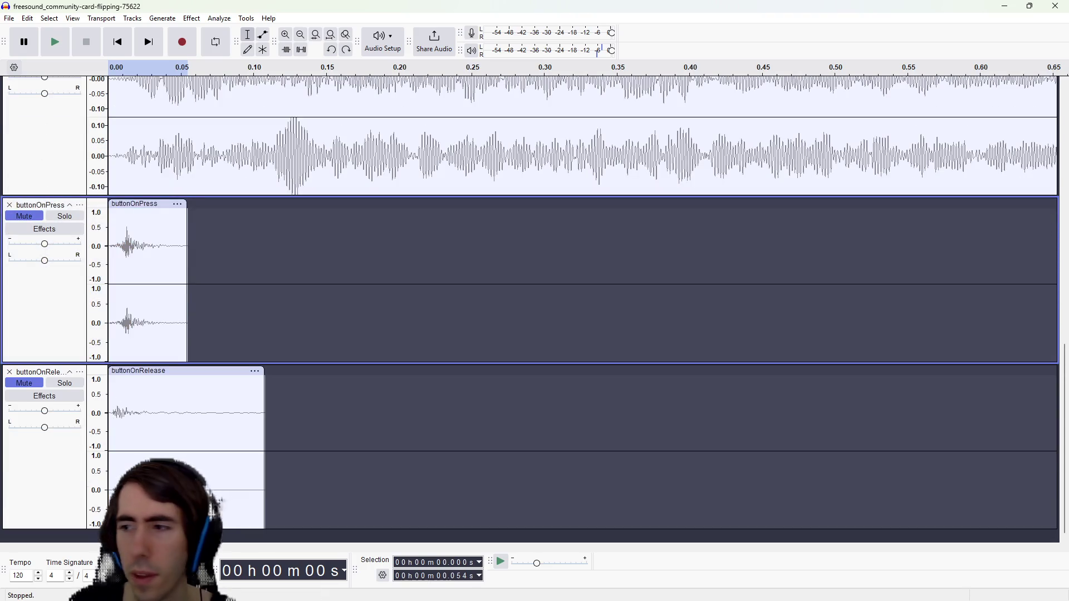
mouse_move(1068, 490)
left_mouse_down()
mouse_move(574, 515)
mouse_move(504, 536)
left_mouse_up()
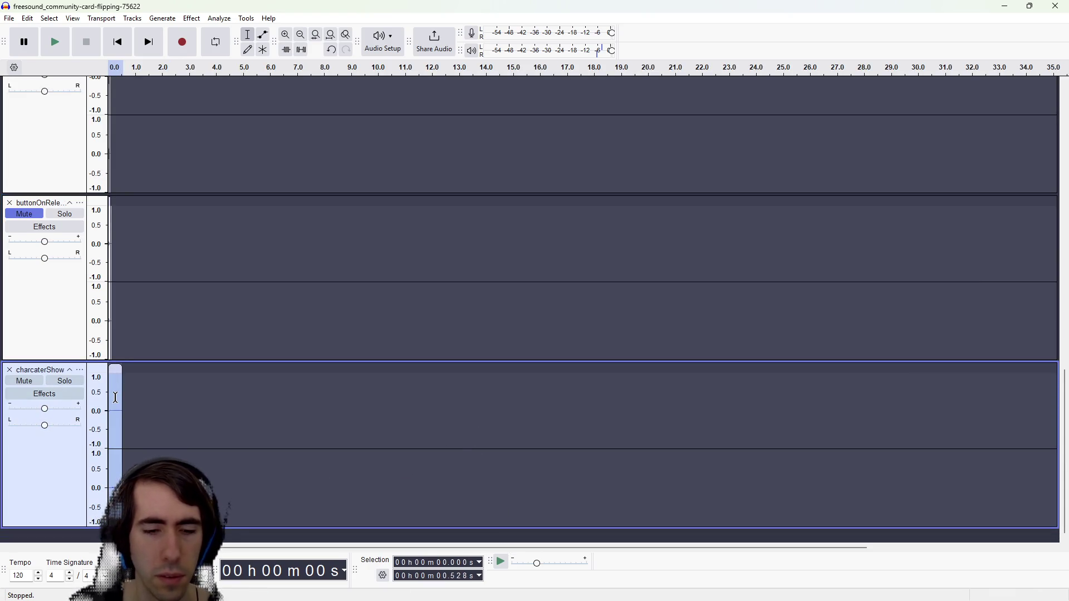
Play the quiet charcaterShow clip, apply a first Amplify boost, and play it again
key("space")
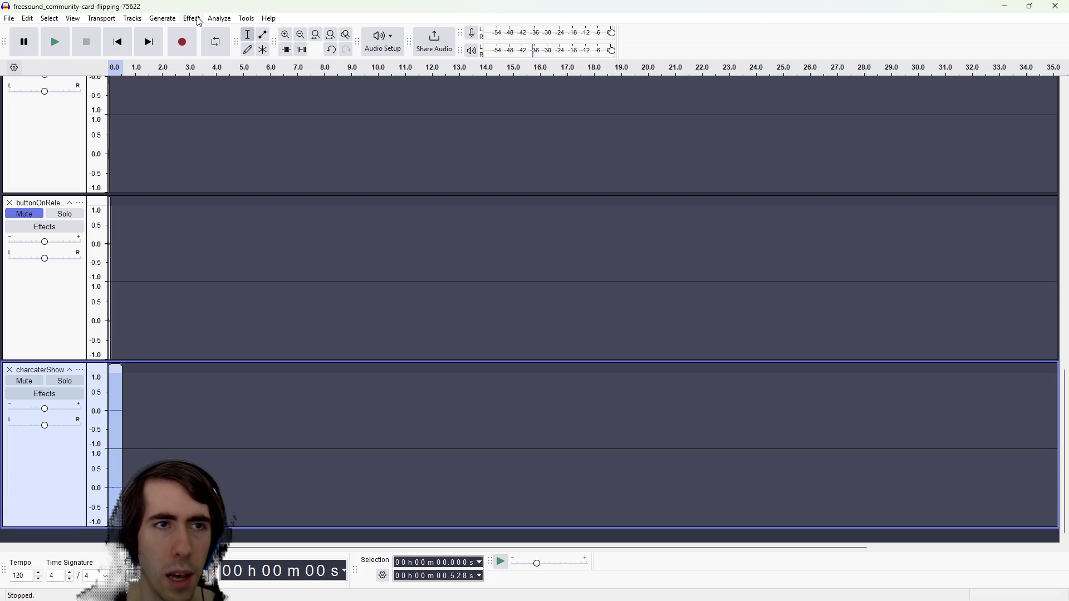
left_click(197, 18)
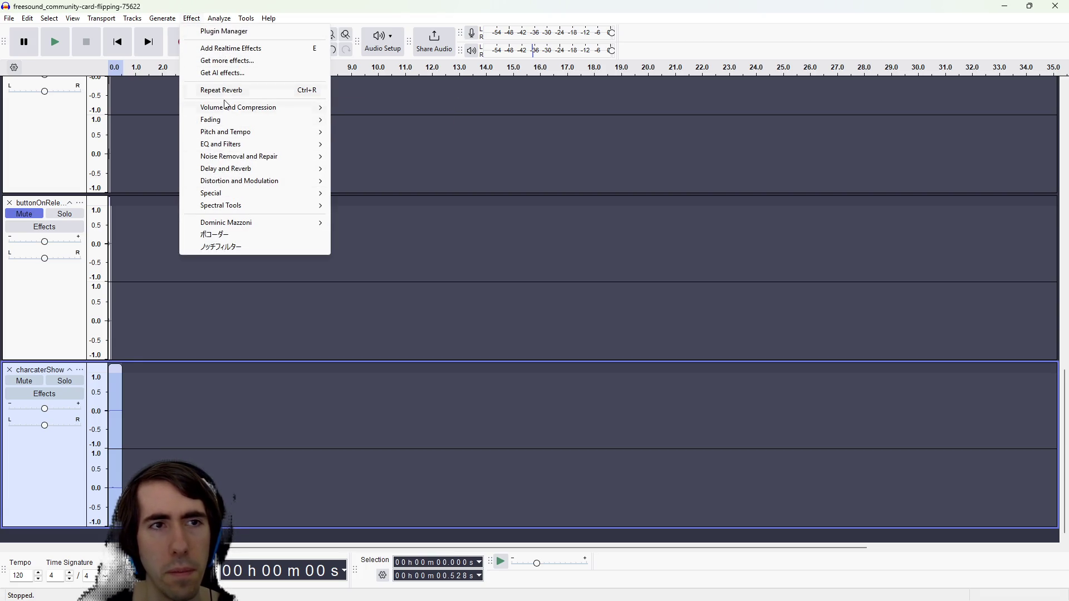
mouse_move(239, 108)
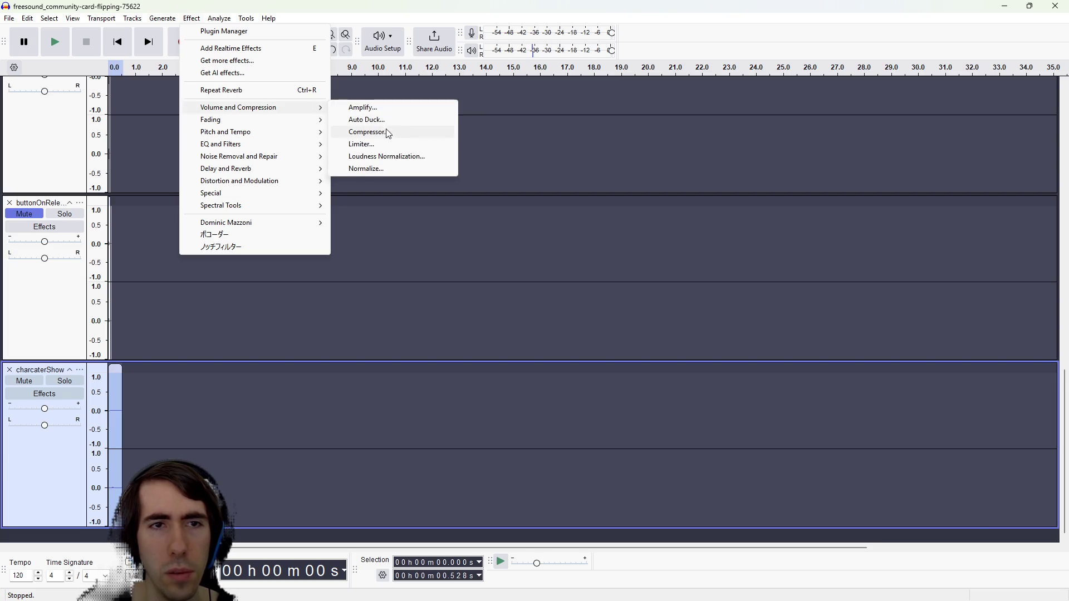
left_click(379, 107)
left_click(581, 355)
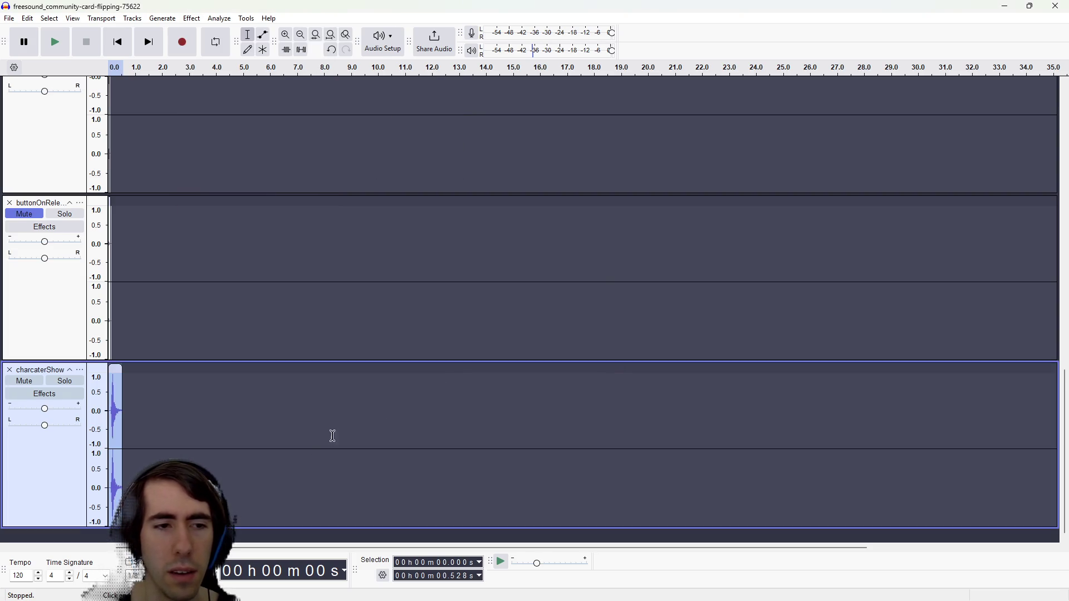
key("space")
Apply two more Amplify passes, the second a 34 dB boost, and play the selection
left_click(191, 19)
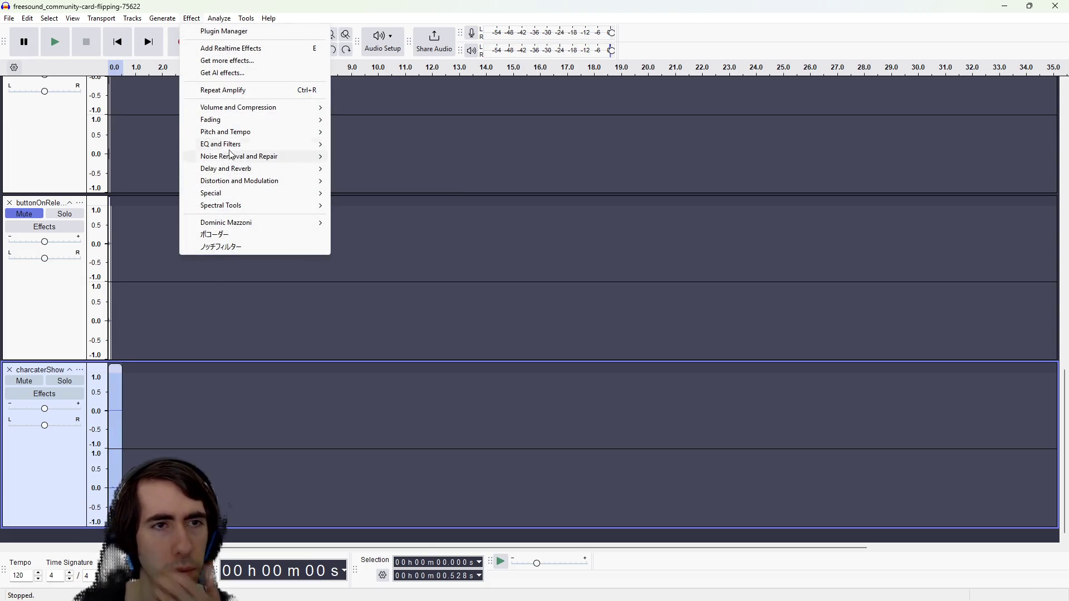
mouse_move(257, 136)
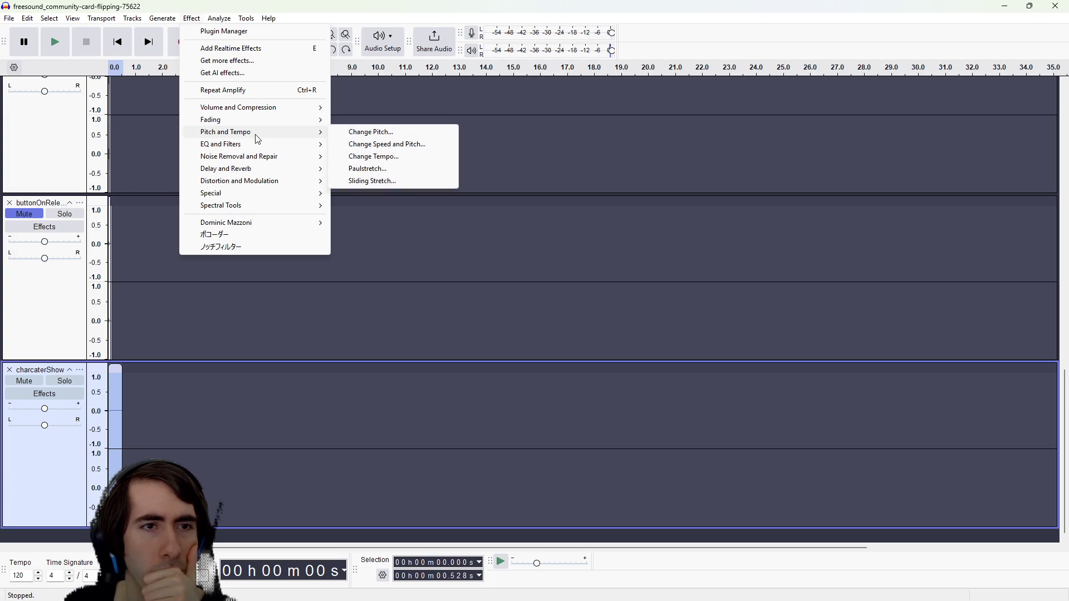
mouse_move(286, 108)
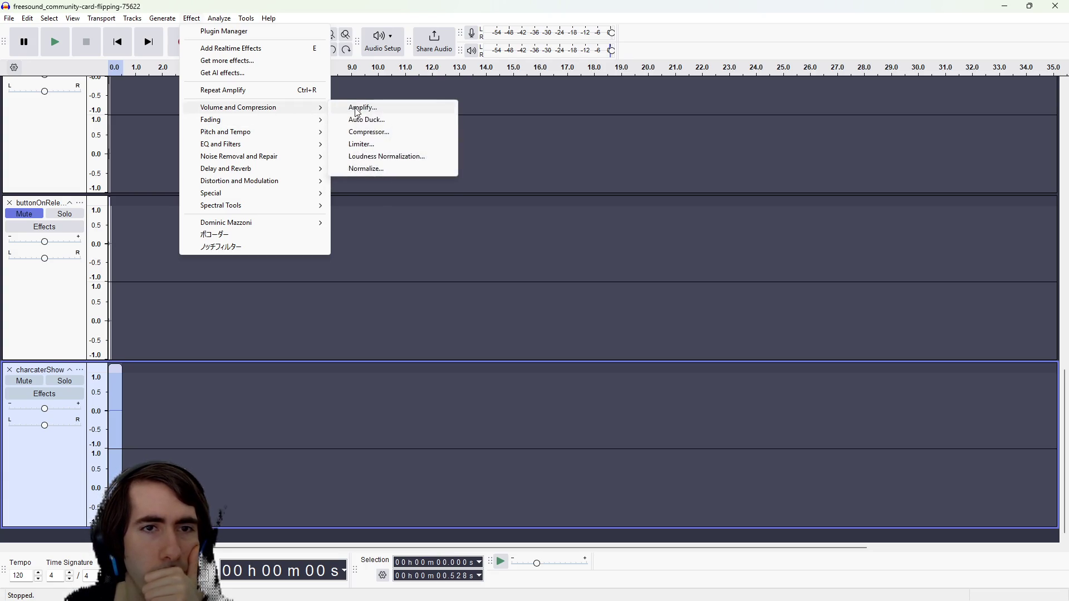
left_click(358, 106)
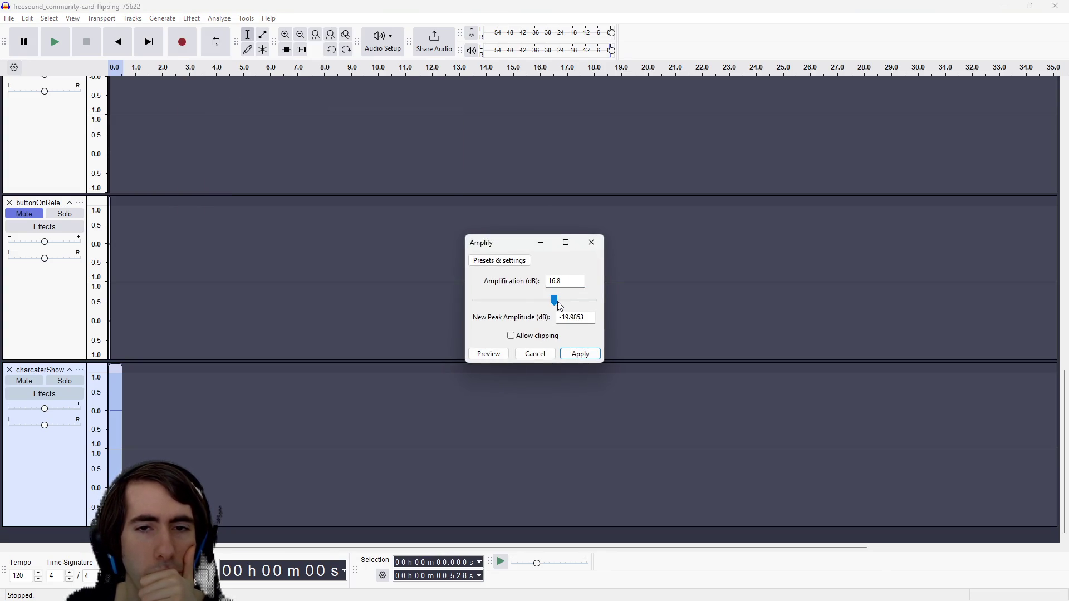
left_click(579, 354)
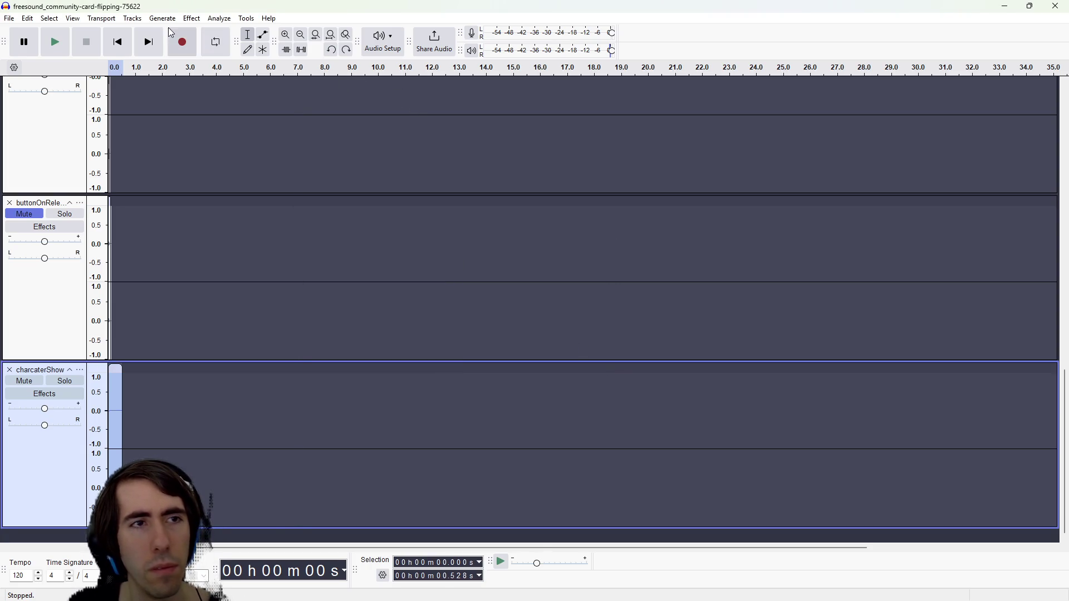
left_click(192, 18)
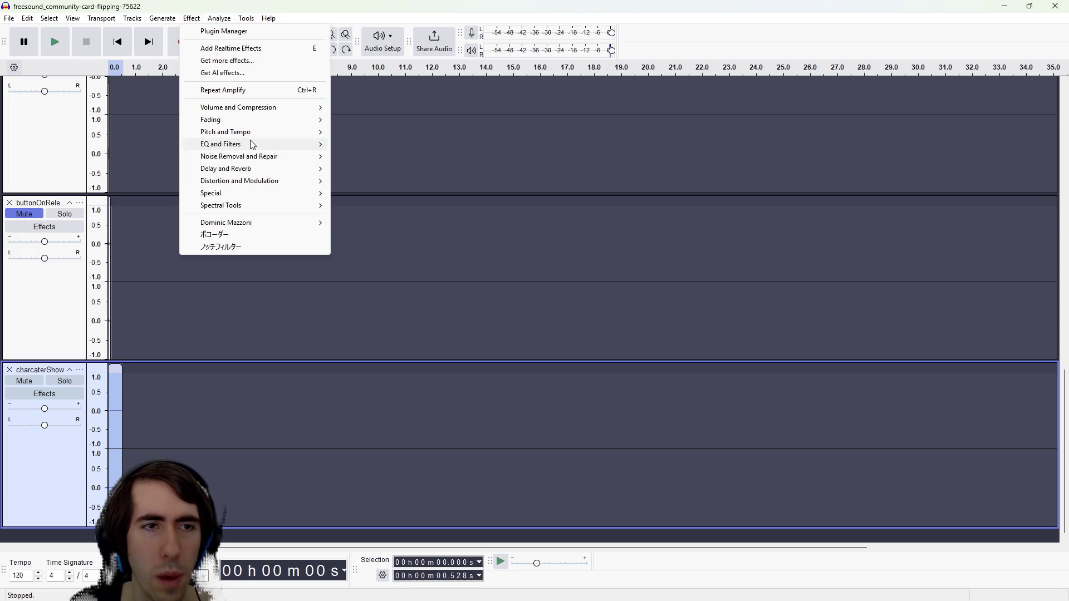
mouse_move(253, 145)
mouse_move(240, 111)
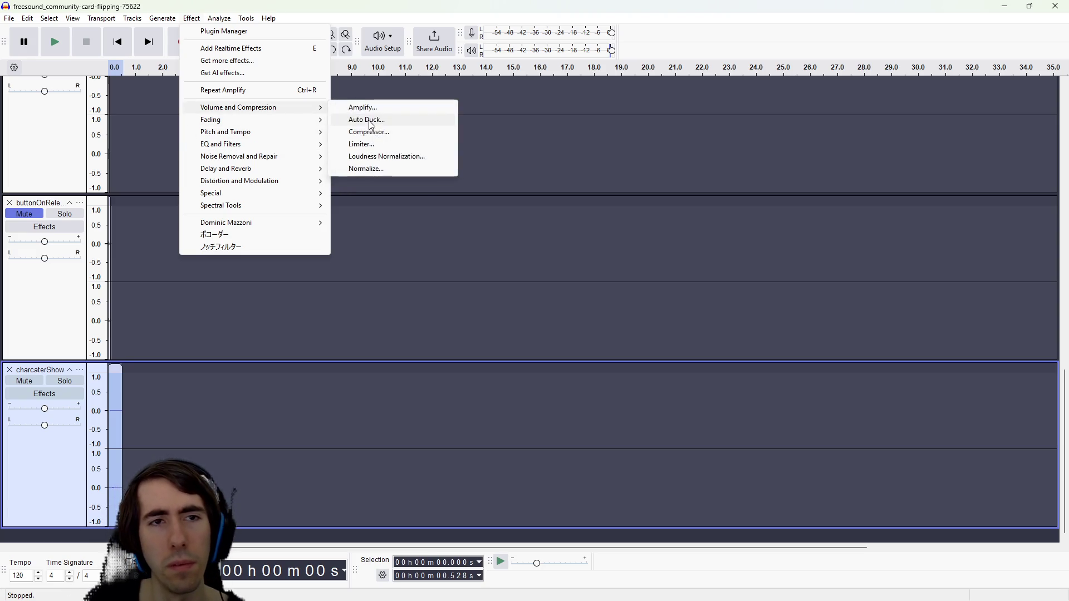
left_click(365, 108)
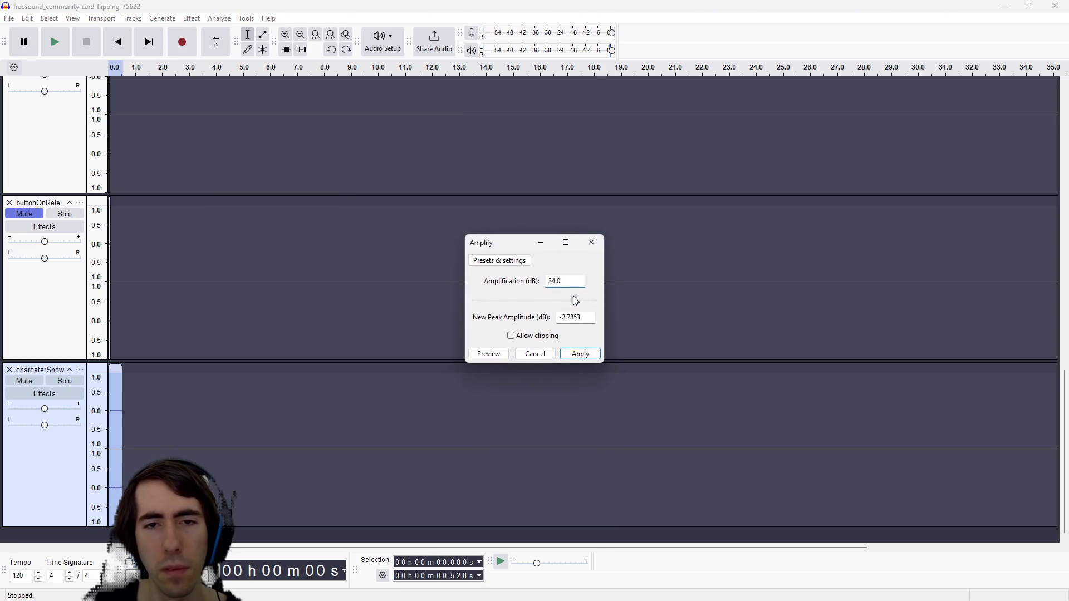
left_click(577, 356)
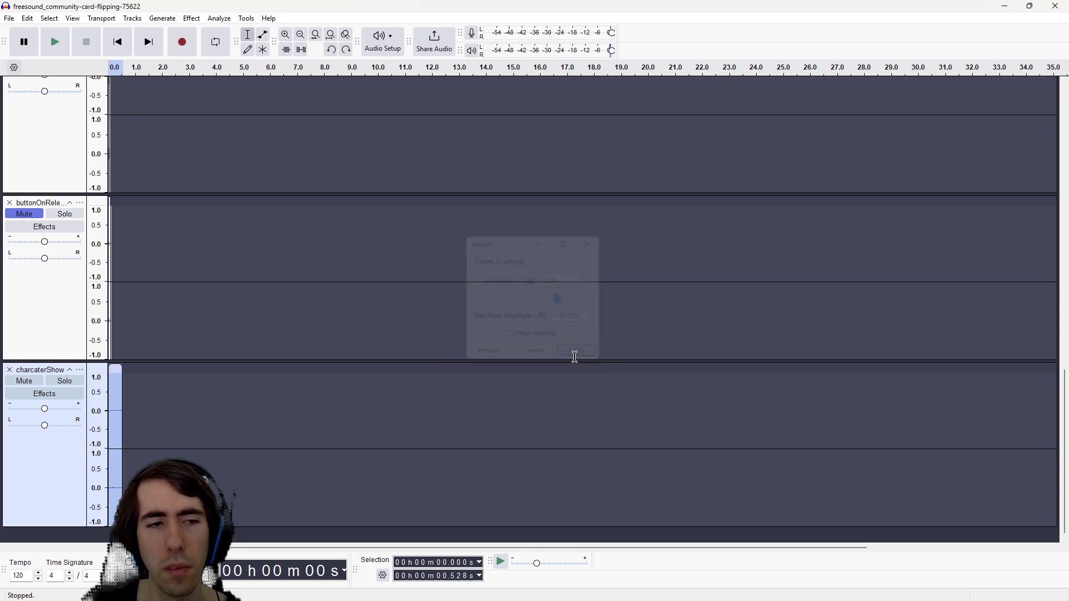
key("space")
key("space")
Scroll through the tracks and listen to the boosted charcaterShow sound twice
scroll(221, 511, "up", 2)
scroll(222, 511, "up", 3)
scroll(221, 511, "up", 3)
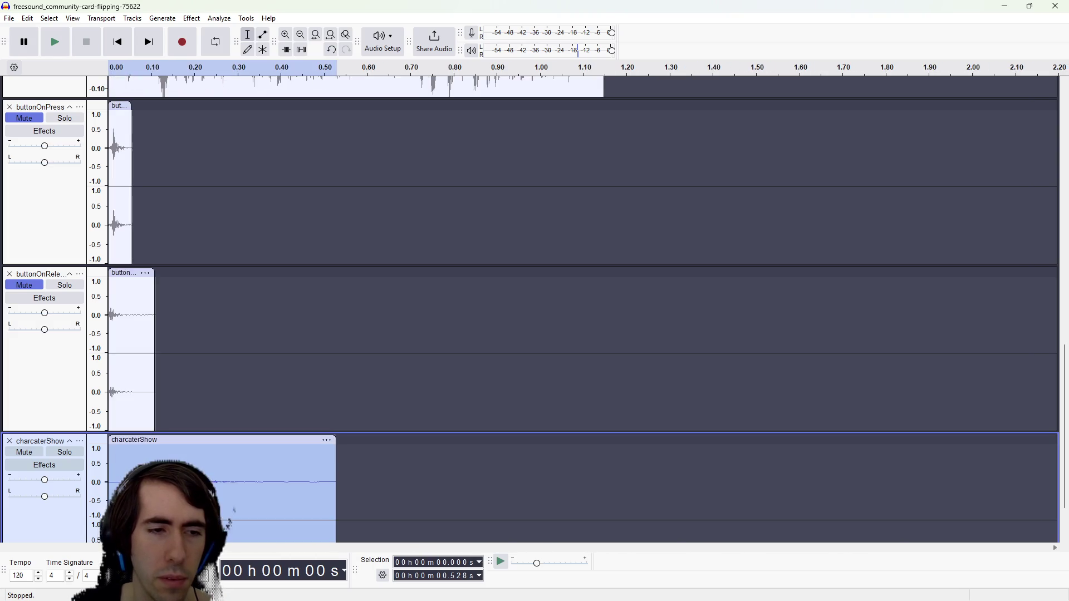
scroll(172, 429, "down", 2)
scroll(174, 428, "up", 6)
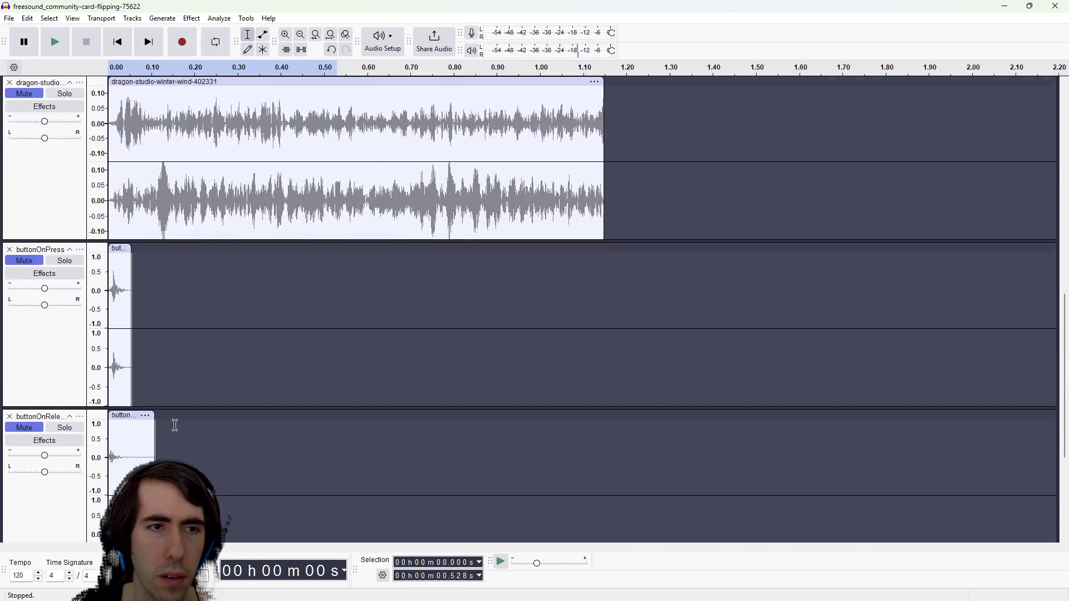
scroll(174, 426, "up", 2)
scroll(175, 426, "down", 8)
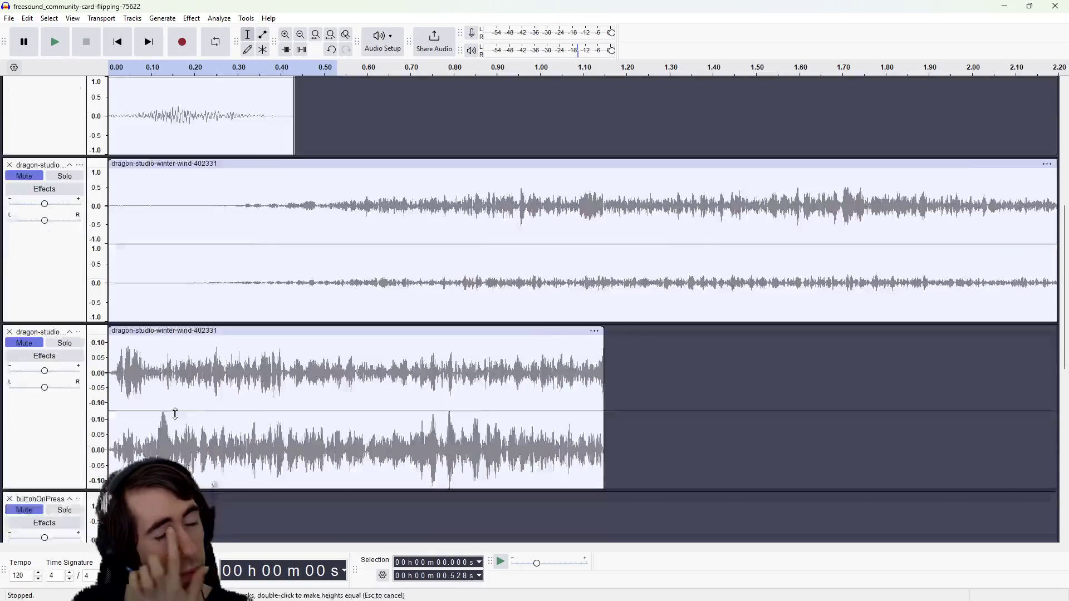
key("space")
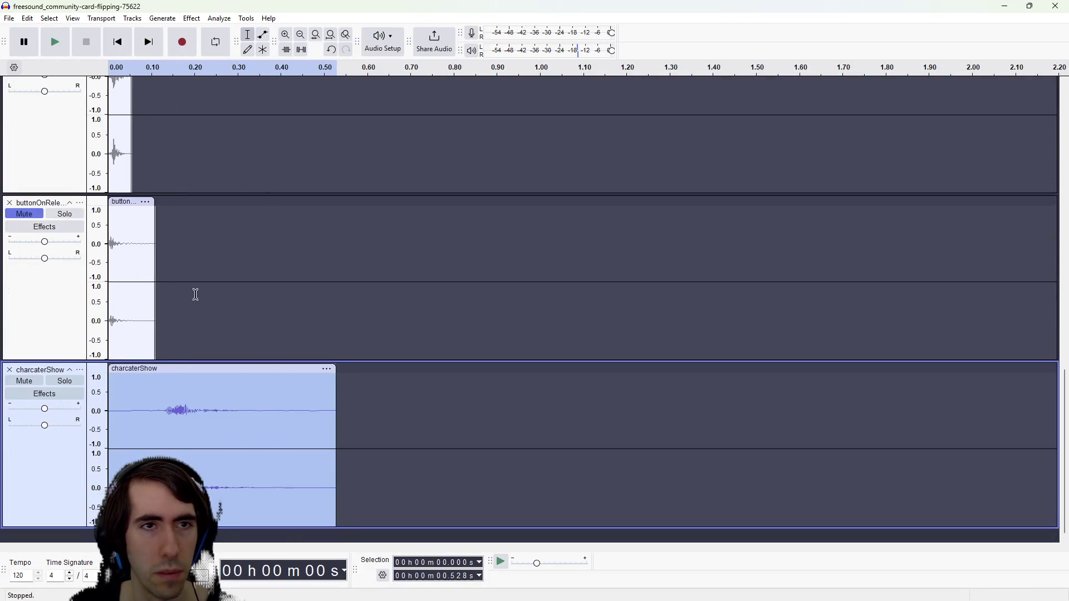
key("space")
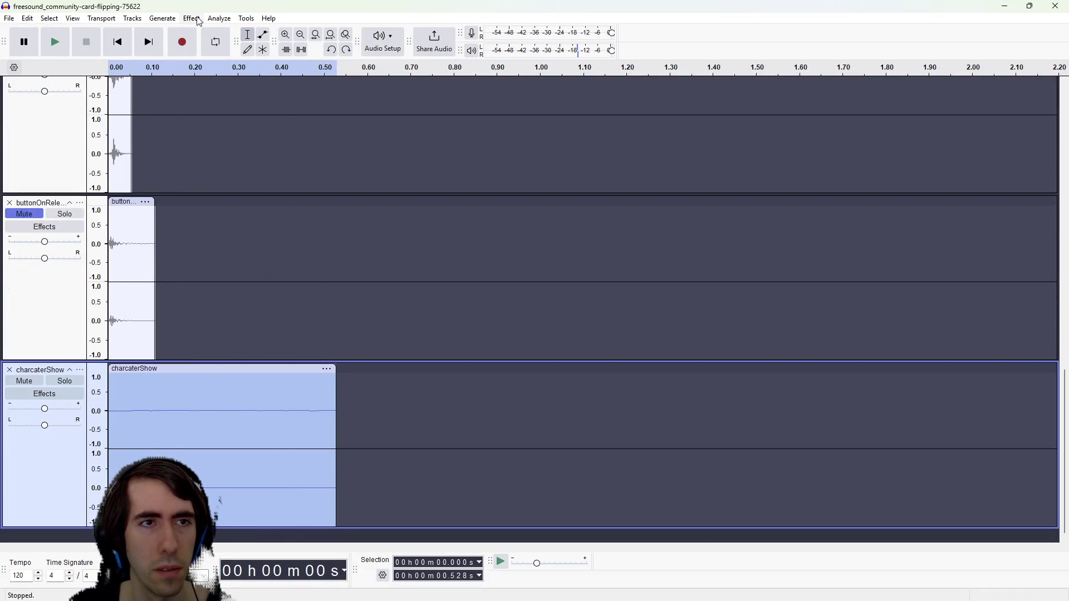
Amplify the clip at about 20.9 dB, then apply another Amplify pass at a higher setting
left_click(192, 18)
mouse_move(245, 132)
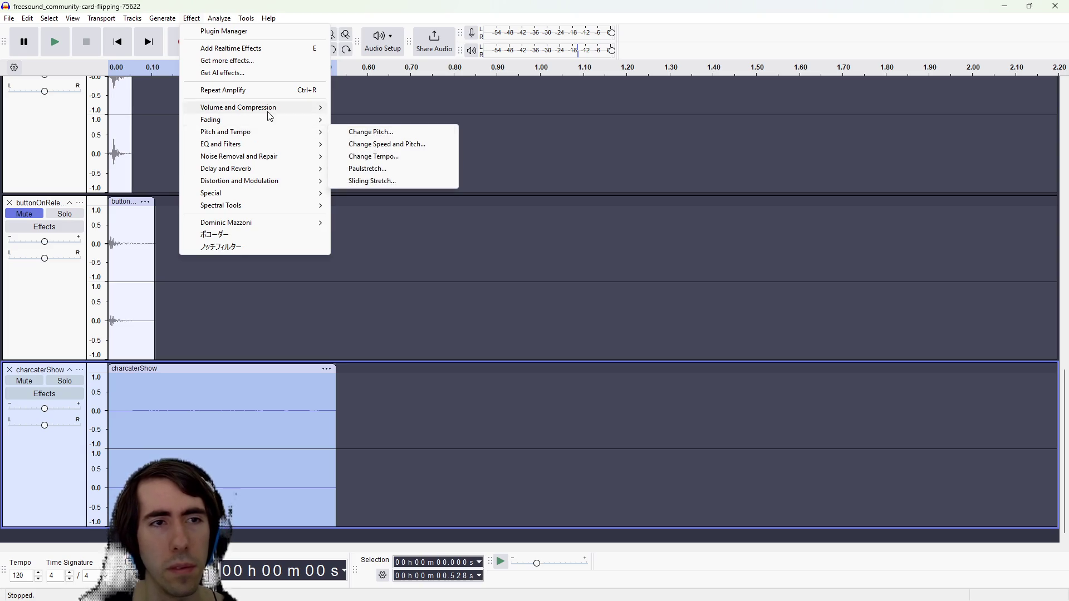
mouse_move(256, 108)
left_click(370, 107)
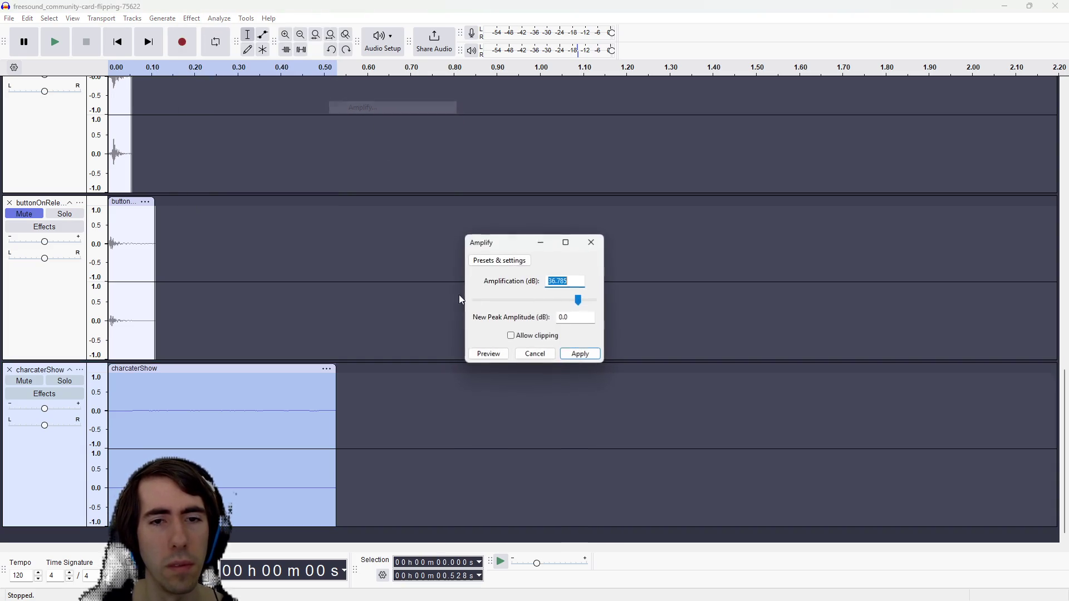
left_click_drag(578, 300, 567, 299)
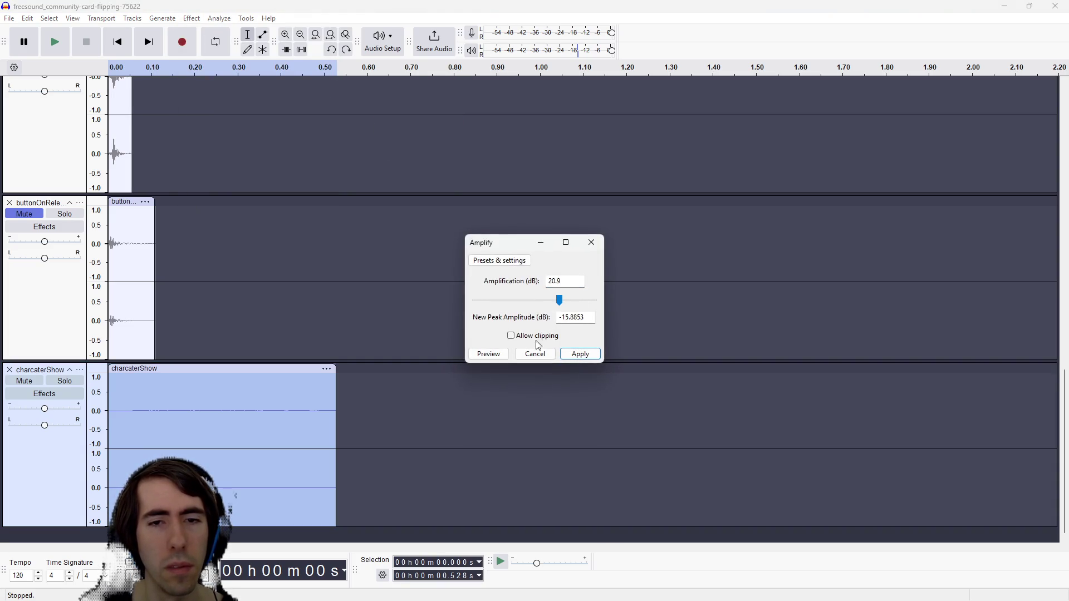
left_click(579, 355)
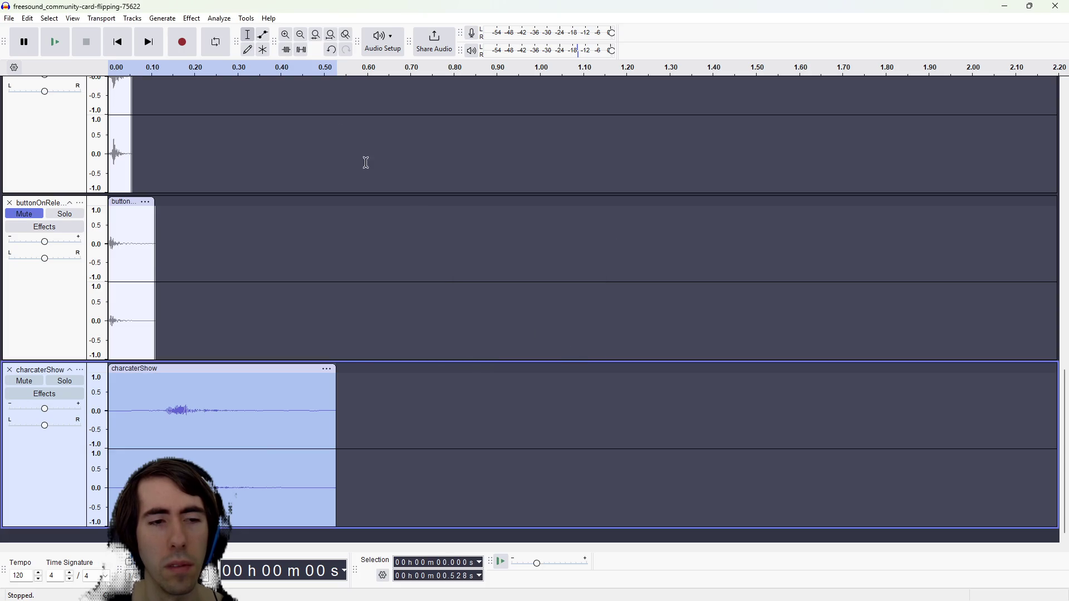
left_click(193, 19)
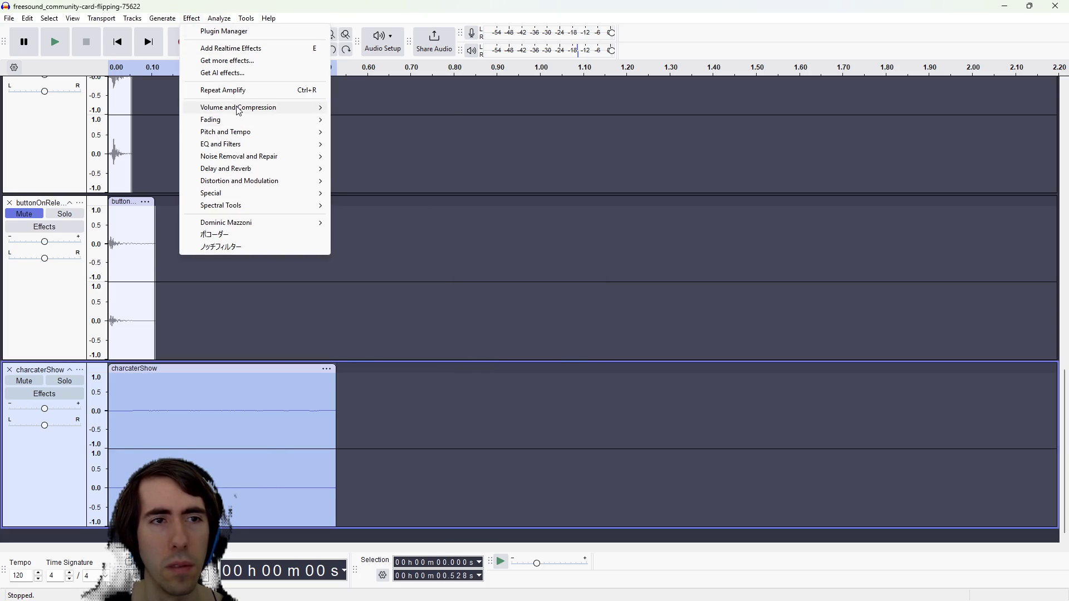
mouse_move(240, 108)
left_click(355, 107)
left_click(588, 302)
left_click_drag(578, 306, 575, 307)
left_click(577, 355)
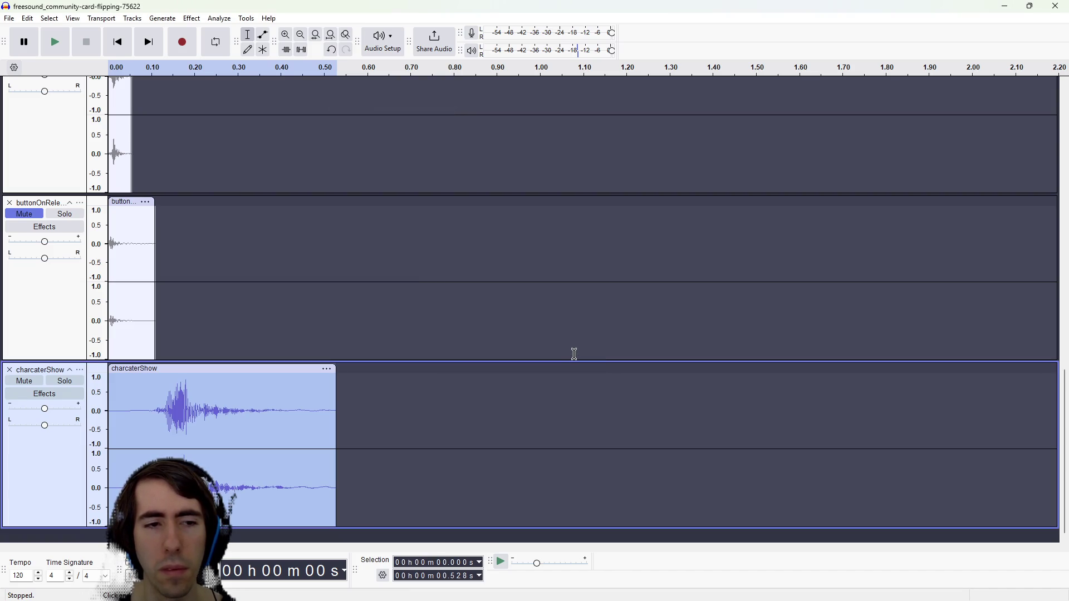
Apply a final Amplify of about 31.2 dB and play the clip twice to check loudness
left_click(191, 18)
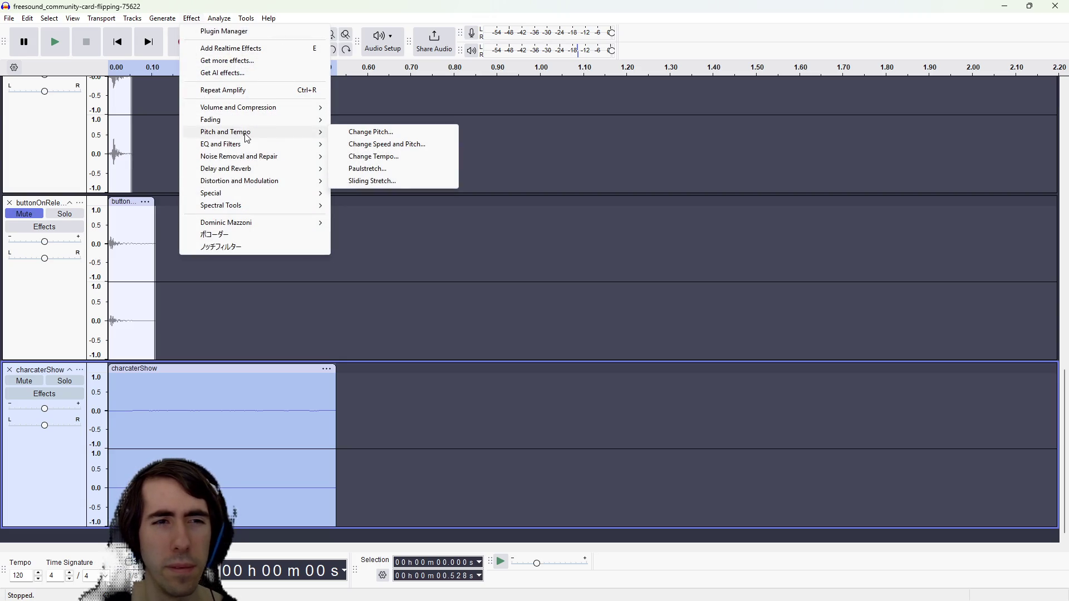
mouse_move(305, 108)
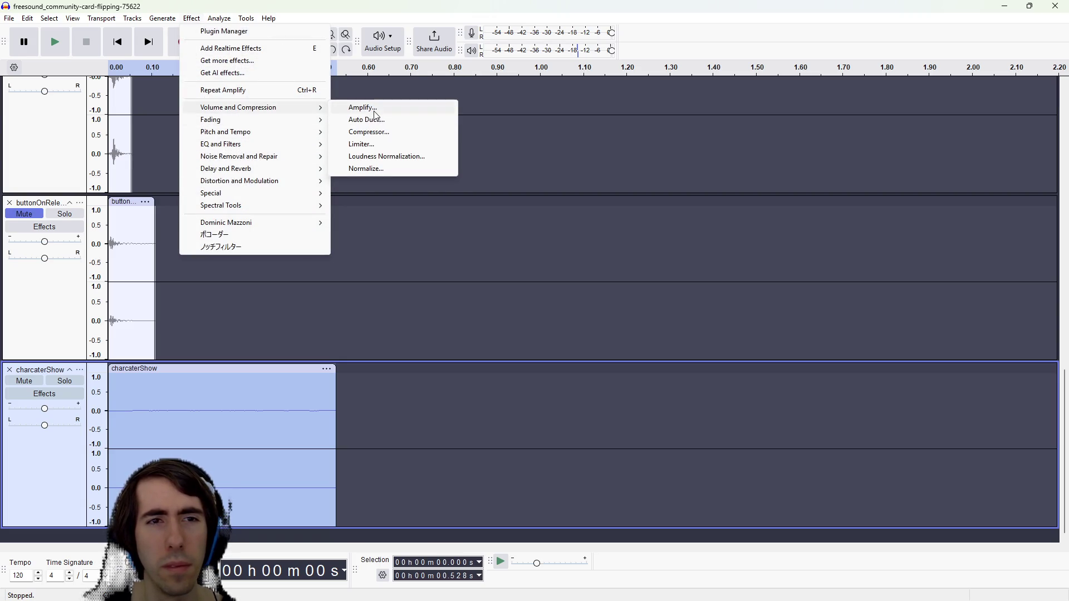
left_click(357, 108)
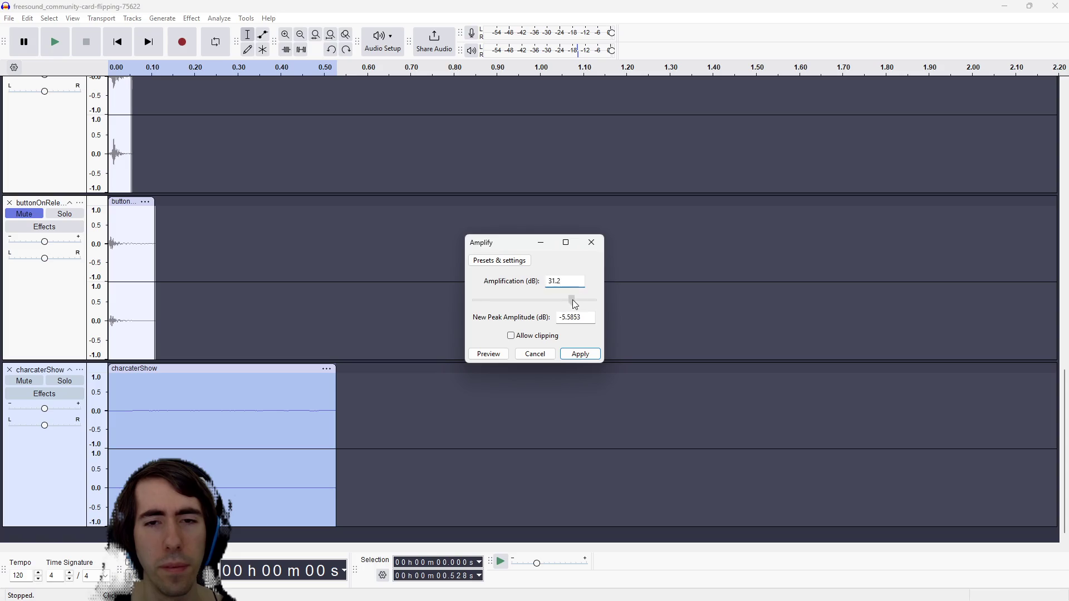
left_click(575, 354)
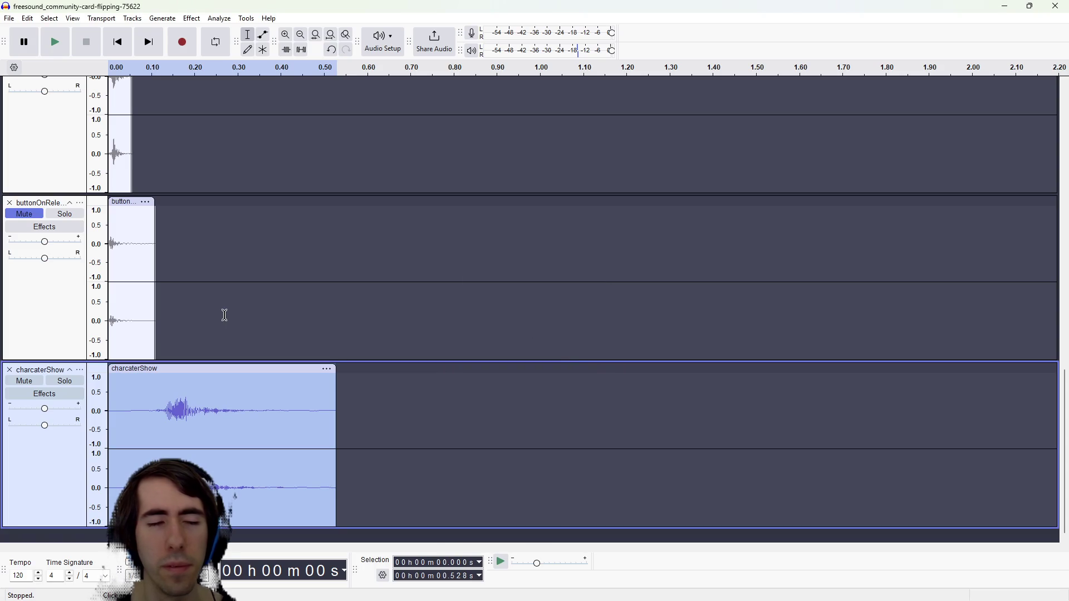
key("space")
key("space")
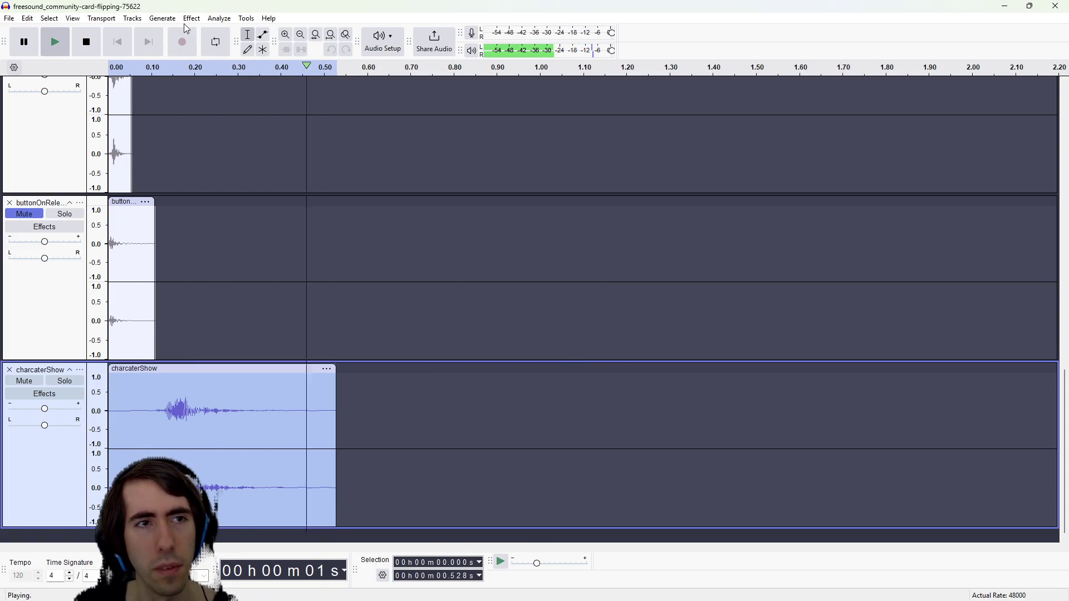
Mute the buttonOnPress and buttonOnRelease tracks so charcaterShow plays alone from 0.173 s
left_click(23, 214)
key("space")
left_click(25, 382)
scroll(154, 208, "up", 3)
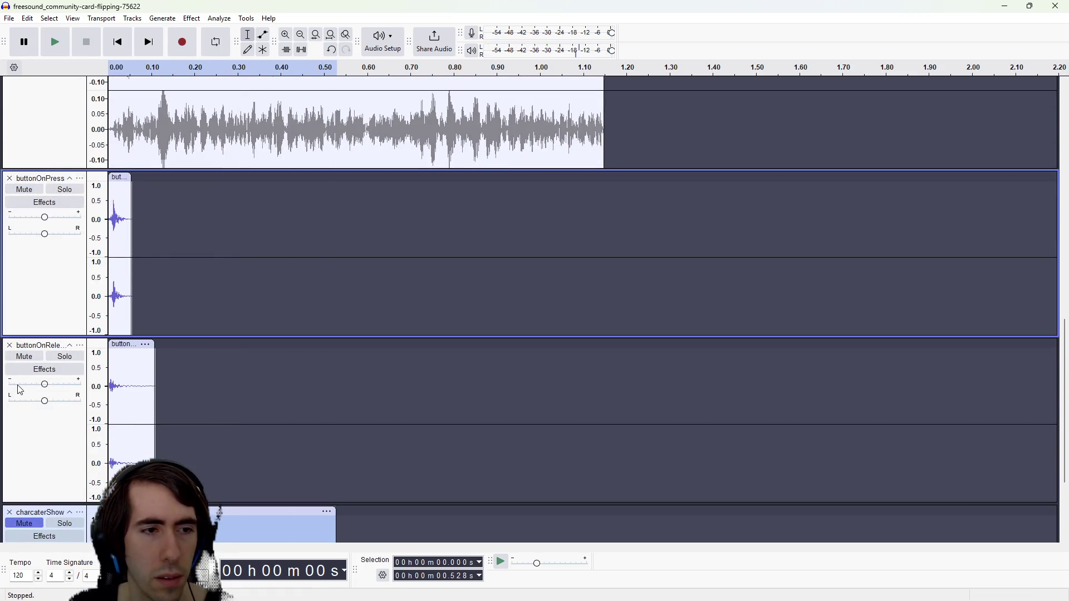
key("space")
left_click(24, 190)
scroll(228, 285, "down", 3)
left_click(184, 412)
left_click(21, 382)
scroll(33, 345, "up", 3)
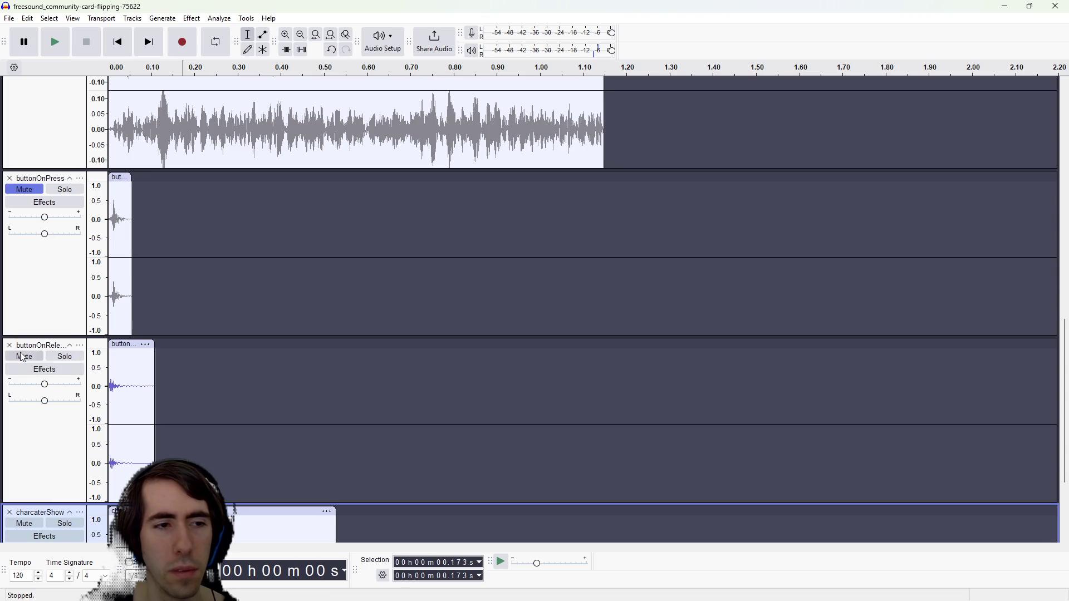
left_click(24, 357)
scroll(168, 331, "down", 3)
key("space")
Cut the 0.094 s silent lead-in from the clip's start and preview the trimmed sound
double_click(142, 390)
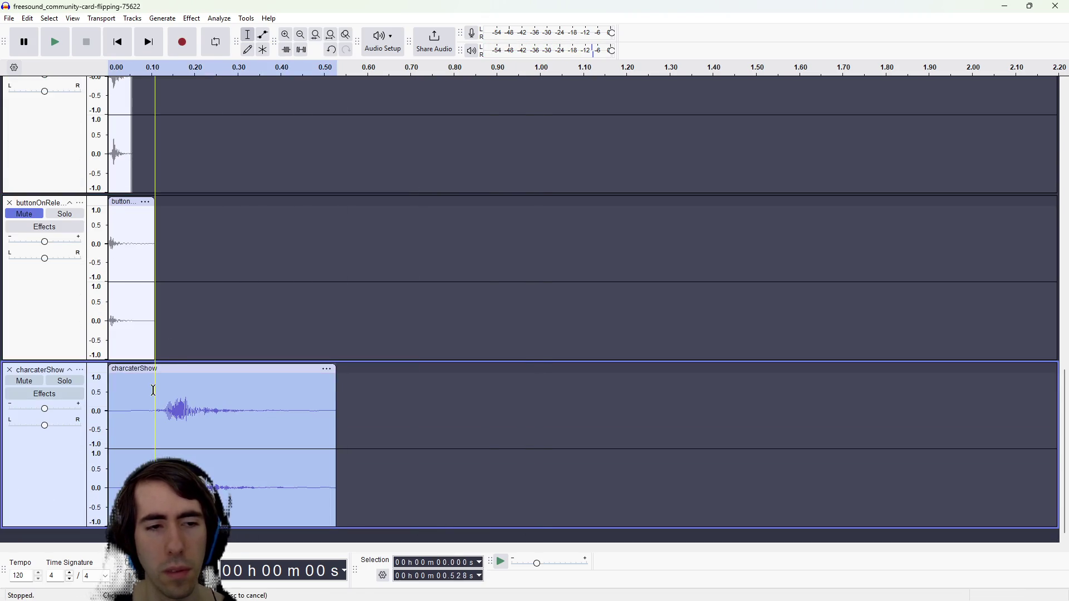
left_click_drag(150, 409, 109, 410)
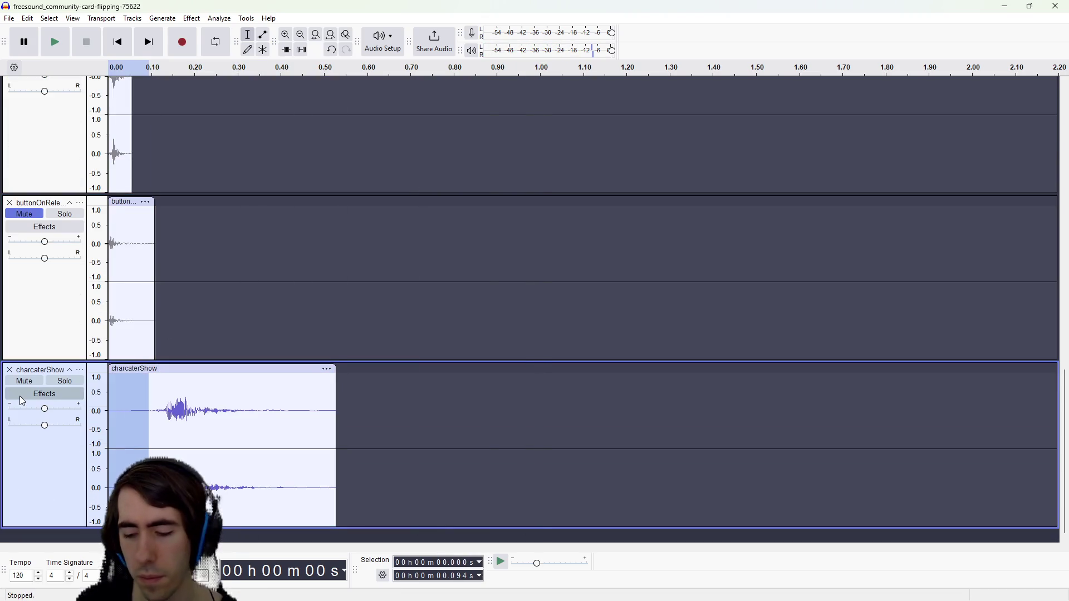
key("Delete")
key("space")
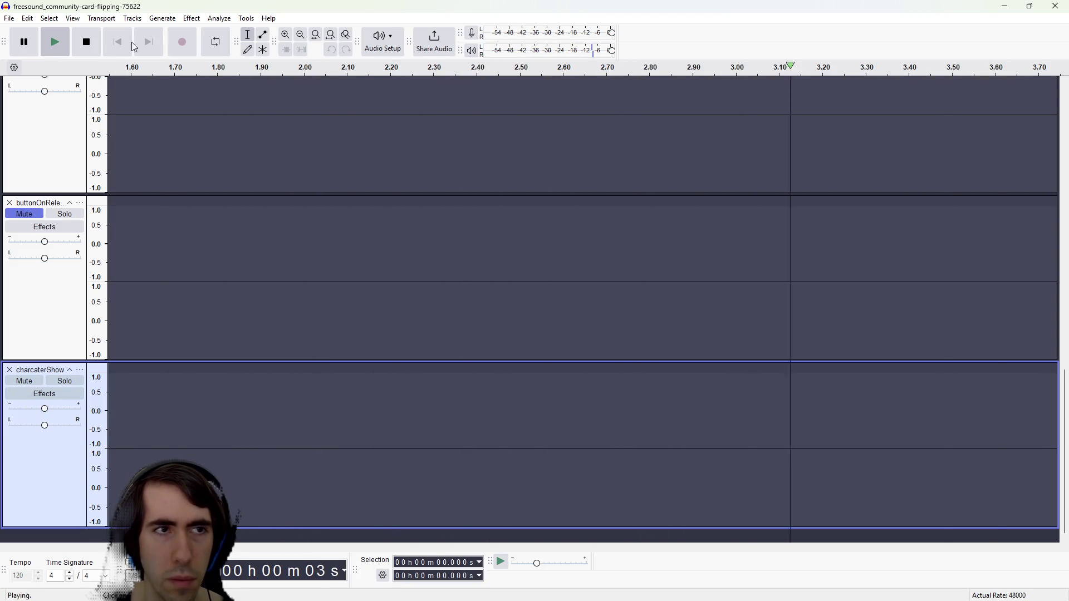
key("space")
key("Home")
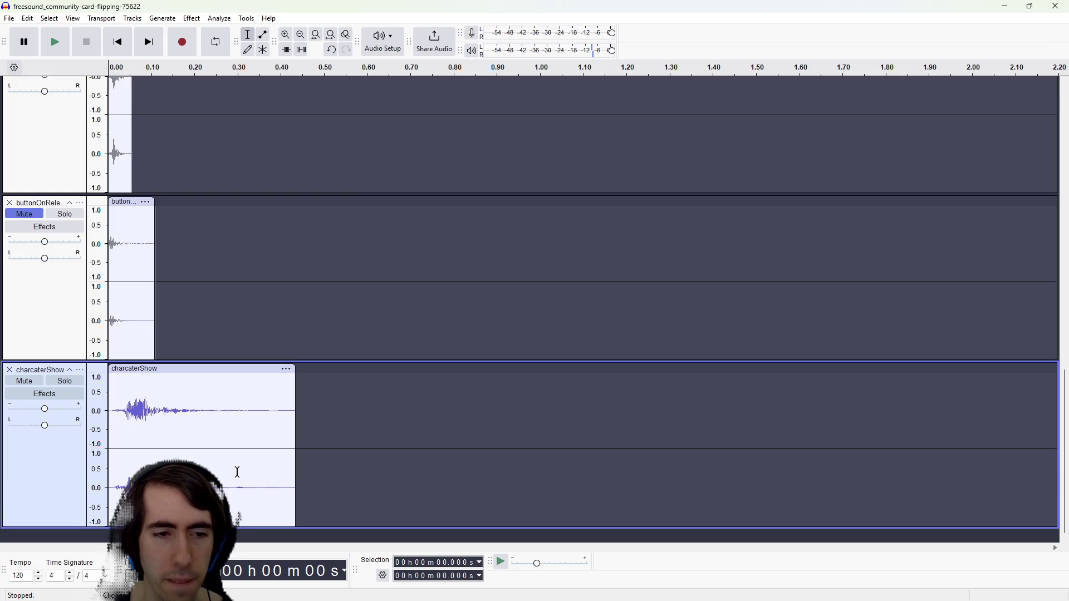
scroll(257, 443, "up", 3)
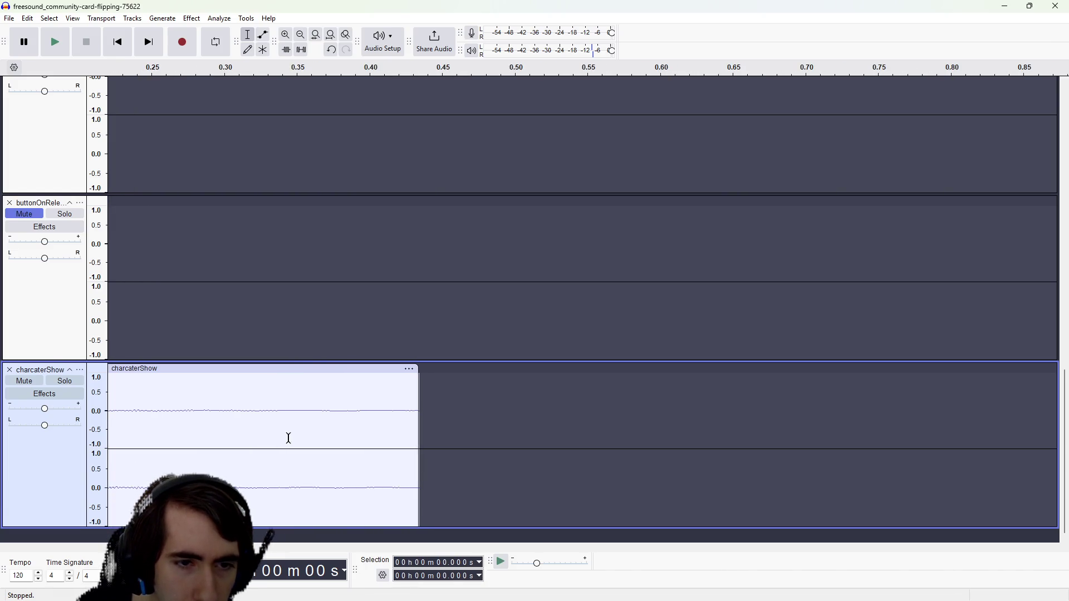
Delete the quiet tail from 0.346 to 0.420 s, play the clip, then undo the cut
left_click_drag(292, 437, 403, 437)
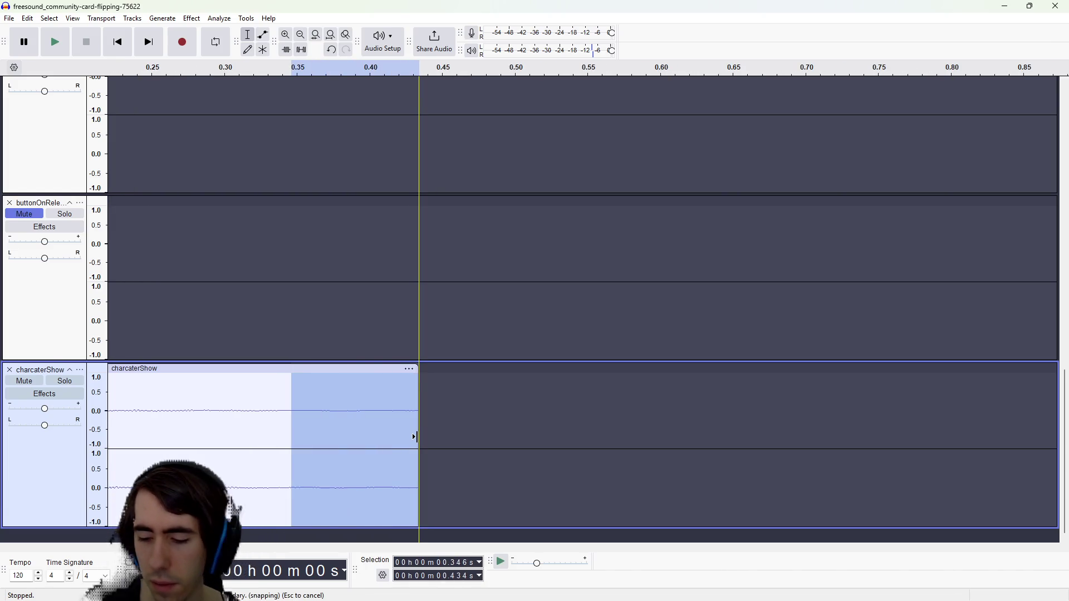
key("Delete")
double_click(200, 415)
scroll(322, 454, "left", 3)
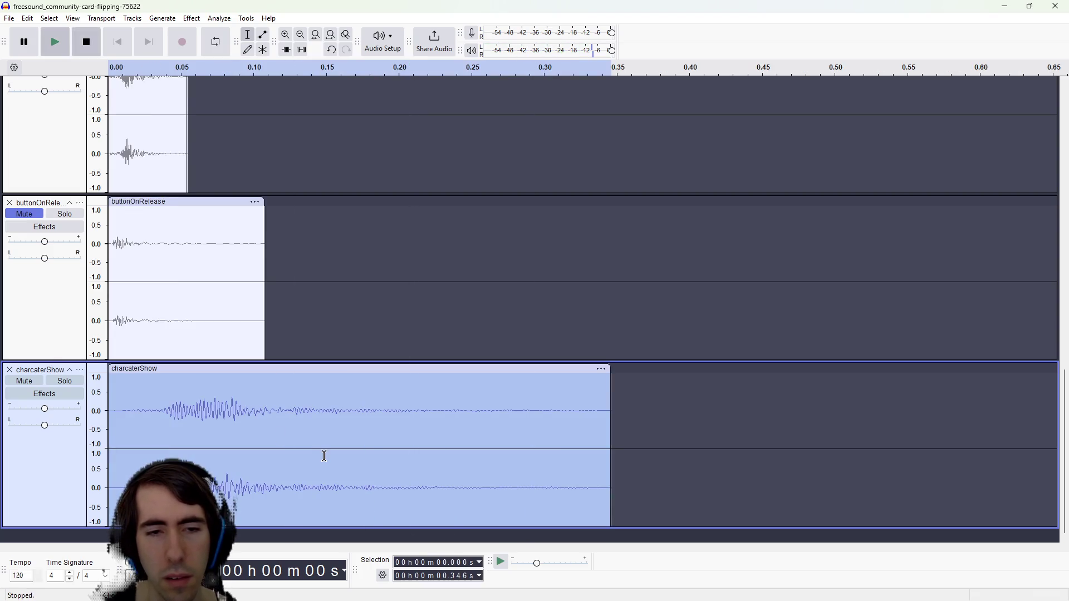
key("space")
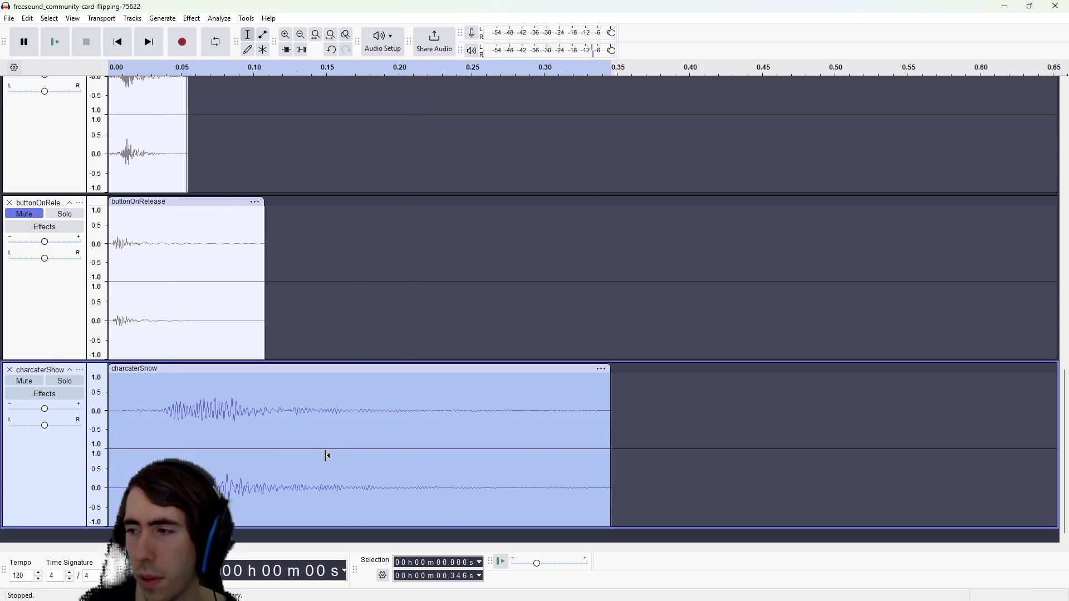
key("ctrl+z")
double_click(590, 419)
key("space")
key("space")
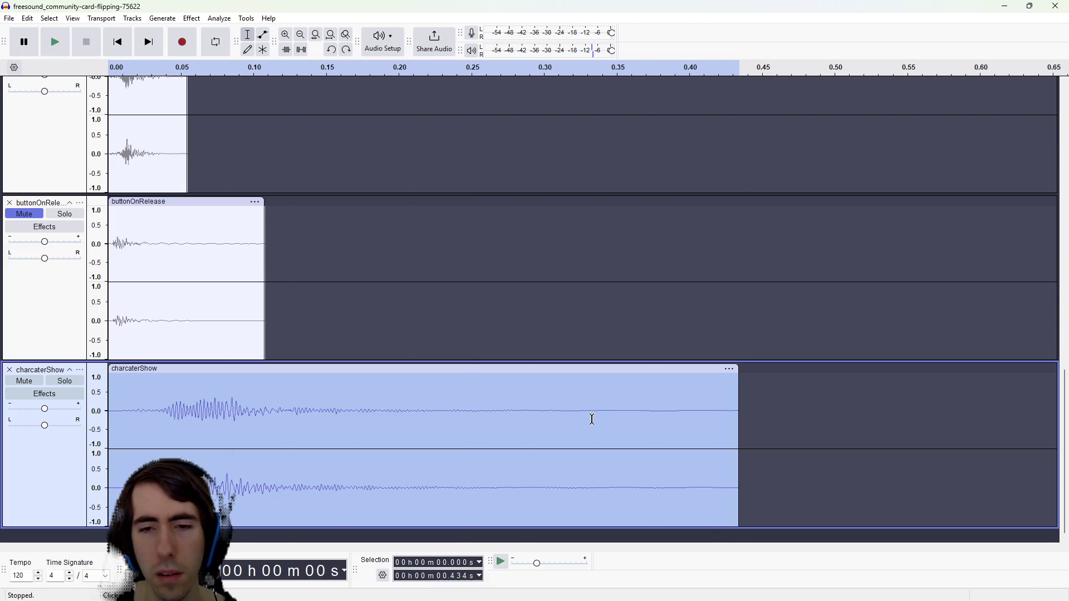
key("space")
Re-trim the clip so it ends at 0.346 s and play the result
left_click(610, 415)
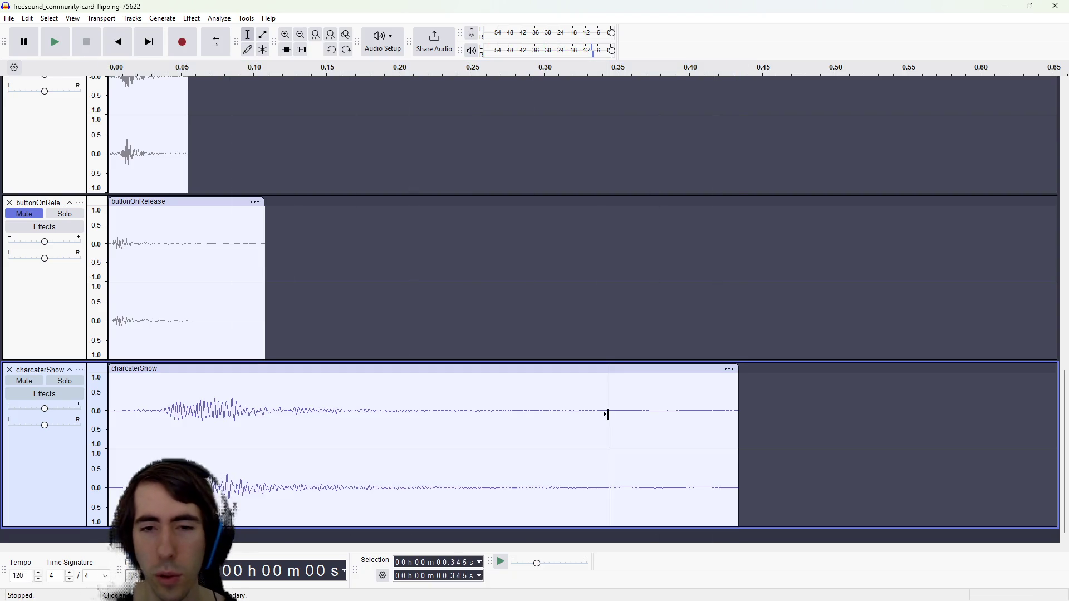
mouse_move(606, 415)
left_mouse_down()
mouse_move(767, 411)
mouse_move(585, 411)
mouse_move(613, 407)
left_mouse_up()
key("Delete")
key("ctrl+z")
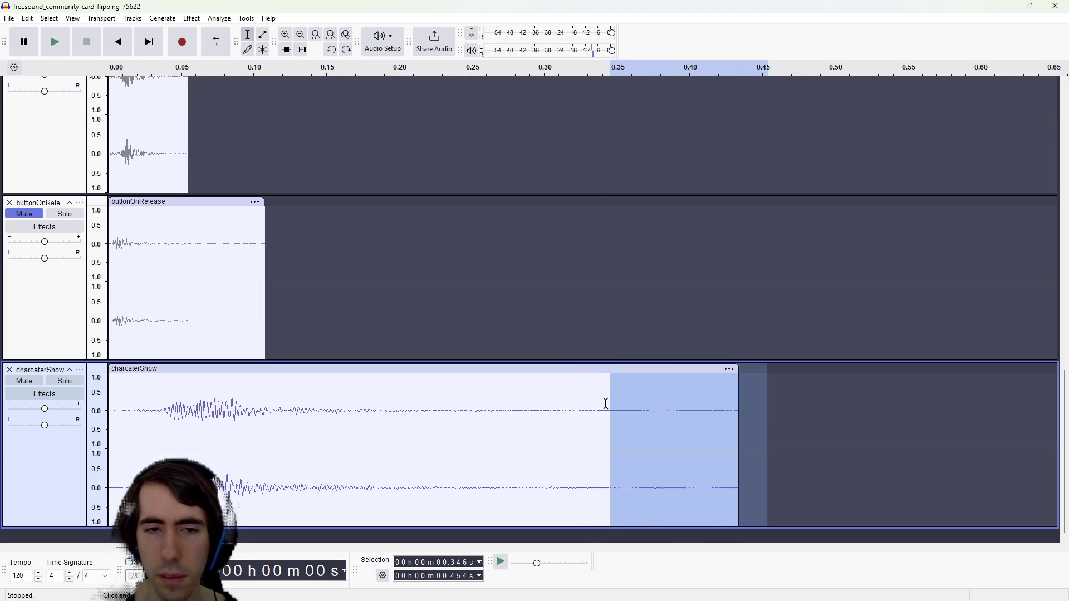
key("Delete")
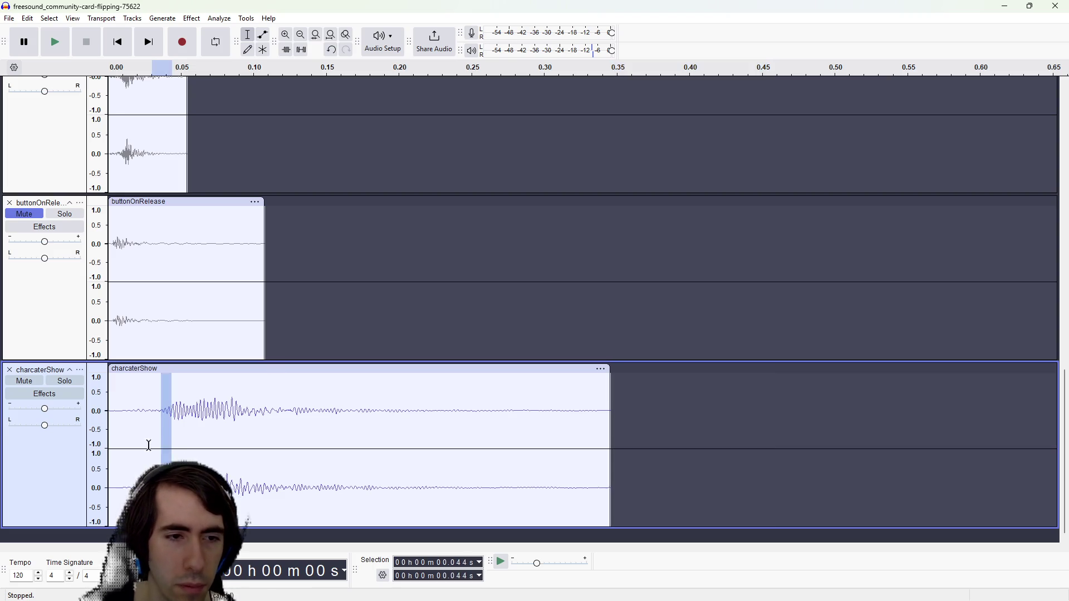
double_click(145, 412)
key("space")
left_click(127, 410)
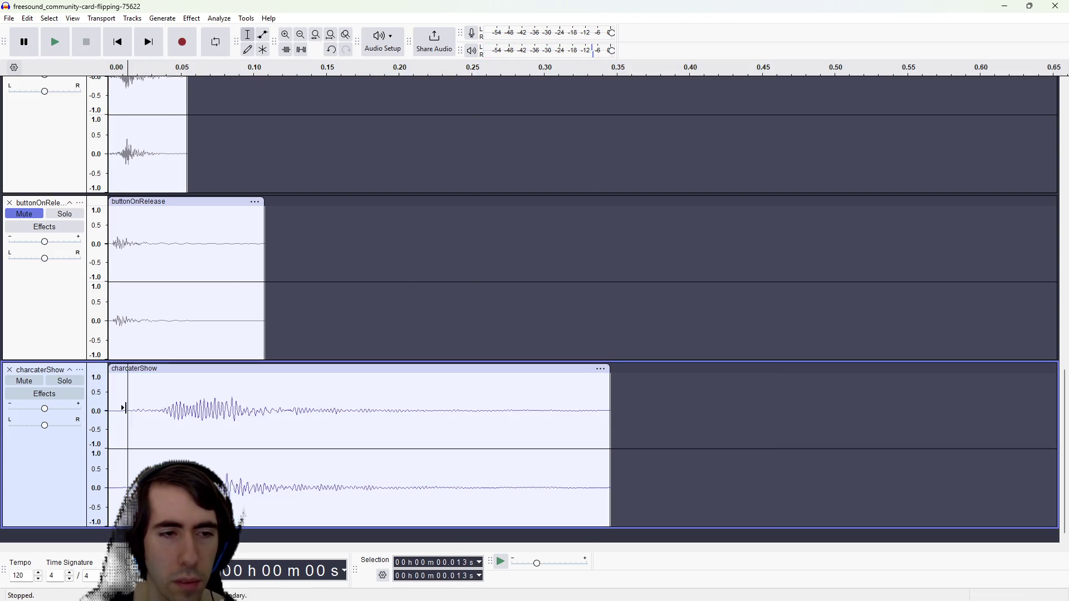
Replay the trimmed charcaterShow clip and duplicate it onto a new track with Ctrl+D
double_click(172, 411)
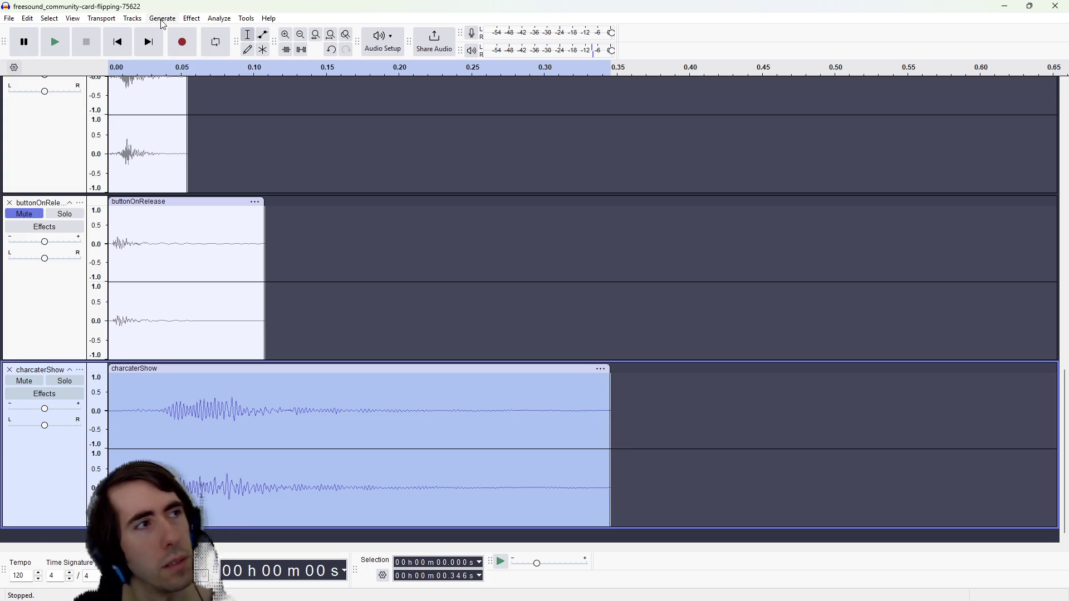
key("space")
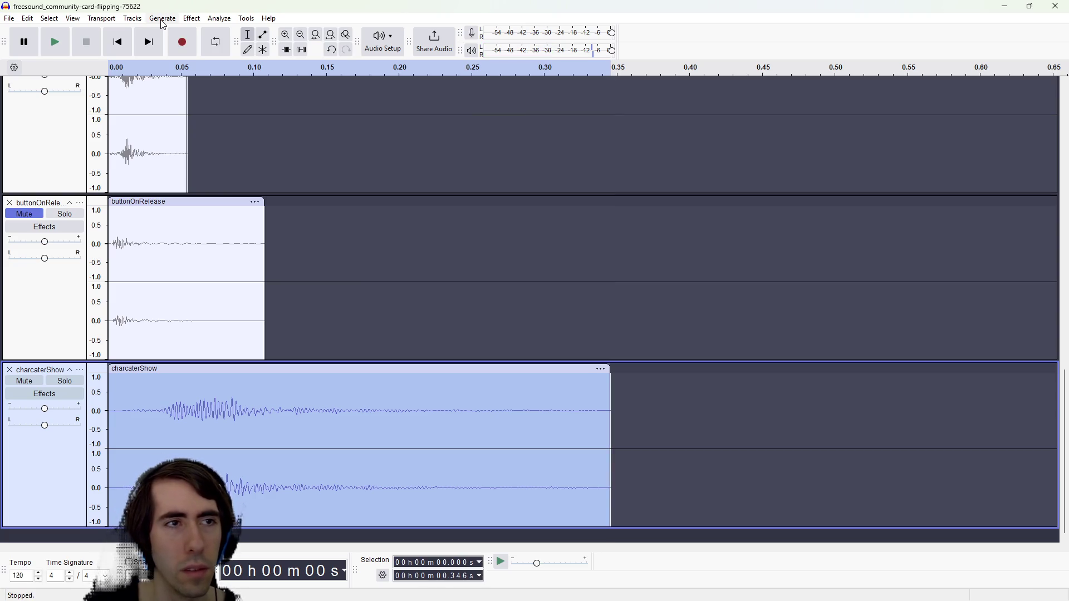
key("space")
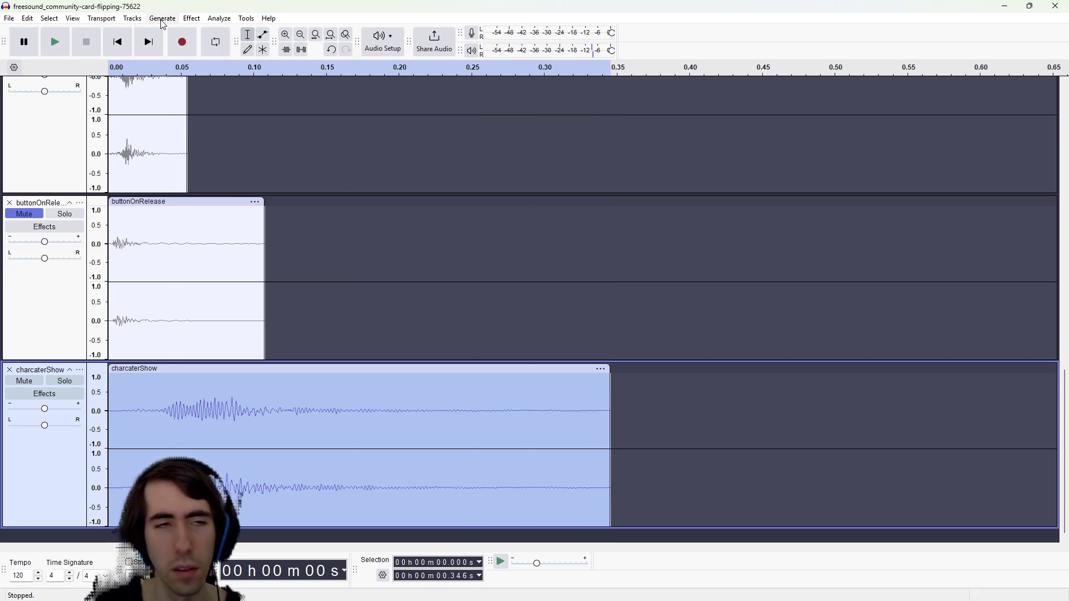
key("space")
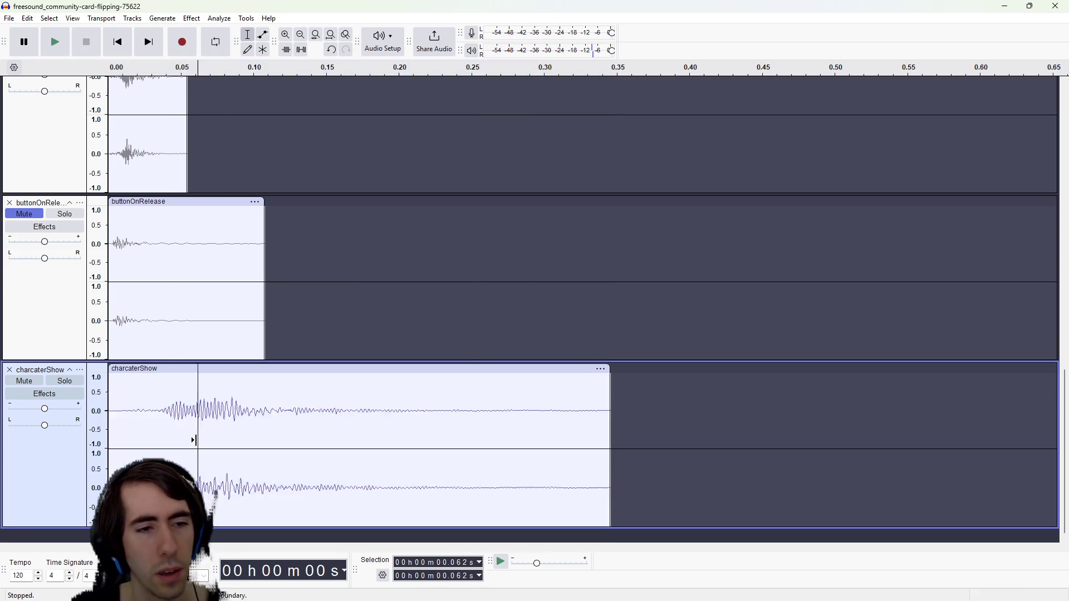
key("ctrl+d")
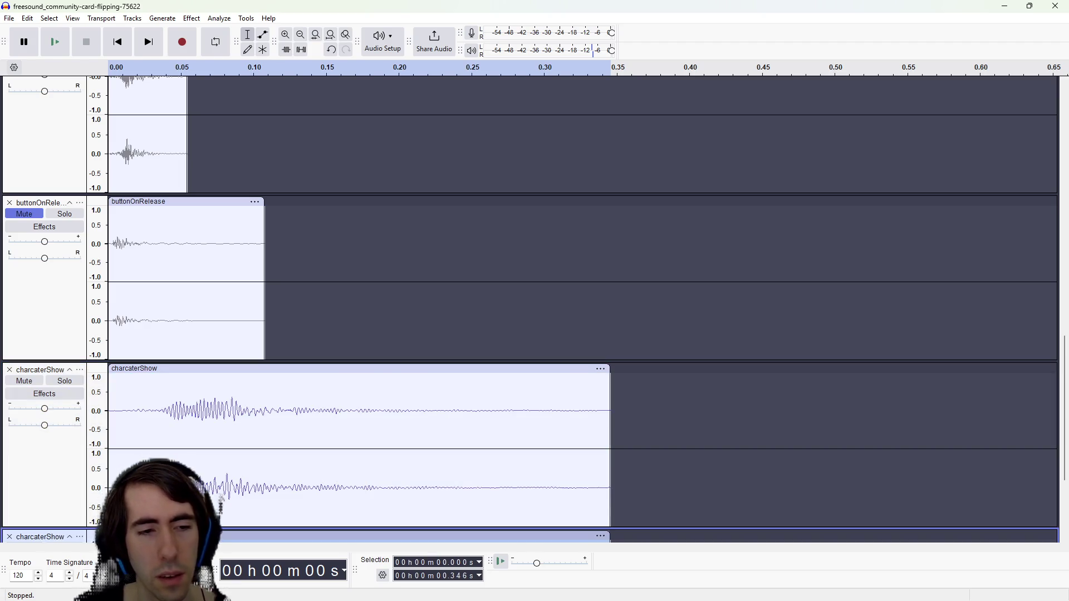
Lower the duplicate clip's pitch by about 19% with Change Pitch, listen, then undo it
left_click(191, 18)
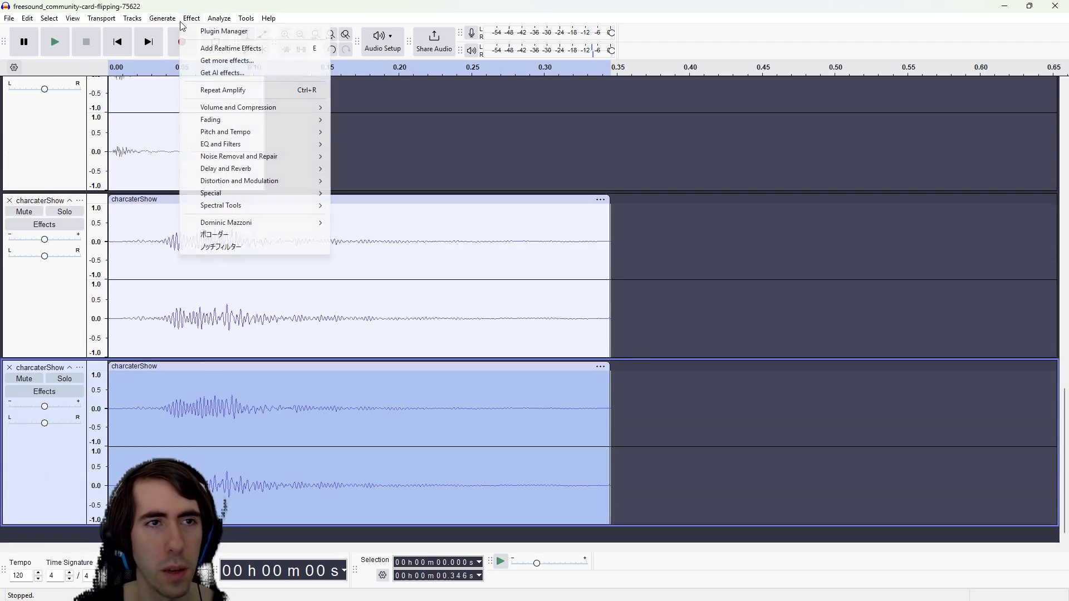
mouse_move(240, 132)
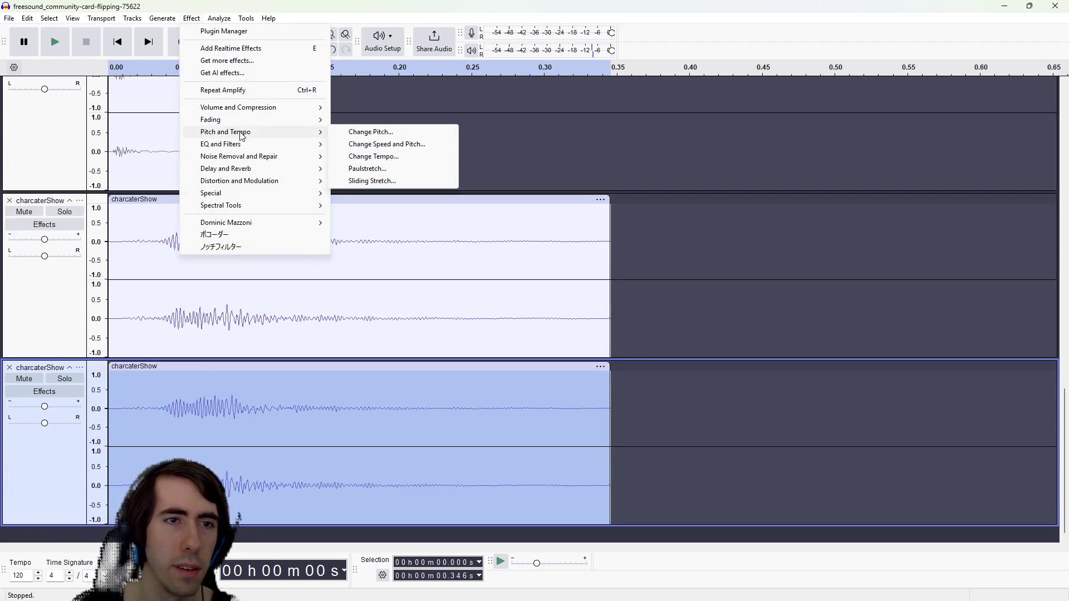
left_click(363, 132)
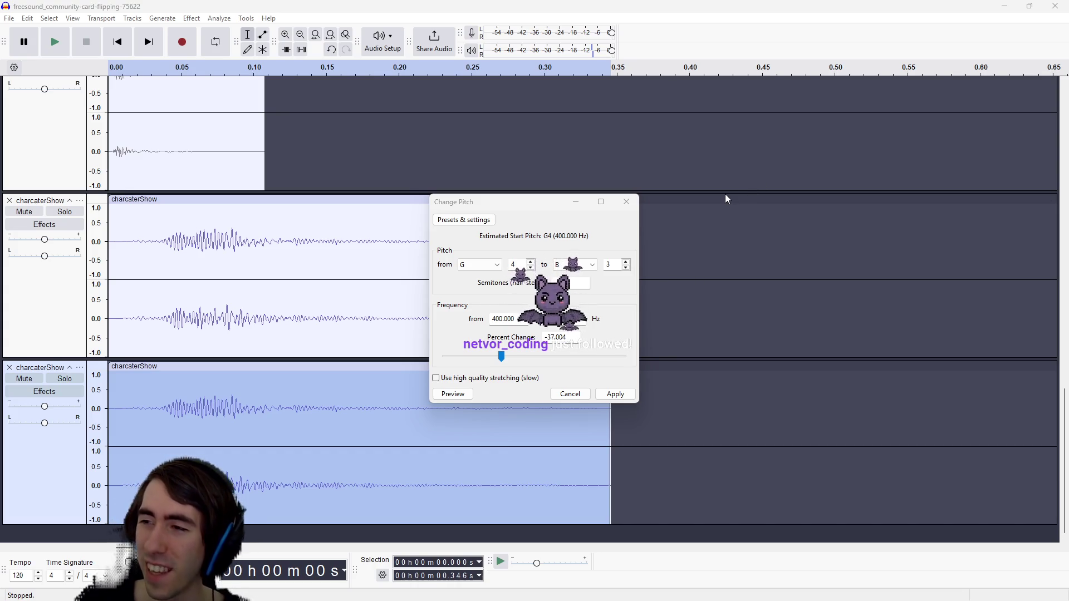
left_click_drag(525, 202, 465, 181)
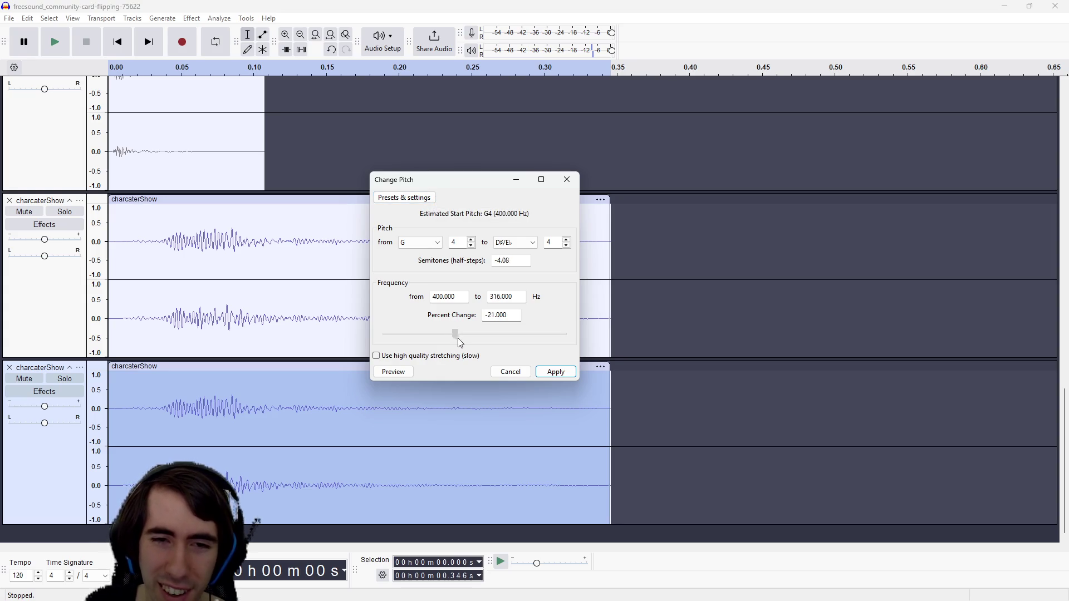
left_click(540, 374)
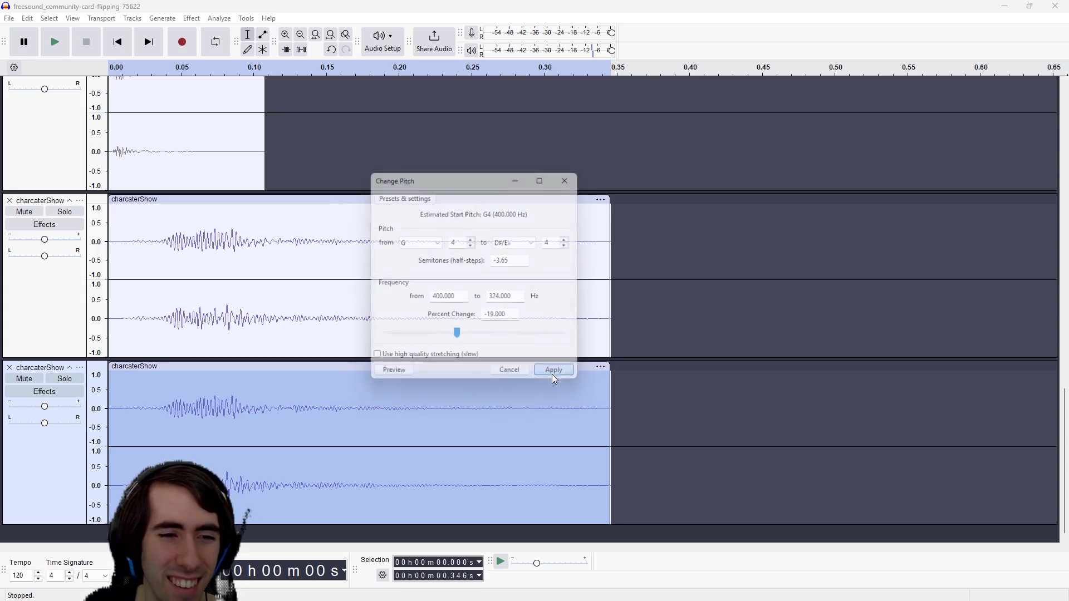
key("space")
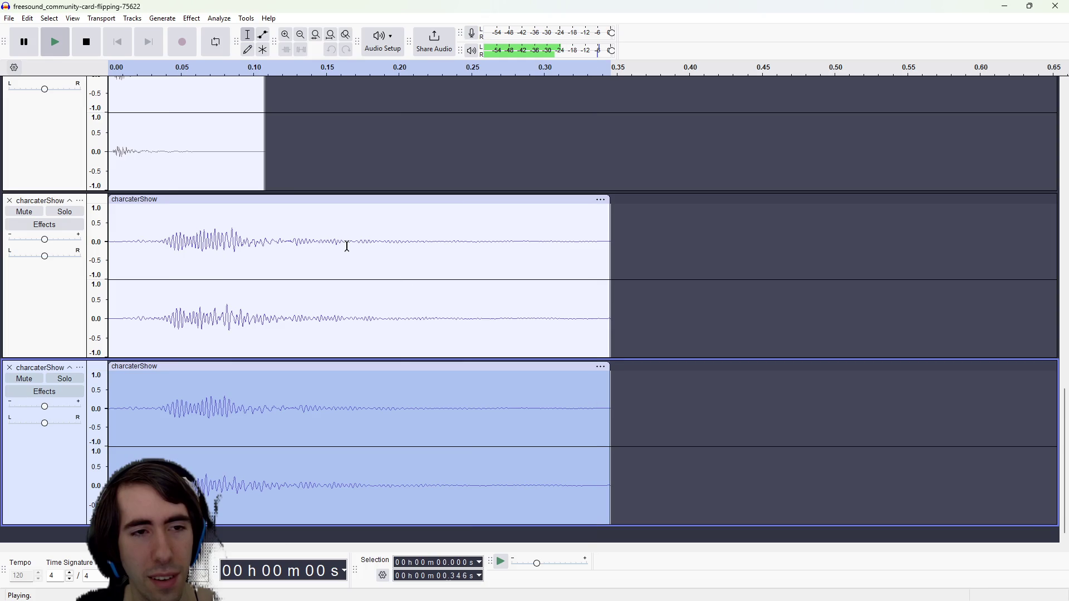
key("ctrl+z")
left_click(191, 19)
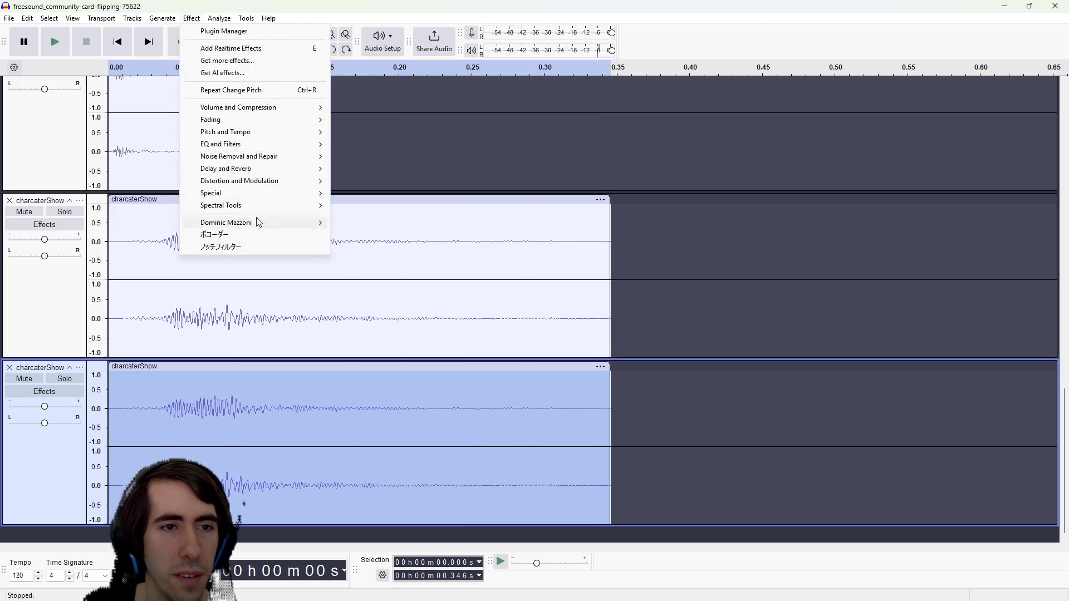
Preview roughly -10% to -12% pitch drops in Change Pitch, then close without applying
mouse_move(245, 146)
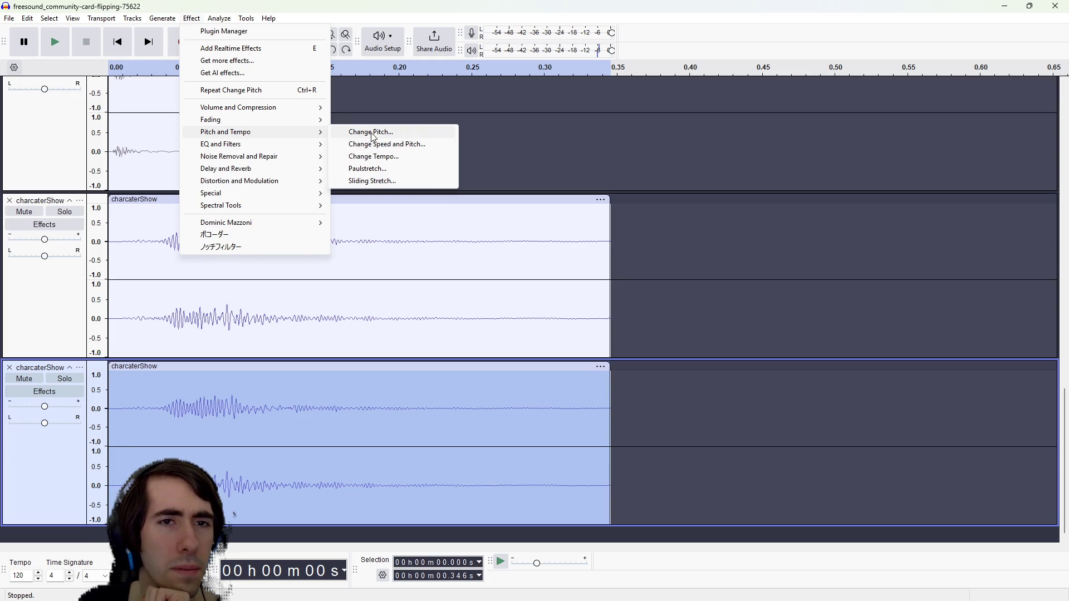
left_click(373, 134)
mouse_move(522, 360)
left_mouse_down()
mouse_move(484, 363)
mouse_move(525, 356)
left_mouse_up()
left_click(451, 399)
left_click(456, 394)
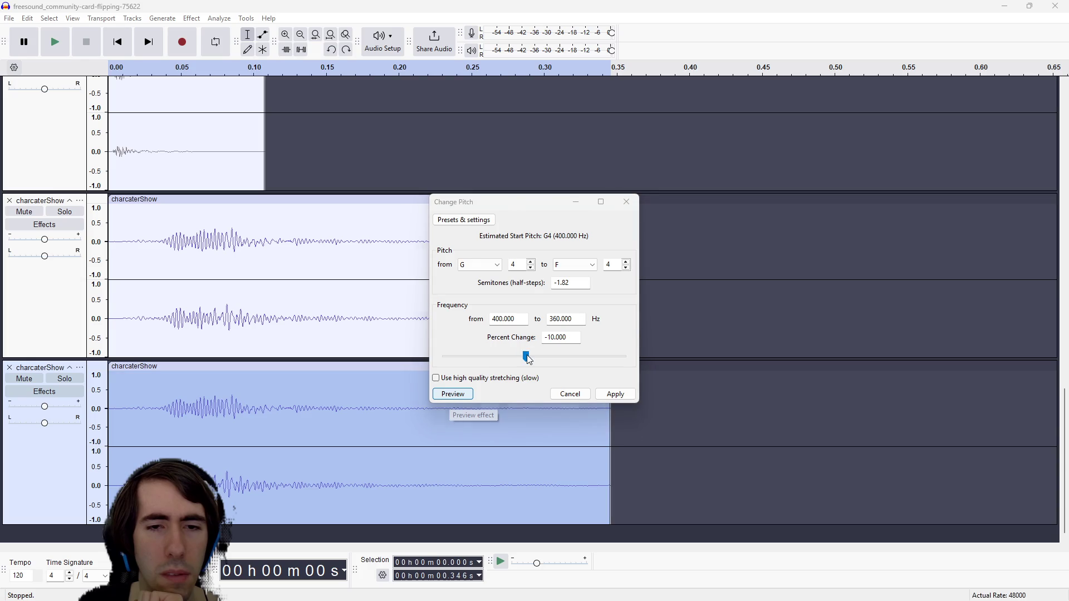
left_click_drag(528, 358, 525, 360)
left_click(627, 201)
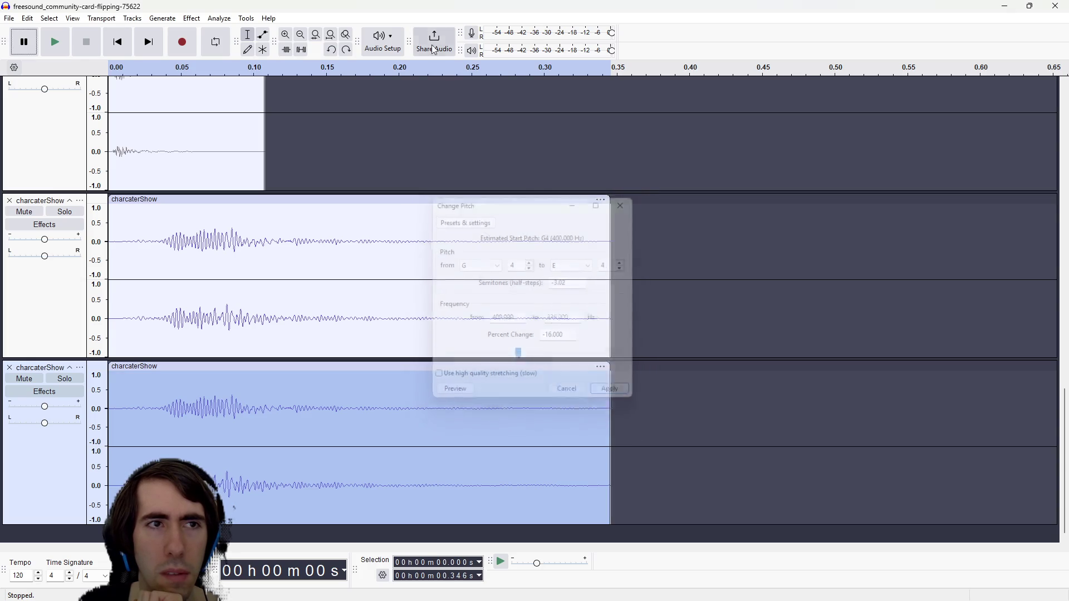
In Change Speed and Pitch, preview slowdowns from 0.950 down to about 0.820 speed
left_click(192, 18)
mouse_move(259, 132)
left_click(393, 146)
mouse_move(535, 280)
left_mouse_down()
mouse_move(518, 281)
mouse_move(530, 285)
left_mouse_up()
left_click(444, 369)
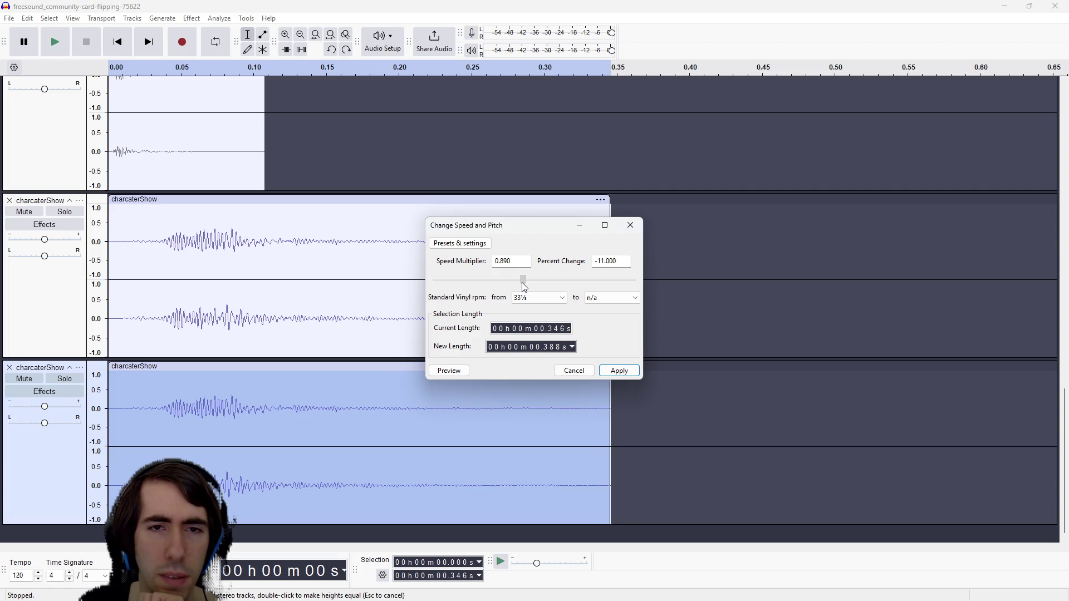
left_click(465, 370)
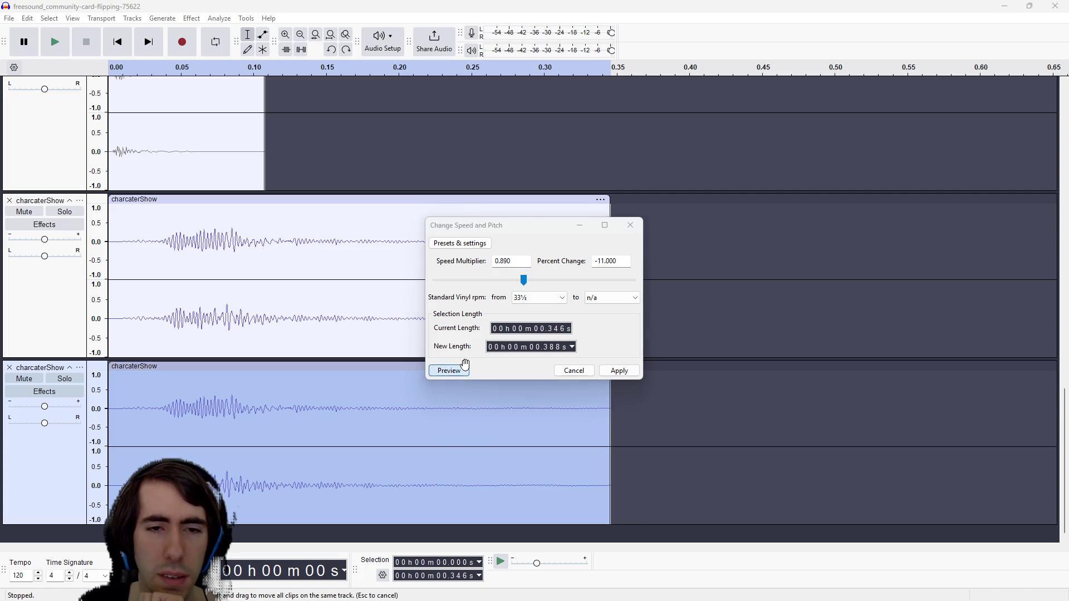
left_click_drag(520, 285, 517, 285)
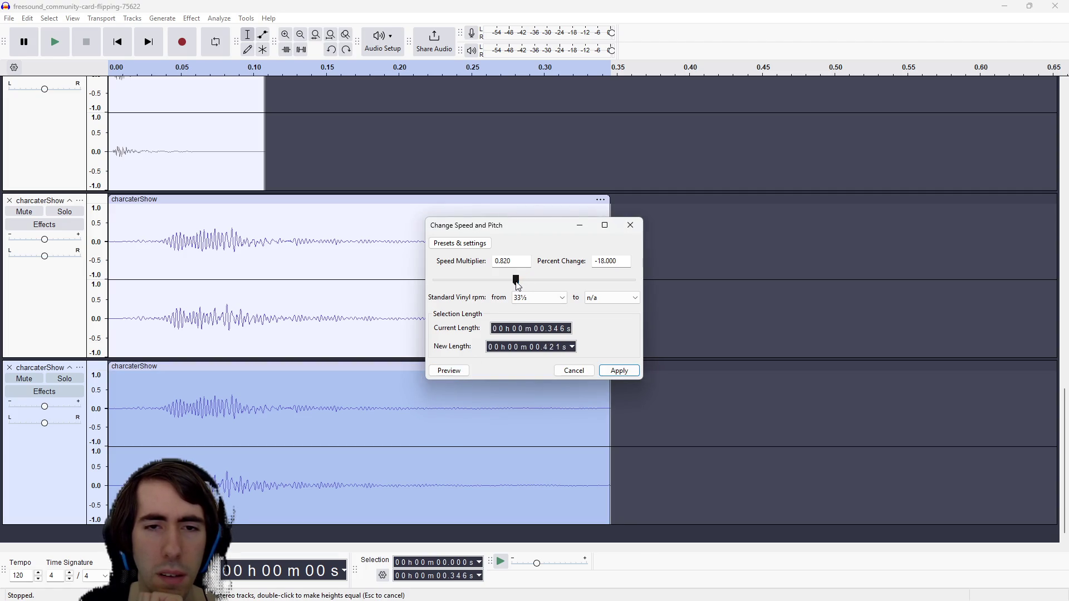
left_click(458, 371)
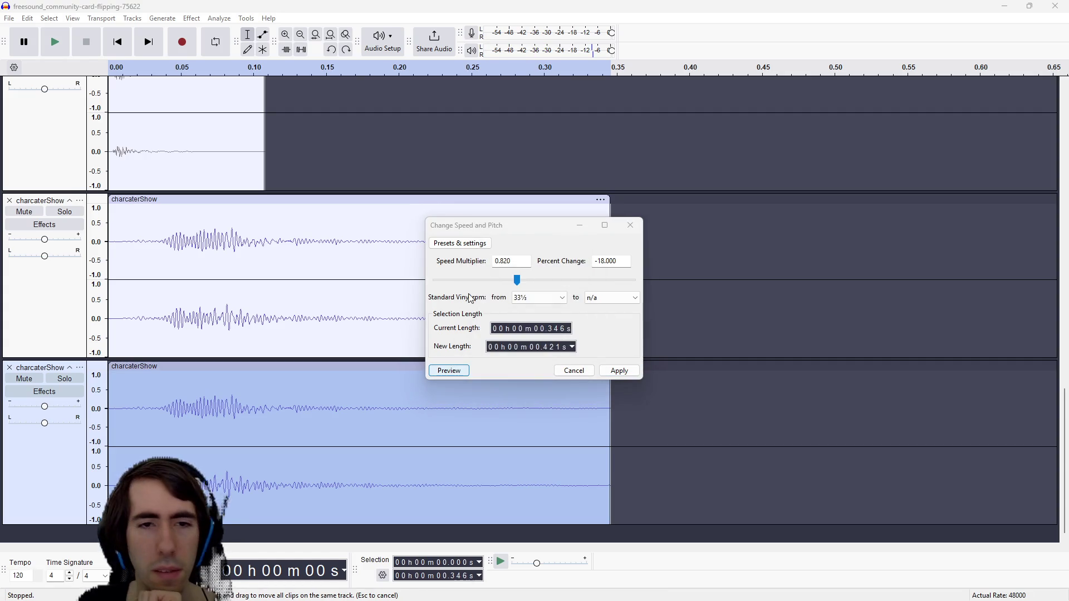
mouse_move(518, 286)
left_mouse_down()
mouse_move(474, 285)
mouse_move(521, 287)
left_mouse_up()
left_click(449, 371)
left_click(452, 368)
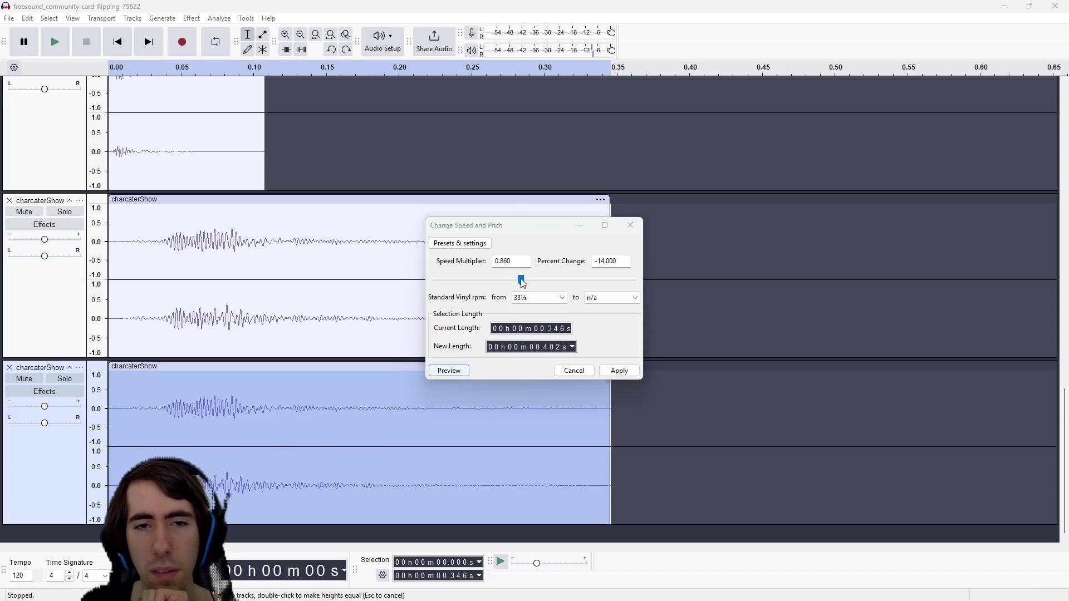
Settle on a 0.800 speed multiplier (−20%), preview it, and apply it to the duplicate
left_click_drag(521, 280, 522, 285)
left_click(522, 285)
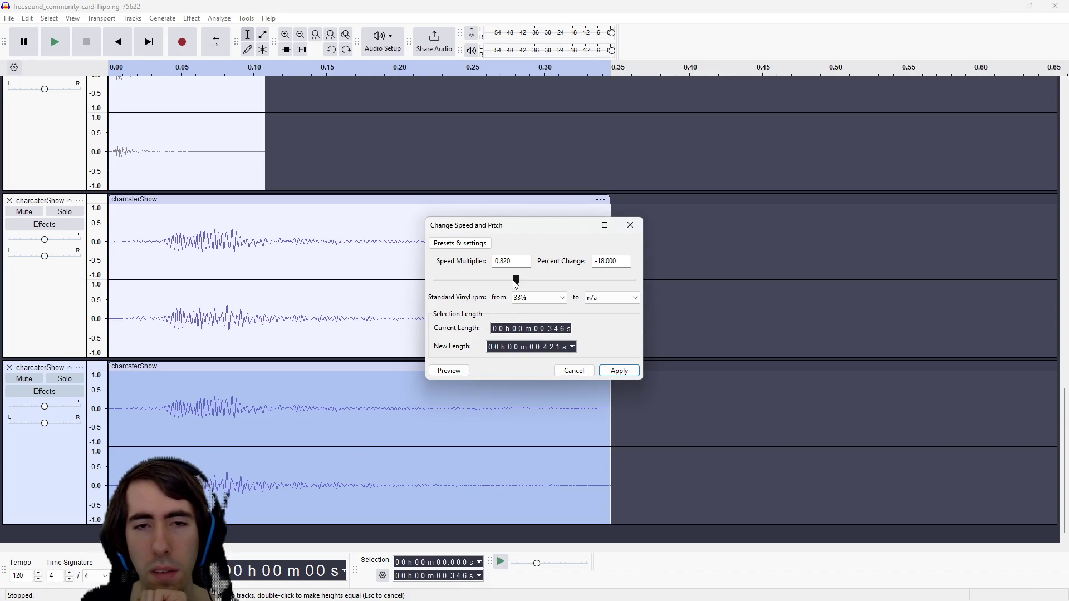
left_click(450, 371)
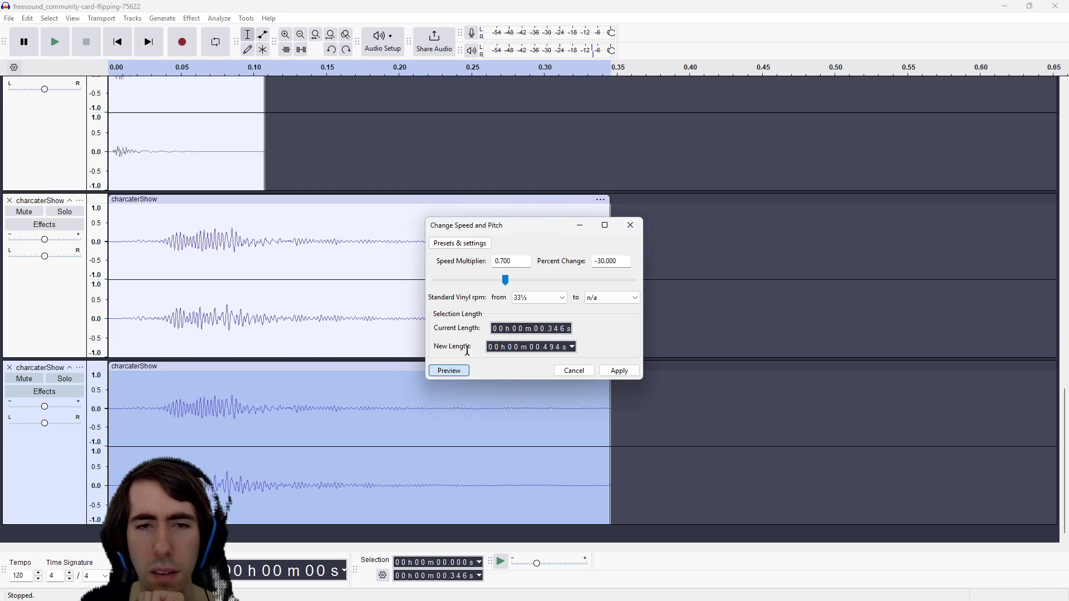
left_click_drag(504, 279, 510, 286)
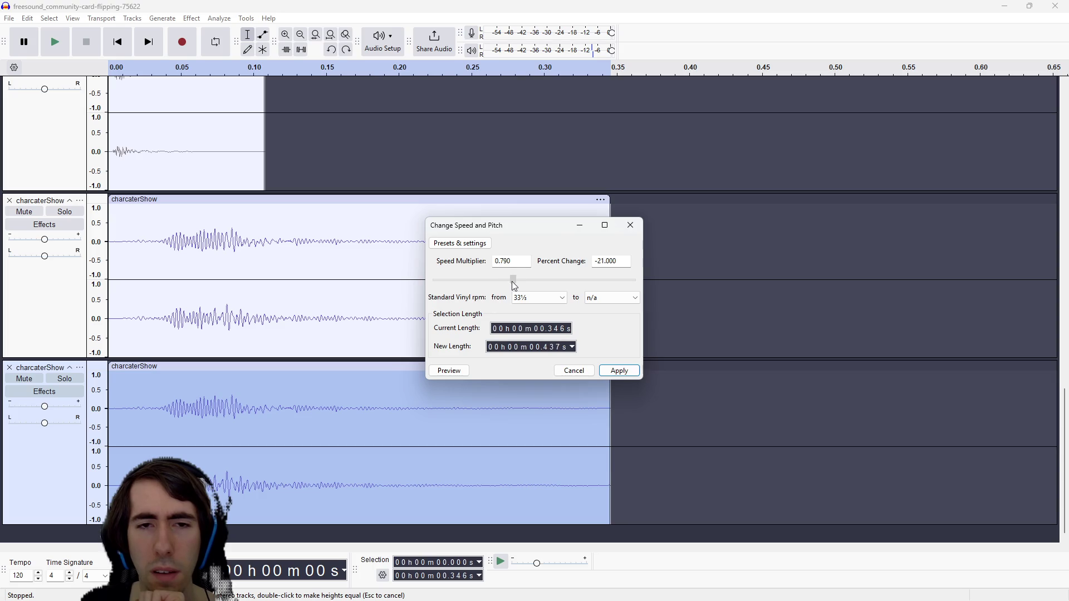
left_click(451, 371)
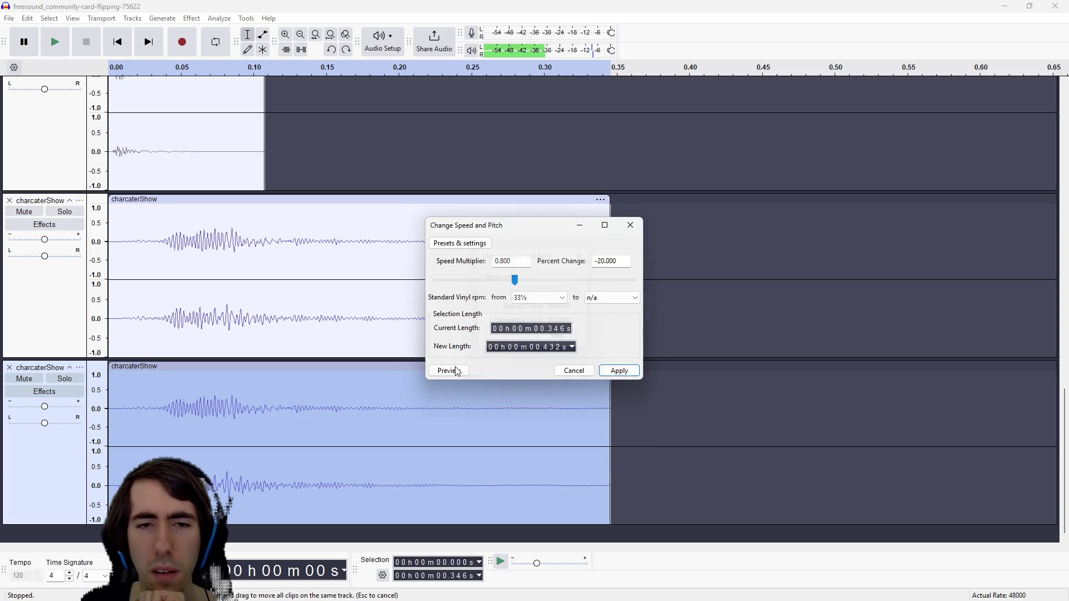
left_click(457, 372)
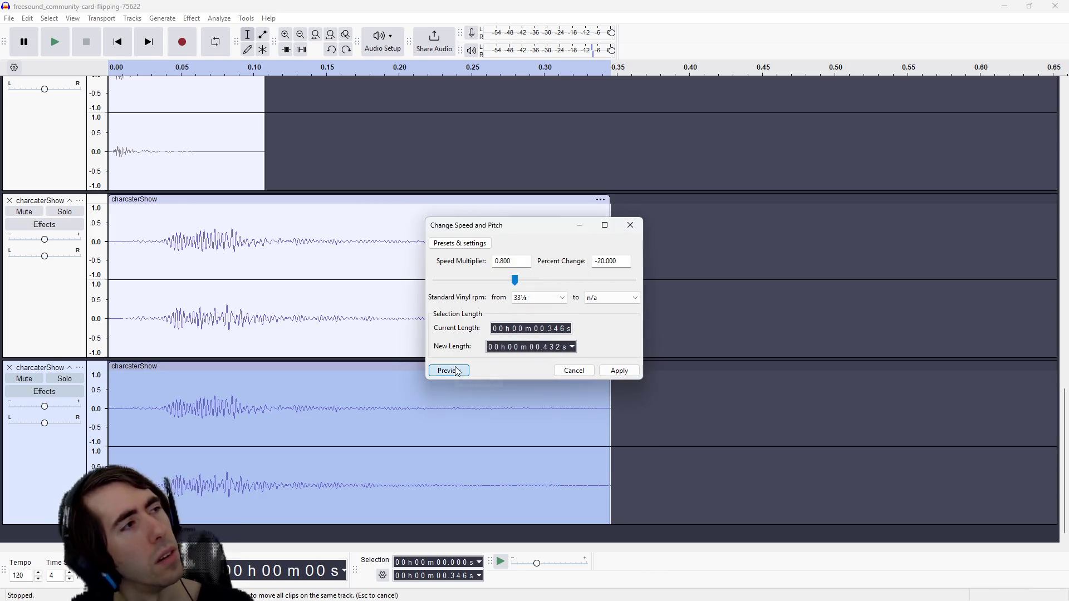
left_click(628, 372)
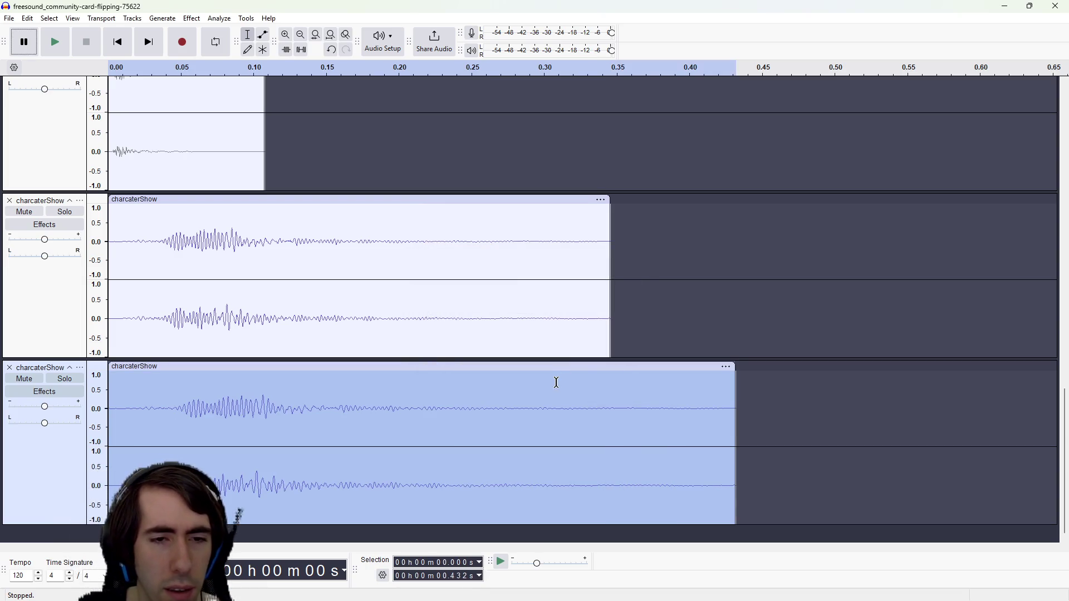
left_click(55, 289)
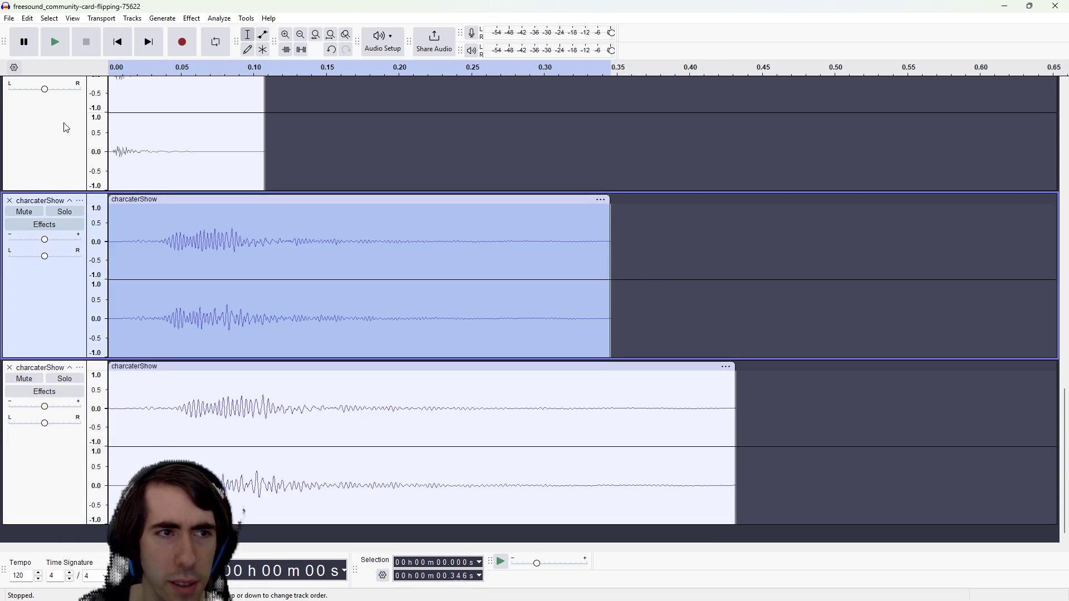
key("space")
left_click(195, 368)
key("space")
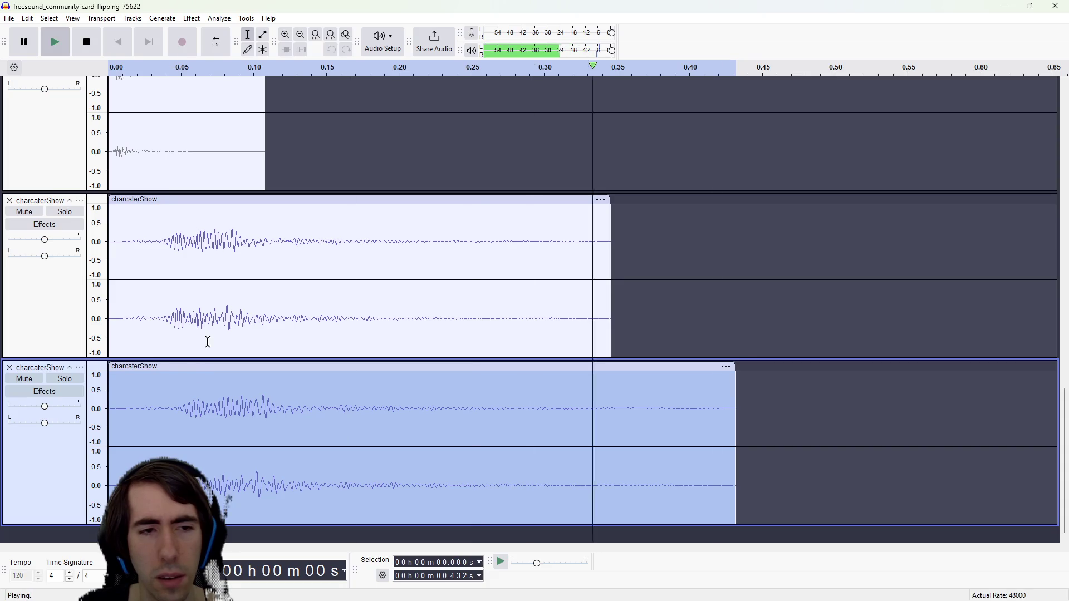
left_click(207, 316)
double_click(204, 316)
left_click(64, 212)
key("space")
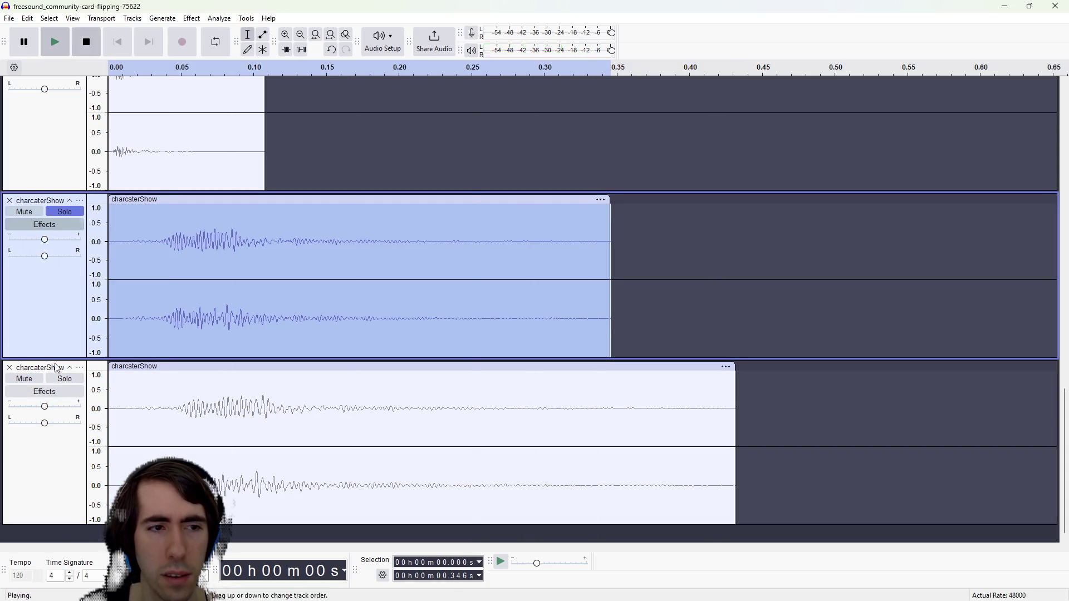
left_click(61, 381)
left_click(65, 211)
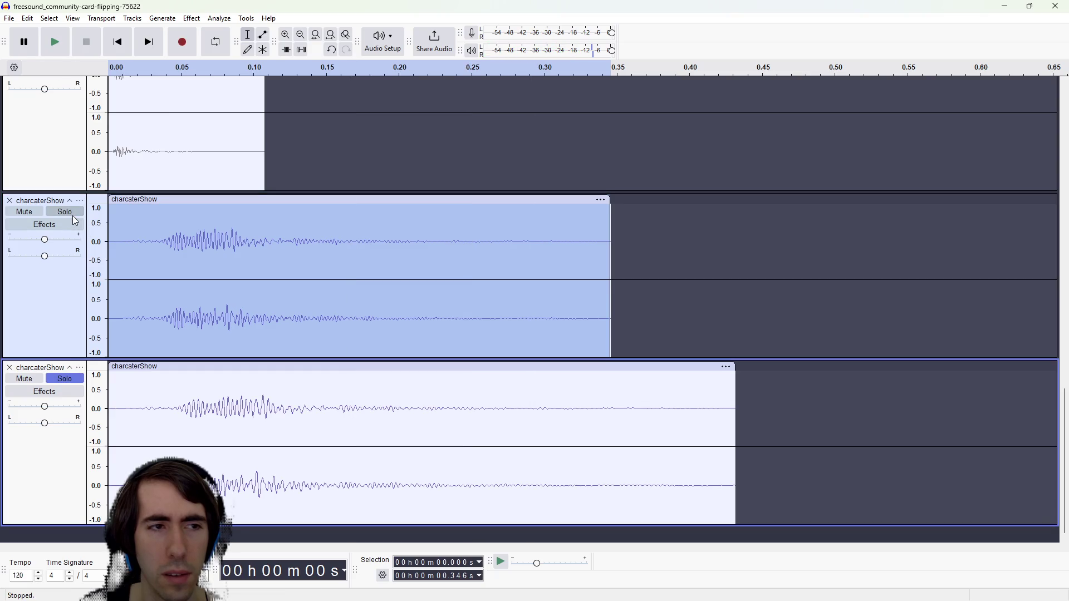
key("space")
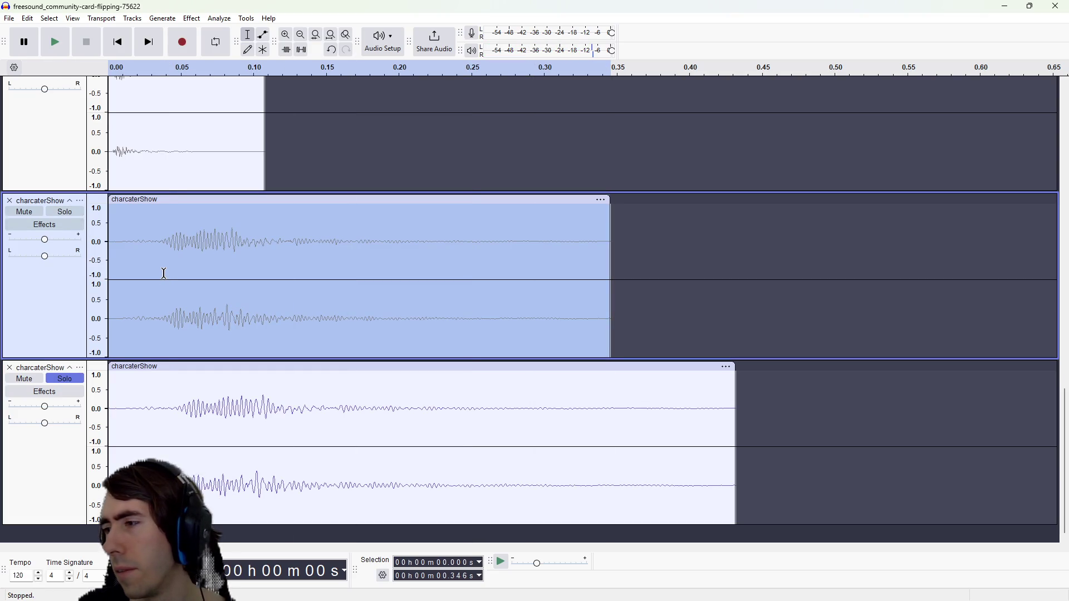
key("space")
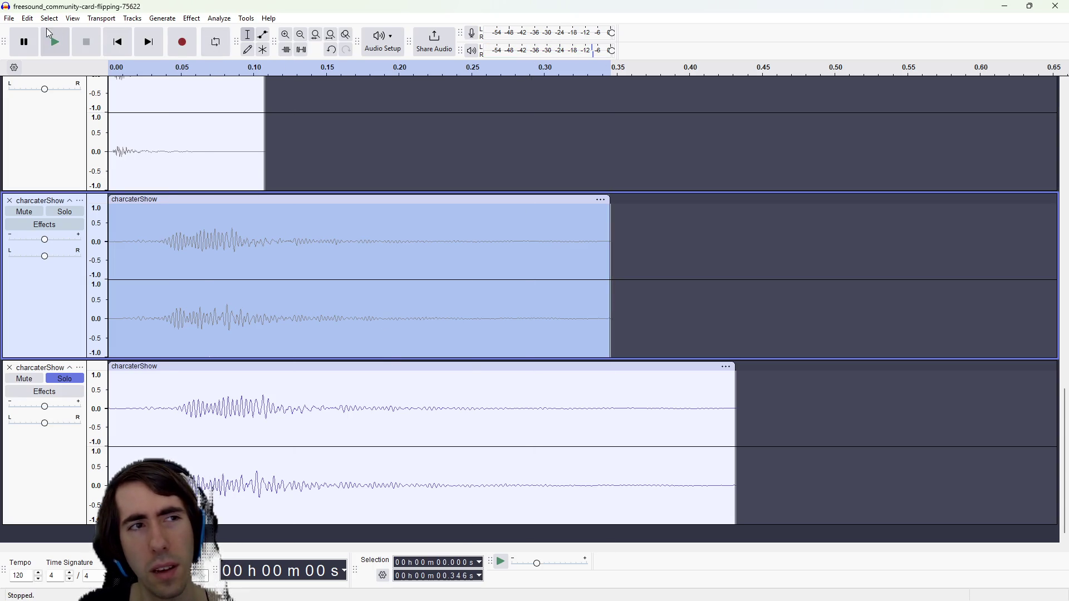
left_click(65, 379)
left_click(265, 251)
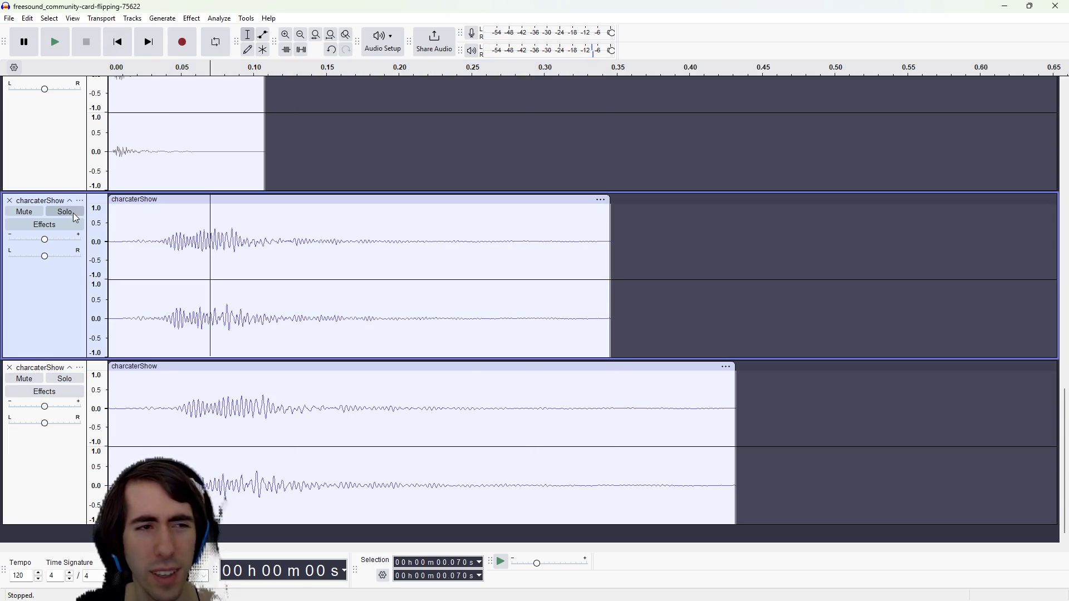
double_click(264, 251)
left_click(10, 19)
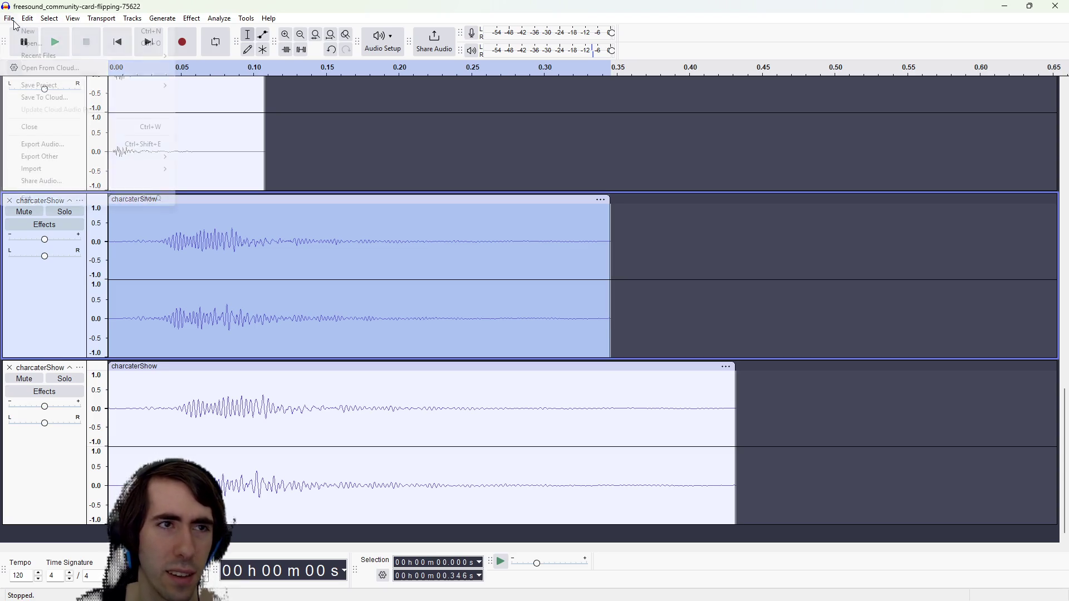
Export the middle clip as characterShow.mp3
left_click(61, 144)
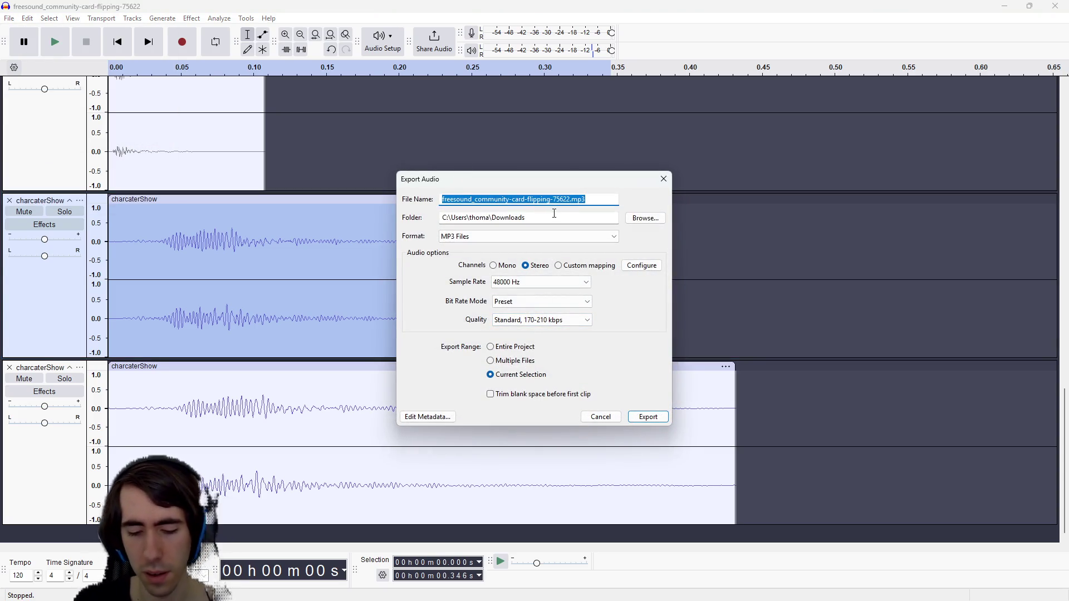
type("characterShow")
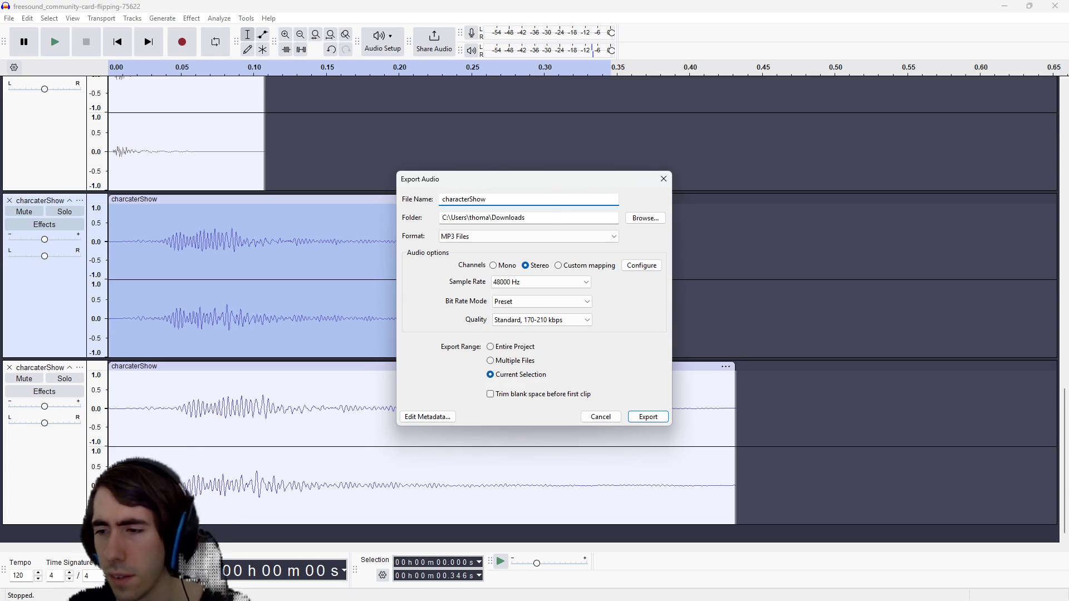
key("Return")
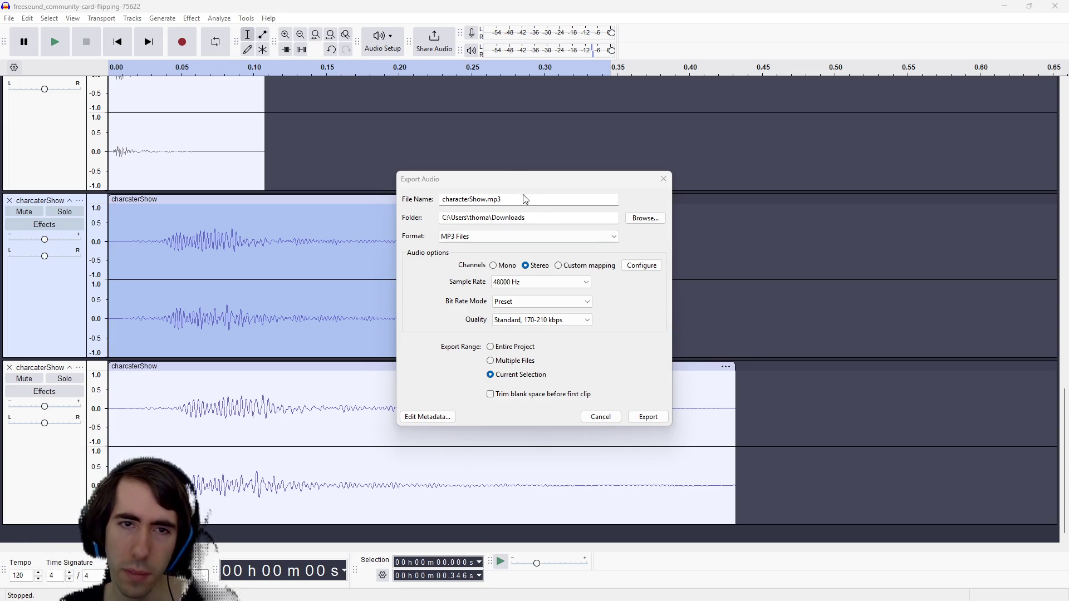
left_click(656, 424)
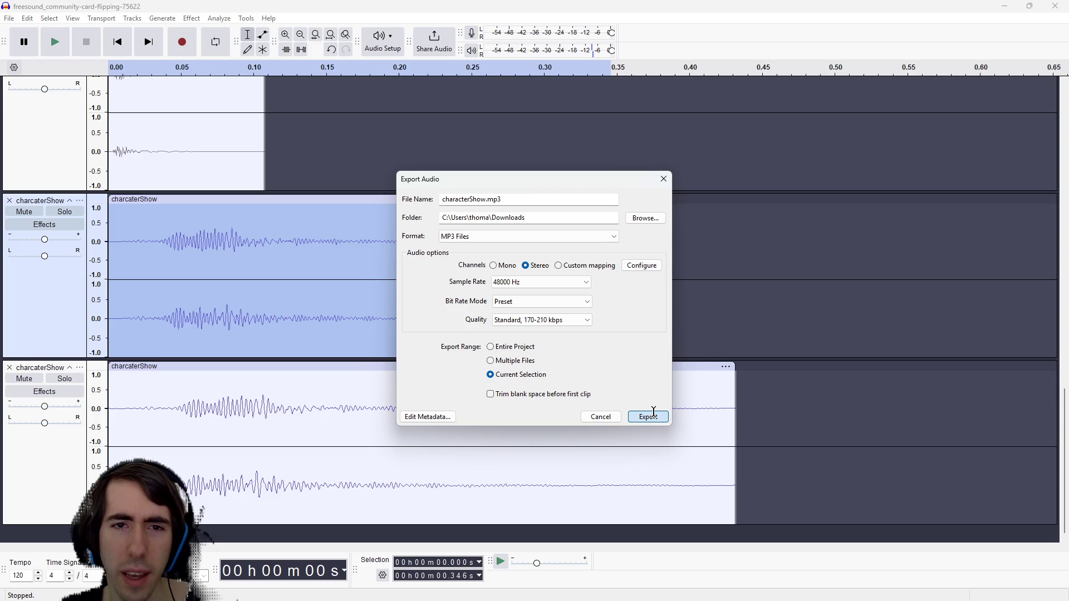
Export the pitch-shifted bottom clip as characterLeave and switch back to Godot
double_click(401, 425)
left_click(9, 18)
left_click(66, 144)
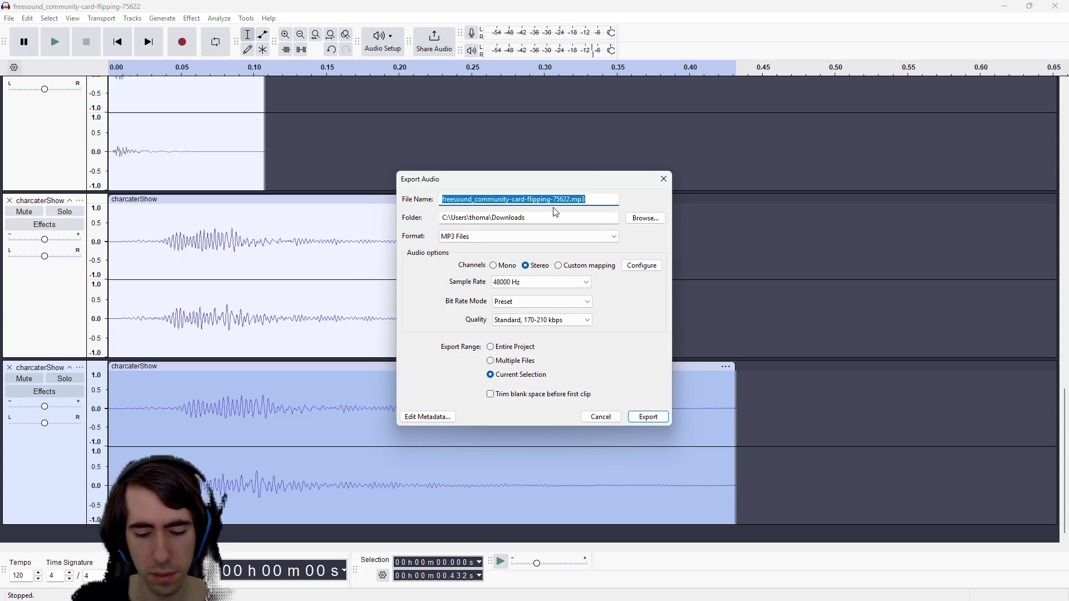
type("characterLeave")
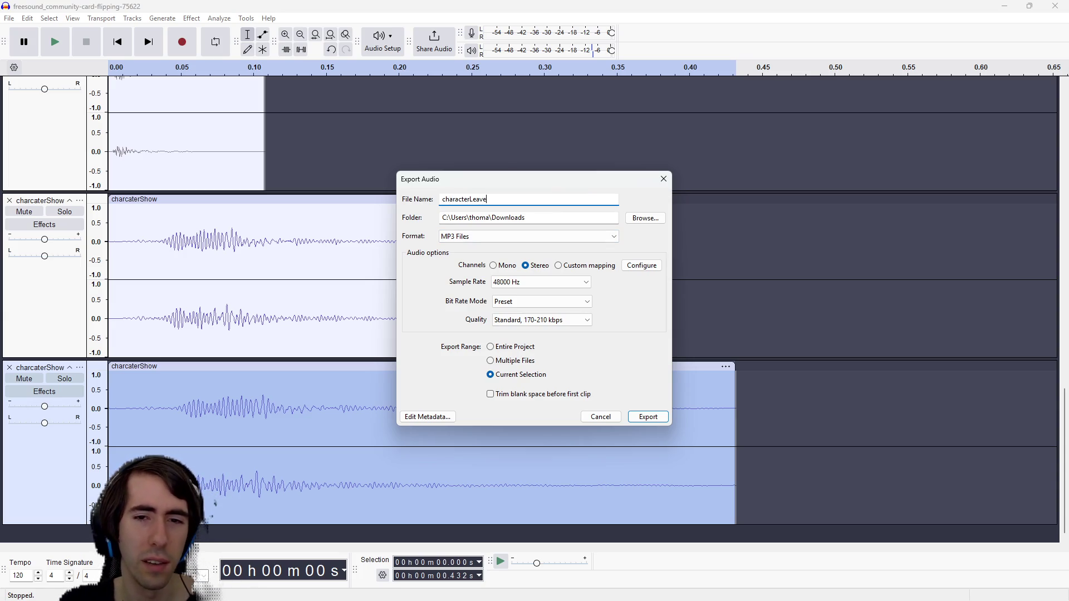
key("Return")
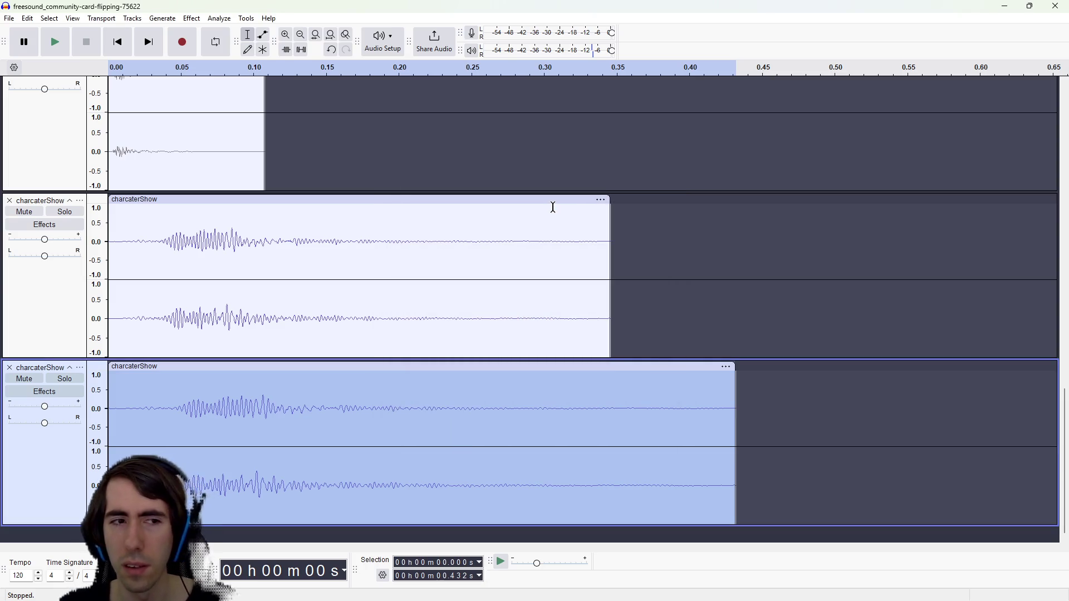
key("alt+Tab")
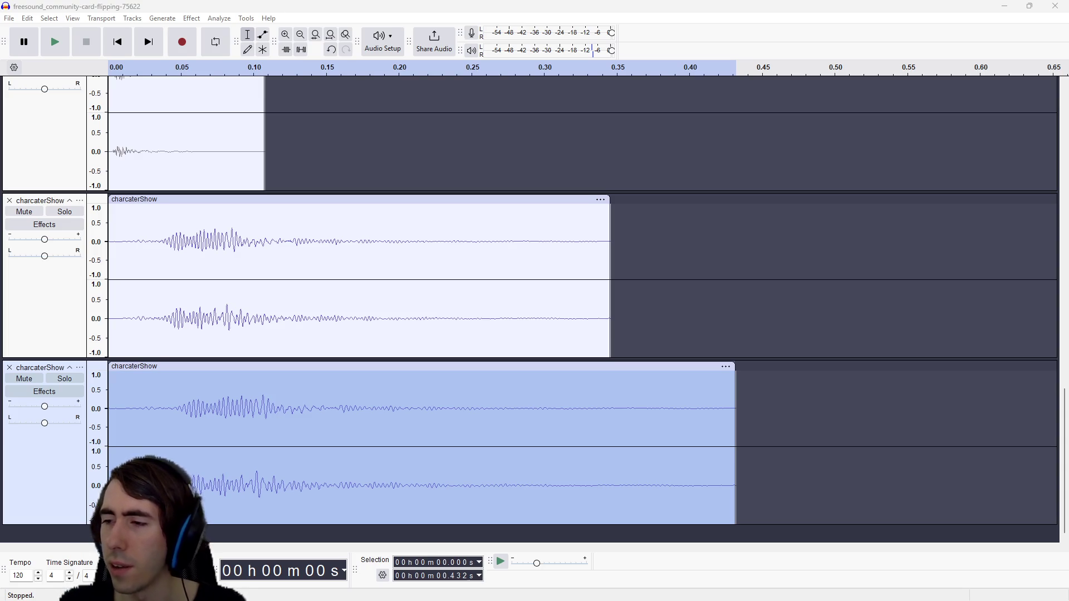
key("alt+Tab")
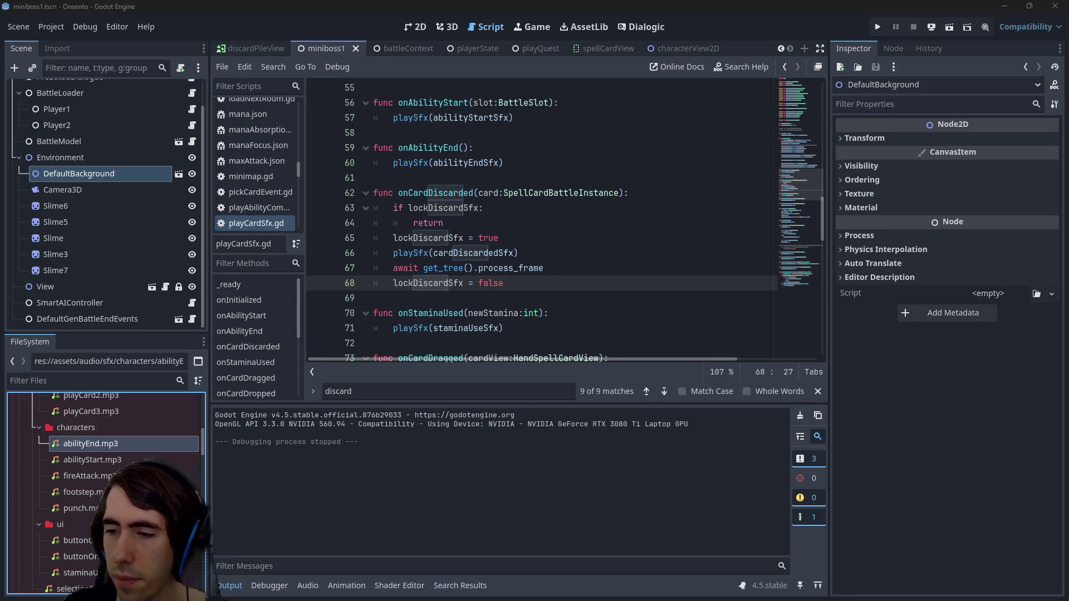
Confirm characterEnter.mp3 and characterLeave.mp3 are among the character sounds, then open playerView2D
left_click(658, 538)
scroll(131, 477, "down", 3)
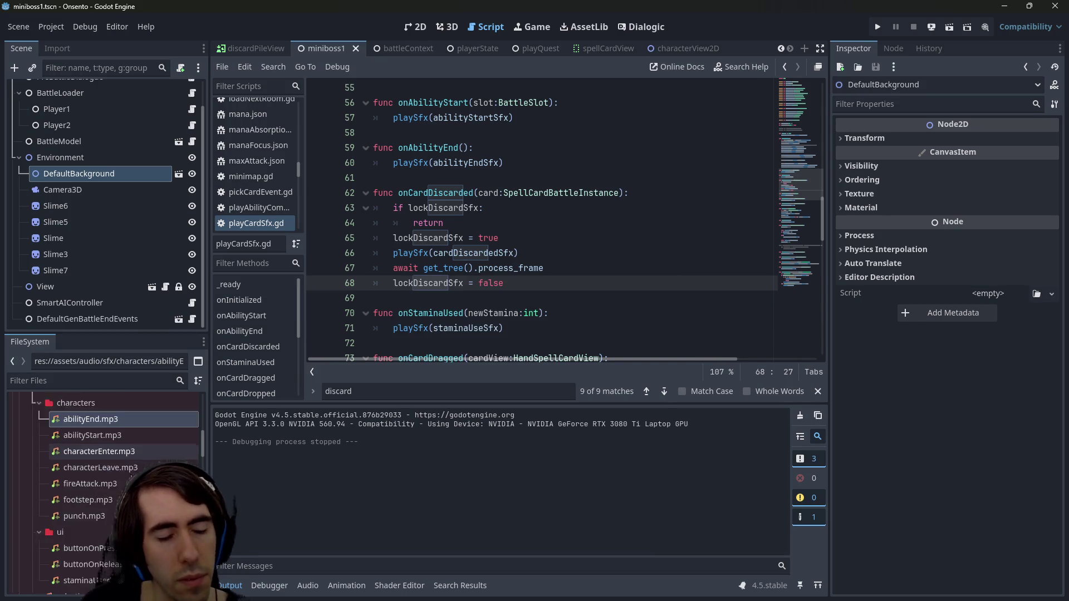
scroll(132, 477, "up", 10)
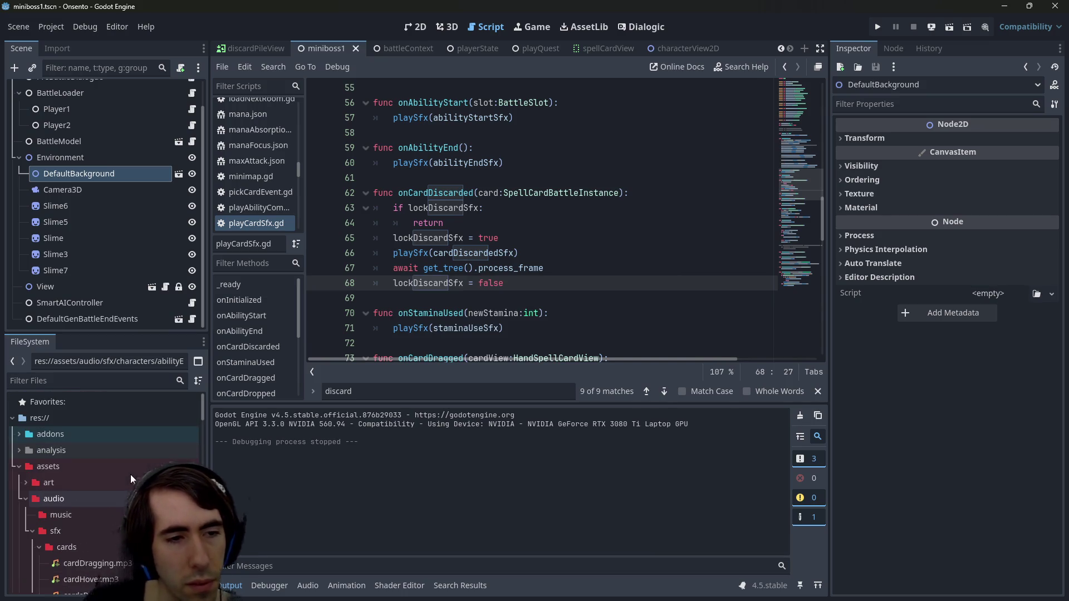
scroll(130, 475, "down", 10)
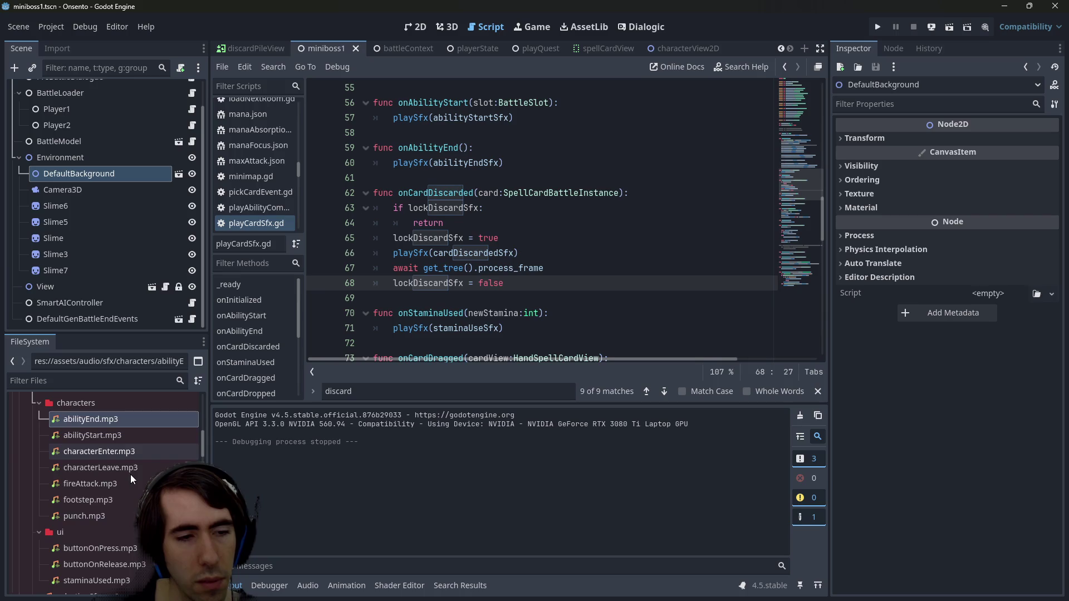
scroll(130, 474, "up", 5)
left_click(90, 468)
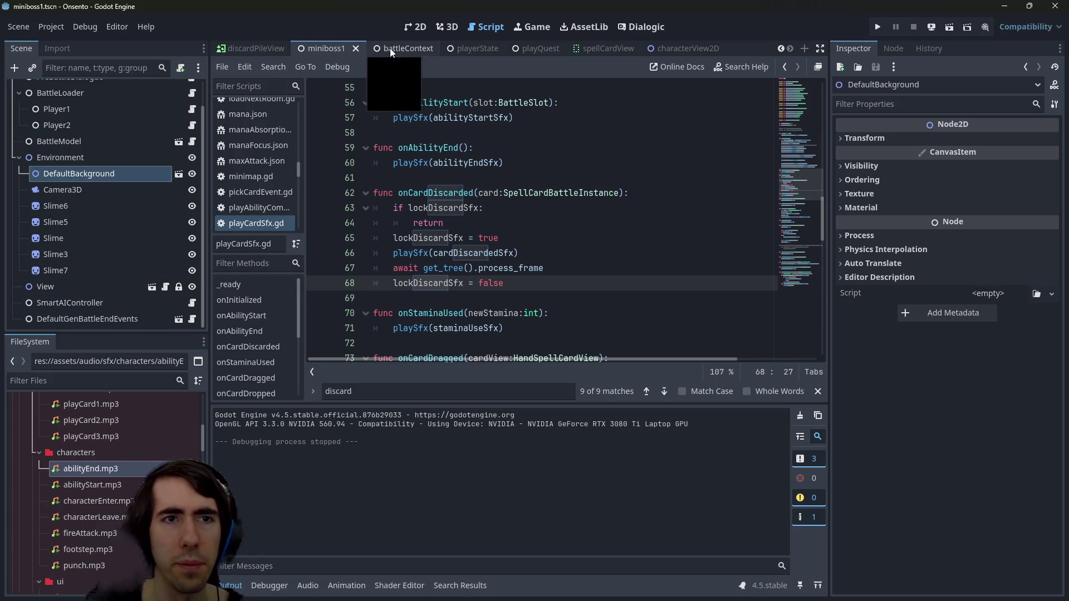
left_click(151, 286)
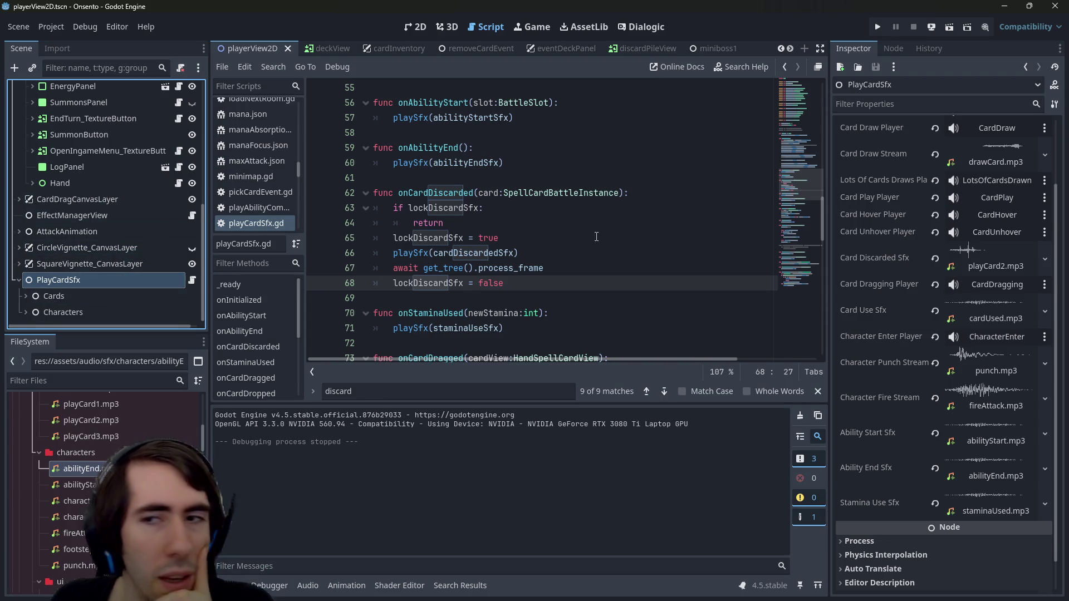
left_click(877, 336)
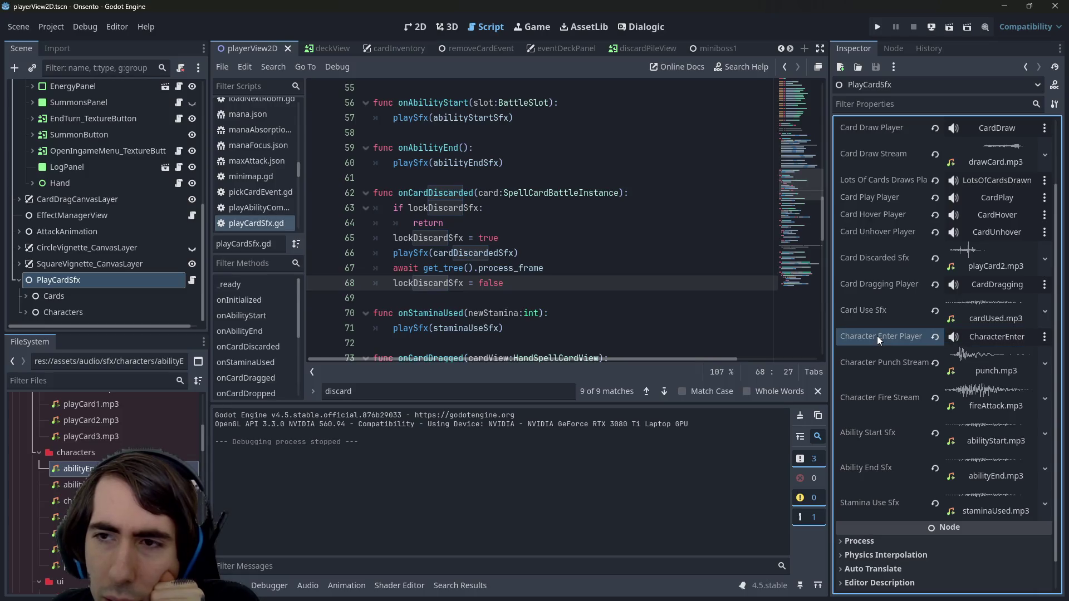
scroll(880, 335, "down", 2)
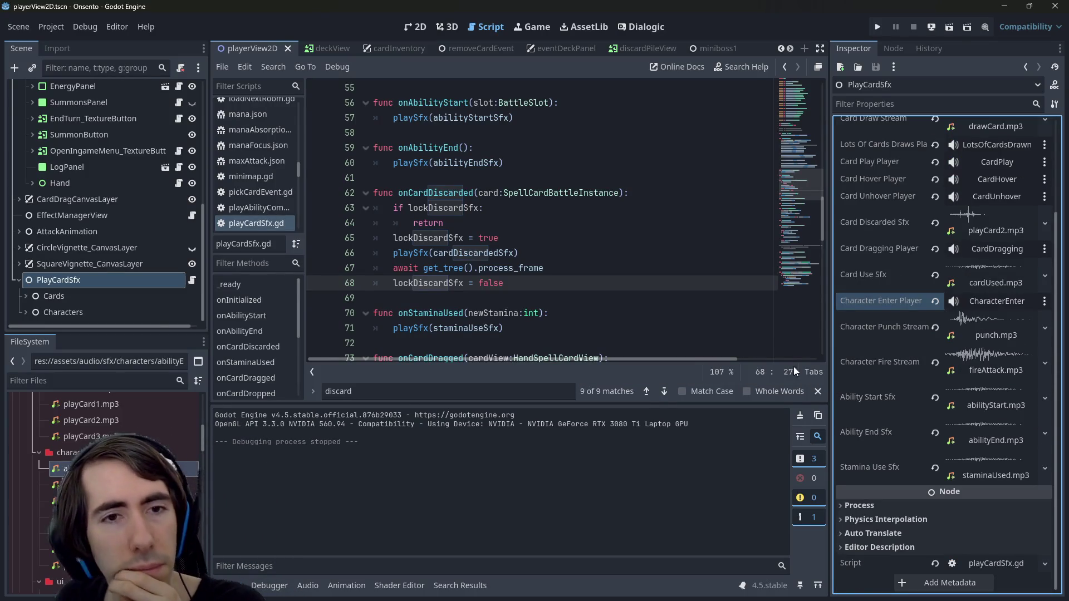
scroll(423, 271, "down", 3)
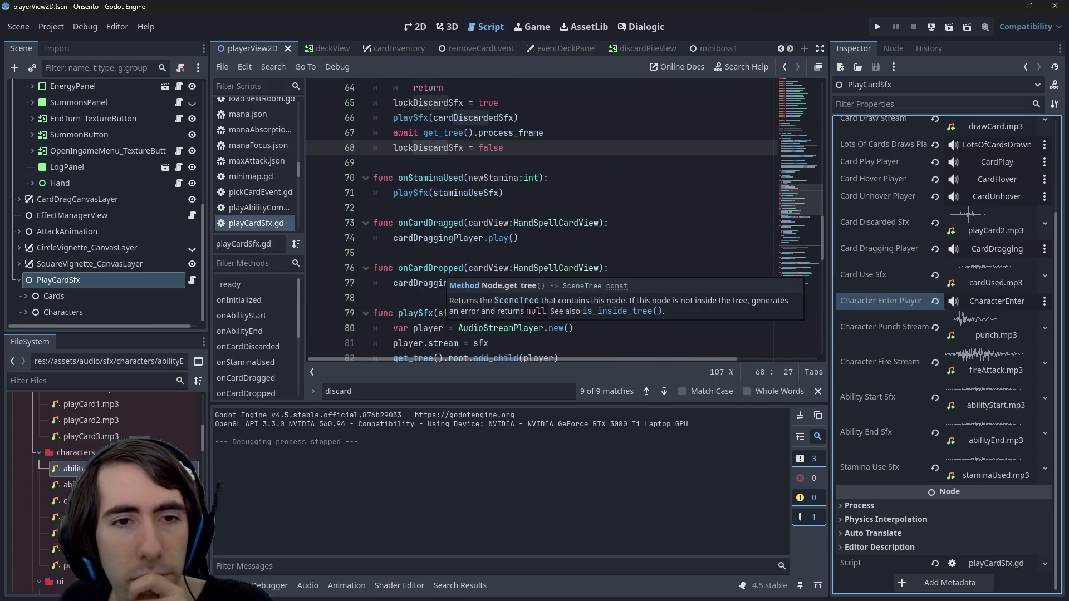
scroll(442, 229, "down", 3)
scroll(440, 223, "up", 9)
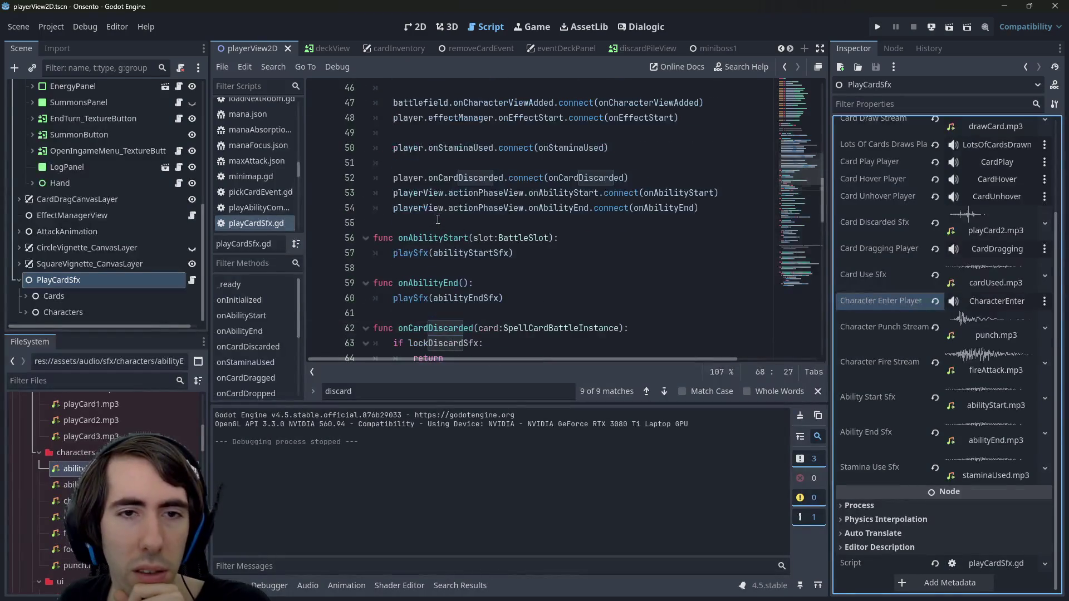
left_click(656, 192, "ctrl")
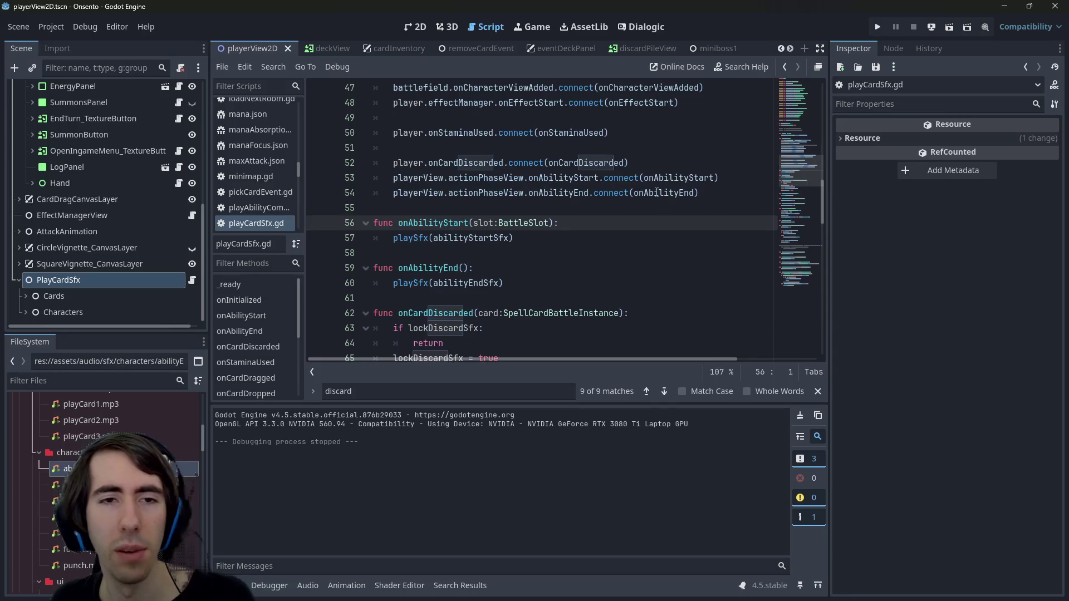
double_click(471, 238)
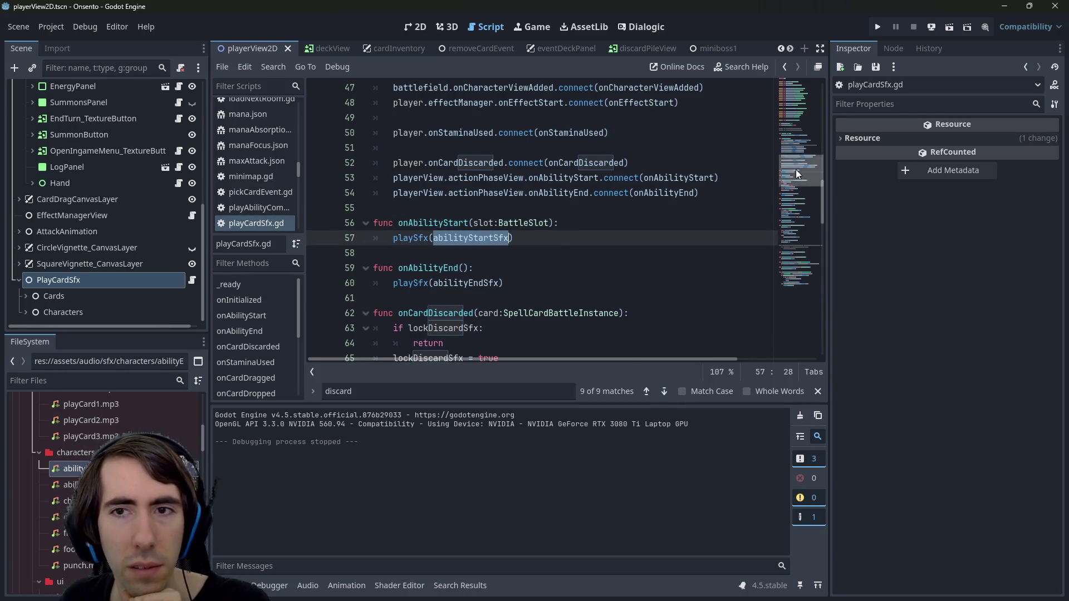
left_click(788, 64)
left_click_drag(774, 86, 767, 164)
left_click(55, 279)
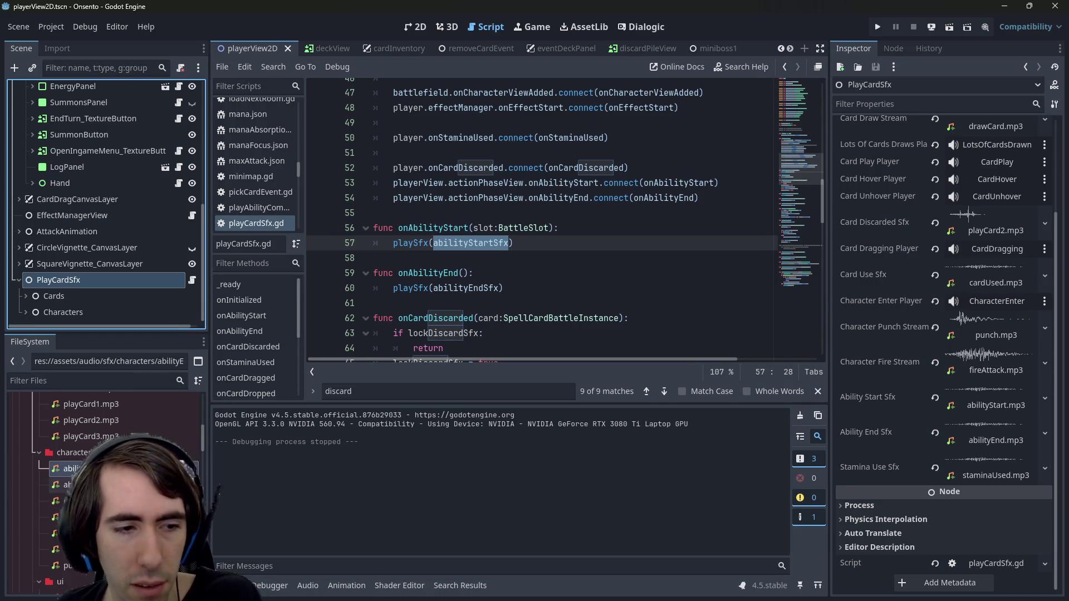
double_click(78, 484)
left_click(221, 384)
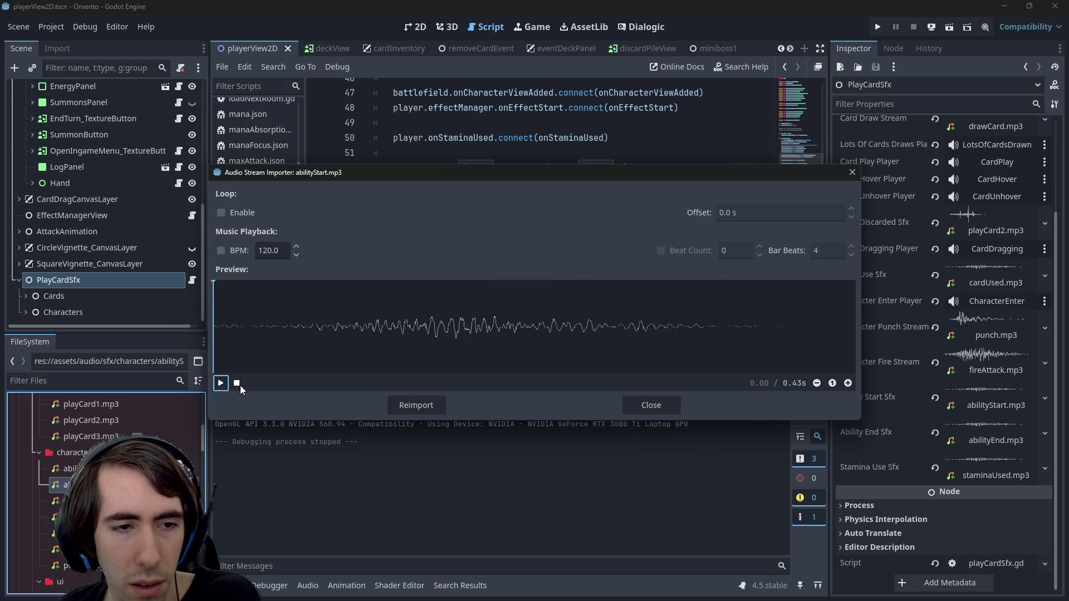
left_click(666, 407)
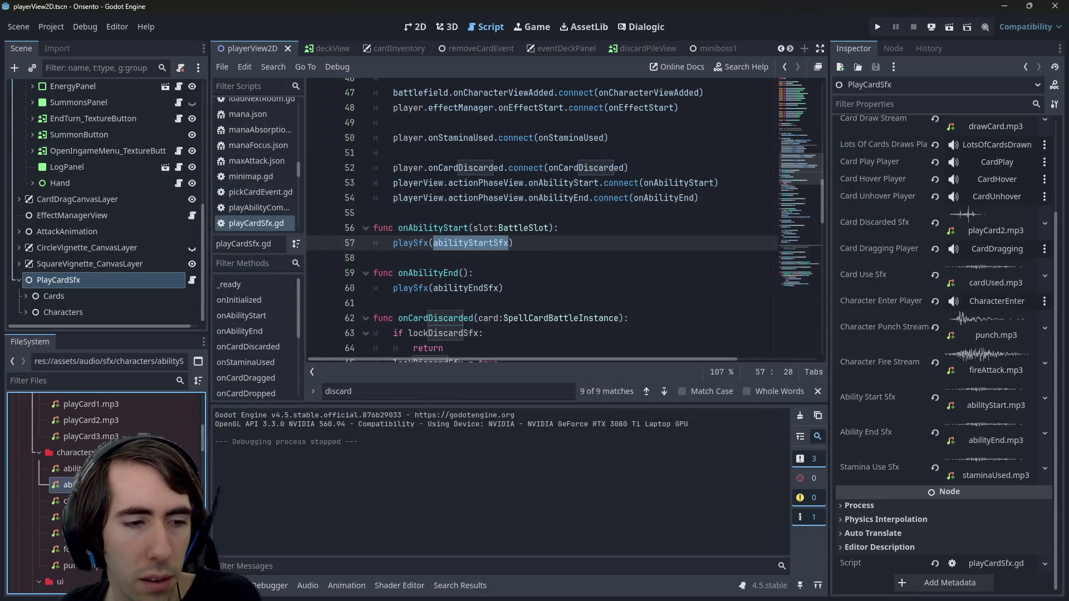
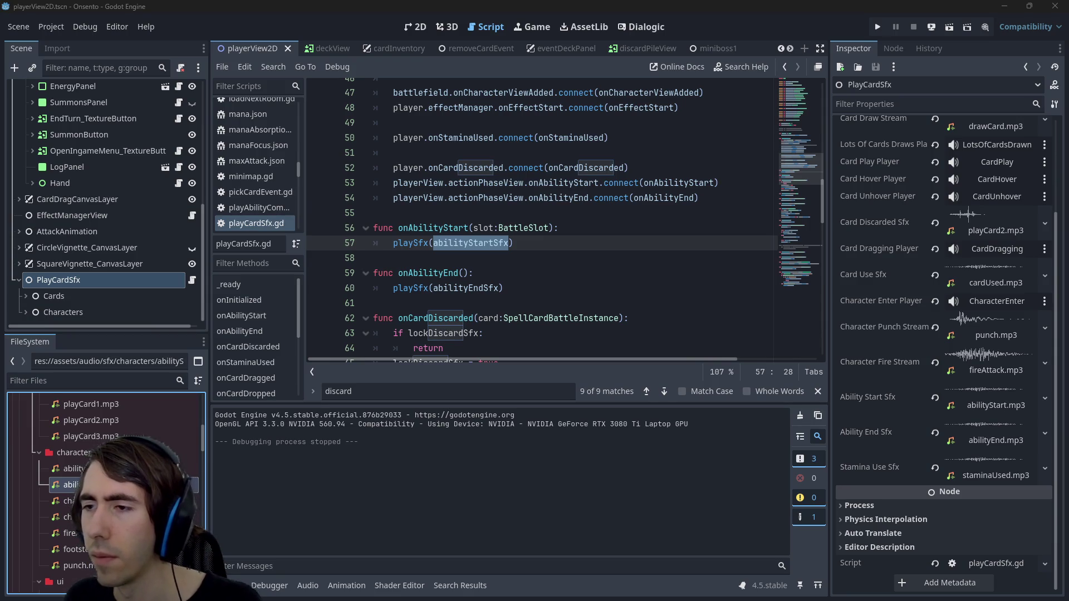
Switch from playCardSfx.gd to the miniboss1 scene tab and run it for testing
left_click(610, 274)
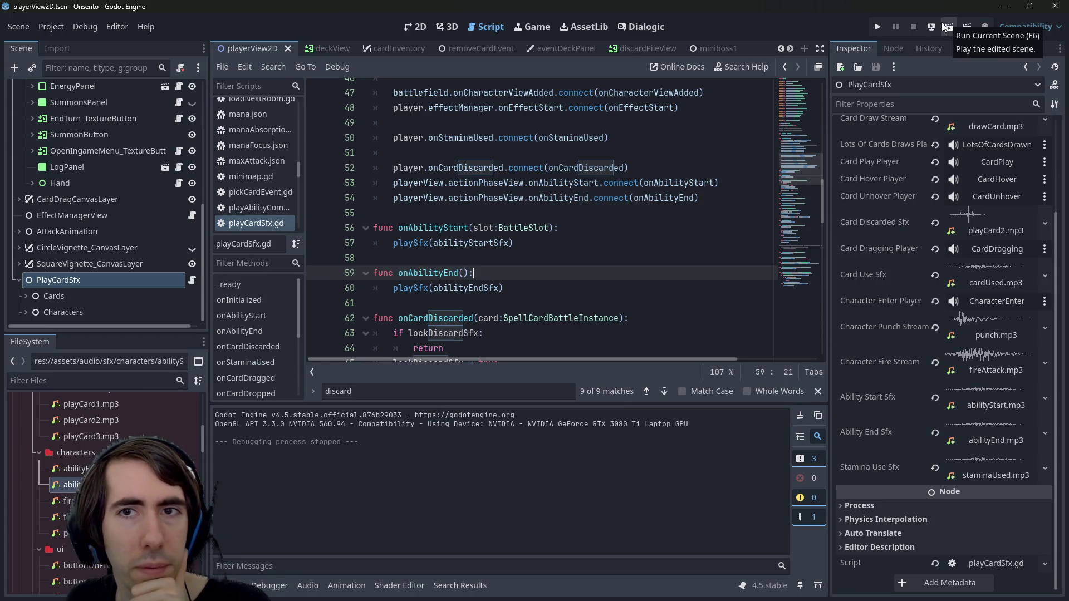
left_click(712, 47)
left_click(950, 28)
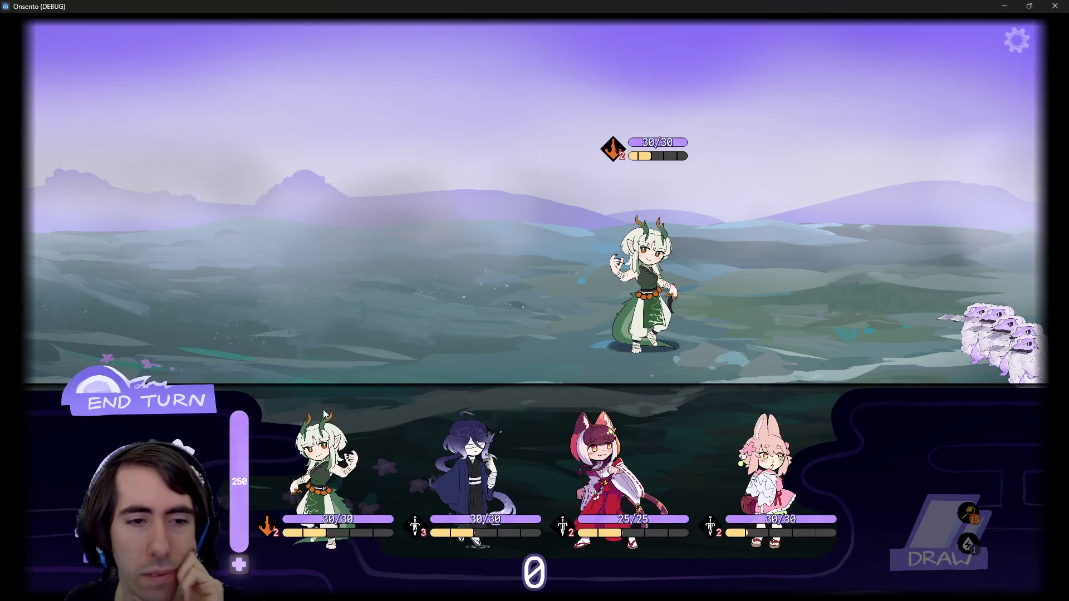
Deploy the green dragon girl, the dark-haired ally and the fox girl onto the battlefield
mouse_move(357, 498)
left_mouse_down()
mouse_move(390, 245)
mouse_move(339, 256)
left_mouse_up()
mouse_move(395, 479)
left_mouse_down()
mouse_move(370, 261)
mouse_move(334, 262)
left_mouse_up()
mouse_move(523, 479)
left_mouse_down()
mouse_move(273, 259)
mouse_move(117, 279)
left_mouse_up()
Start the turn, trigger the purple-haired ally's ability, then close the game window
left_click(188, 401)
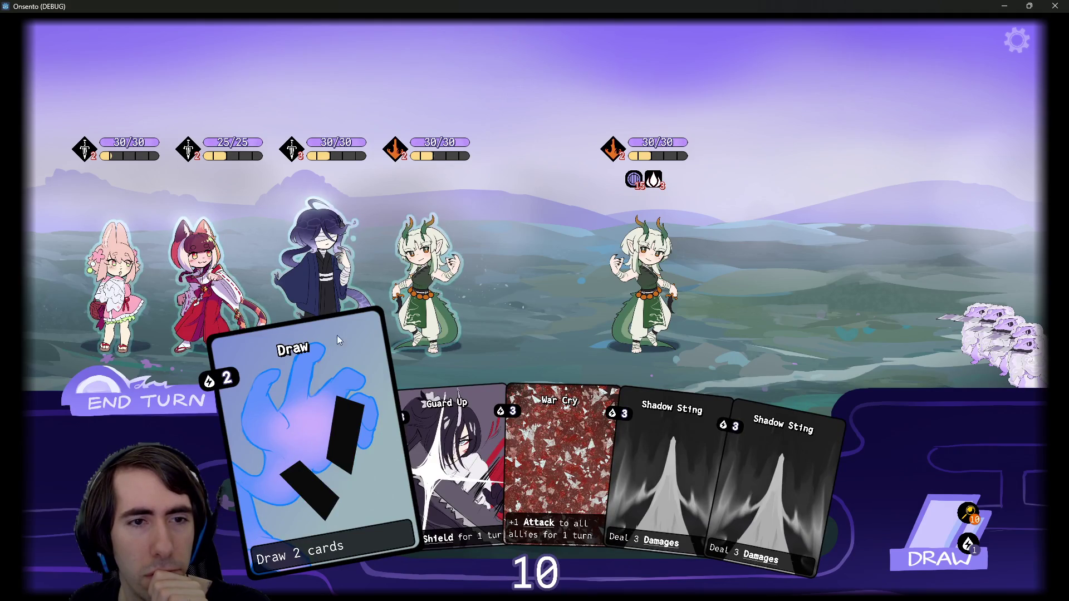
left_click(336, 335)
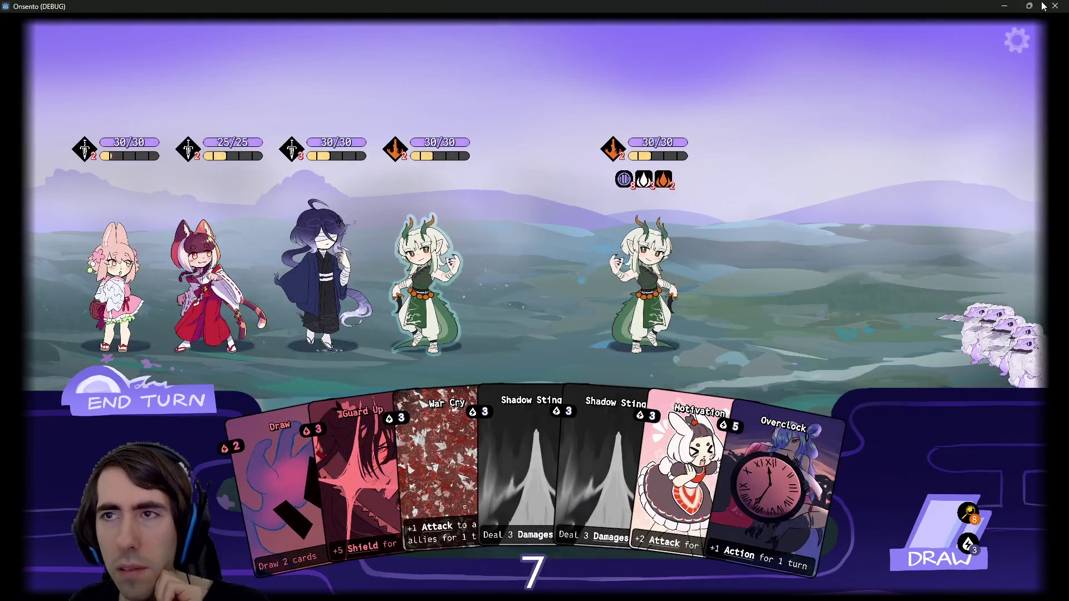
left_click(1055, 6)
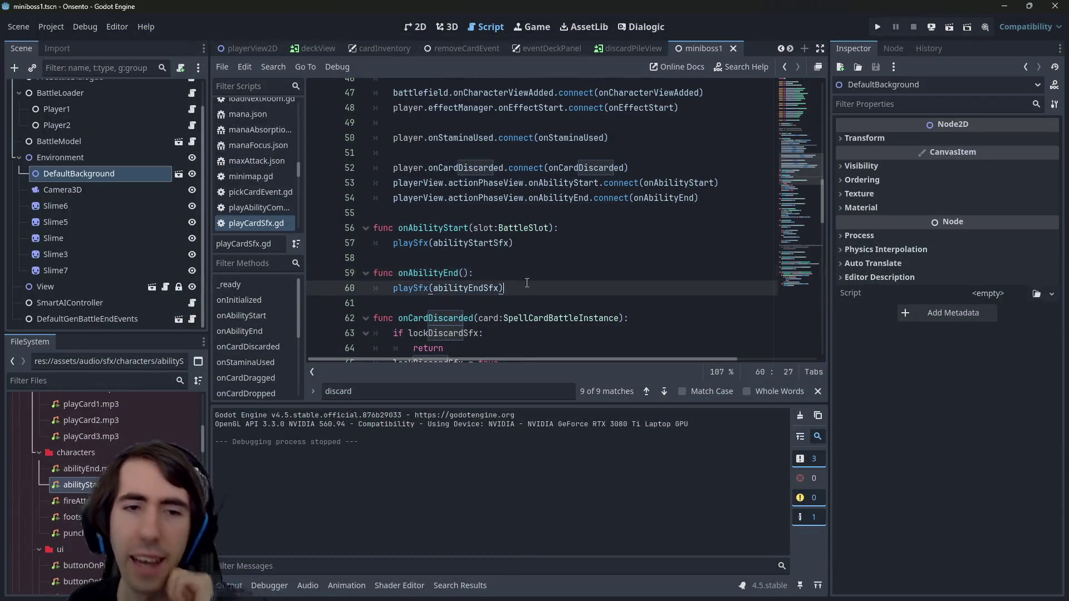
Locate the onAbilityEnd signal in actionPhaseView.gd and find where it is emitted
double_click(419, 273)
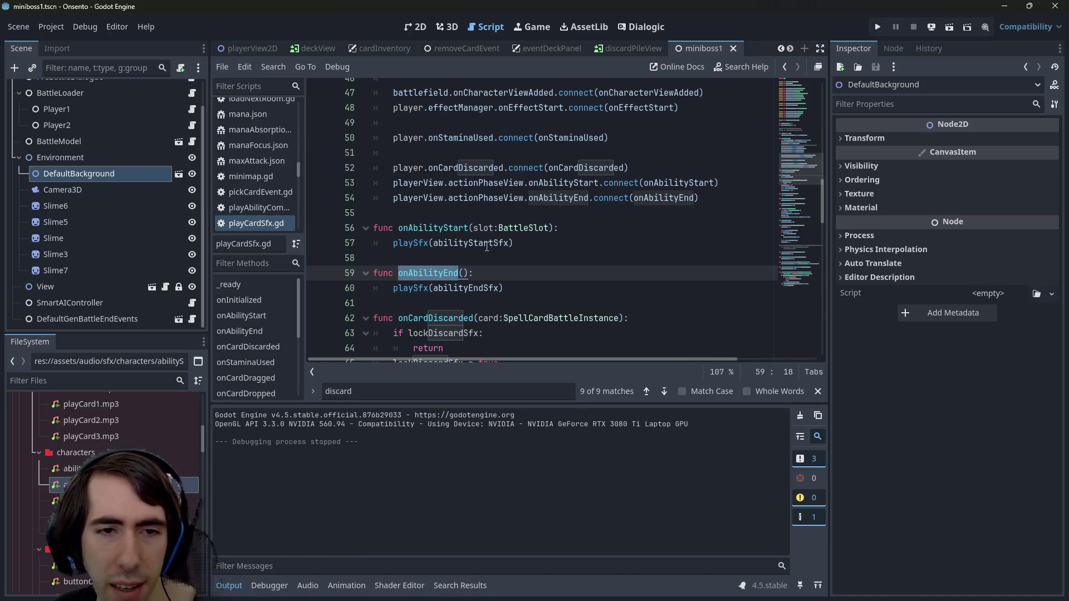
scroll(487, 247, "down", 1)
key("ctrl+shift+f")
key("Escape")
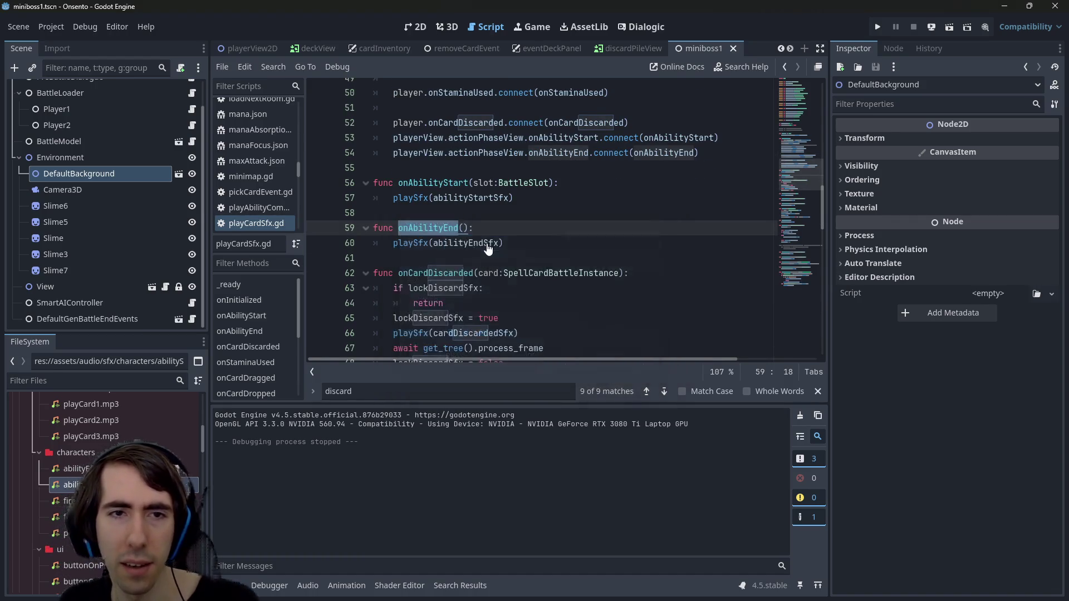
scroll(487, 247, "up", 2)
left_click(570, 243)
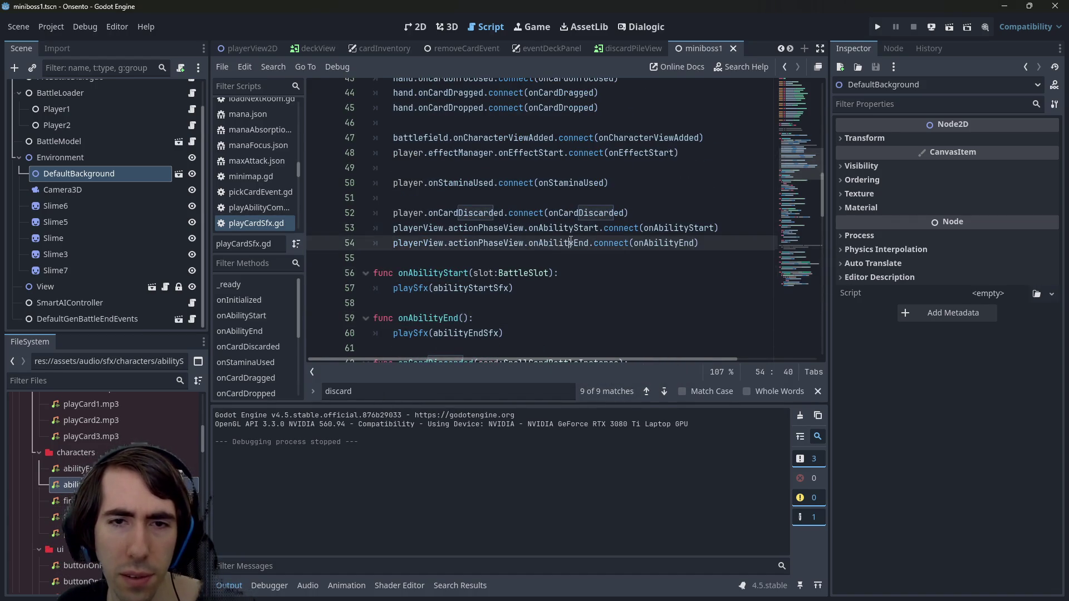
left_click(577, 248, "ctrl")
double_click(440, 222)
key("ctrl+f")
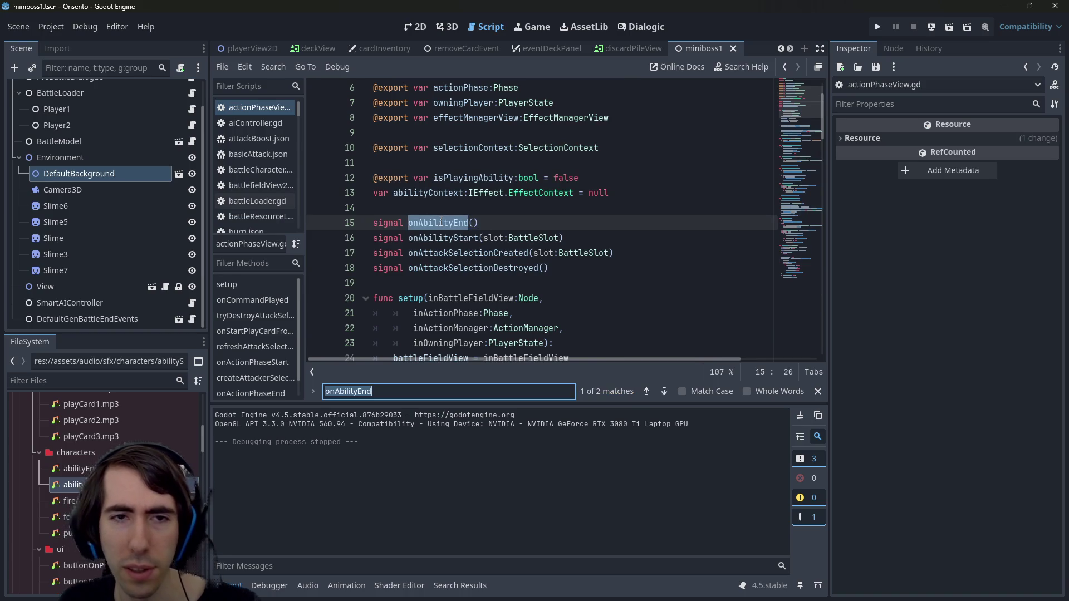
key("Return")
Pass isSuccess into the onAbilityEnd emit call on line 114 and save
left_click(549, 238)
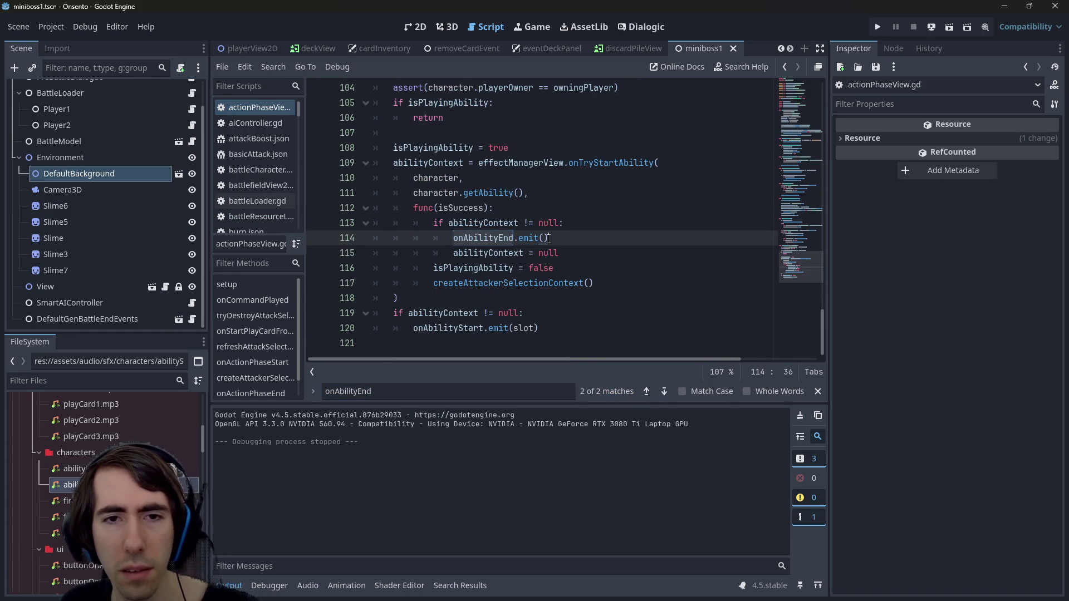
double_click(453, 207)
key("ctrl+c")
left_click(545, 237)
key("ctrl+v")
key("ctrl+s")
Add an isSuccess:bool parameter to the onAbilityEnd signal declaration and save
left_click(493, 238)
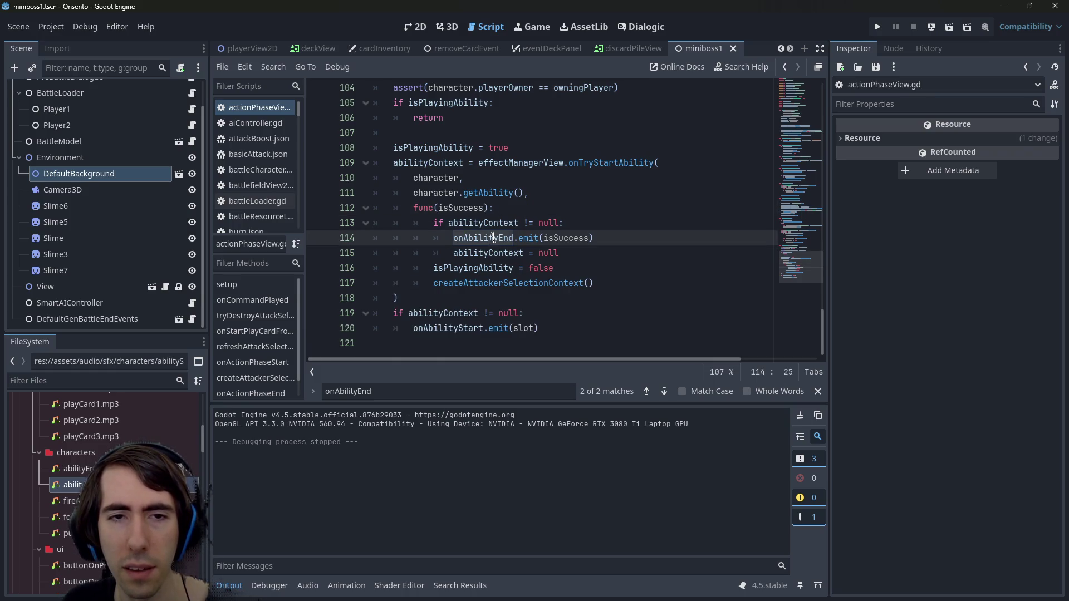
left_click(494, 239, "ctrl")
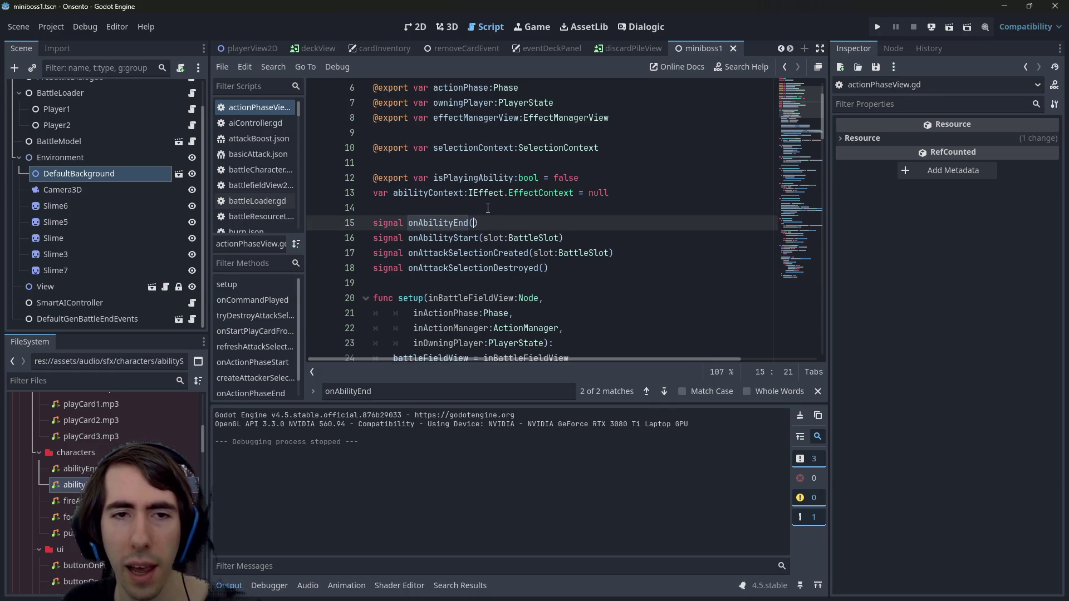
key("ctrl+s")
Search the whole project for every use of onAbilityEnd
key("Left")
key("Left")
key("Left")
key("ctrl+shift+Left")
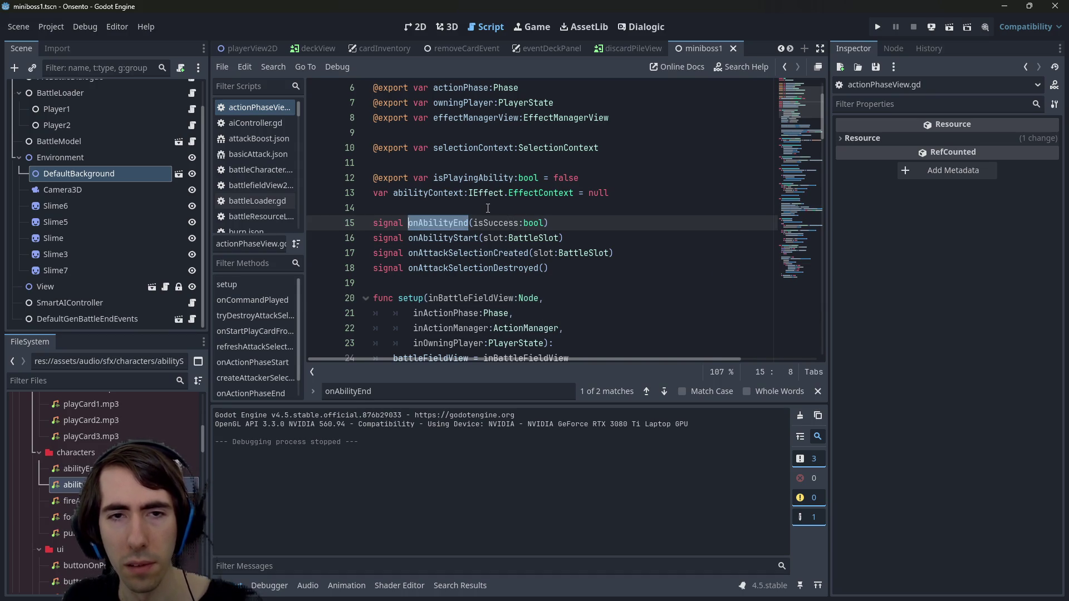
key("ctrl+shift+f")
key("Return")
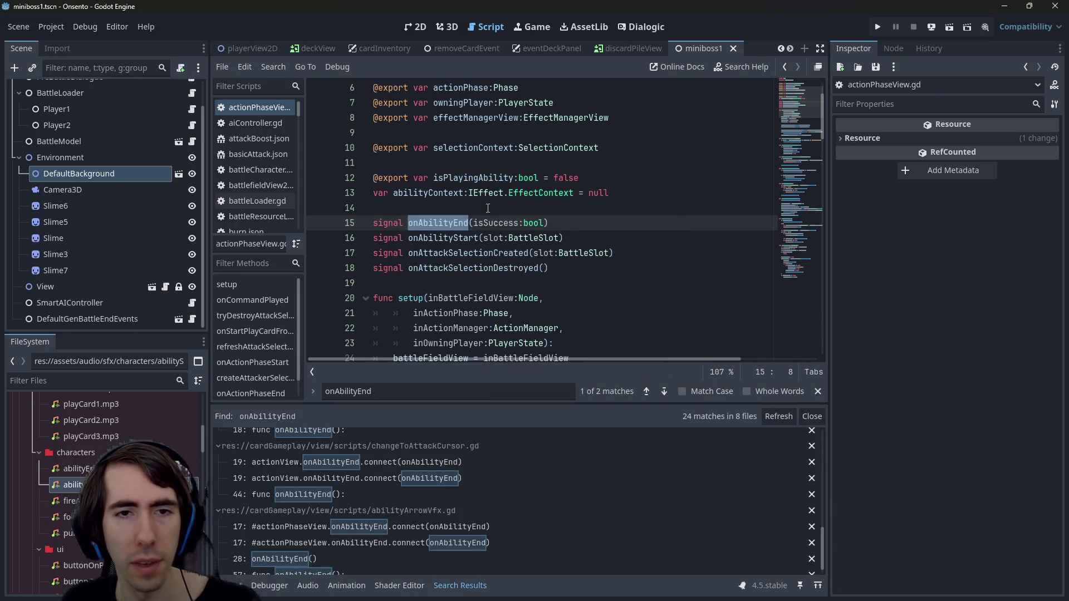
Search the project for every onAbilityEnd.connect call
key("ctrl+shift+f")
key("Escape")
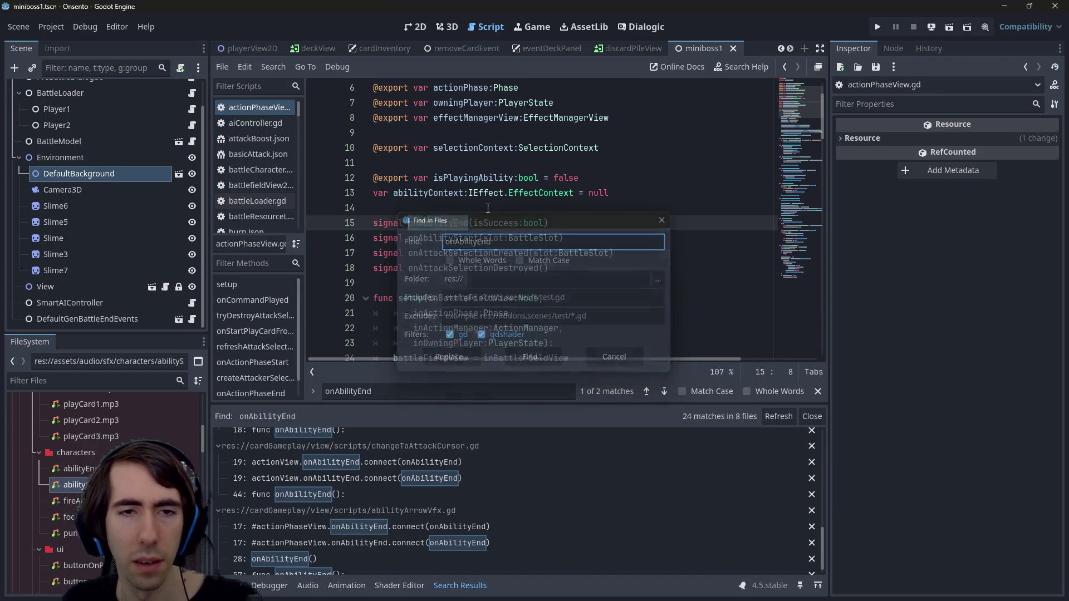
key("ctrl+shift+f")
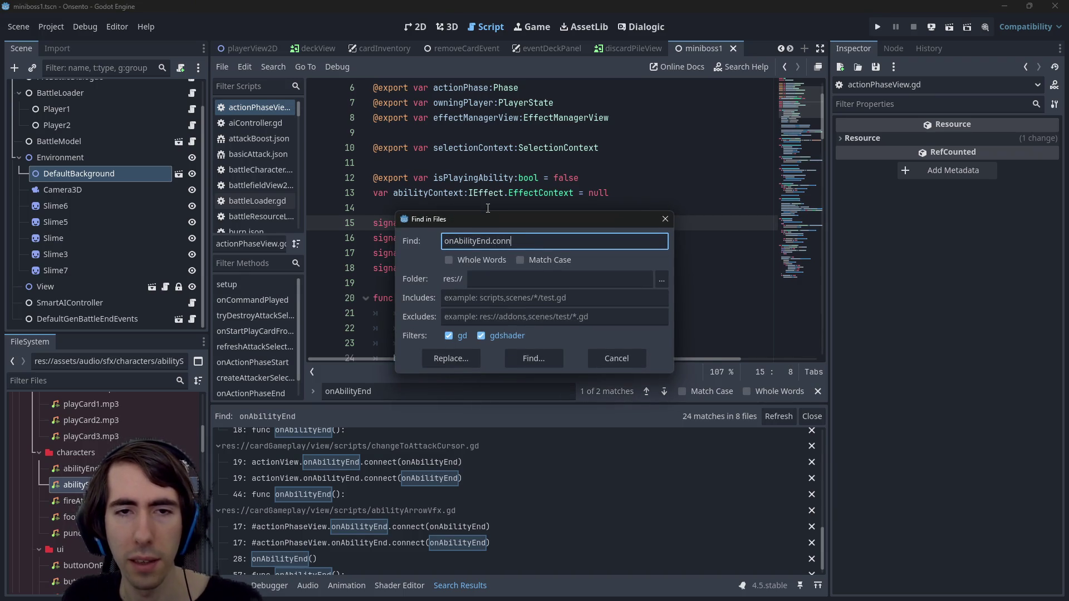
type("ect")
key("Return")
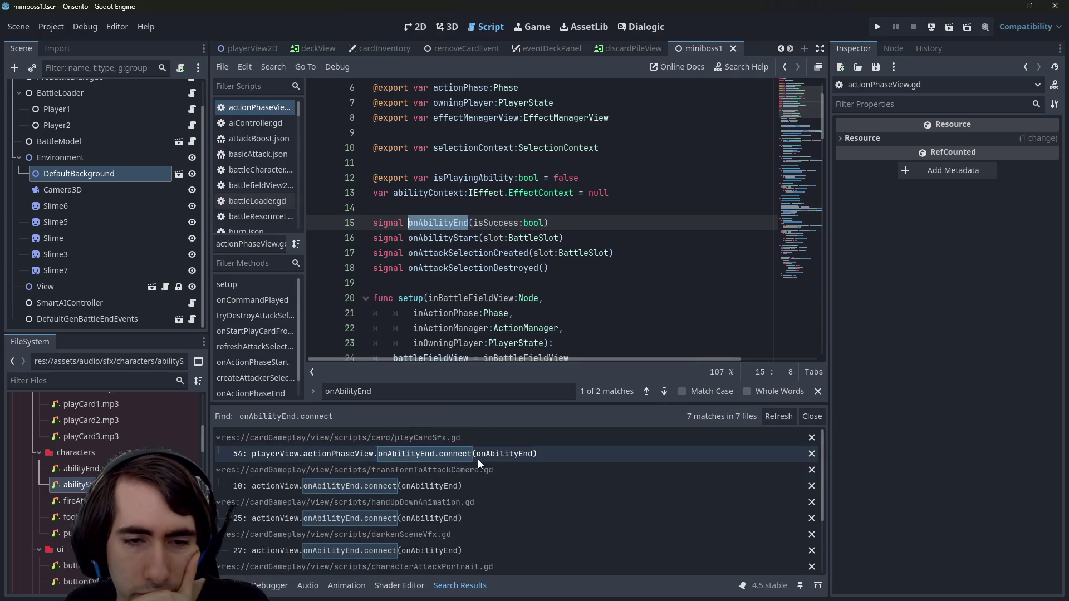
Inspect the playCardSfx.gd and transformToAttackCamera.gd handlers, undoing a mistaken paste
left_click(478, 460)
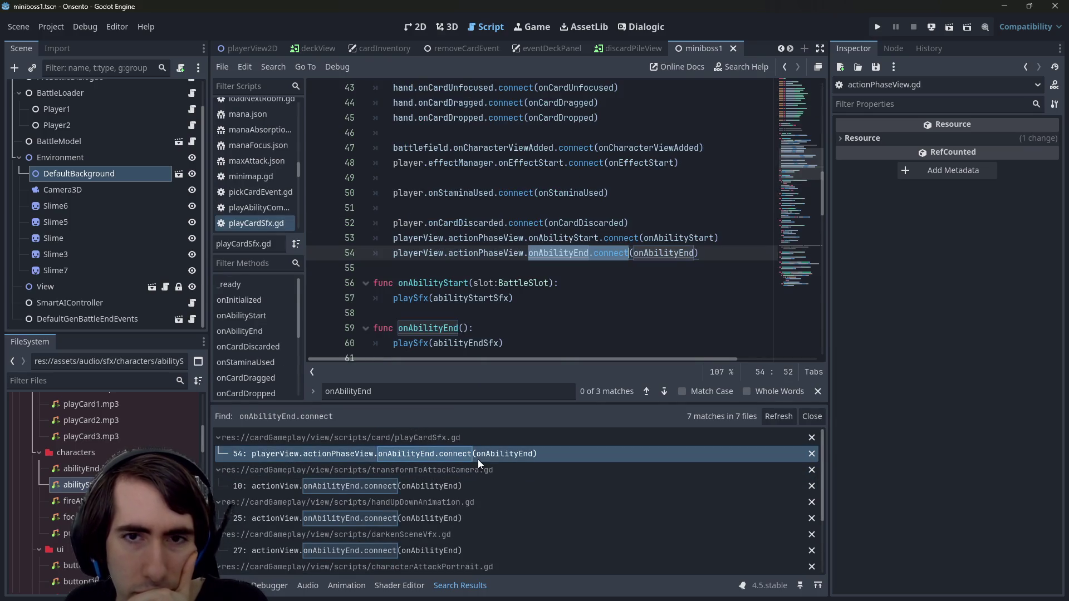
left_click(467, 487)
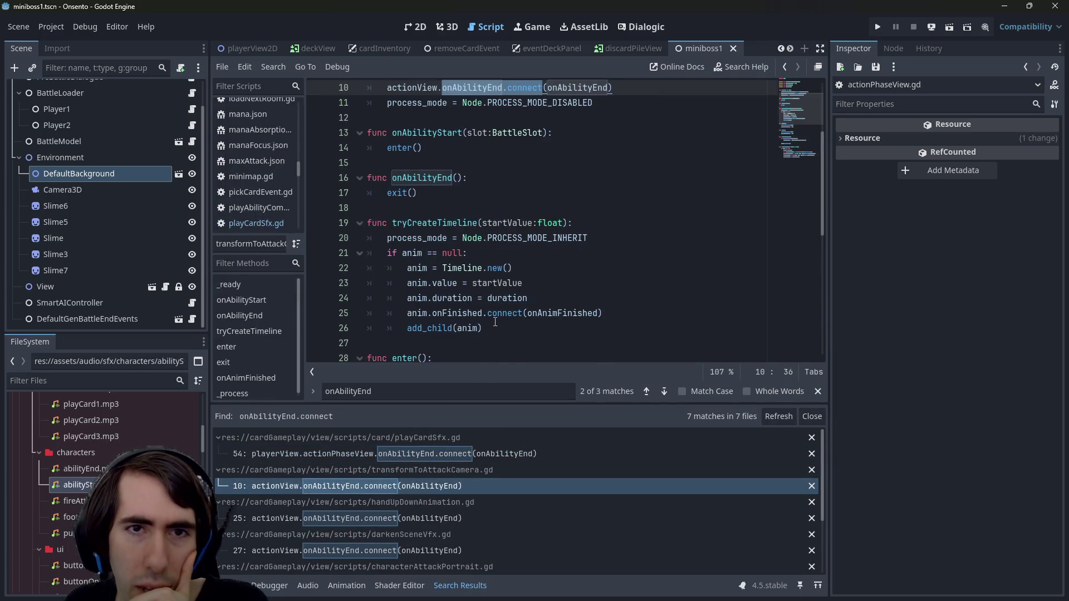
scroll(495, 322, "up", 3)
left_click(454, 313)
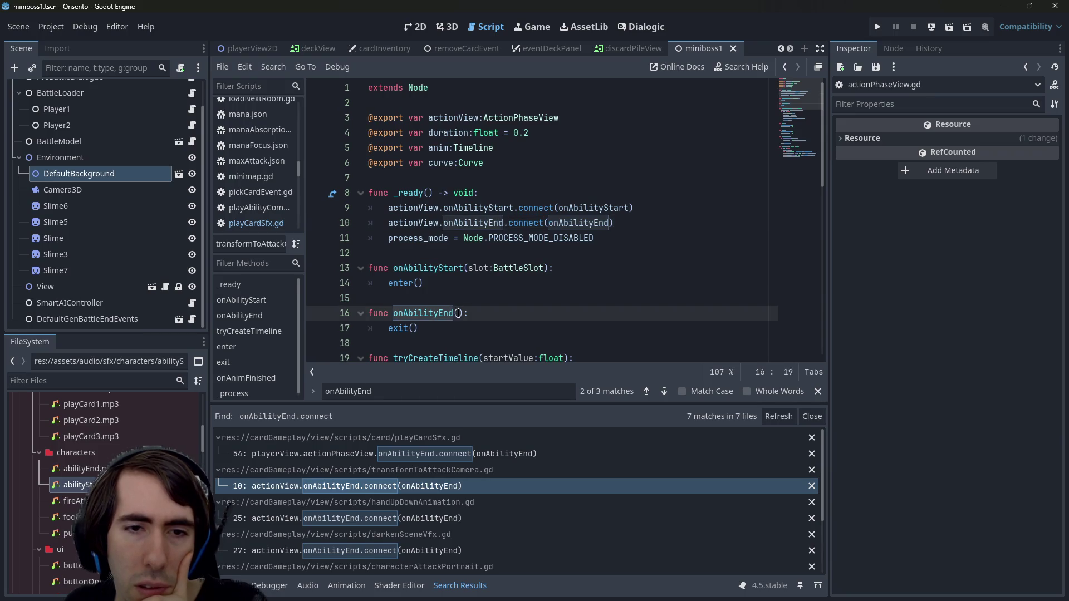
key("ctrl+v")
key("ctrl+z")
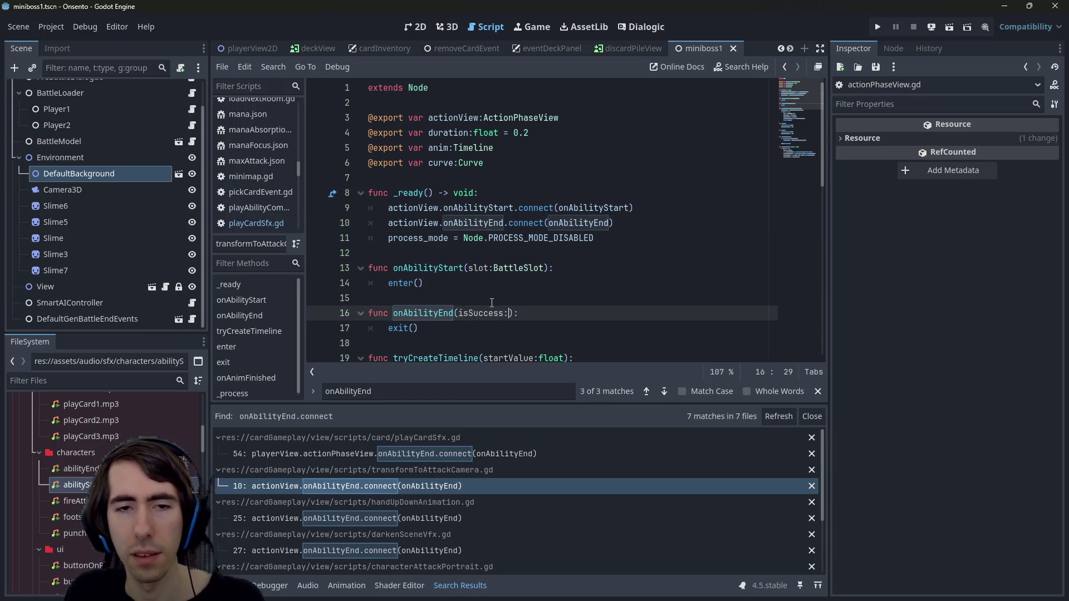
key("ctrl+shift+Left")
key("ctrl+shift+Left")
key("ctrl+shift+Left")
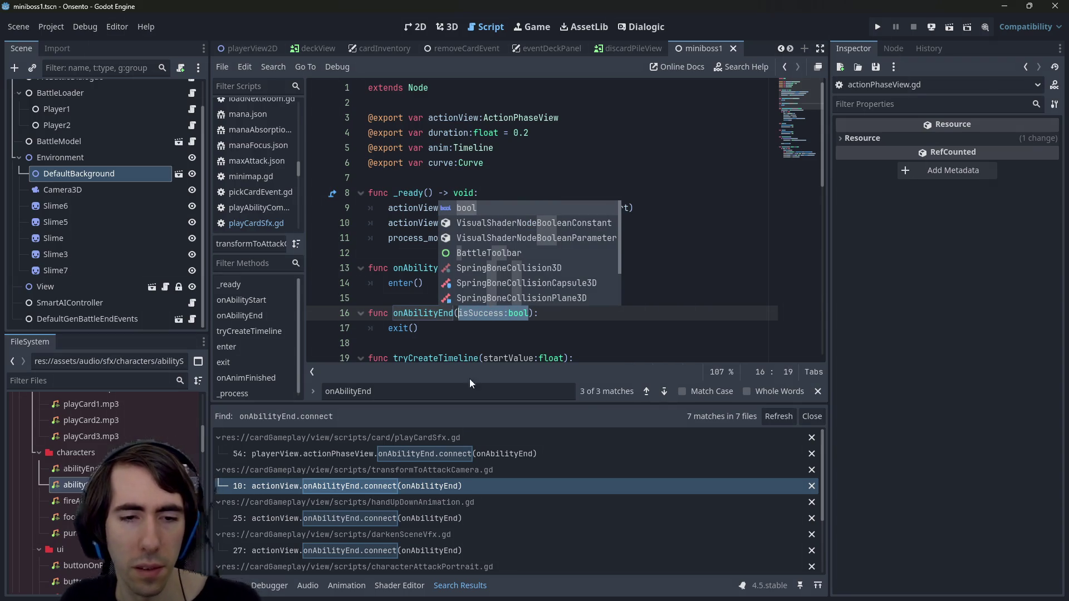
Add isSuccess:bool to darkenSceneVfx.gd's onAbilityEnd handler and save
left_click(415, 517)
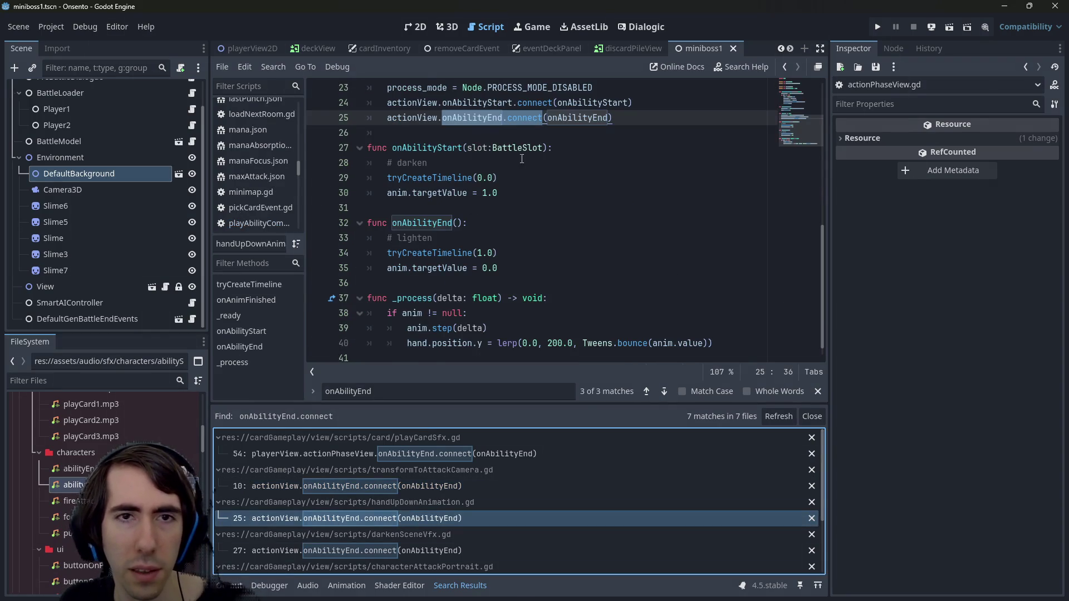
scroll(522, 159, "up", 1)
left_click(549, 162)
left_click(458, 264)
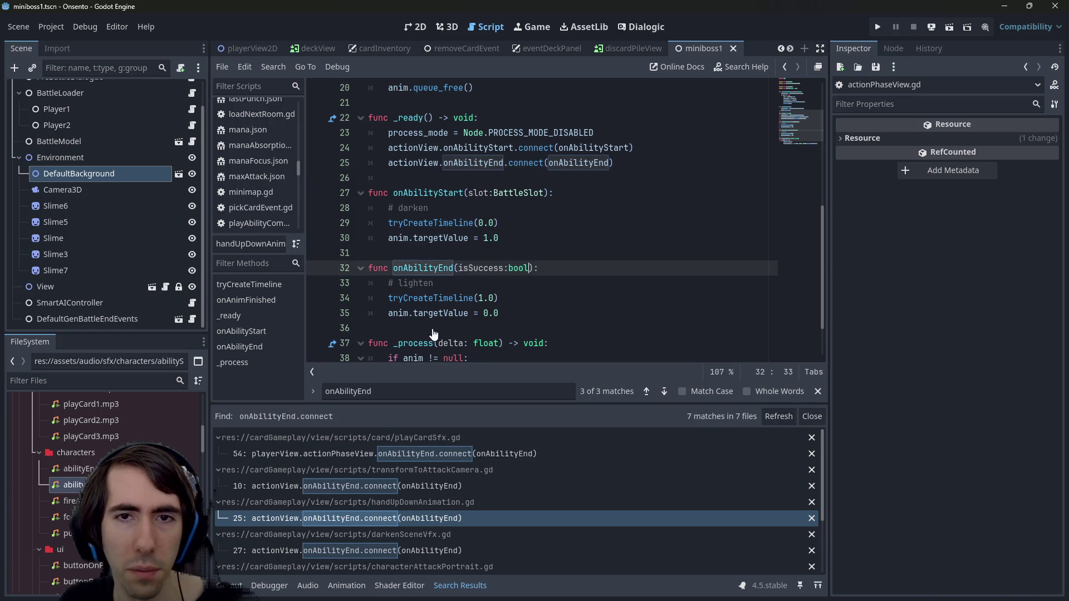
left_click(425, 550)
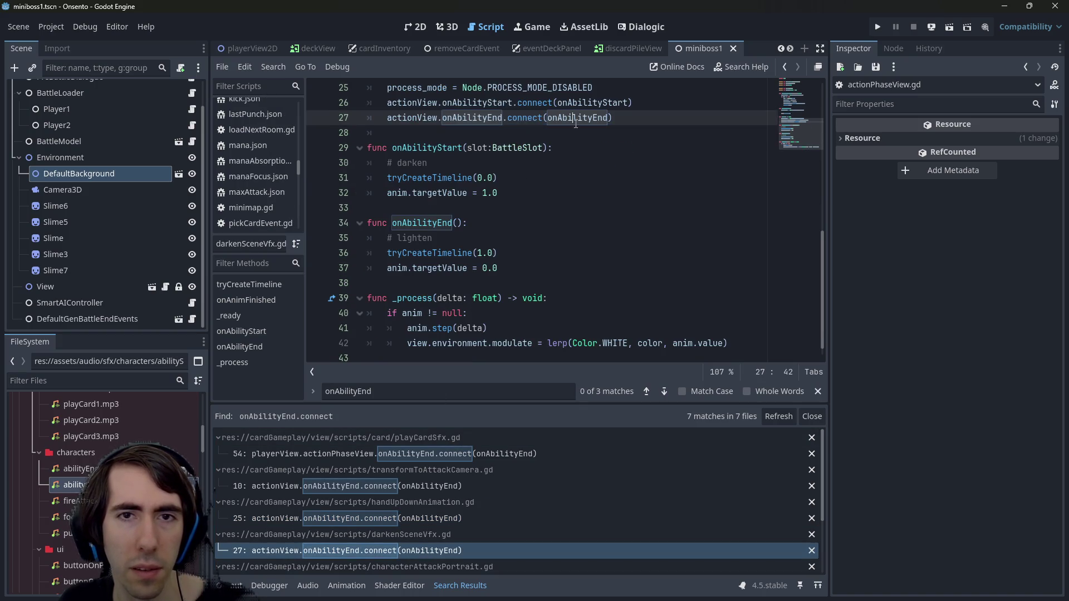
left_click(457, 222)
type("isSuccess:bool")
key("ctrl+s")
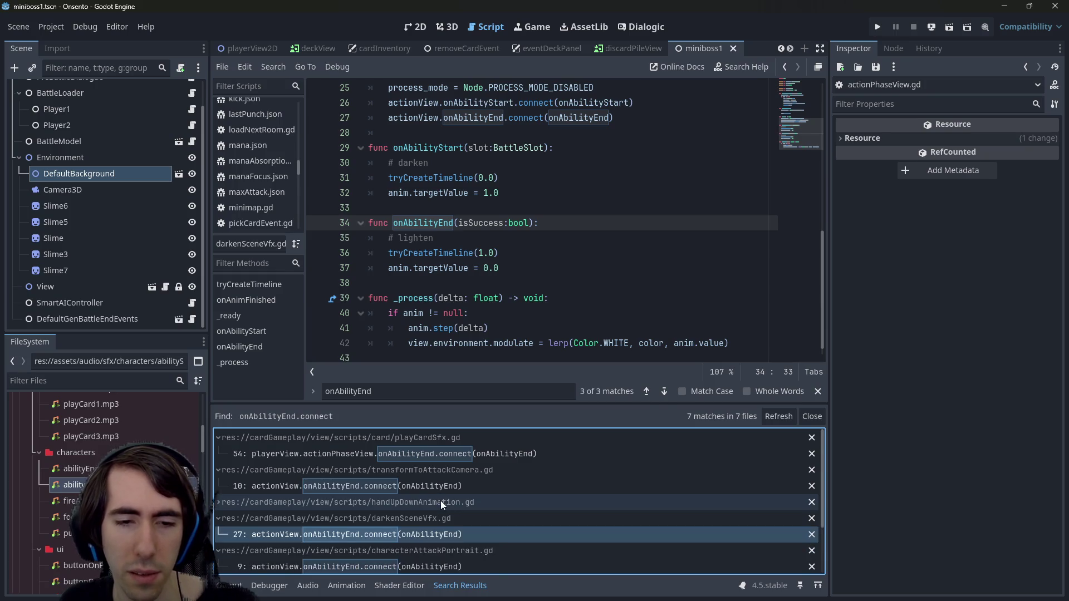
Recheck the handlers in transformToAttackCamera.gd, darkenSceneVfx.gd and handUpDownAnimation.gd
left_click(442, 487)
left_click(430, 551)
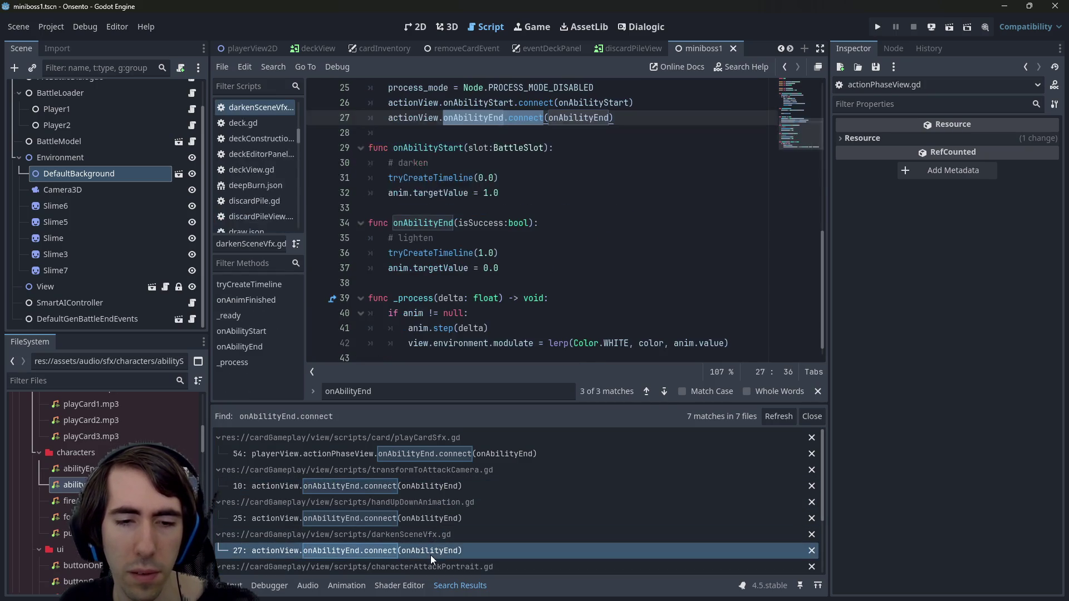
double_click(572, 119)
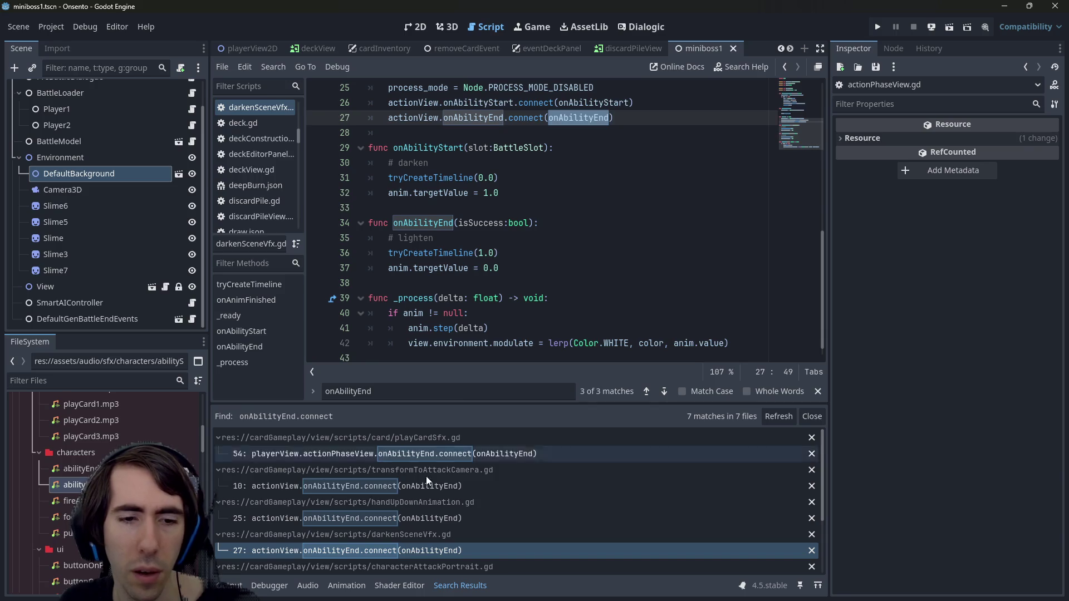
left_click(414, 520)
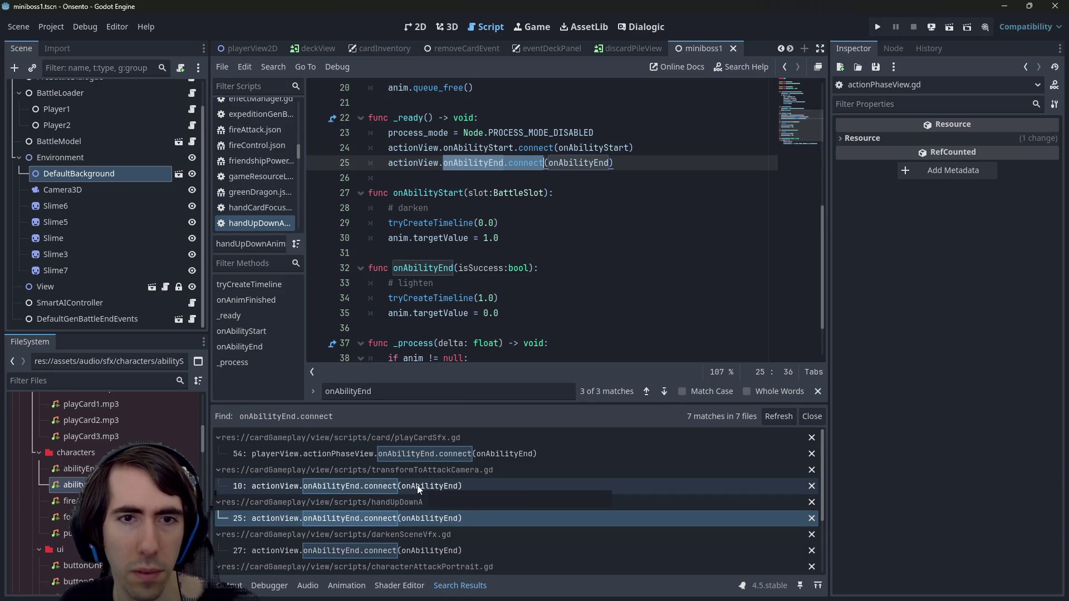
left_click(417, 486)
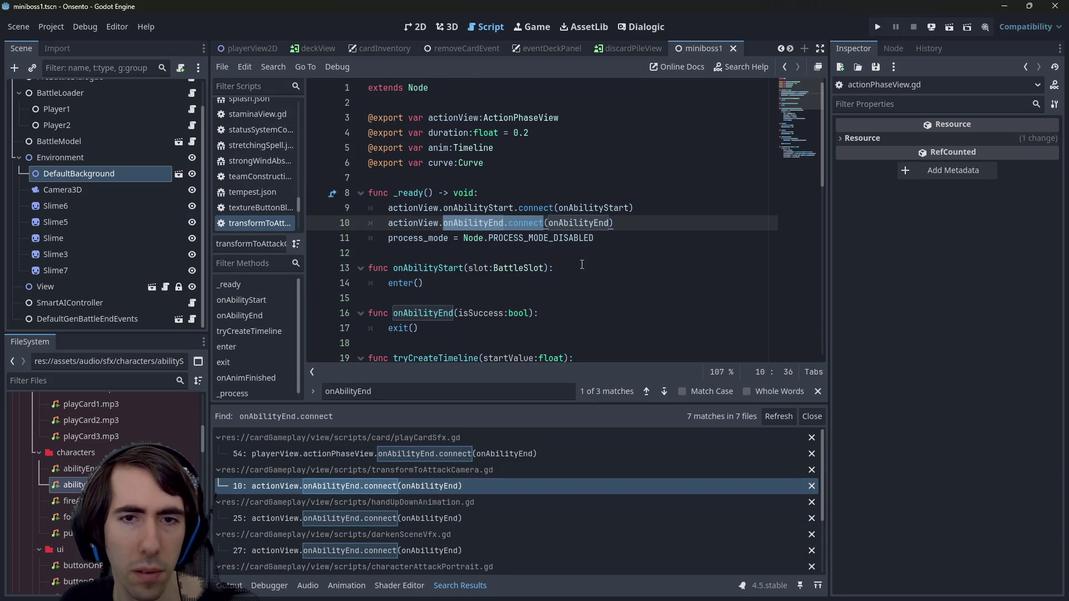
left_click(423, 561)
left_click(423, 551)
scroll(422, 546, "down", 2)
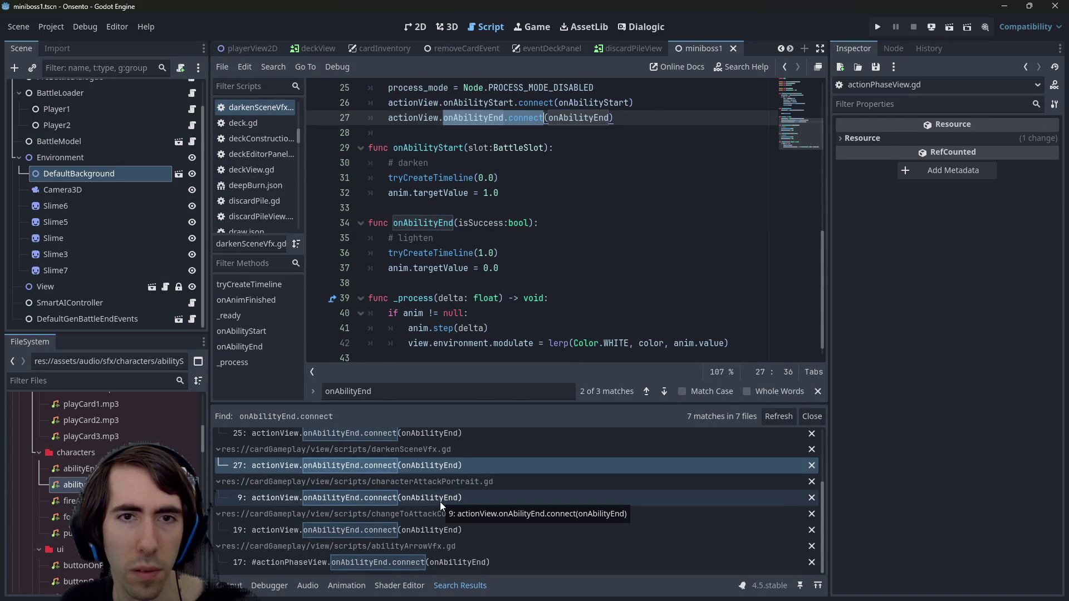
Add isSuccess:bool to characterAttackPortrait.gd's onAbilityEnd handler and save
left_click(439, 502)
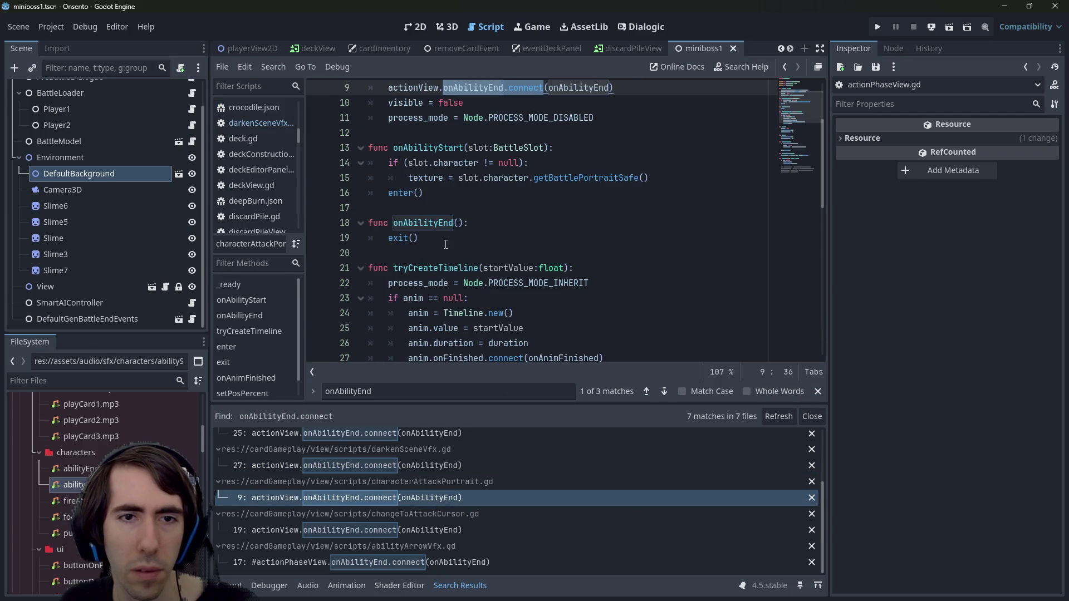
left_click(460, 222)
type("isSuccess:bool")
key("ctrl+s")
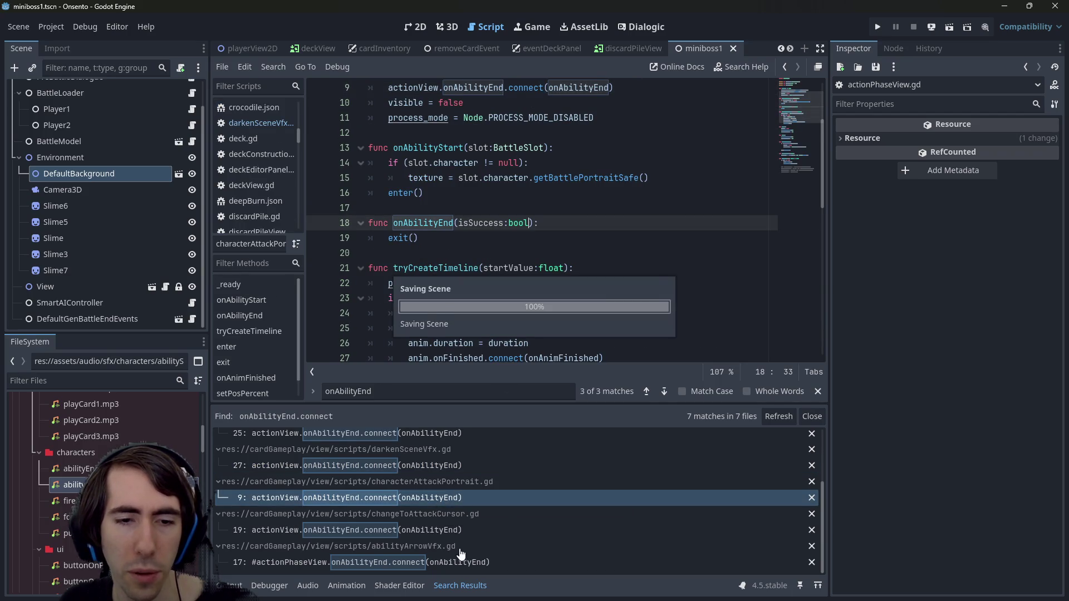
Add isSuccess:bool to changeToAttackCursor.gd's onAbilityEnd function and save
left_click(453, 530)
left_click(579, 132)
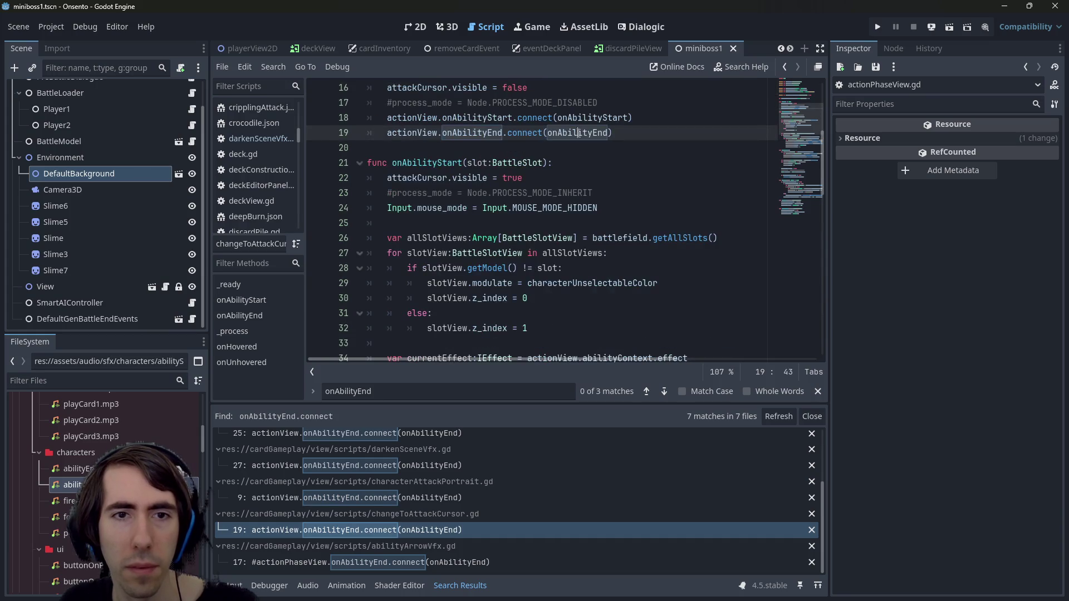
left_click(579, 133, "ctrl")
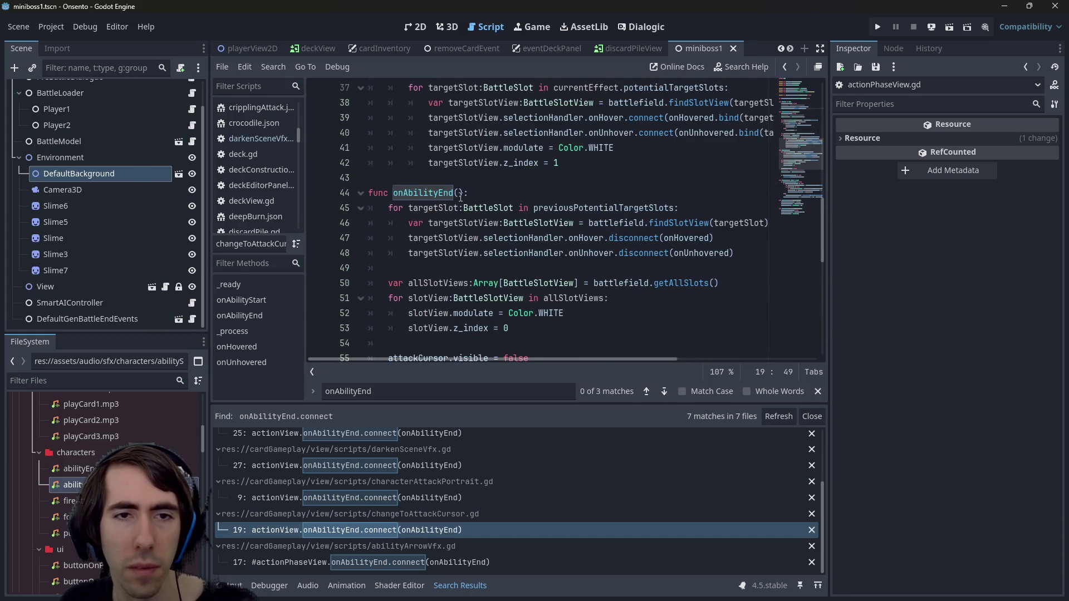
left_click(460, 193)
type("isSuccess:bool")
key("ctrl+s")
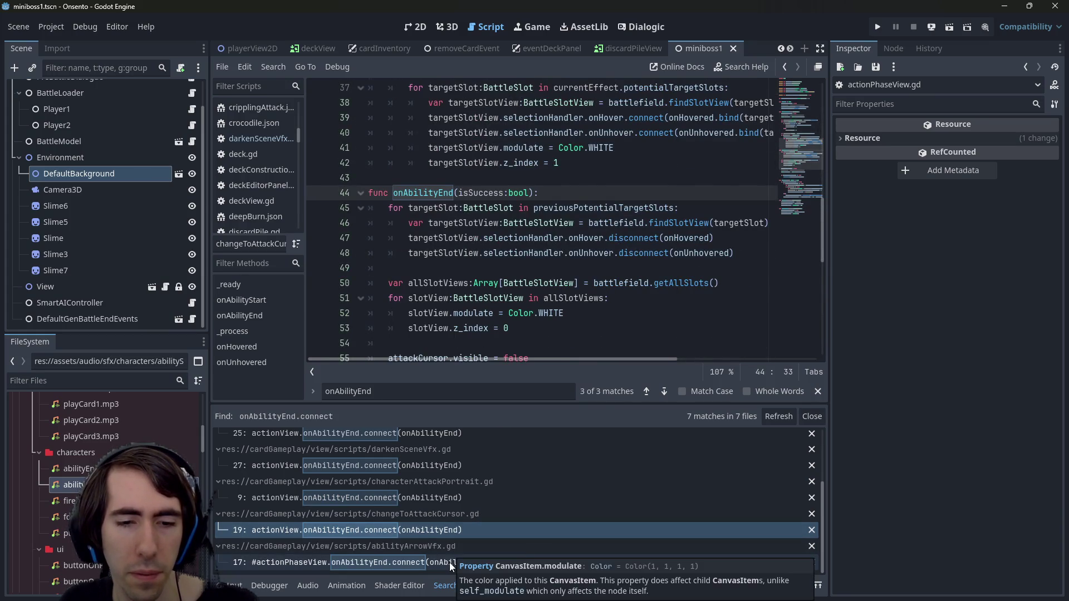
Inspect the commented-out onAbilityEnd connection in abilityArrowVfx.gd
left_click(449, 562)
scroll(479, 239, "up", 3)
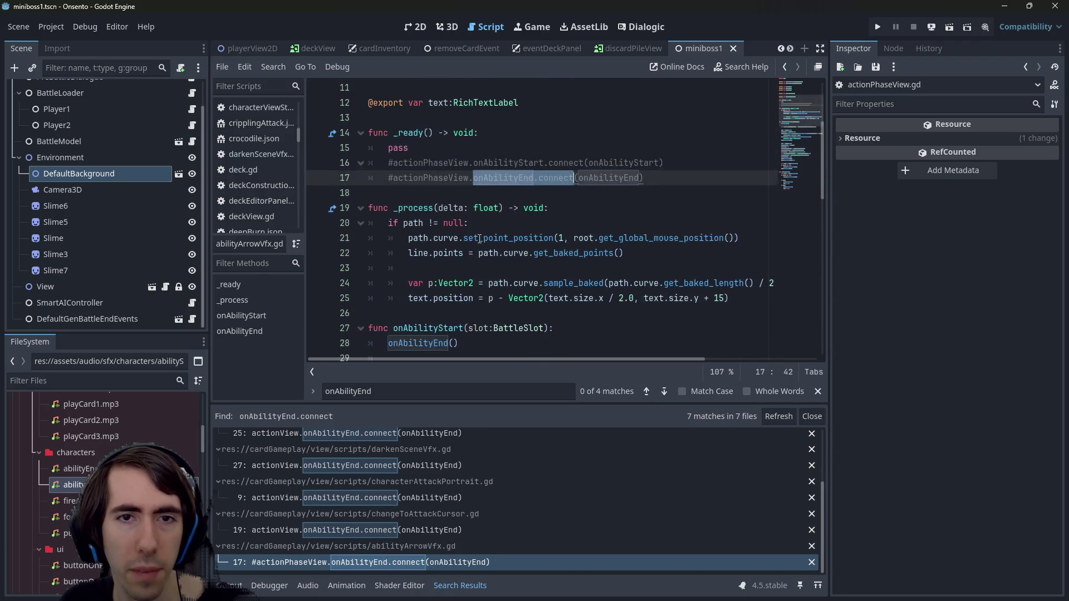
scroll(480, 240, "down", 3)
scroll(548, 159, "up", 2)
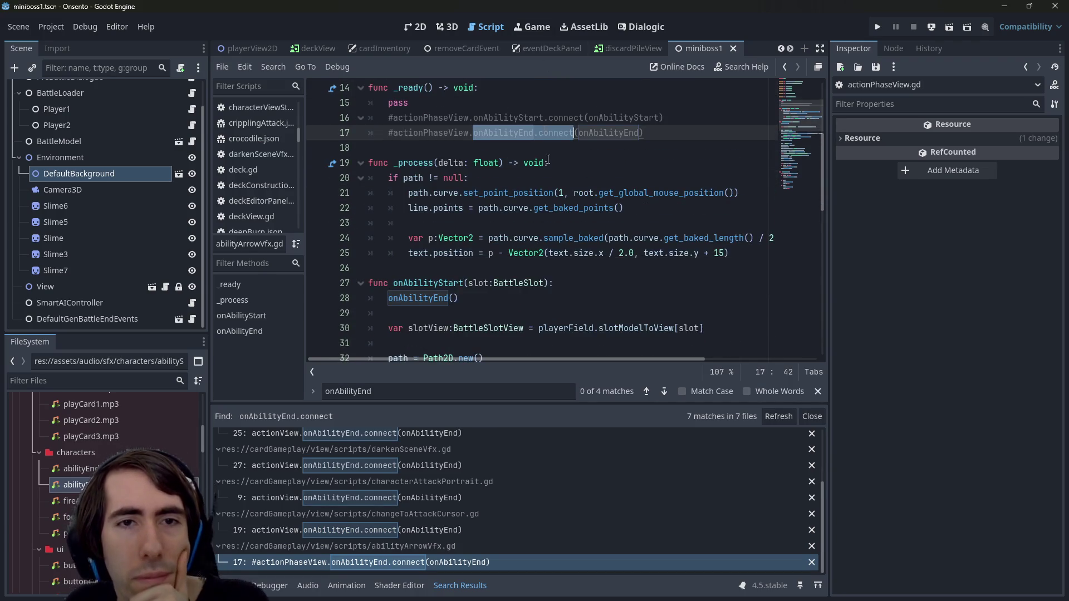
scroll(549, 160, "up", 5)
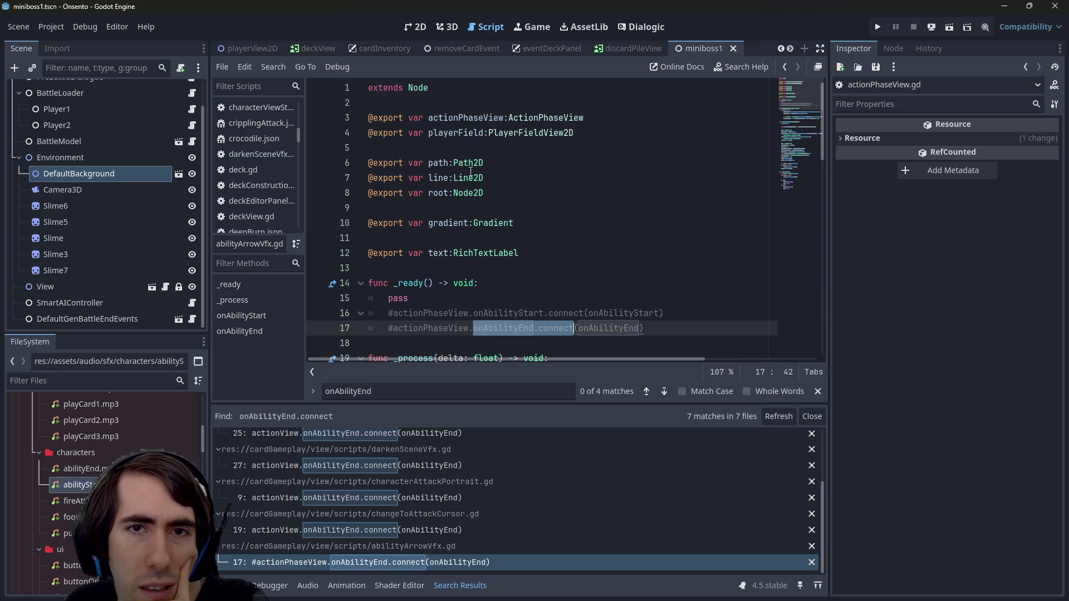
scroll(470, 172, "down", 5)
scroll(471, 172, "up", 2)
scroll(470, 171, "down", 2)
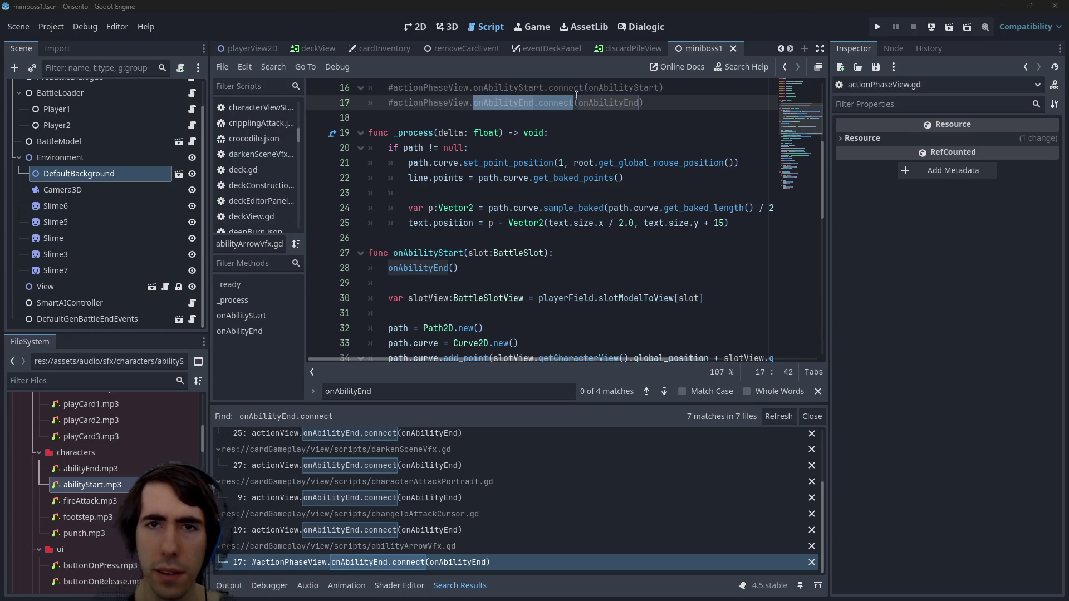
Check the playerView2D scene, reopening playerView2D.tscn via quick search
left_click(223, 50)
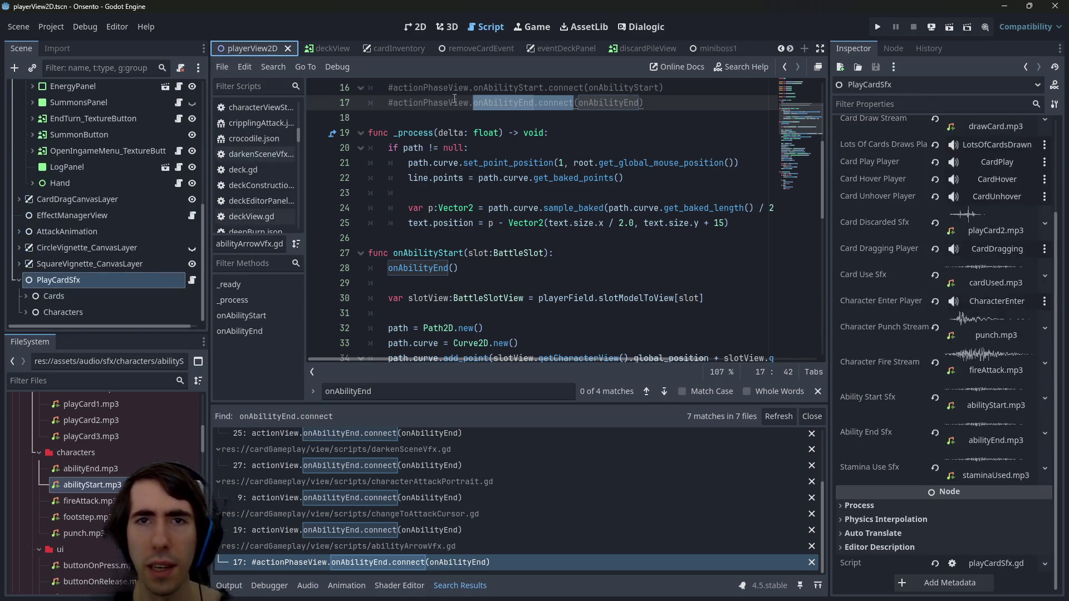
left_click(558, 211)
mouse_move(559, 216)
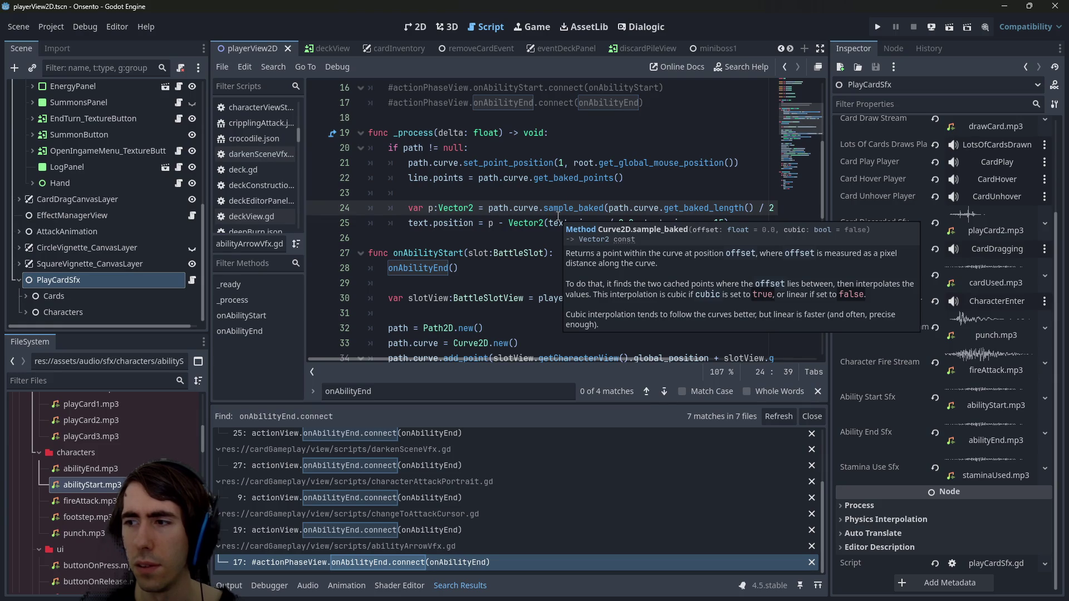
key("shift+alt+o")
type("player")
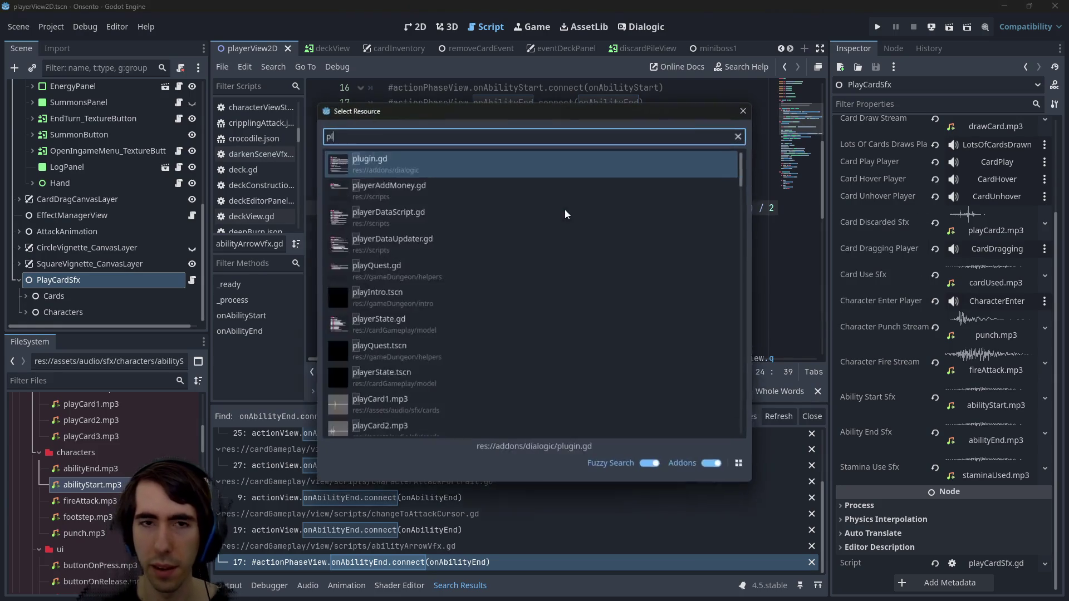
type("View2D")
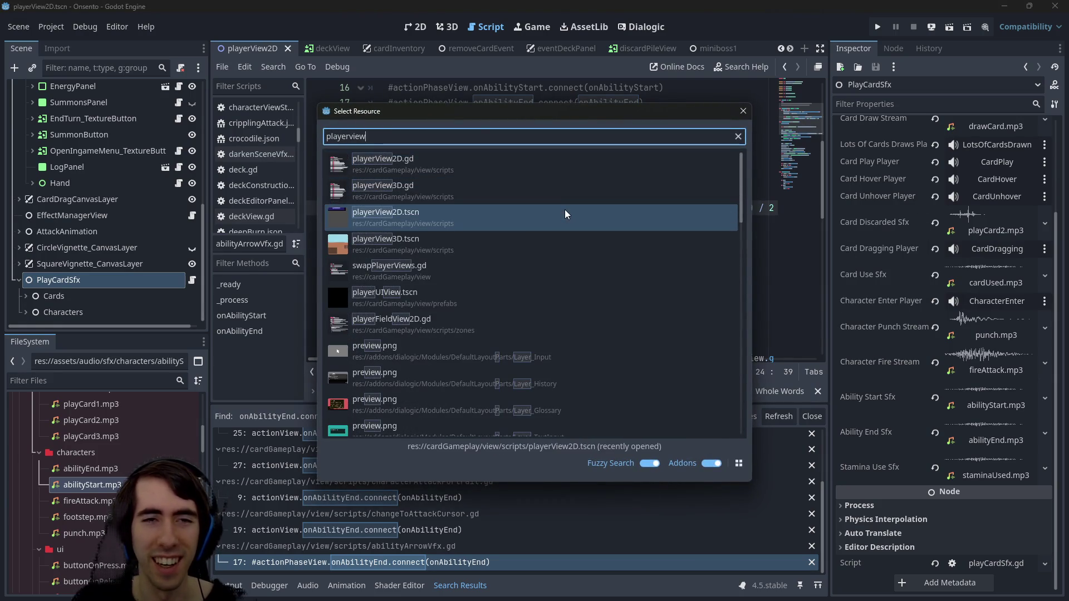
key("Return")
Open the miniboss1 scene via quick search and run it with F6
key("shift+alt+o")
type("miniboss1")
key("Return")
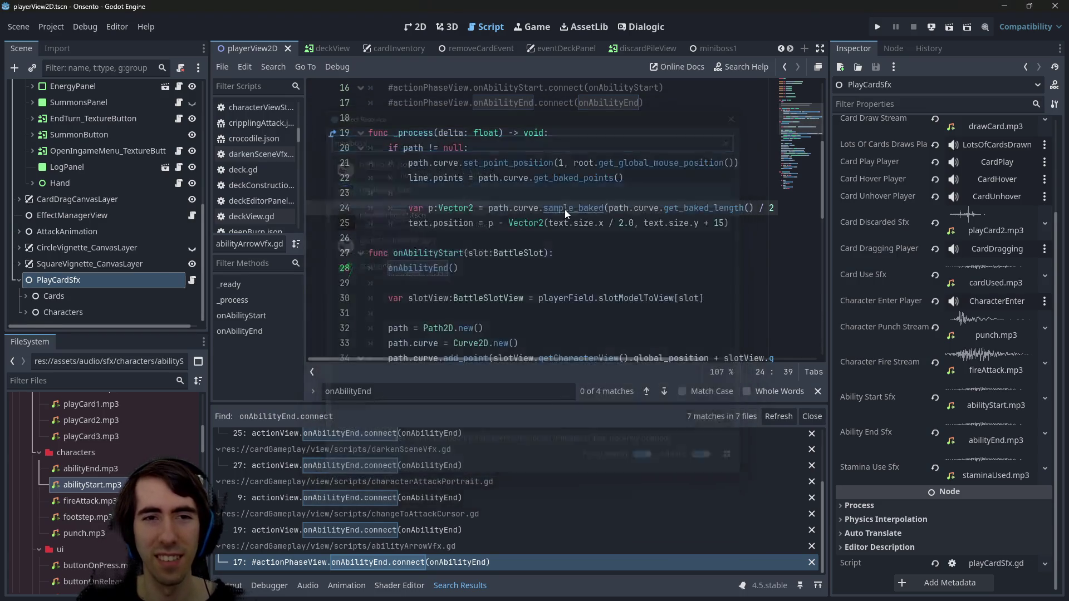
key("F6")
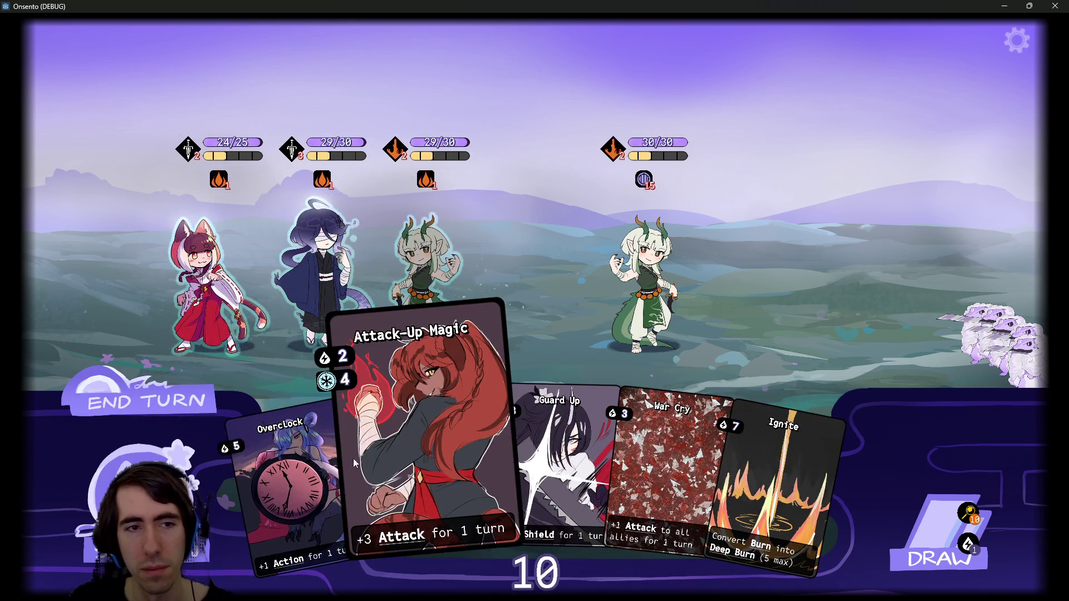
Play a card and attack the enemy with the dark-haired and green-haired allies
left_click(347, 294)
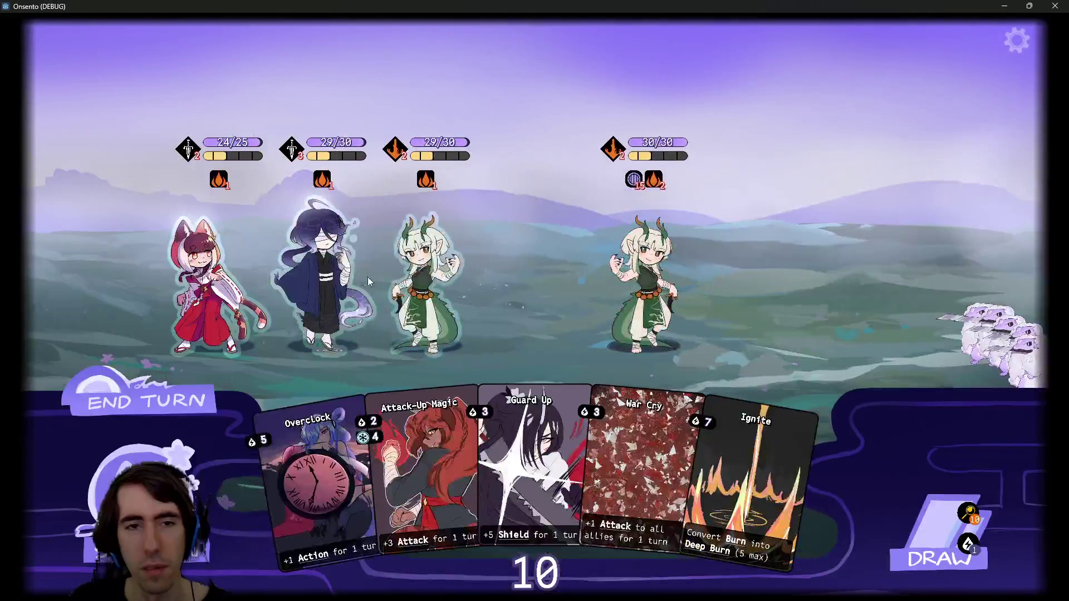
left_click(368, 276)
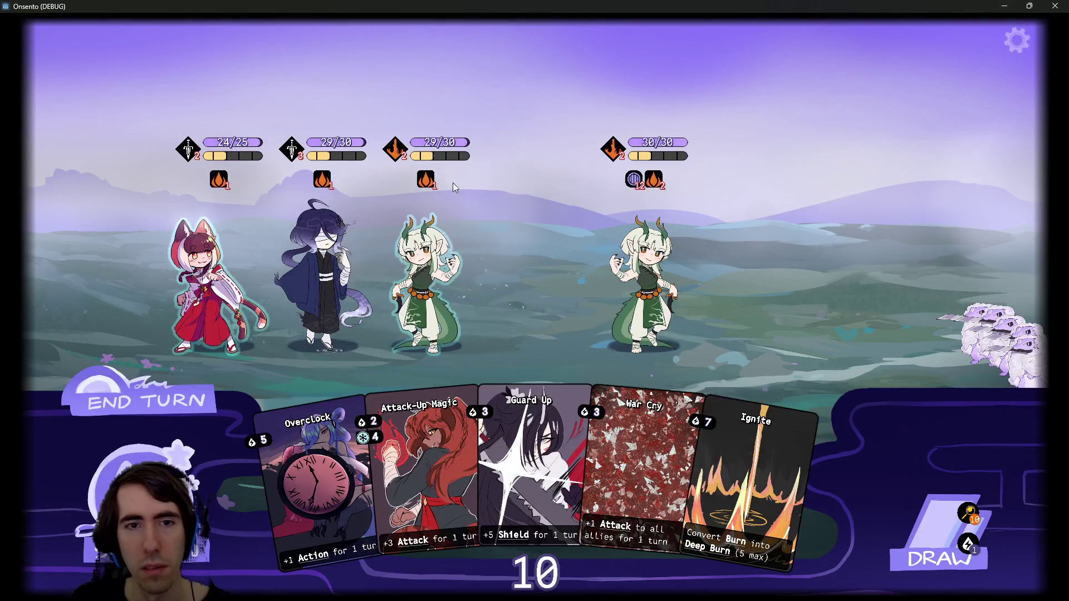
left_click(426, 278)
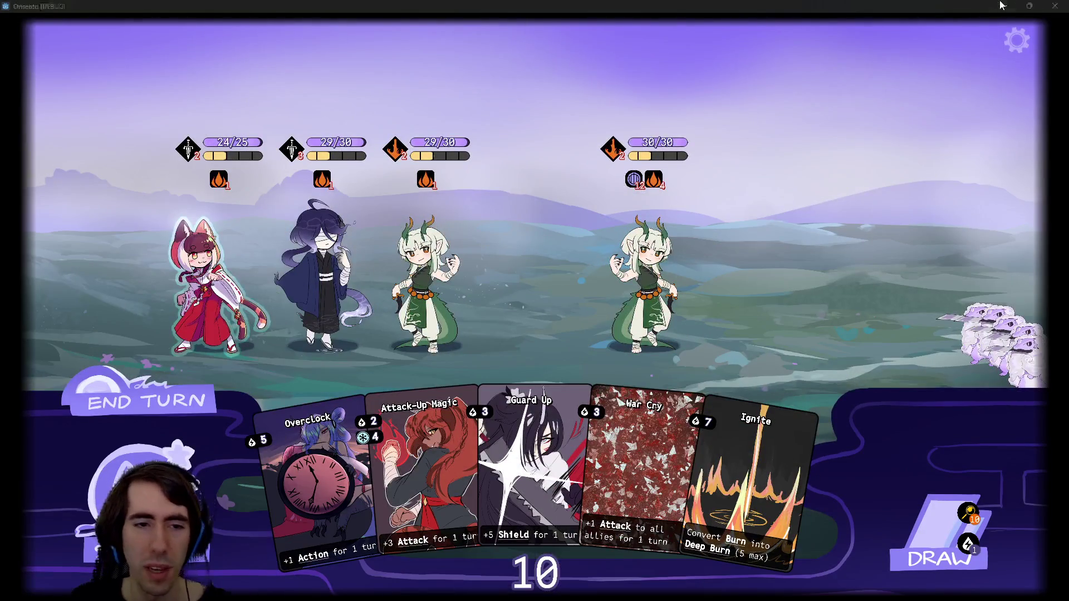
Minimize the game and view the five onAbilityEnd errors in the debugger
left_click(1001, 5)
left_click(278, 586)
left_click(308, 412)
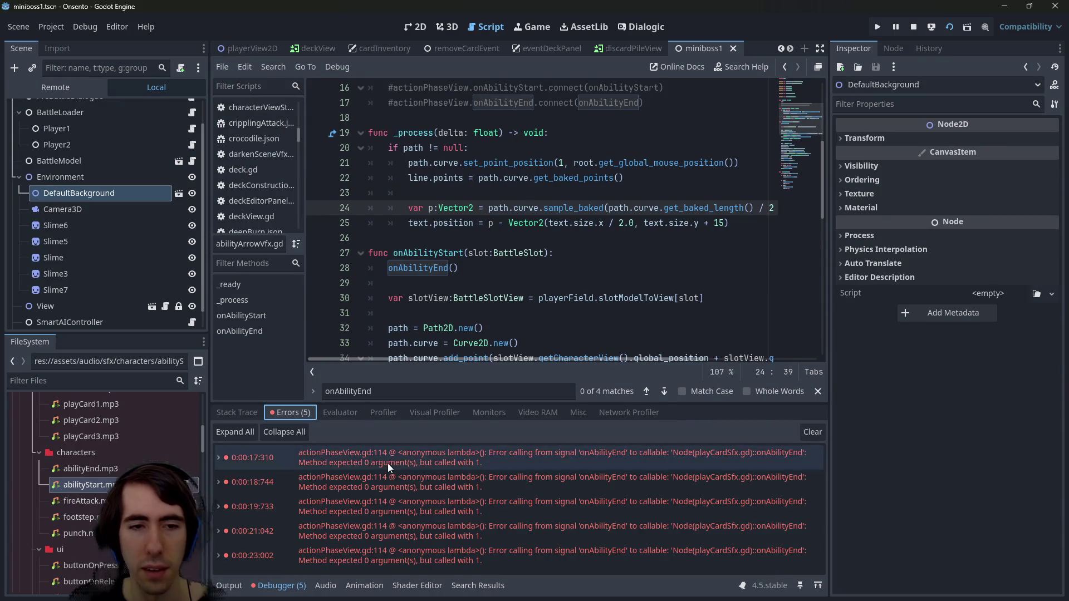
Review the onAbilityEnd connections in playCardSfx.gd, transformToAttackCamera.gd and changeToAttackCursor.gd
left_click(451, 586)
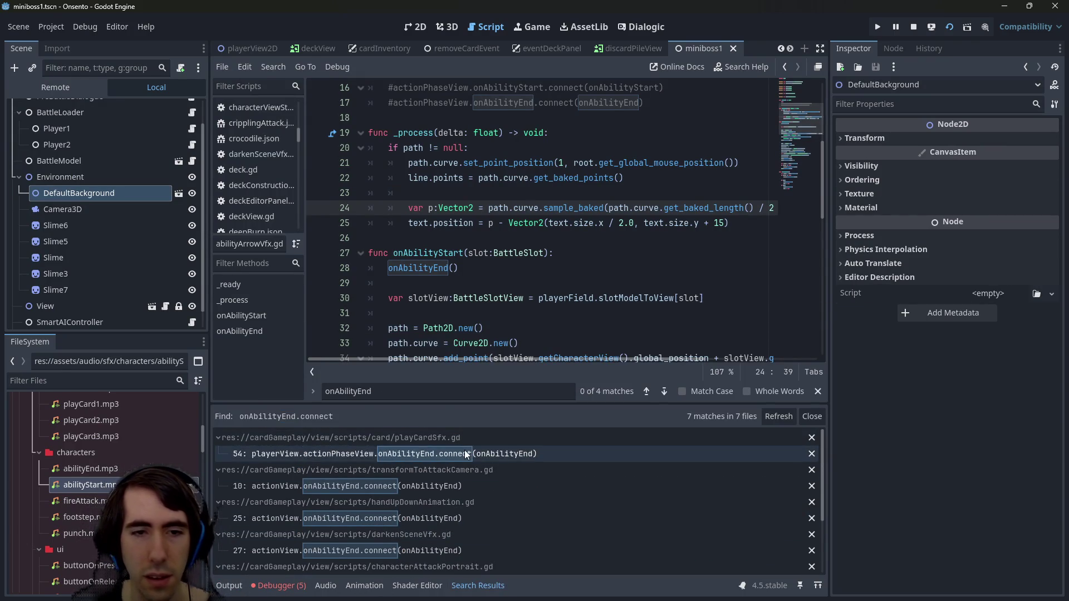
left_click(467, 454)
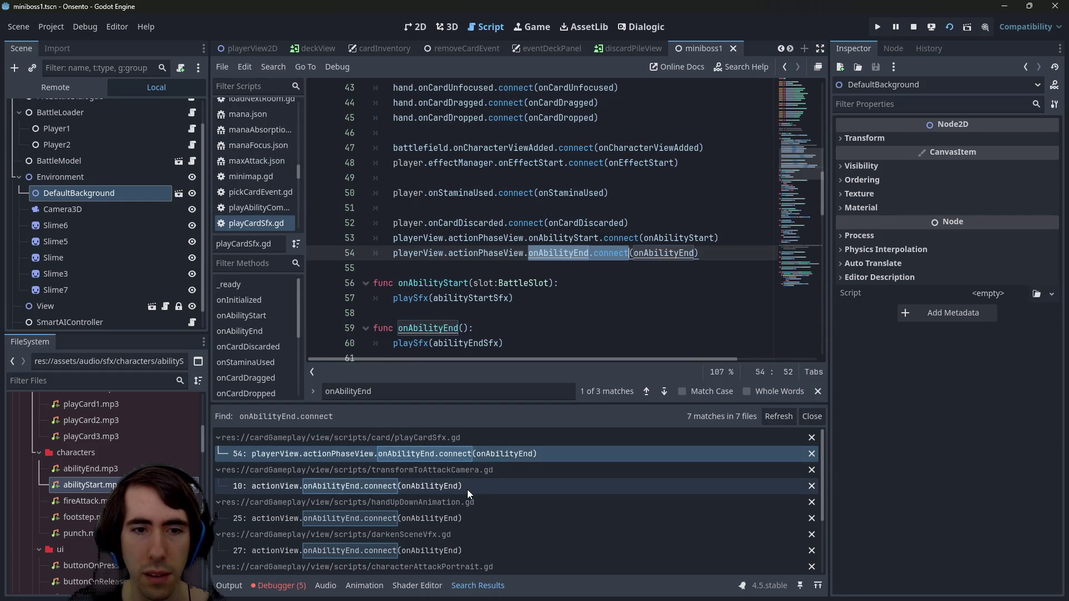
left_click(466, 486)
scroll(456, 522, "down", 3)
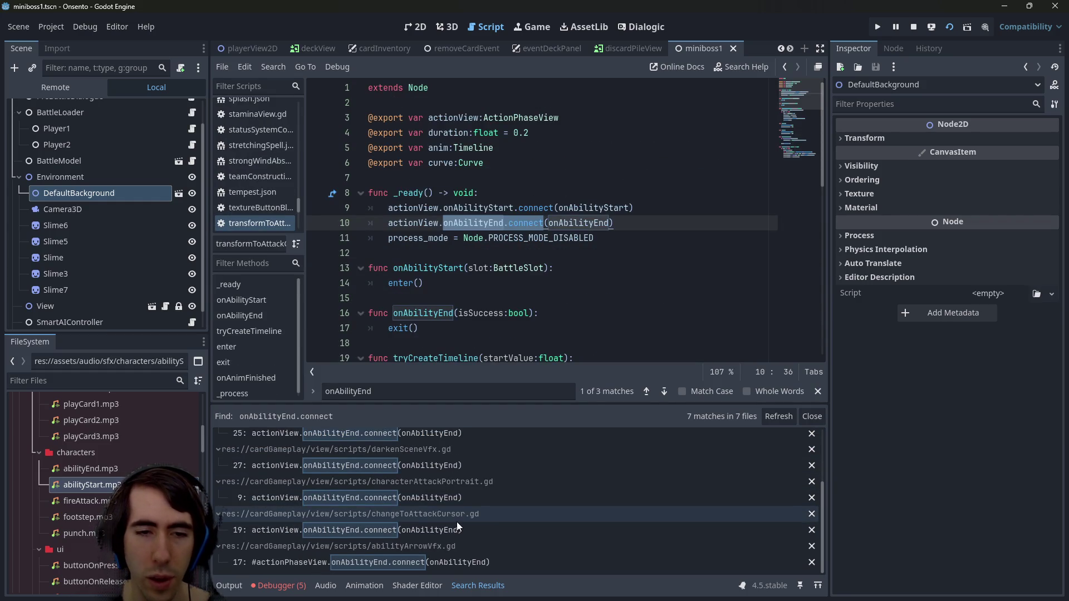
left_click(460, 527)
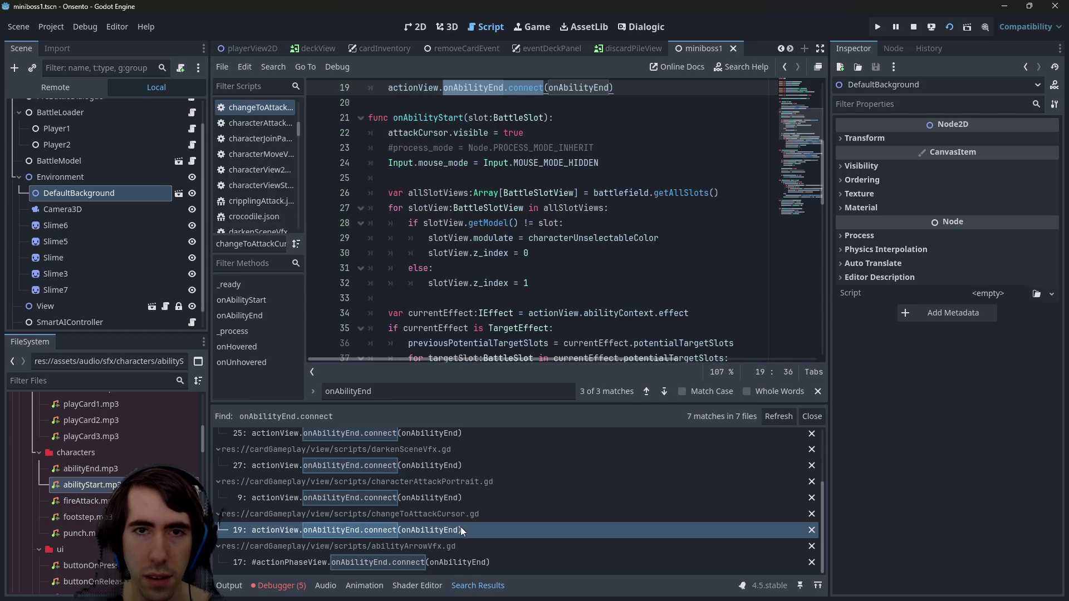
scroll(571, 139, "up", 1)
double_click(579, 132)
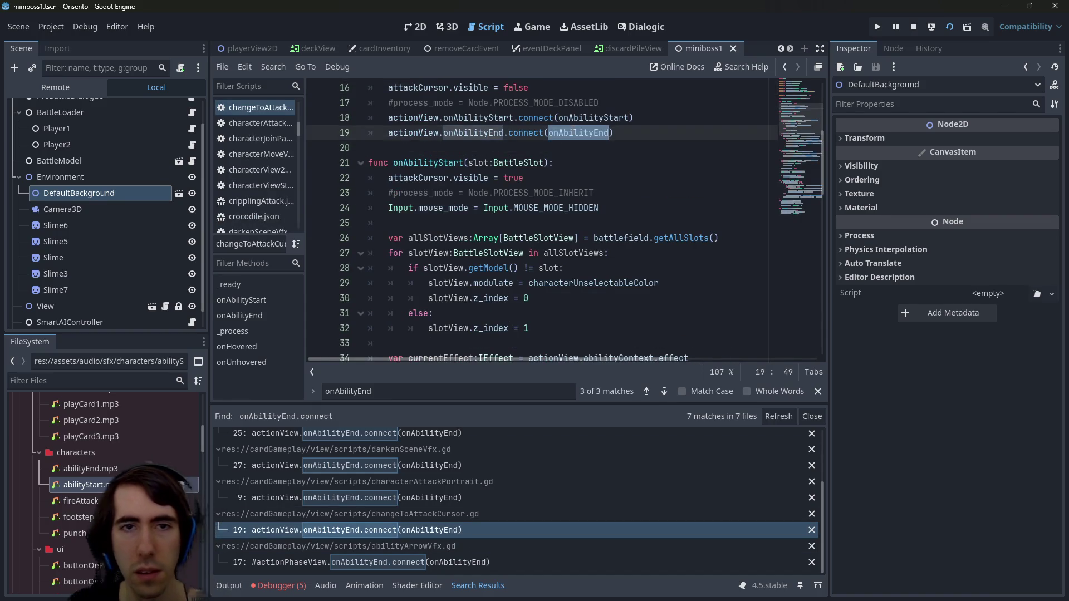
left_click(579, 133, "ctrl")
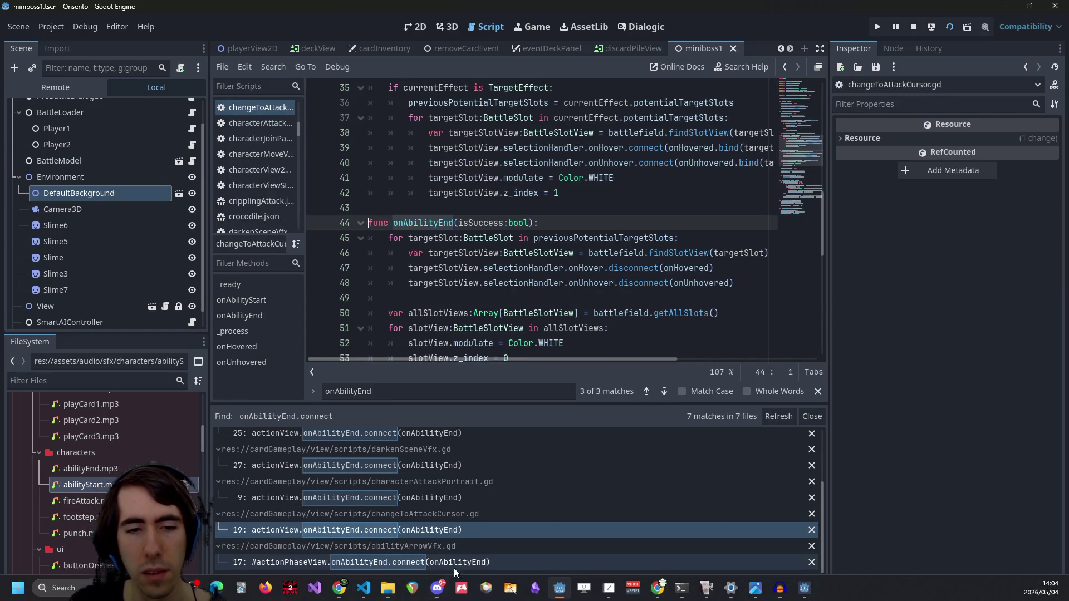
Review the connections in abilityArrowVfx.gd, characterAttackPortrait.gd, darkenSceneVfx.gd and handUpDownAnimation.gd
left_click(453, 562)
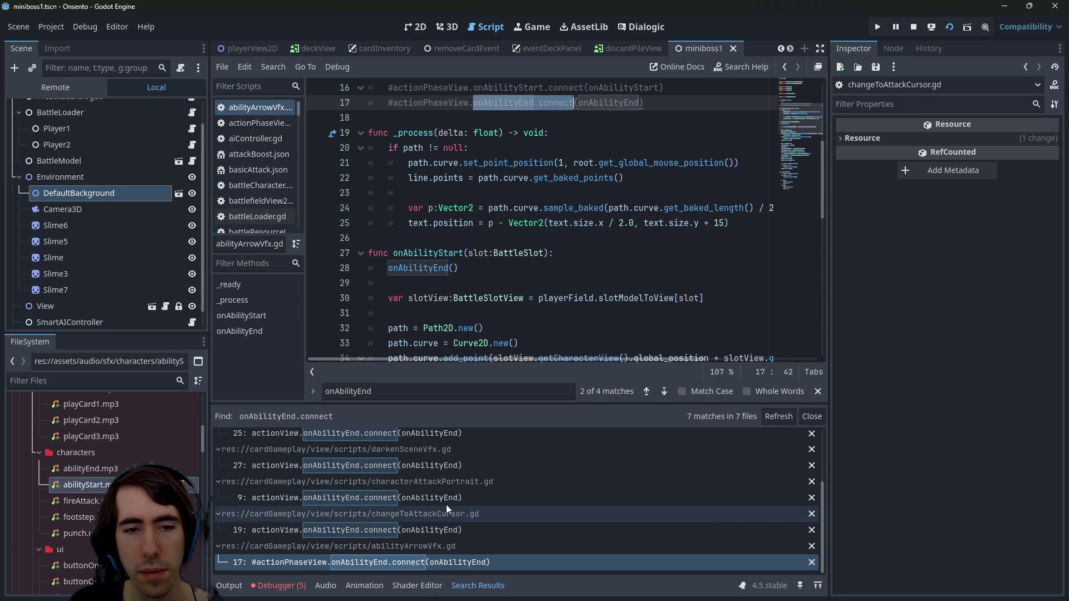
scroll(448, 484, "up", 1)
left_click(460, 508)
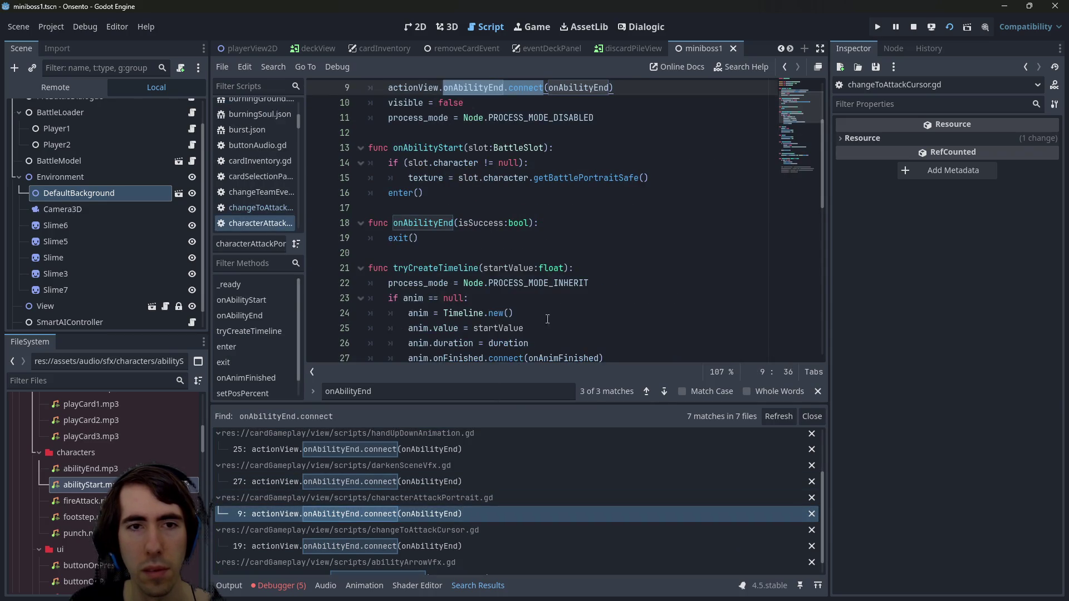
scroll(534, 301, "up", 1)
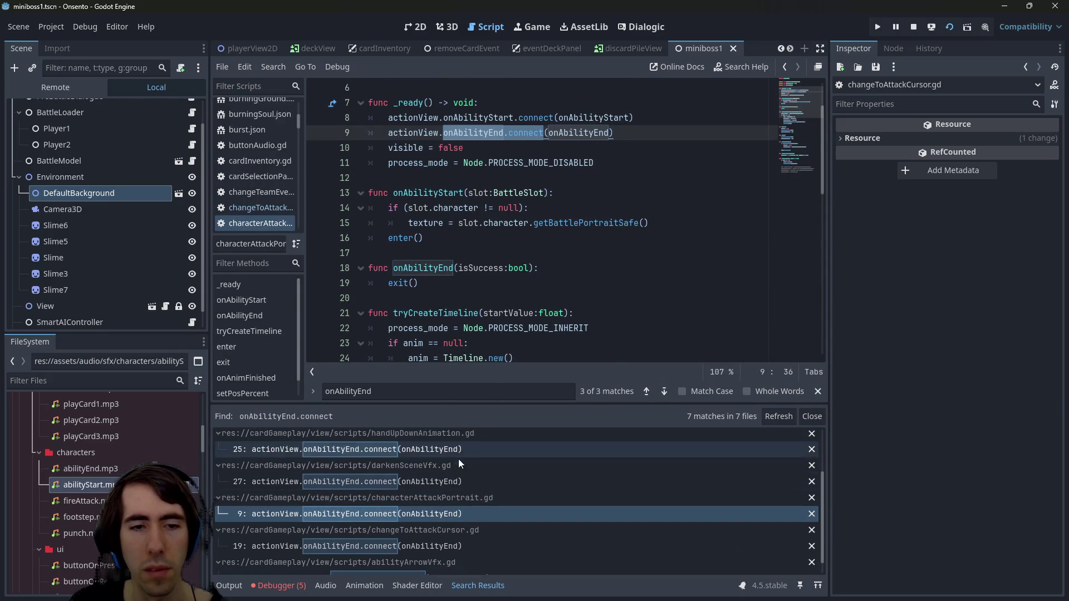
left_click(459, 482)
scroll(452, 470, "up", 1)
left_click(451, 469)
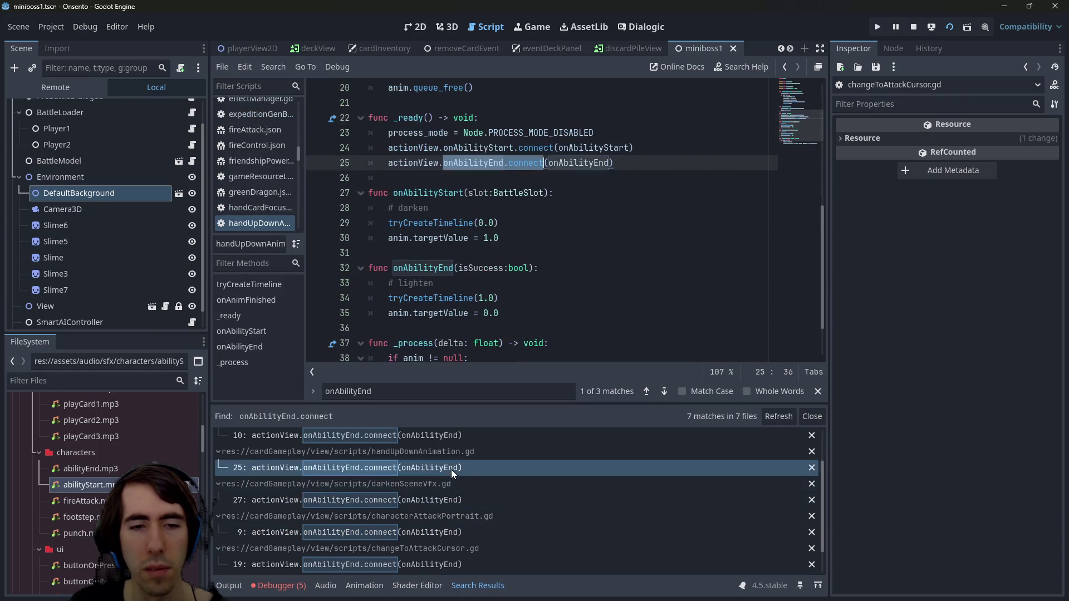
scroll(451, 474, "up", 3)
Return to playCardSfx.gd line 54 and select its onAbilityEnd handler name
left_click(457, 488)
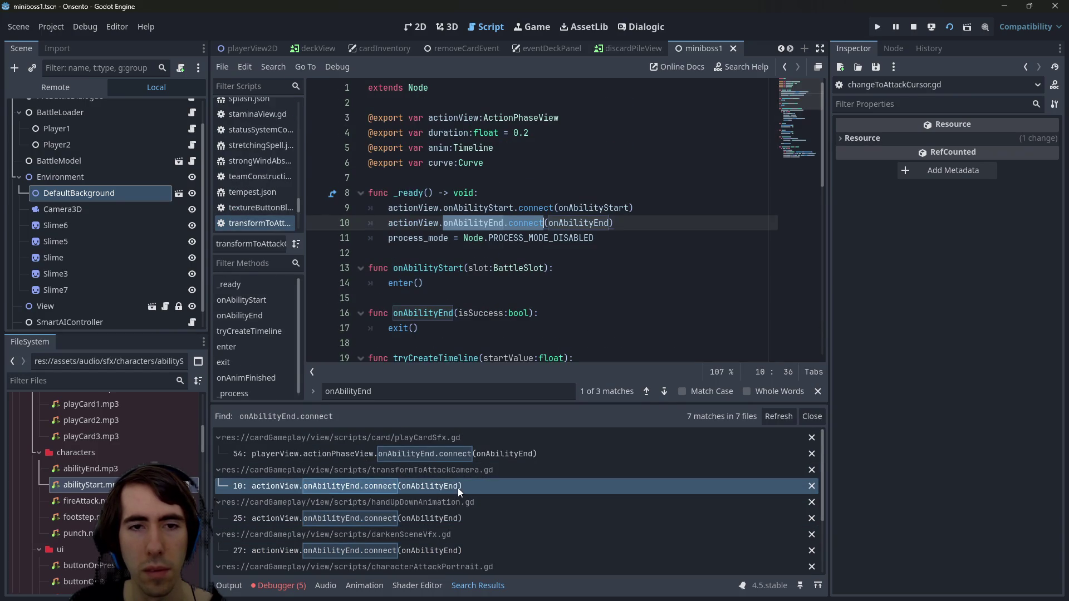
left_click(472, 456)
scroll(556, 222, "down", 2)
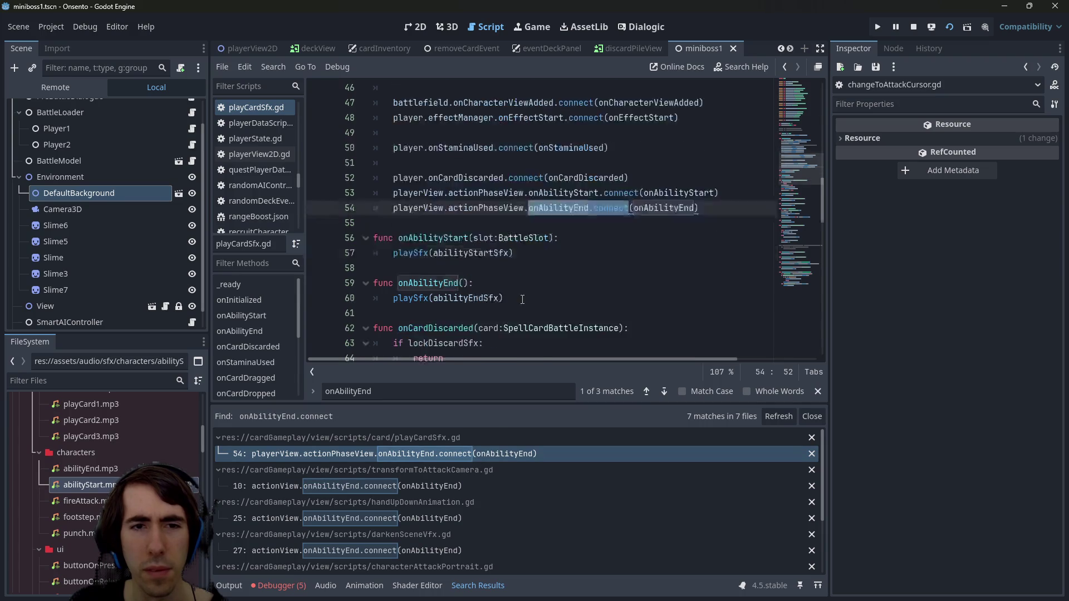
left_click(670, 163)
double_click(670, 163)
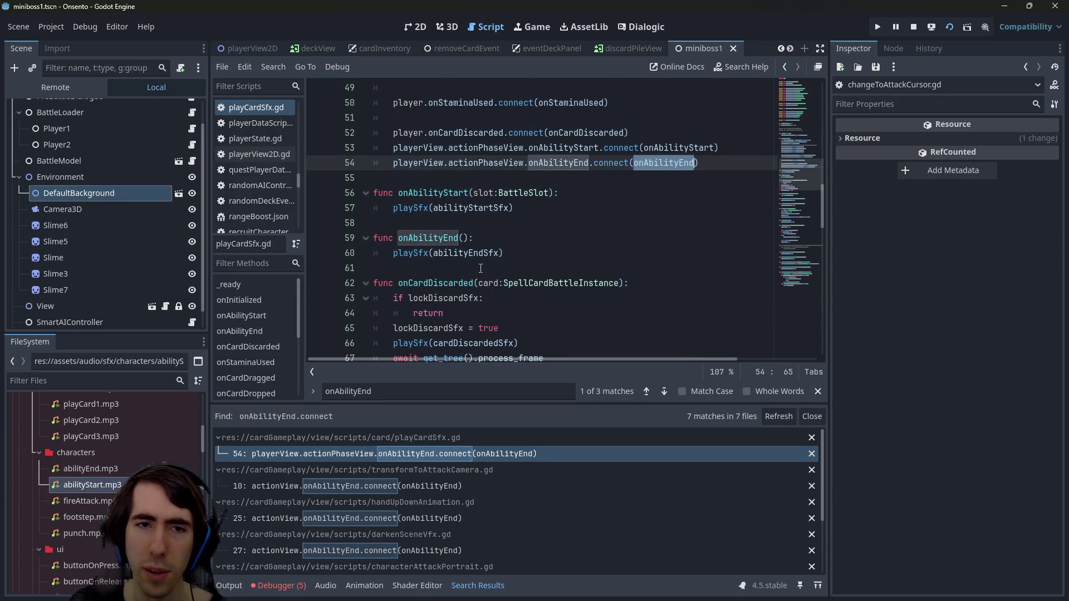
Add isSuccess:bool to playCardSfx's onAbilityEnd handler and save, restarting then stopping the game
left_click(462, 238)
type("isSuccess:bool")
key("ctrl+s")
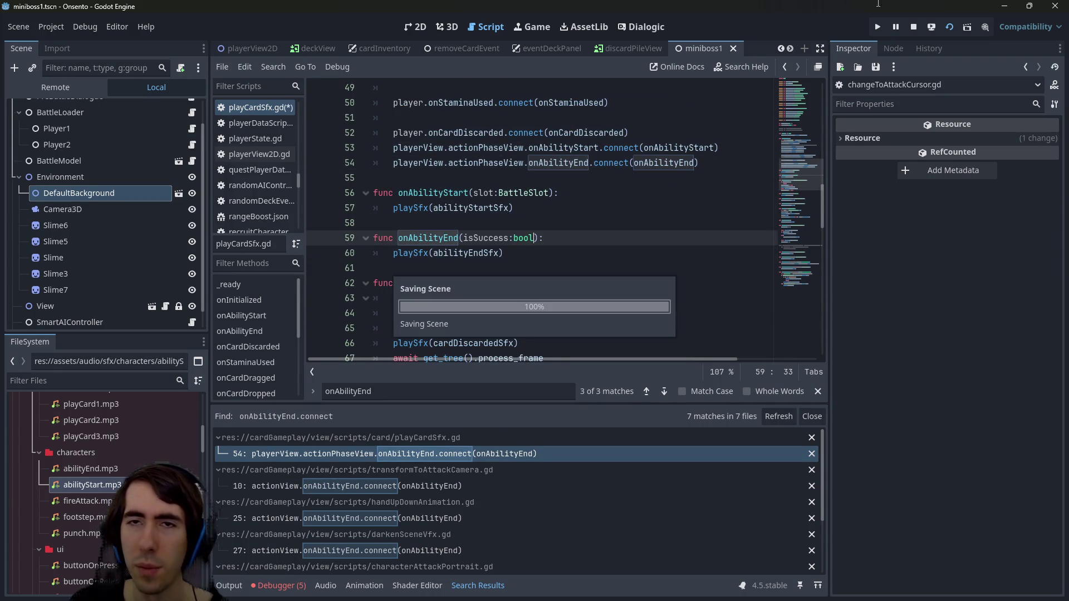
left_click(913, 26)
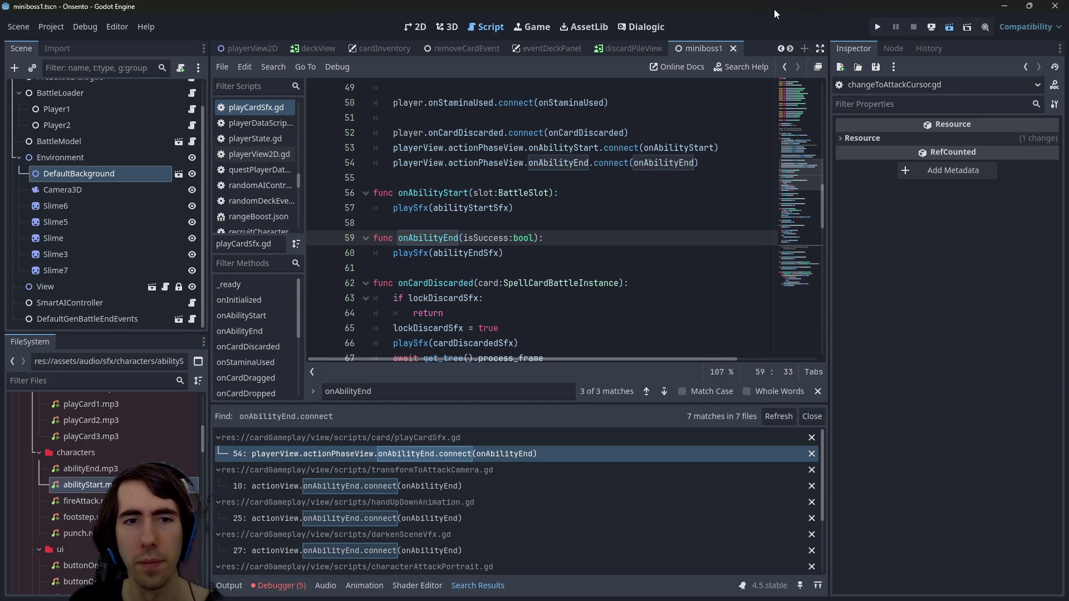
key("F6")
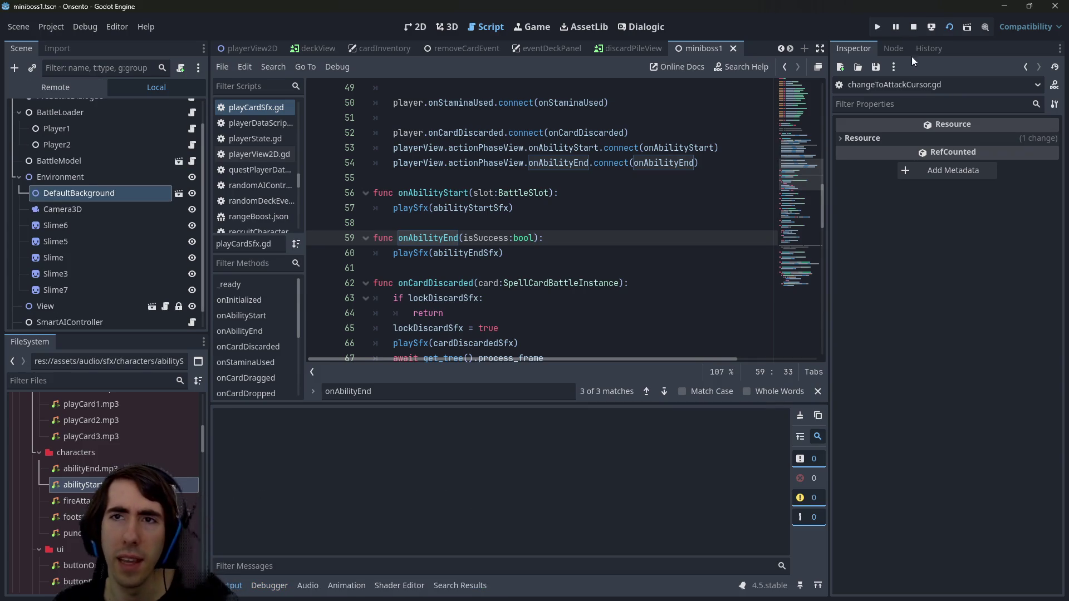
left_click(913, 26)
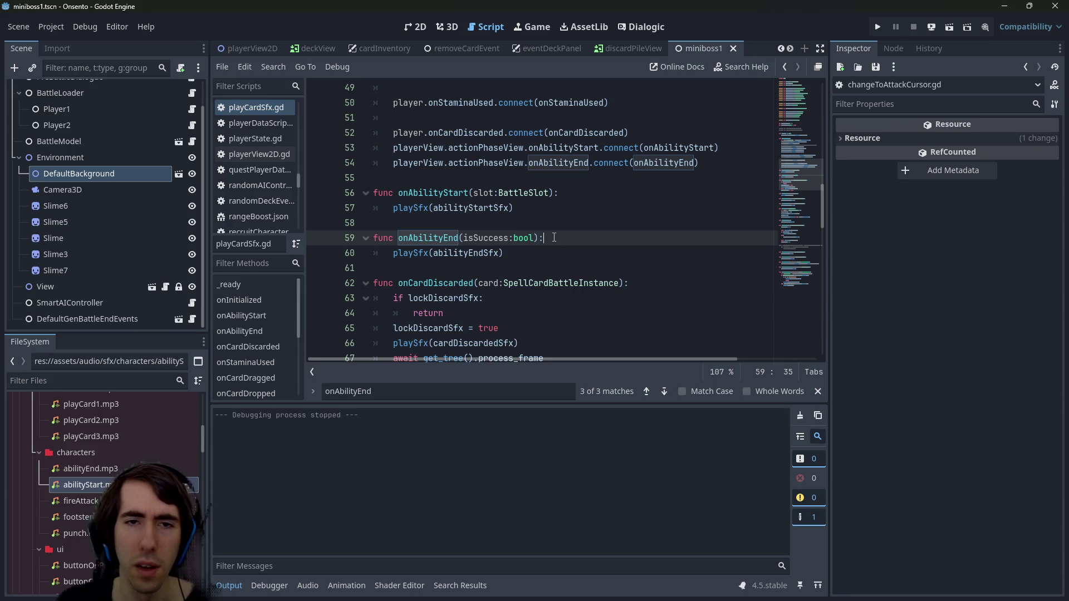
Play the ability-end sound only under 'if !isSuccess:' and run the game with F5
key("Return")
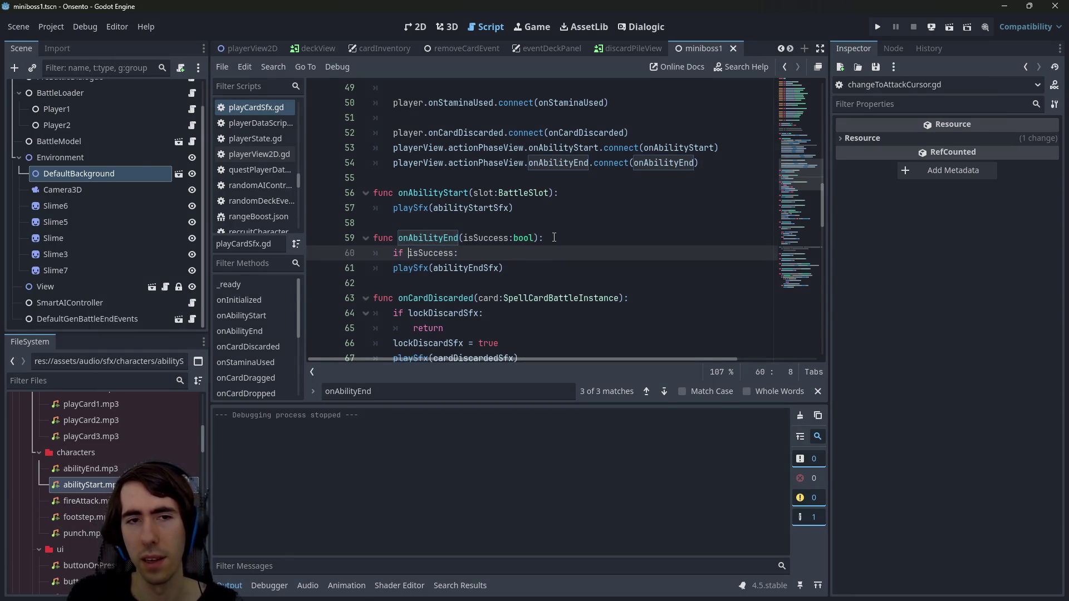
type("!")
key("Down")
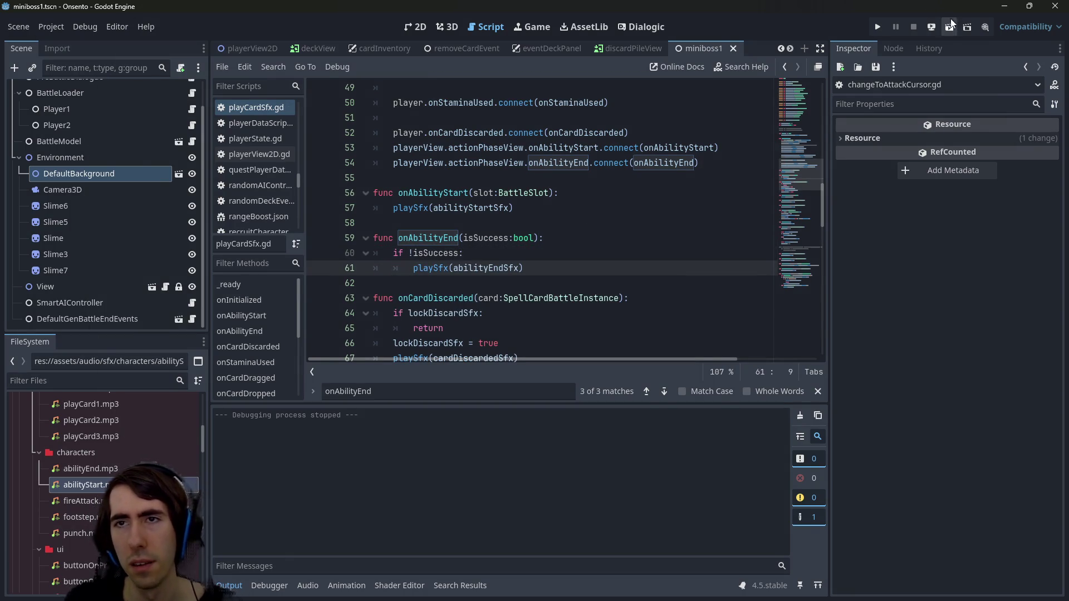
key("F5")
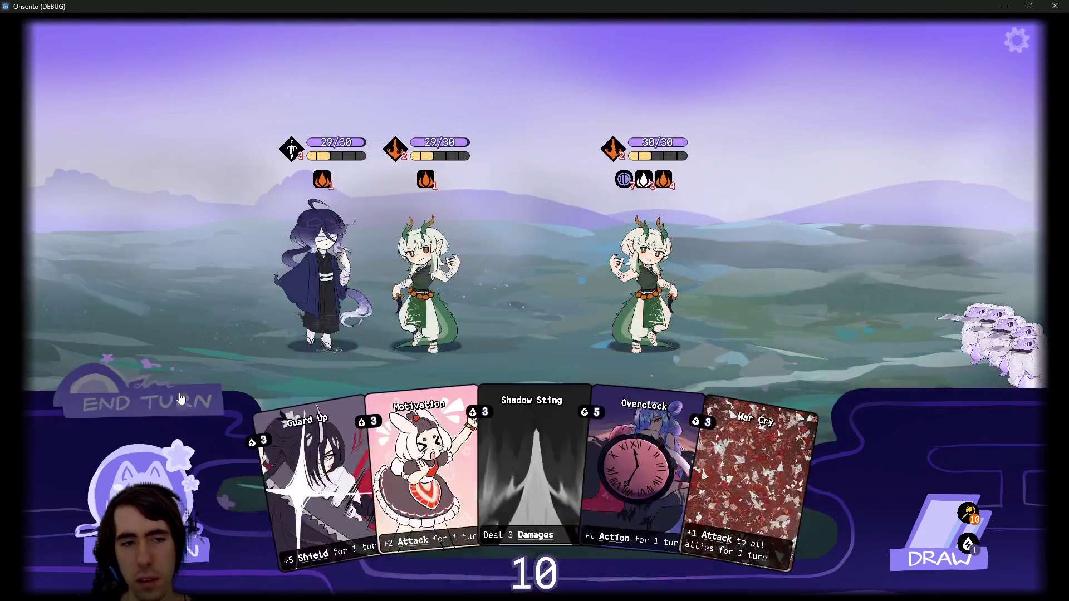
End the turn past the 'You can still draw!' warning, then view the discard pile
left_click(181, 398)
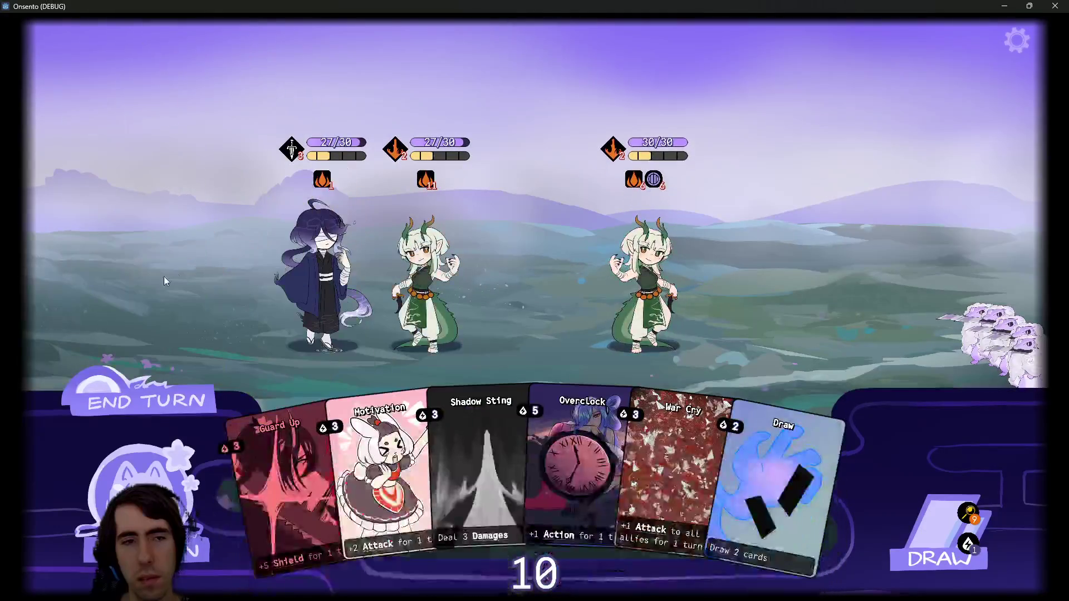
left_click(164, 383)
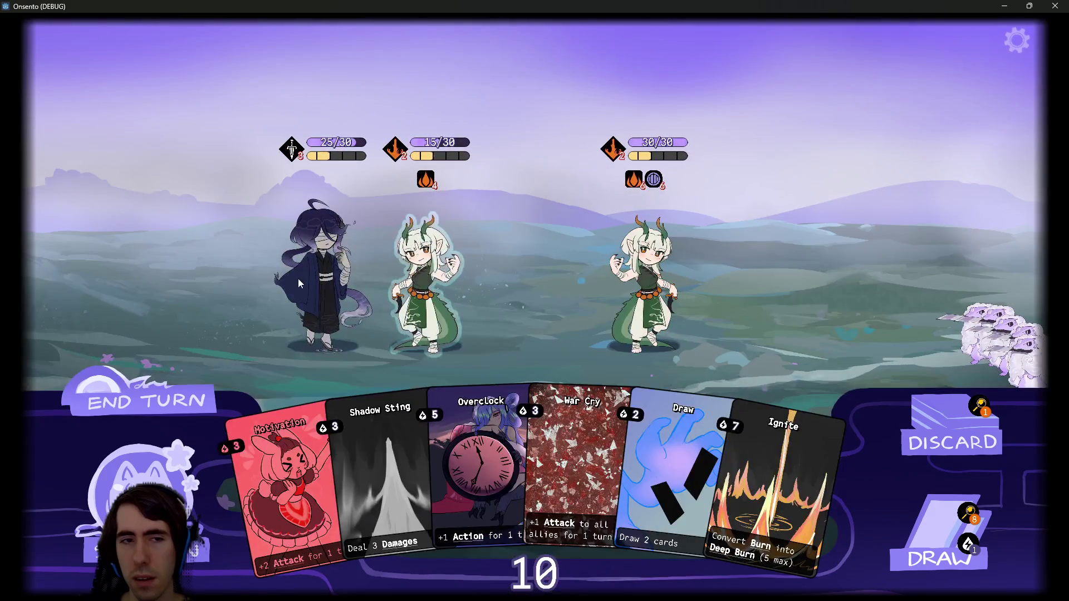
left_click(186, 414)
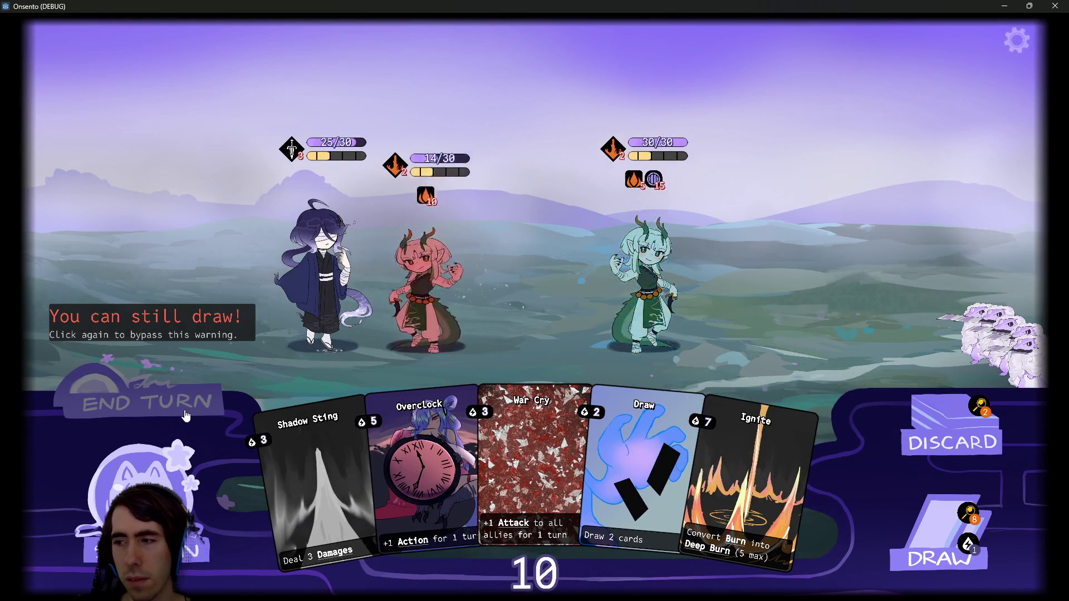
left_click(186, 414)
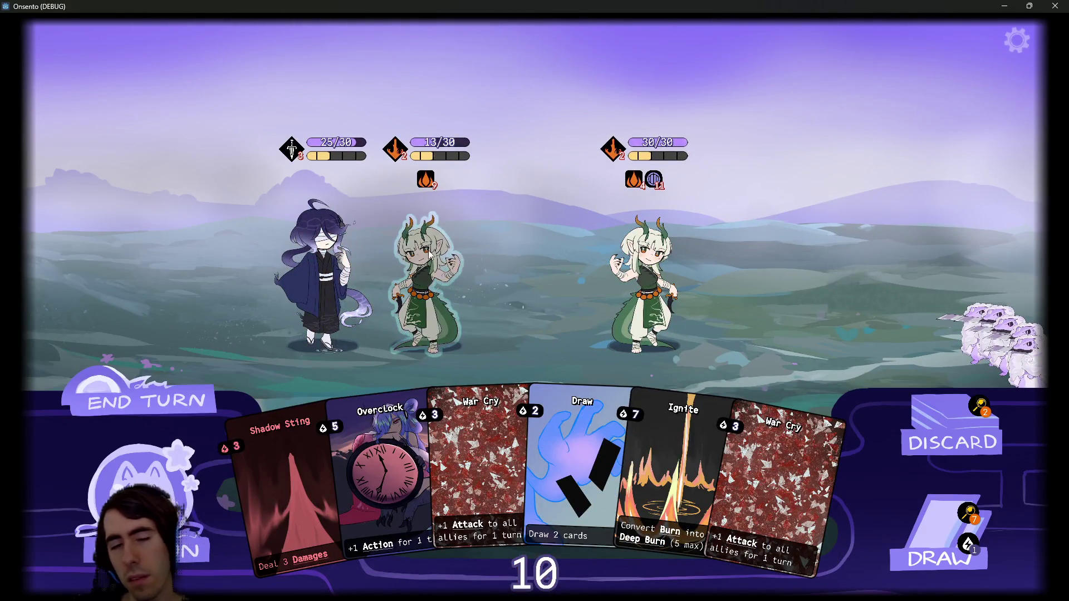
left_click(982, 408)
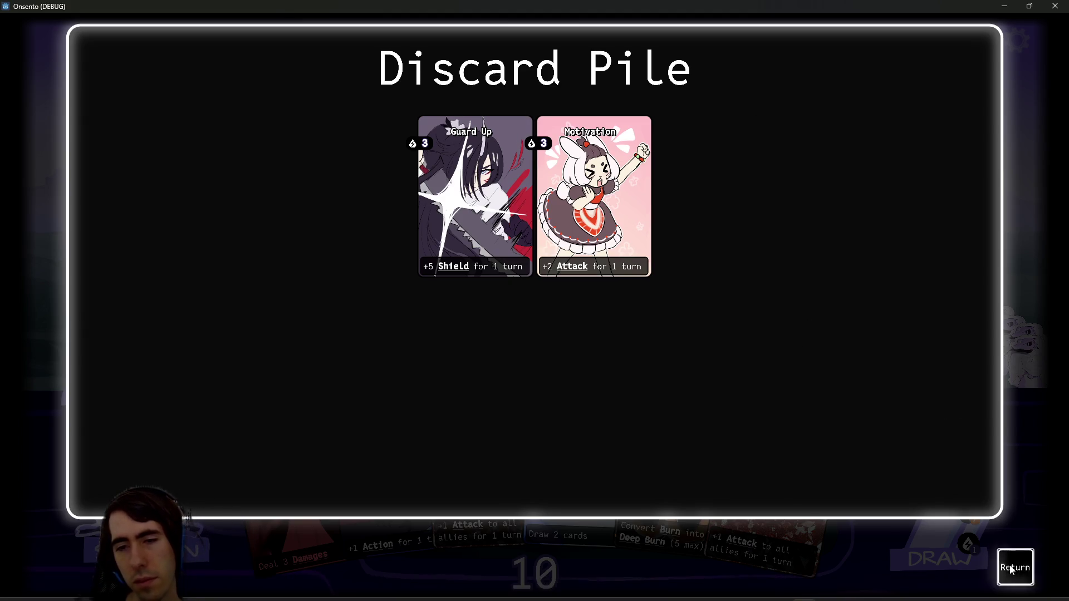
Close the discard pile, then review the cards remaining in the deck
left_click(1015, 566)
left_click(967, 514)
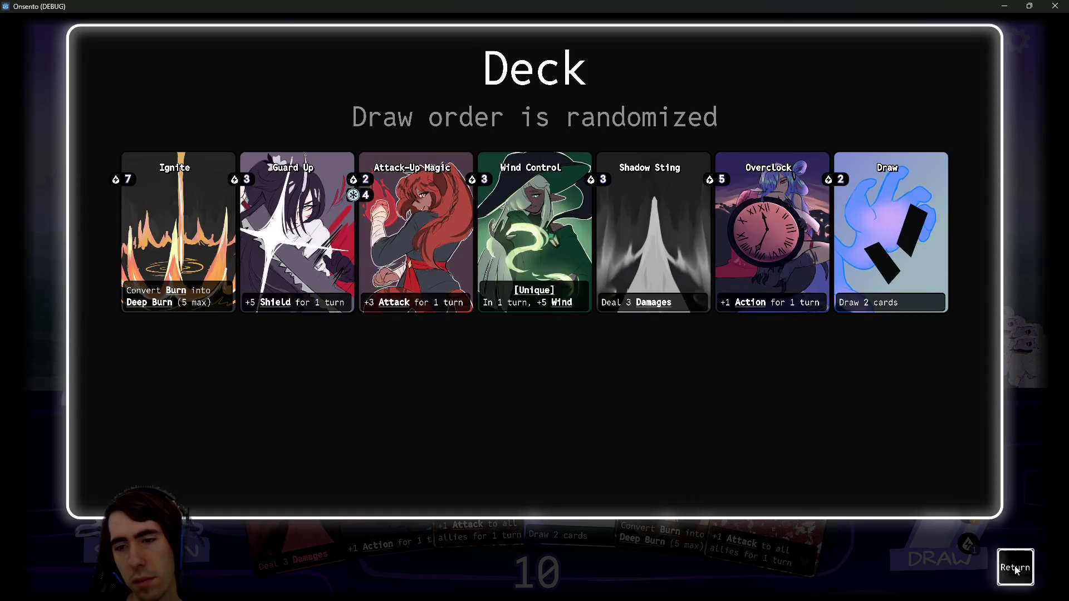
left_click(1019, 562)
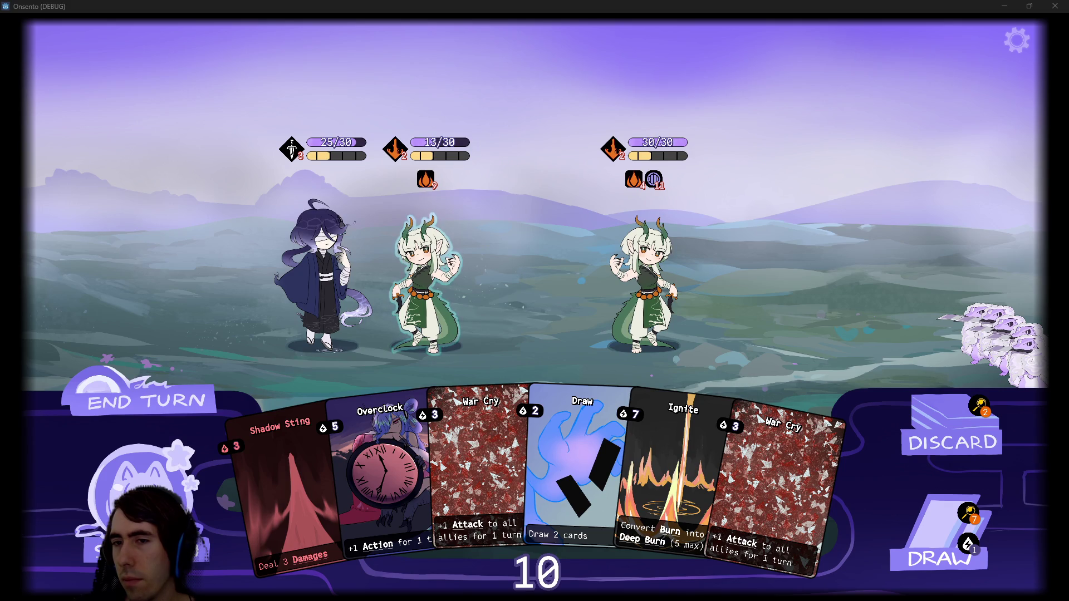
Draw three more cards into the hand and bring up the pause menu
left_click(950, 534)
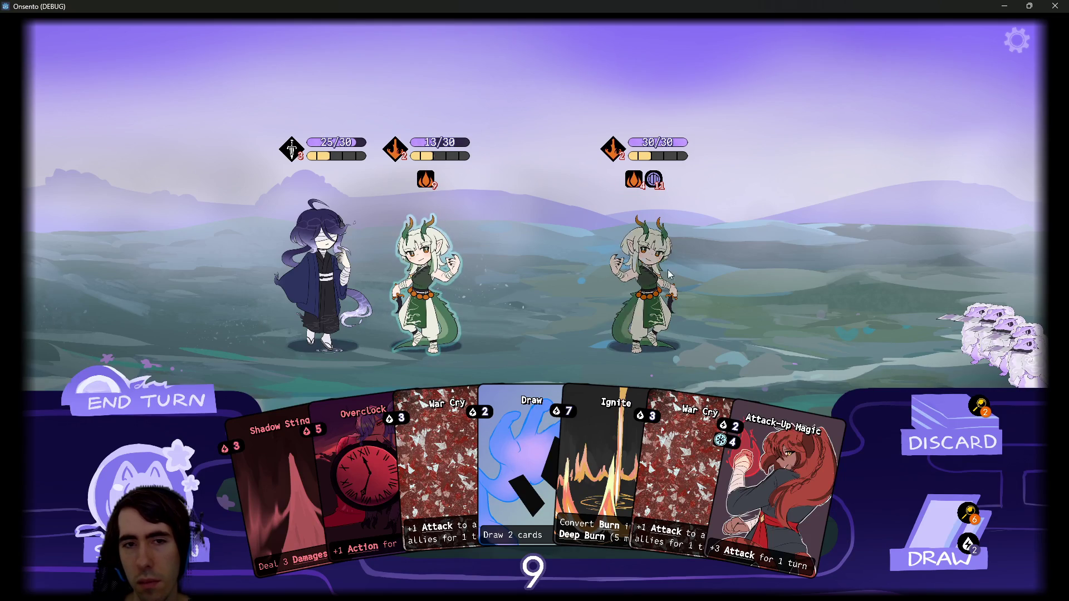
left_click(941, 534)
left_click(941, 535)
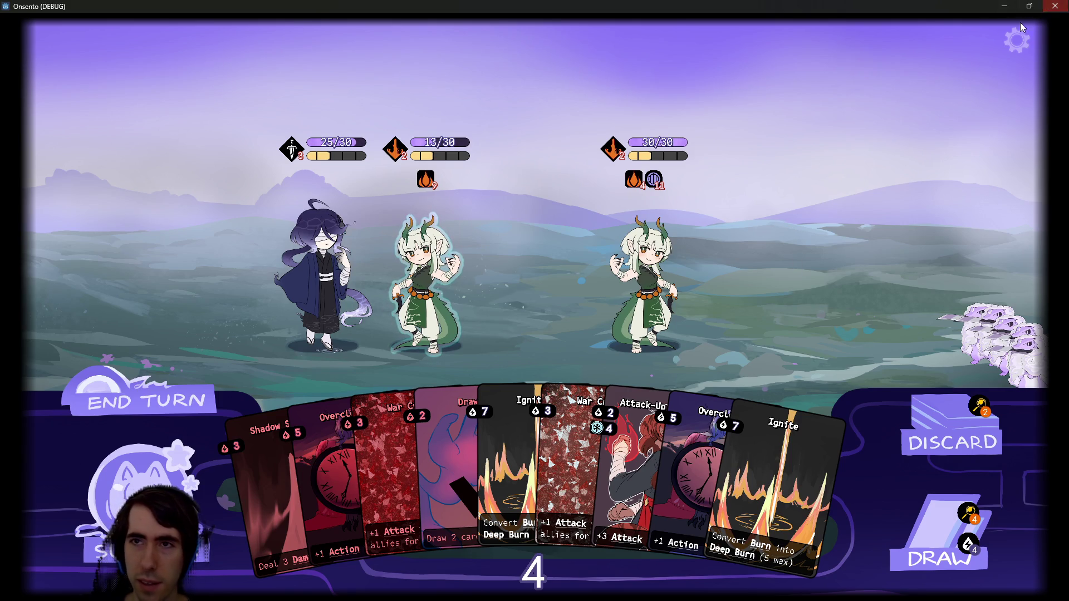
left_click(1014, 44)
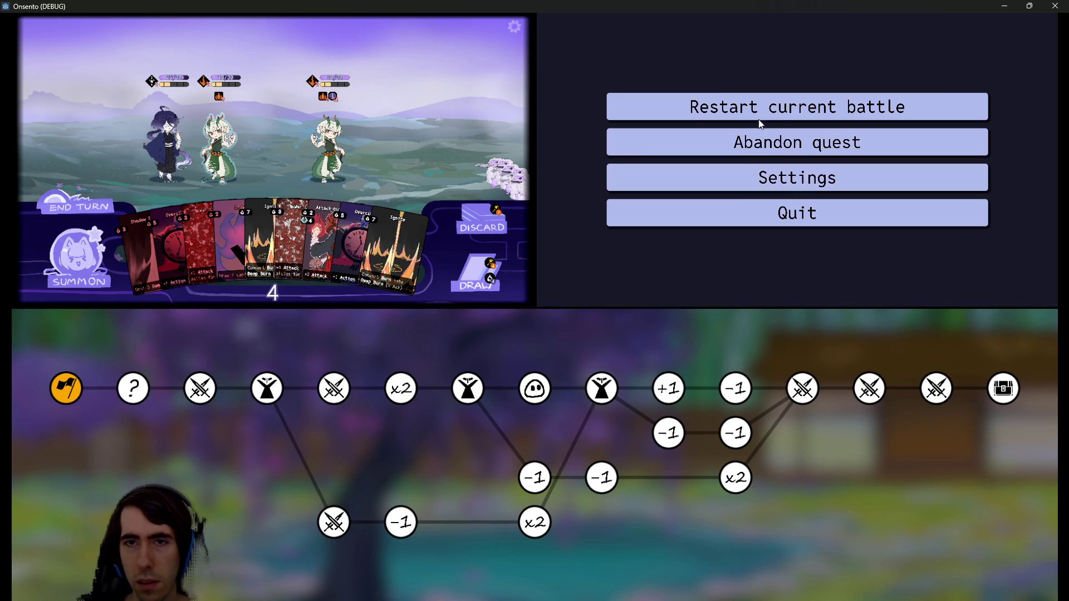
Abandon the quest, return to the lobby, and stop the game, leaving the 2D editor showing
left_click(759, 138)
left_click(476, 350)
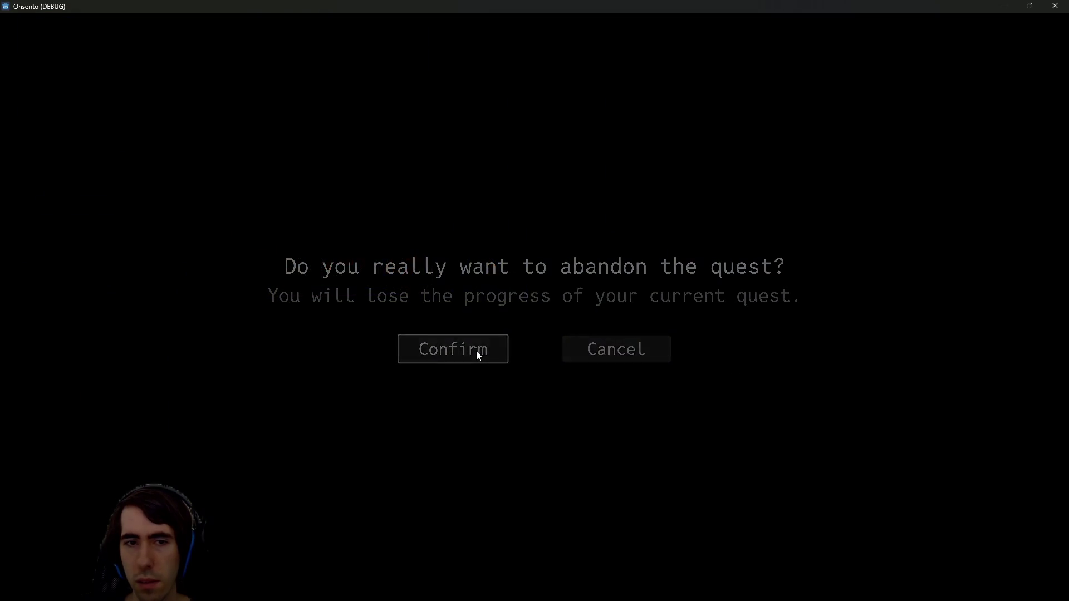
left_click(957, 547)
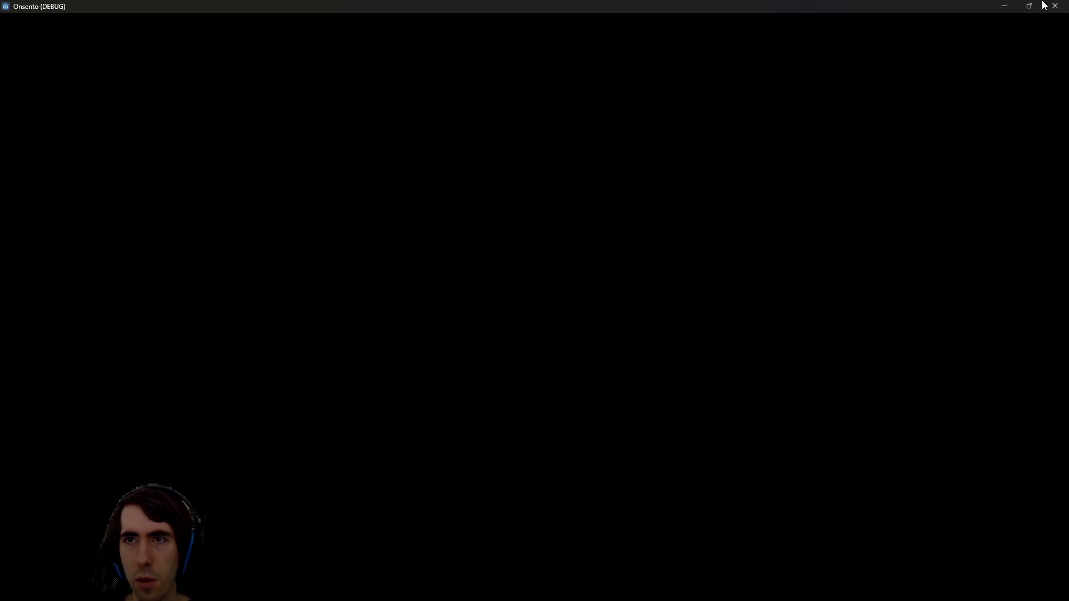
key("F8")
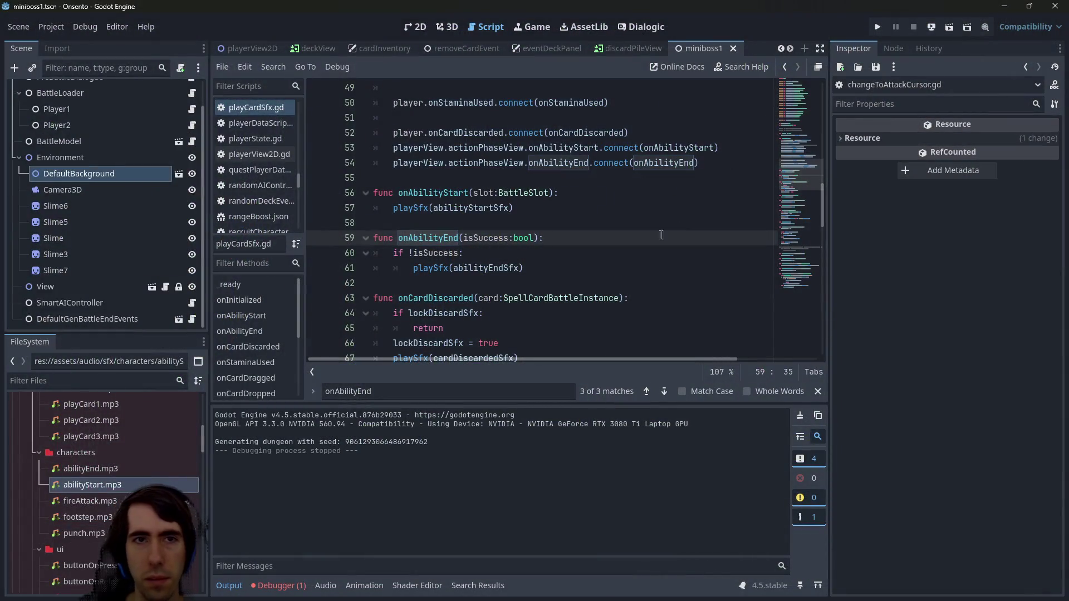
left_click(416, 26)
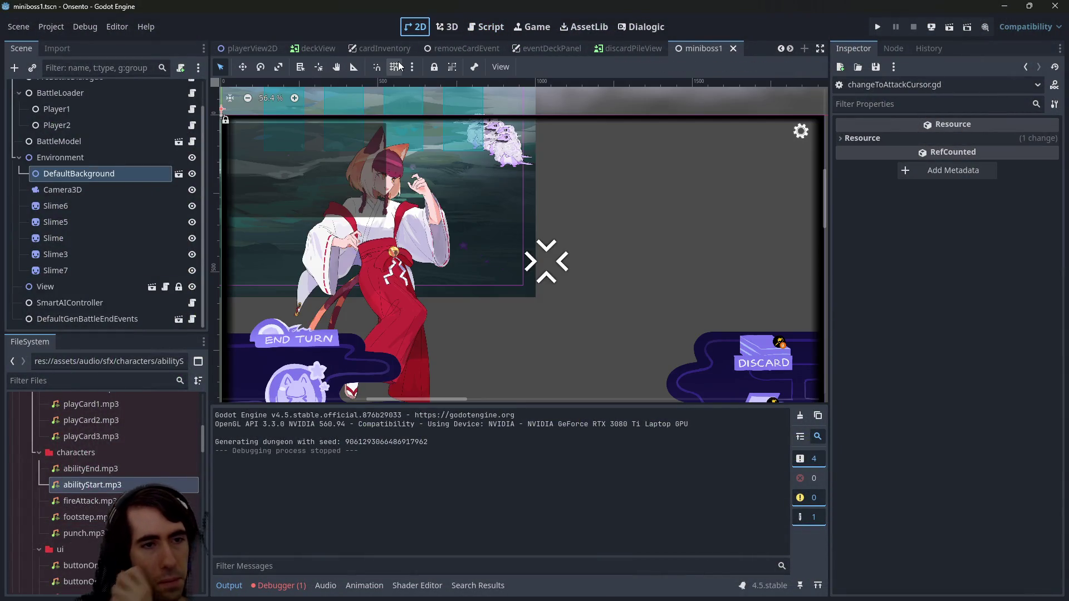
Jump from the Debugger errors to the retreat() error on line 355 of playerDataScript.gd
left_click(279, 586)
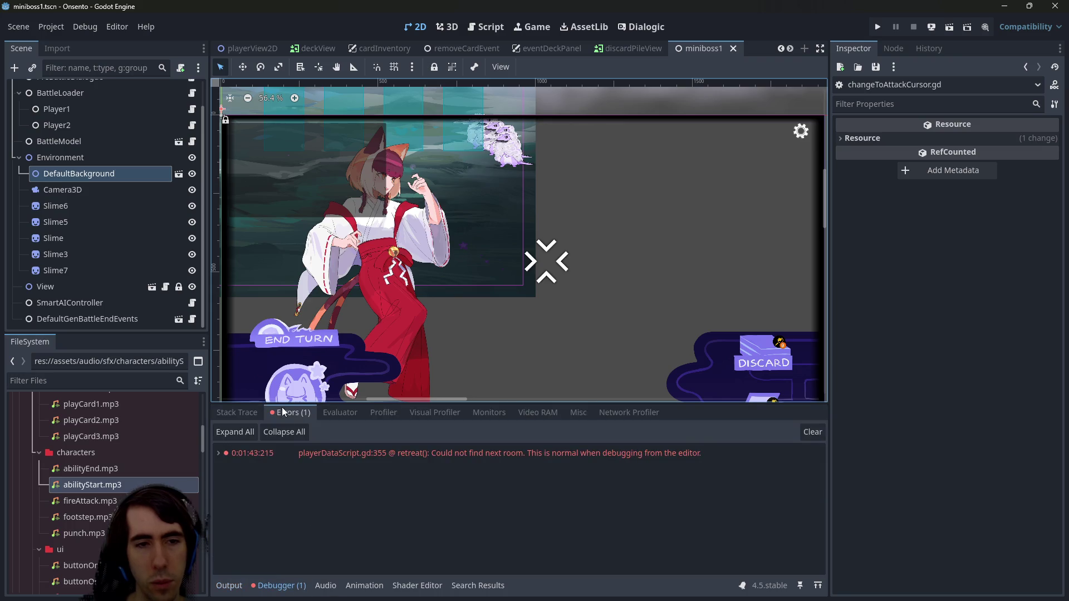
double_click(368, 452)
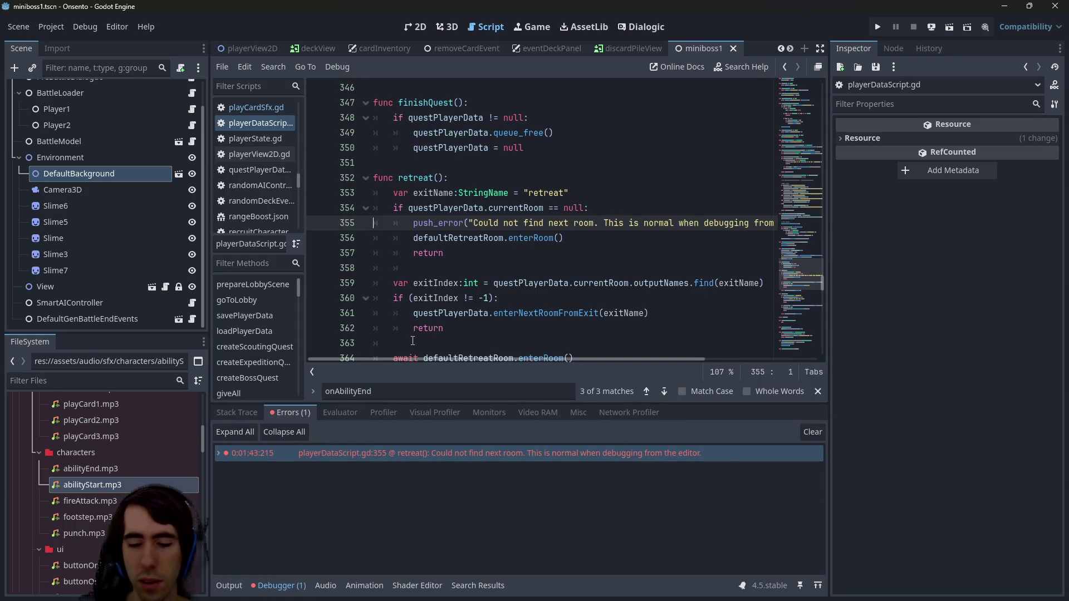
key("shift+alt+o")
Open the gameOverEvent scene from a 'gameover' quick search and view it in 2D
type("gameover")
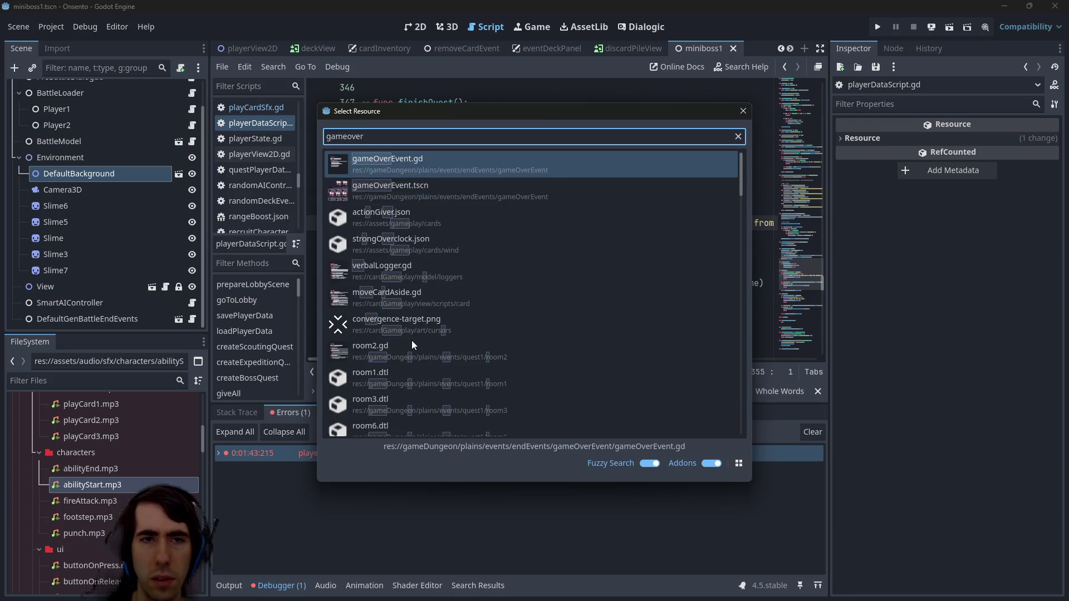
key("Down")
key("Return")
left_click(415, 27)
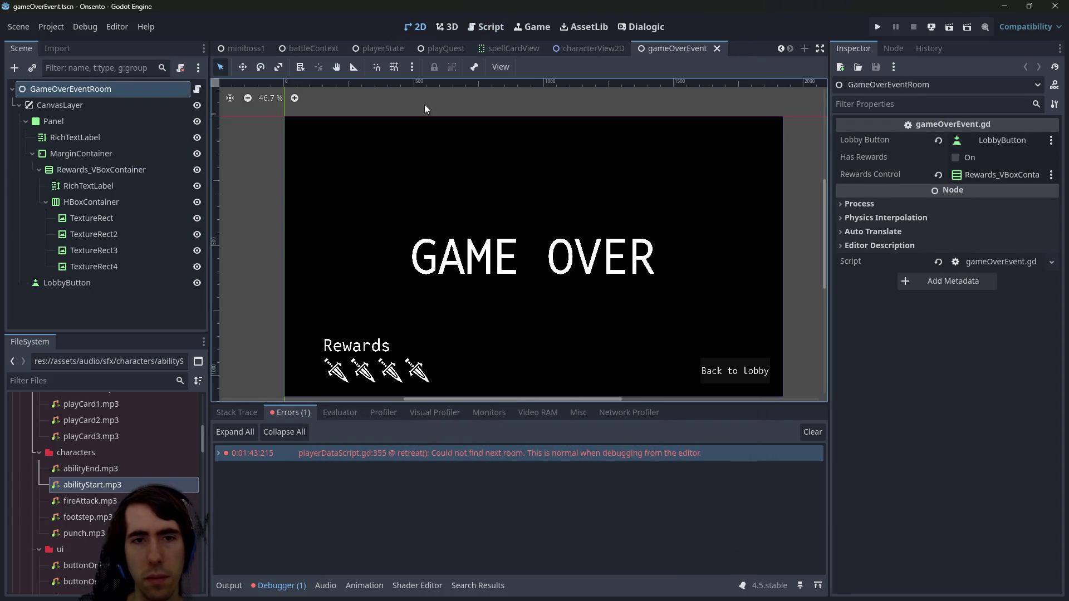
Select the Back to lobby button and its LobbyButton node in the Scene dock
left_click(662, 362)
scroll(662, 362, "up", 5)
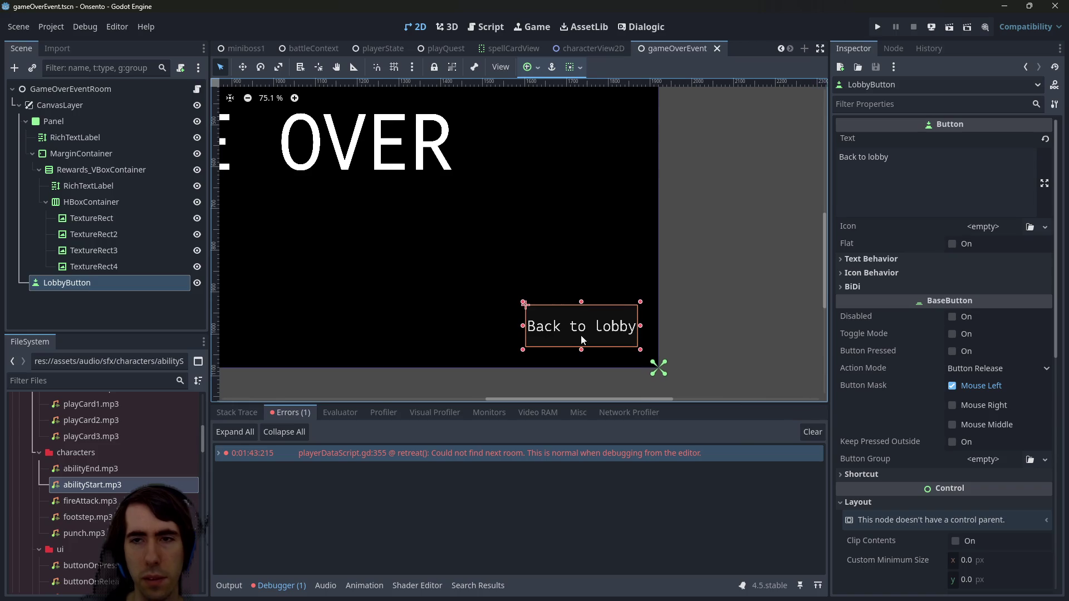
right_click(114, 273)
right_click(100, 283)
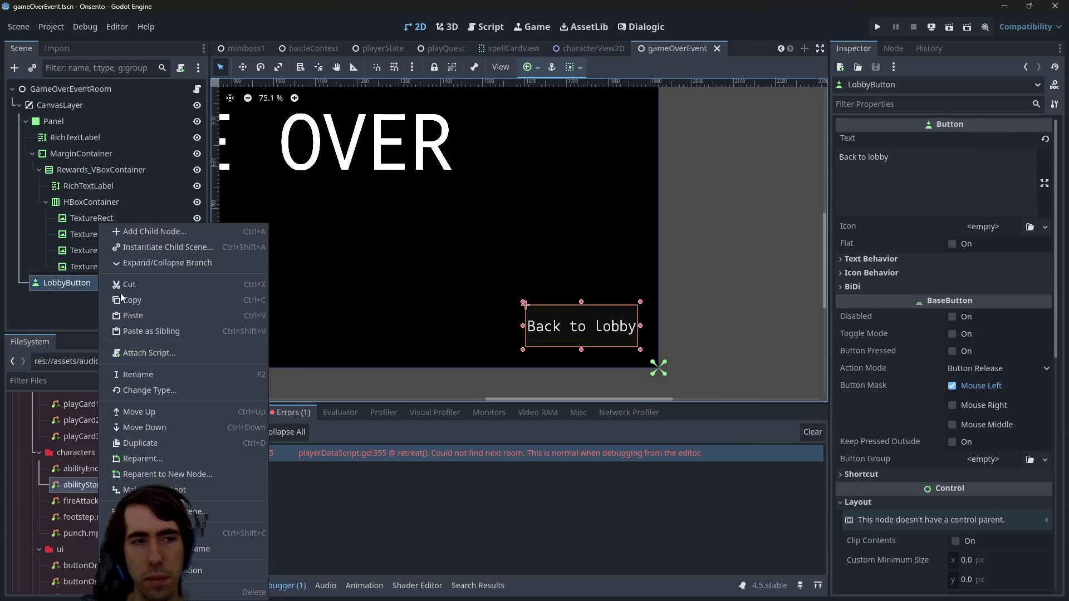
left_click(69, 385)
Filter the FileSystem files by 'button' and scroll through the matching files
type("button")
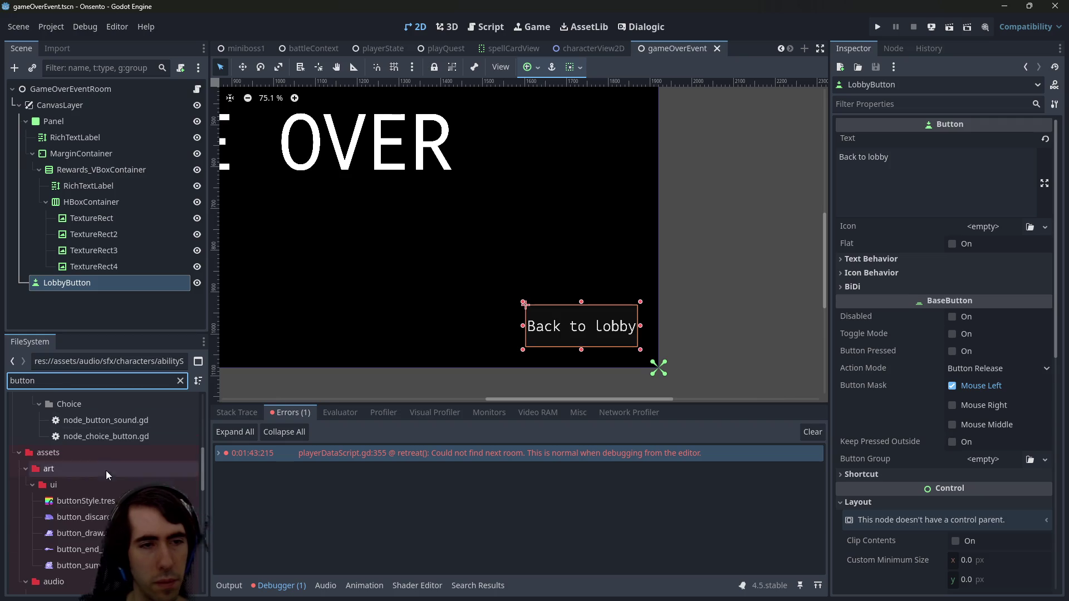
scroll(105, 471, "up", 5)
scroll(106, 471, "down", 8)
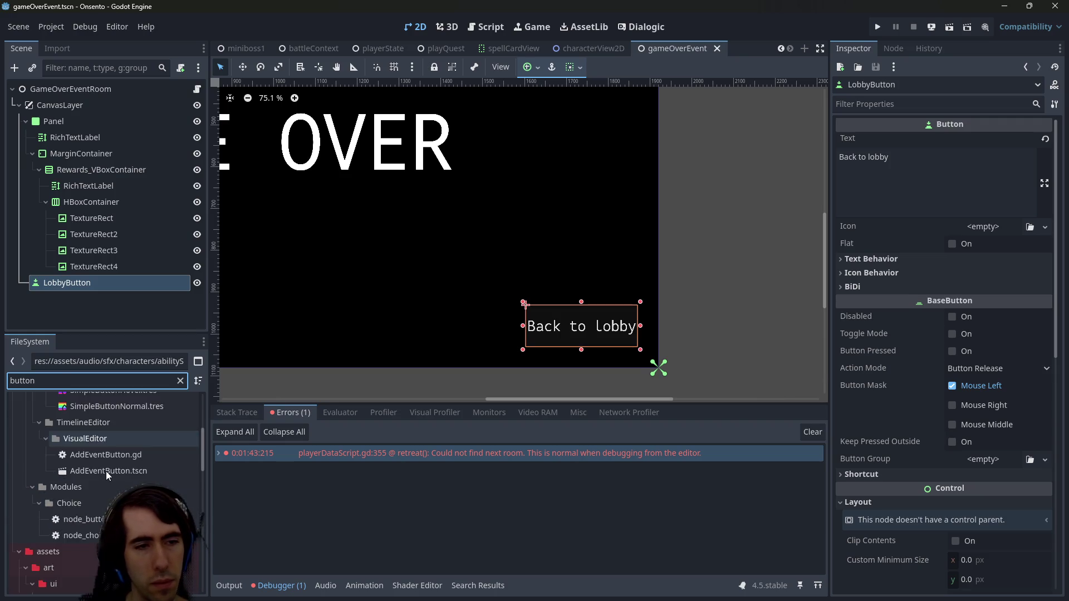
scroll(108, 473, "down", 10)
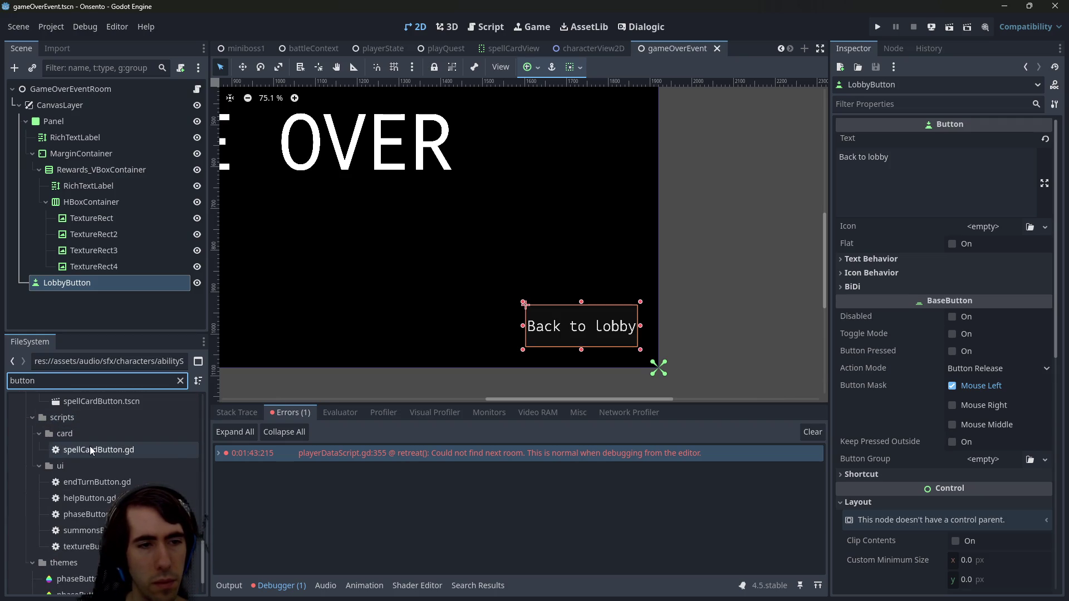
scroll(95, 551, "up", 5)
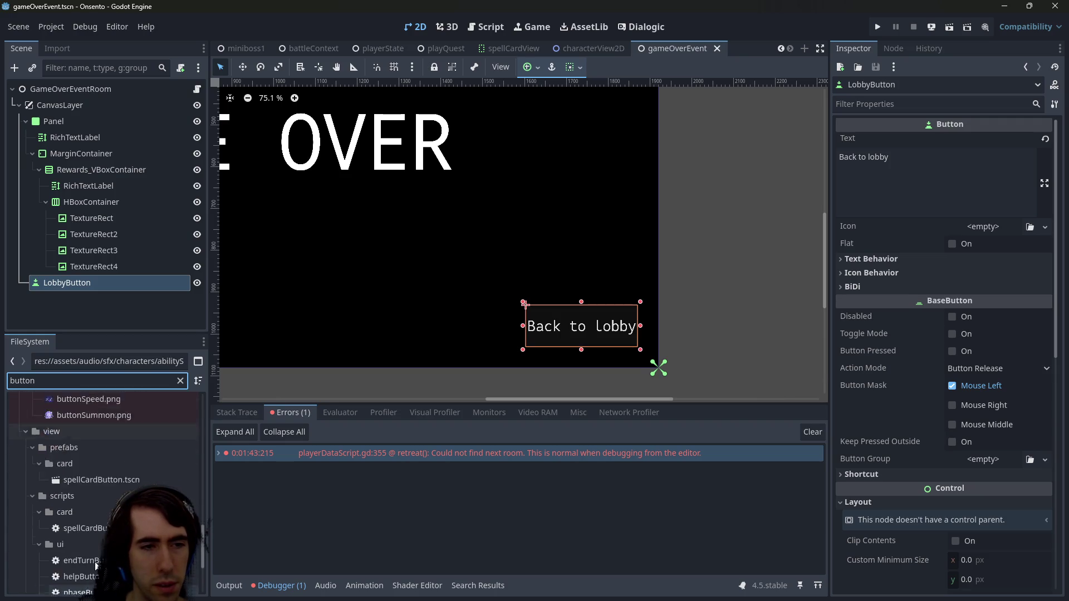
scroll(95, 548, "down", 10)
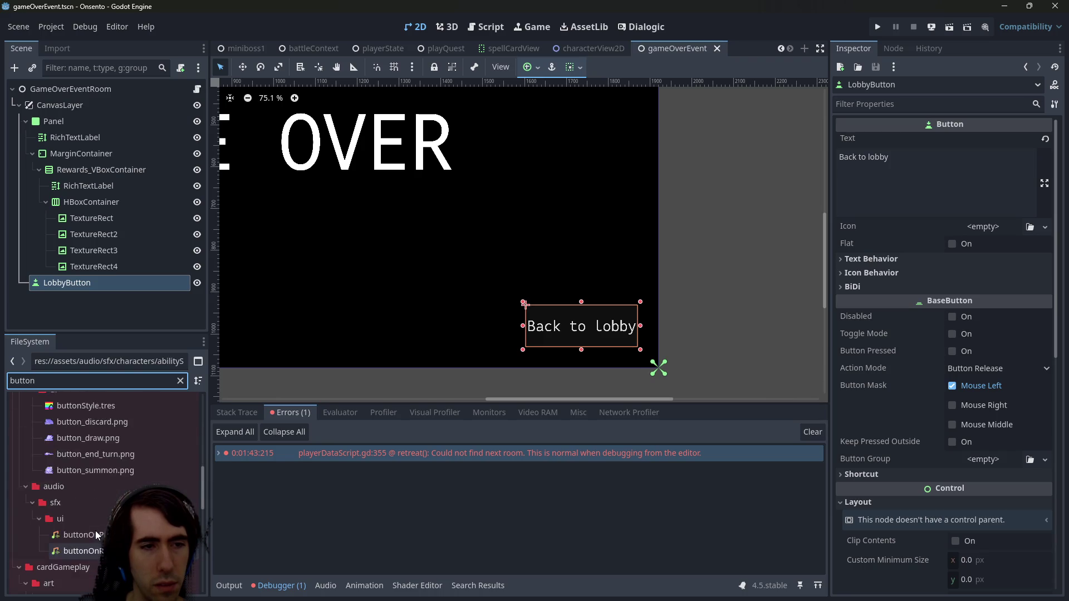
scroll(95, 534, "up", 15)
Scroll the filtered file list down to textureButtonBlink.gd, then return to the LobbyButton node
left_click(50, 450)
left_click(51, 435)
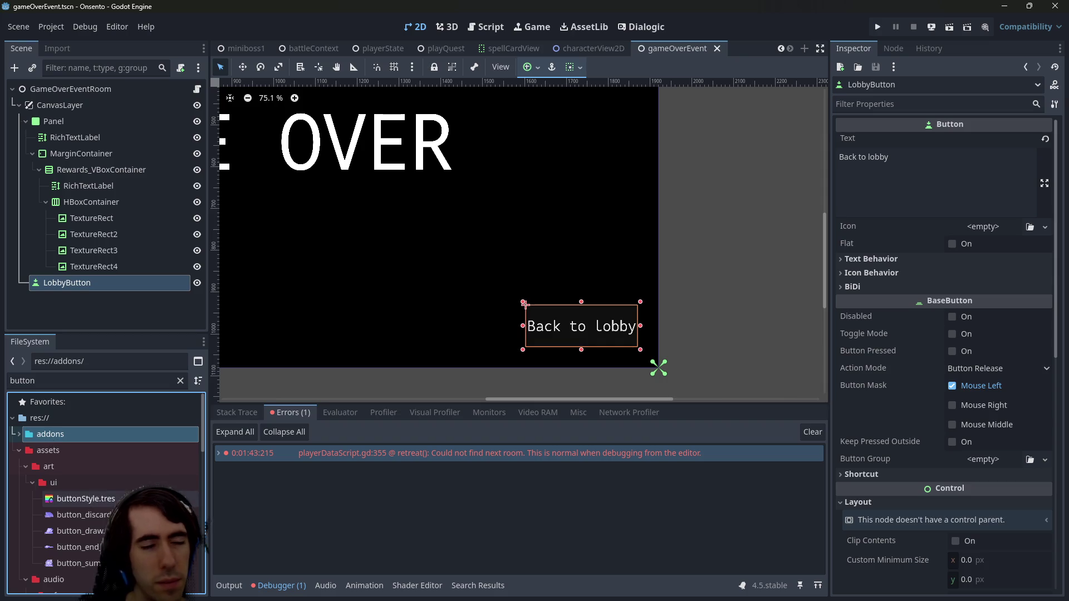
scroll(112, 515, "down", 4)
scroll(111, 513, "down", 5)
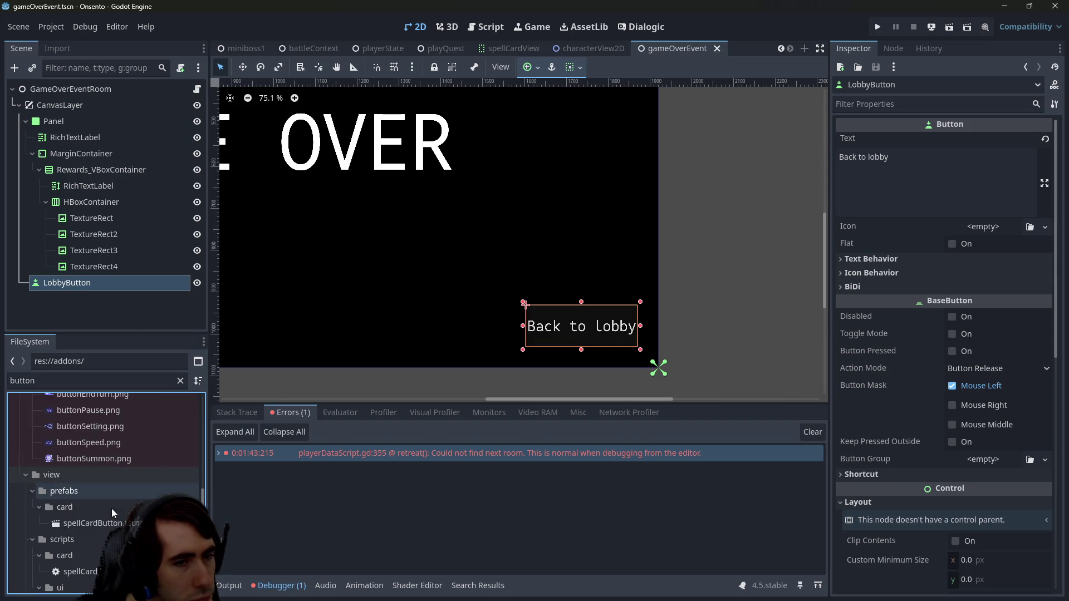
scroll(111, 509, "down", 5)
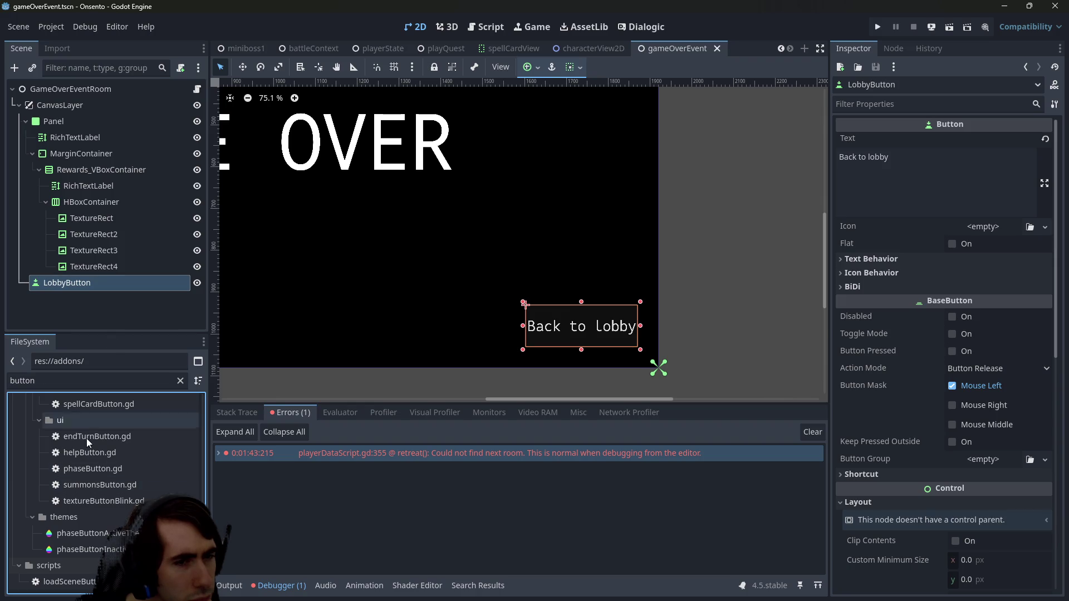
right_click(130, 281)
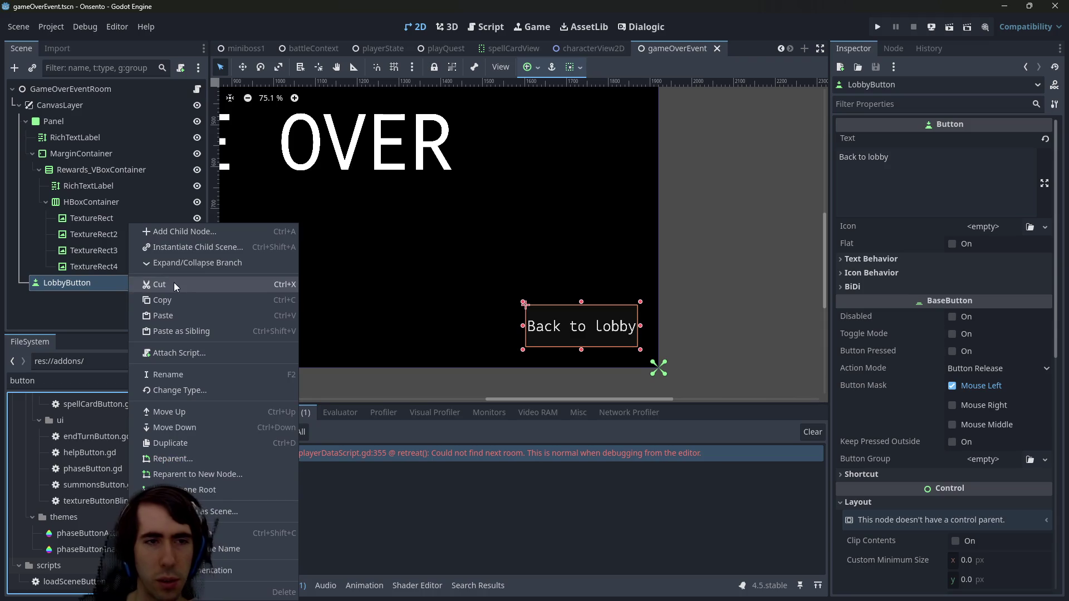
Add a child Node named Blink under LobbyButton running textureButtonBlink.gd, and save
left_click(173, 232)
double_click(336, 160)
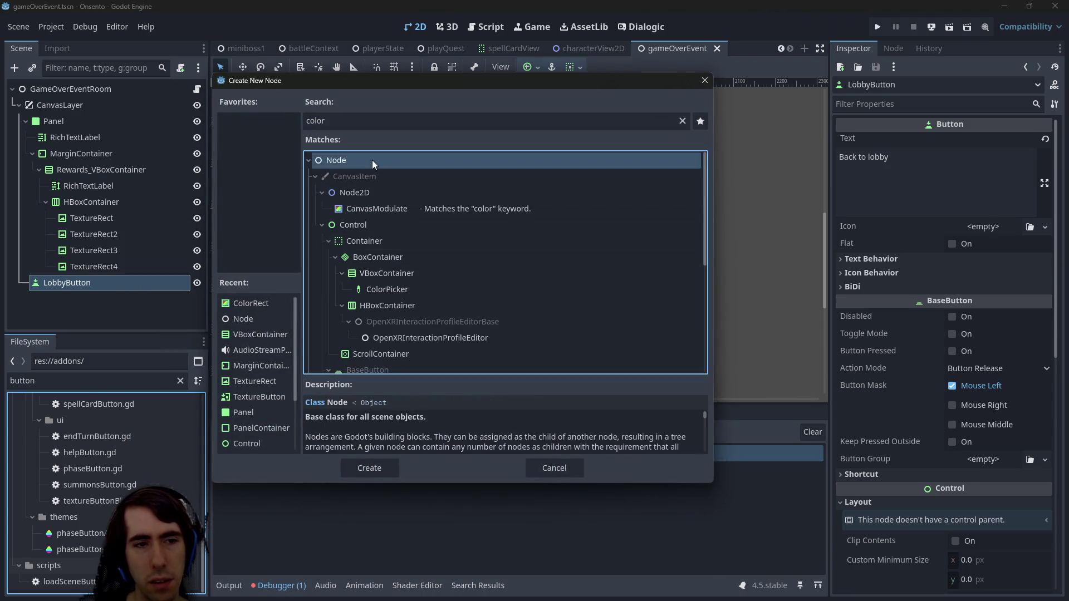
mouse_move(89, 500)
left_mouse_down()
mouse_move(121, 329)
mouse_move(75, 299)
left_mouse_up()
left_click(113, 299)
type("Bl")
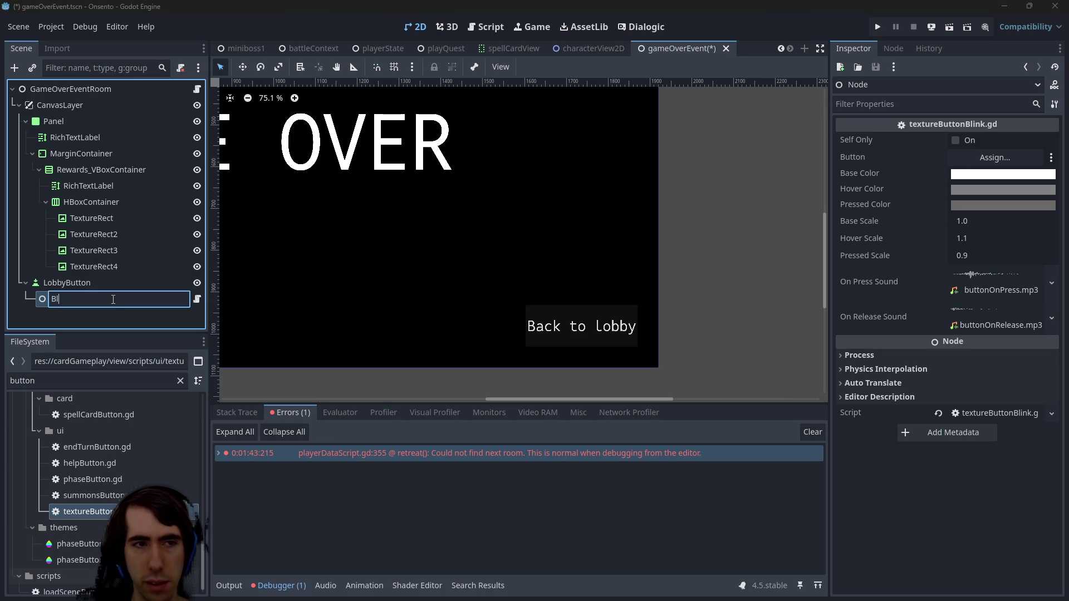
key("Return")
key("ctrl+s")
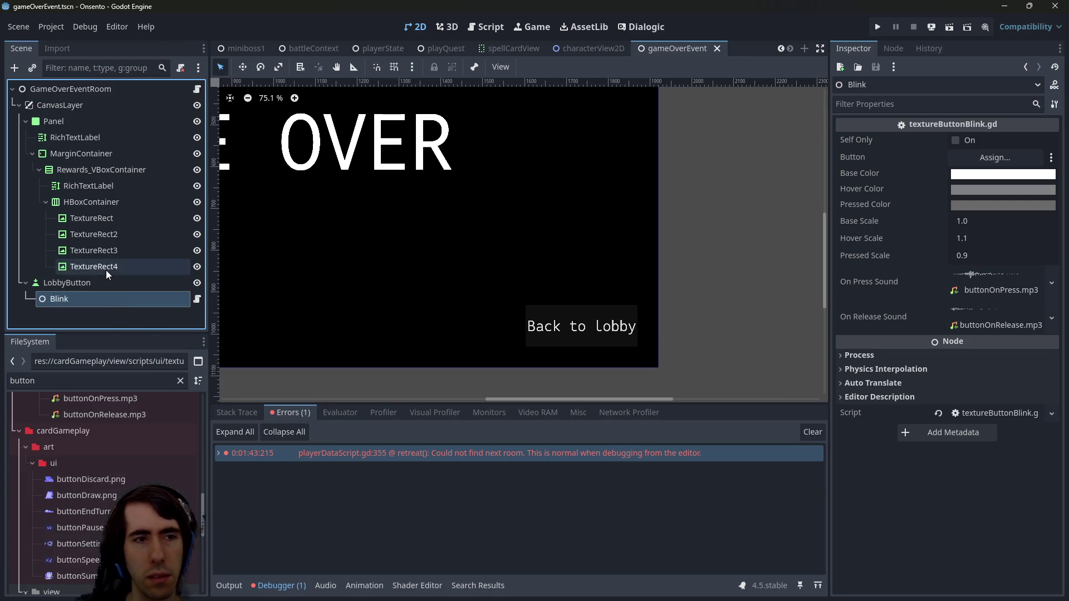
Set Blink's Button property to LobbyButton, save, and run the game-over scene
left_click(189, 283)
left_click_drag(195, 280, 991, 158)
key("ctrl+s")
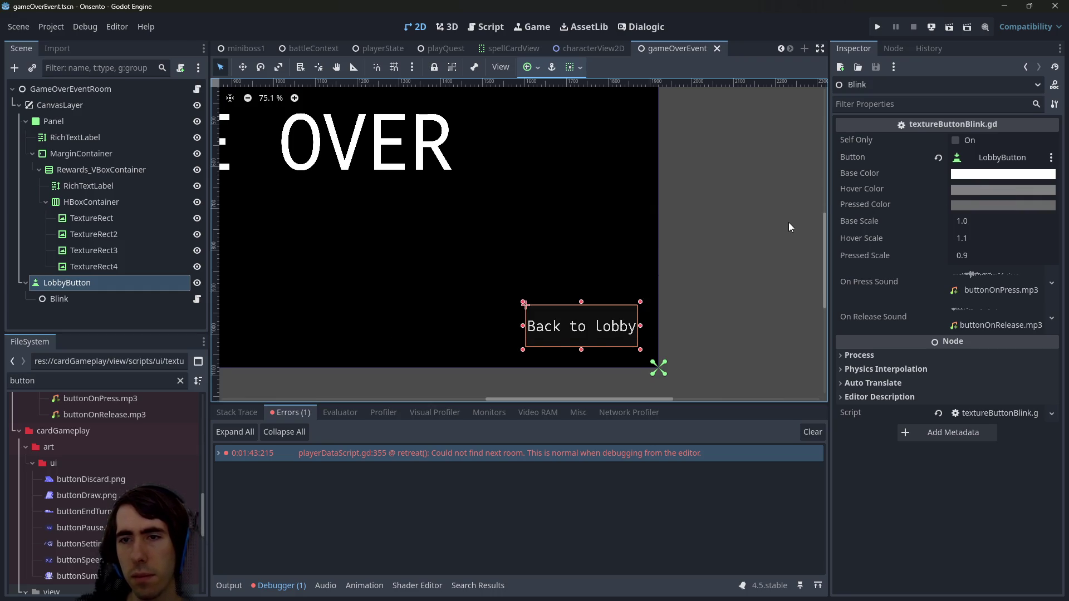
left_click(950, 28)
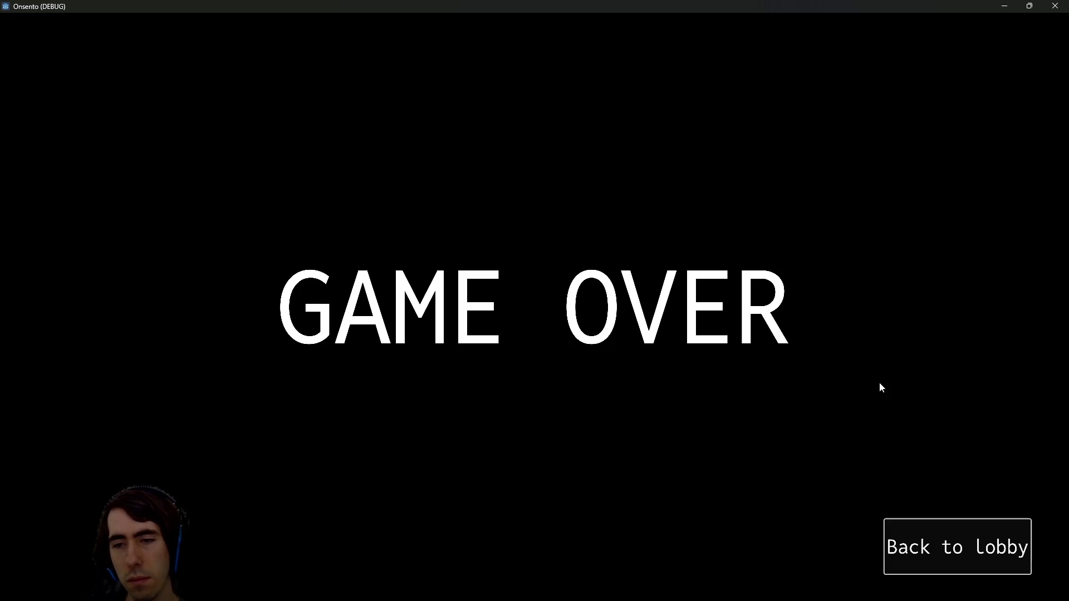
left_click(915, 563)
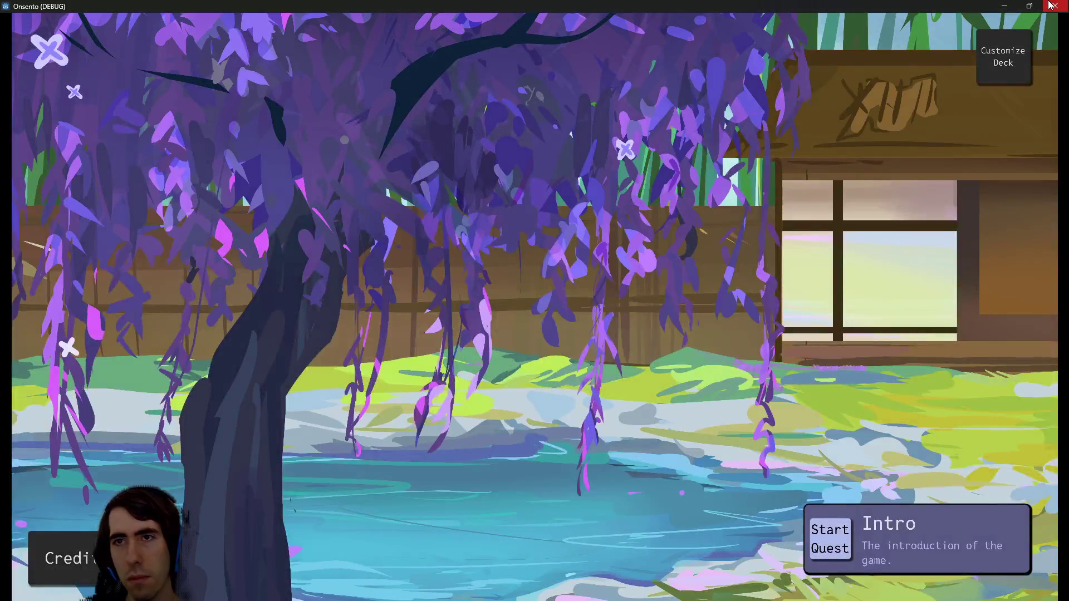
left_click(1055, 6)
left_click(711, 293)
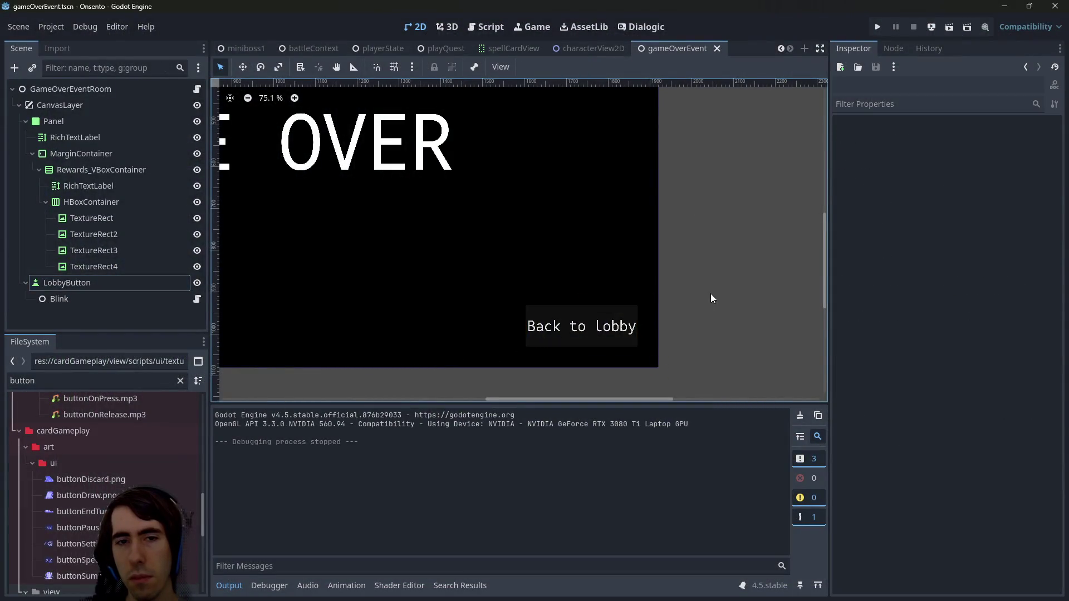
Give the Back to lobby LobbyButton the theme.tres theme
left_click(611, 324)
scroll(610, 325, "down", 1)
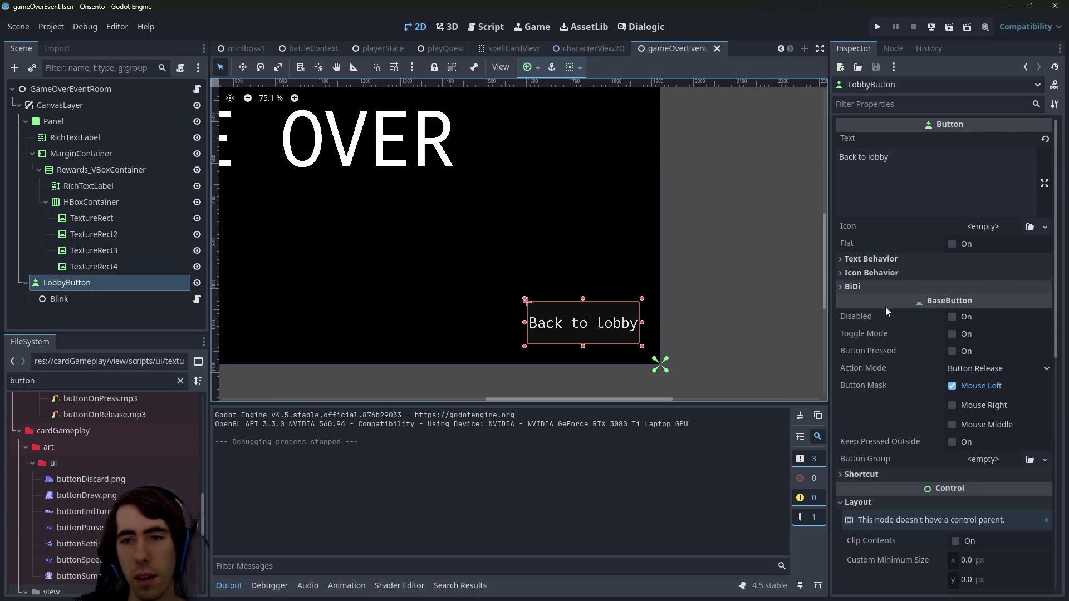
scroll(886, 334, "down", 5)
left_click(875, 415)
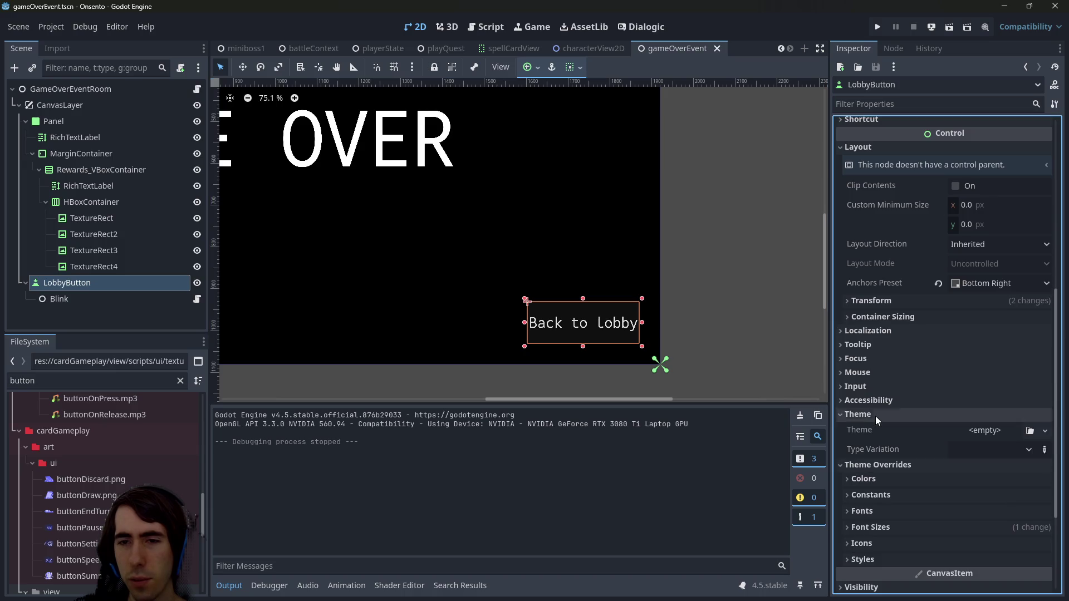
left_click(981, 430)
left_click(992, 484)
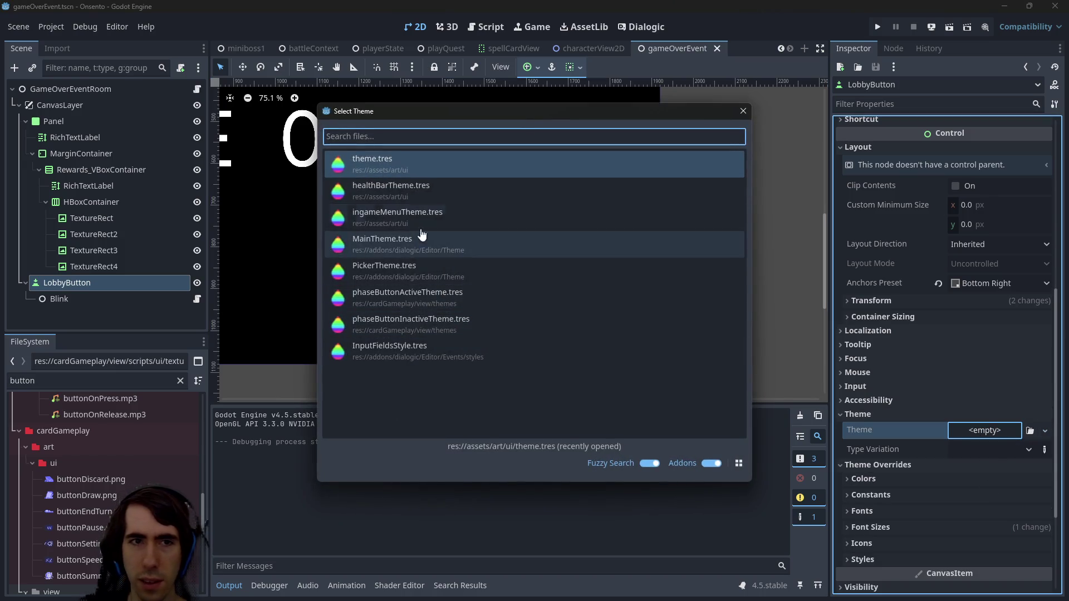
double_click(424, 160)
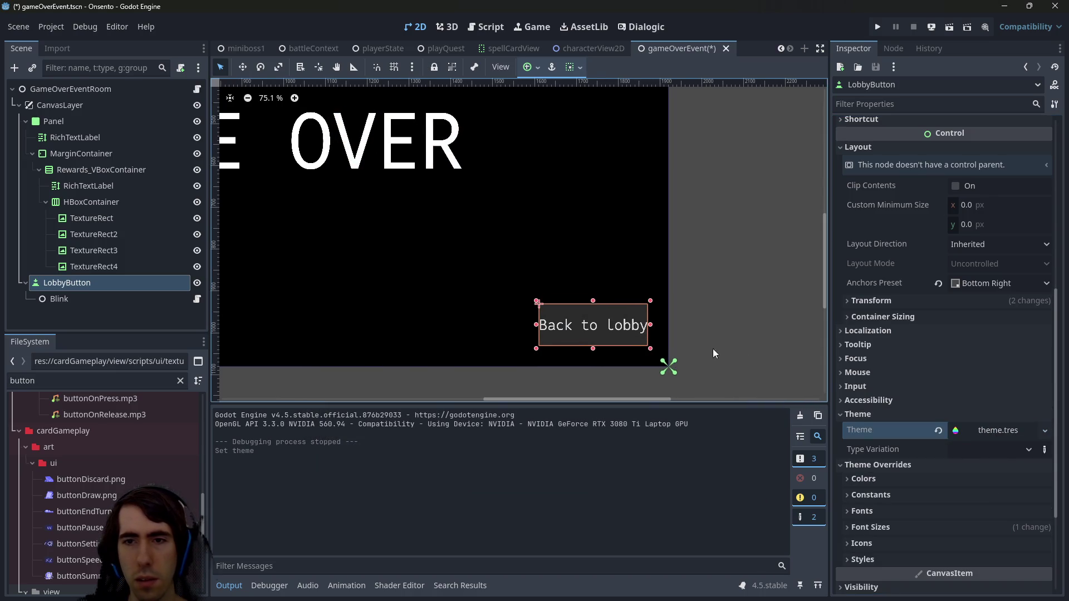
Set LobbyButton's pivot offset to 130, 50, save, and rerun the scene
left_click(904, 303)
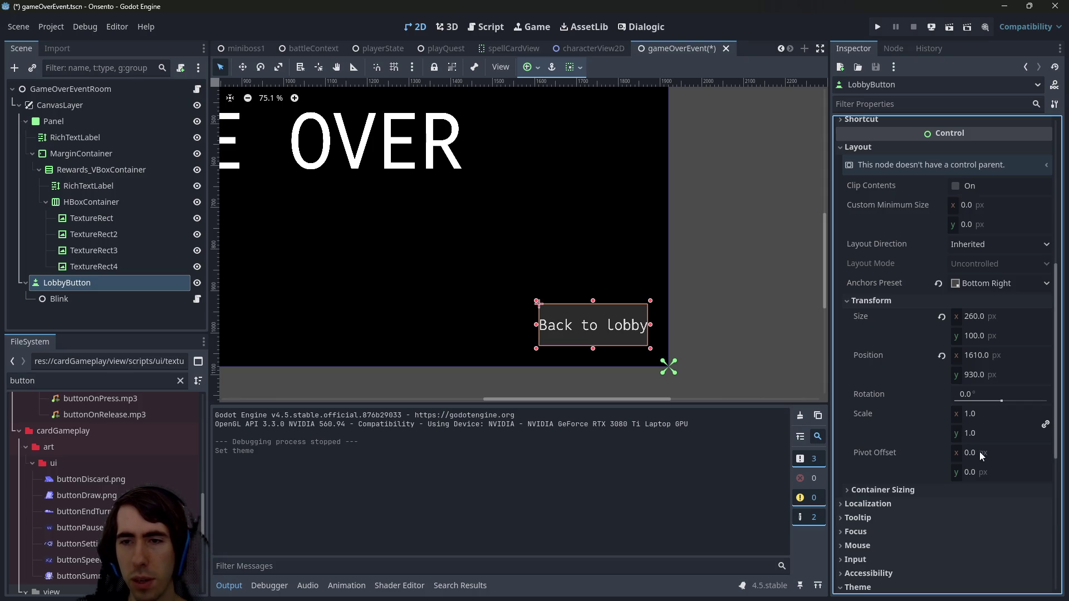
left_click(1002, 453)
type("130")
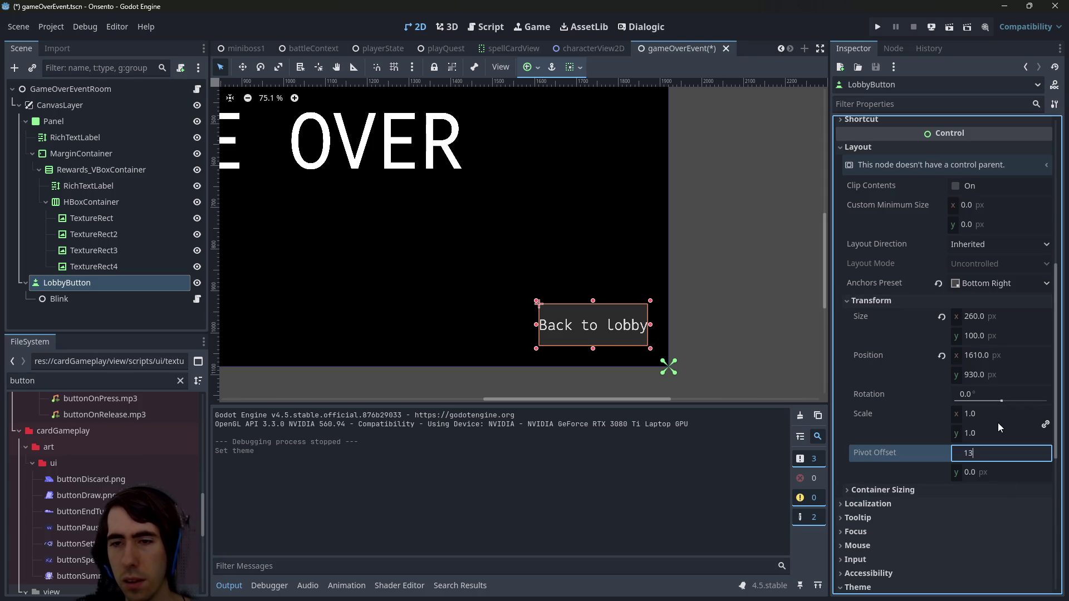
key("Tab")
type("50")
key("ctrl+s")
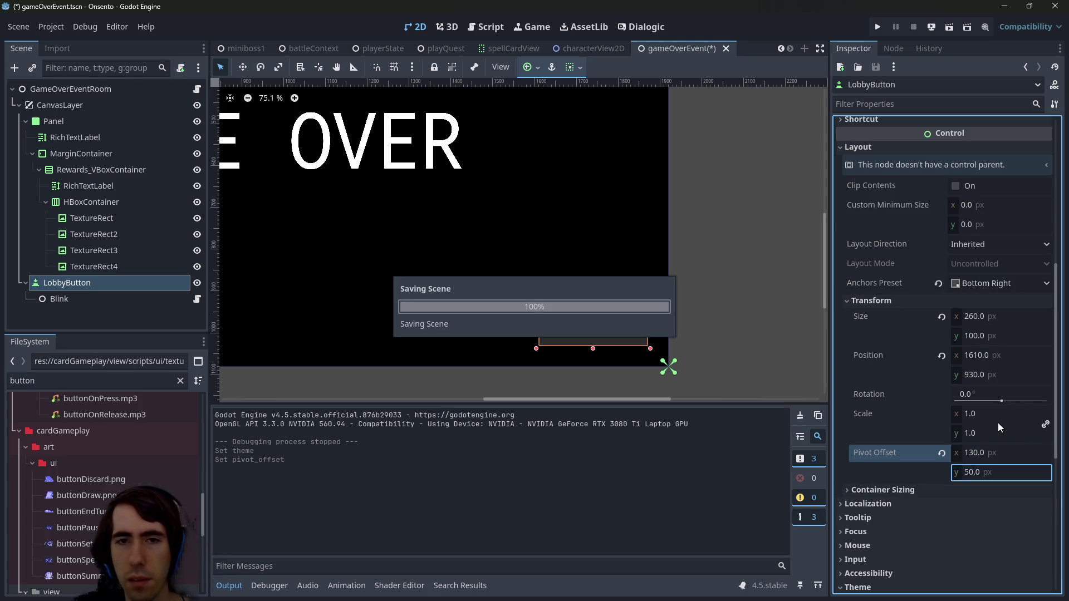
left_click(948, 27)
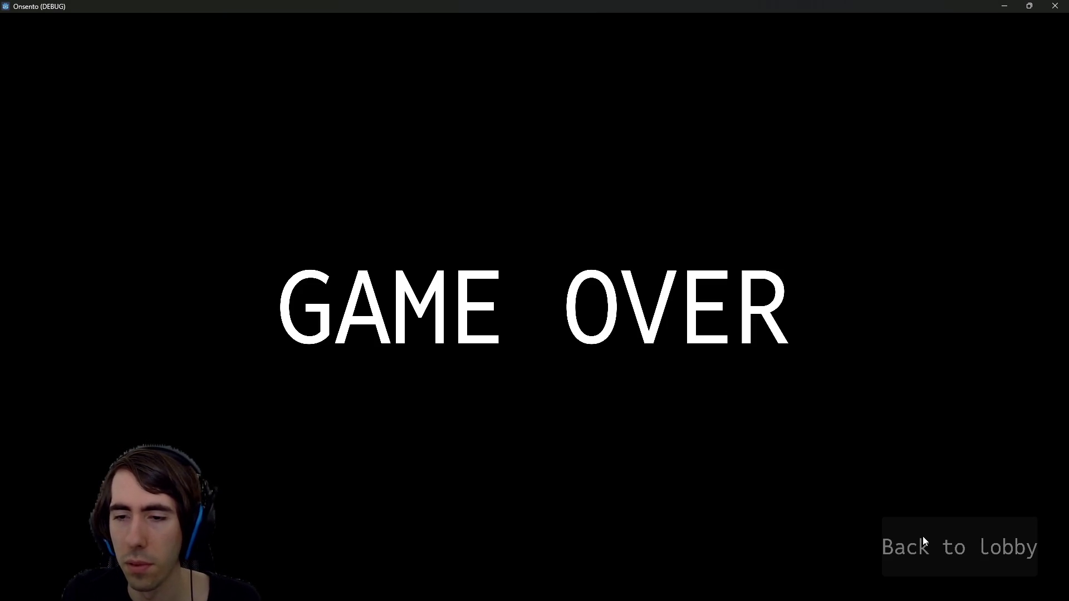
Test the Back to lobby button's blink effect in the running game, then close it
left_click(950, 543)
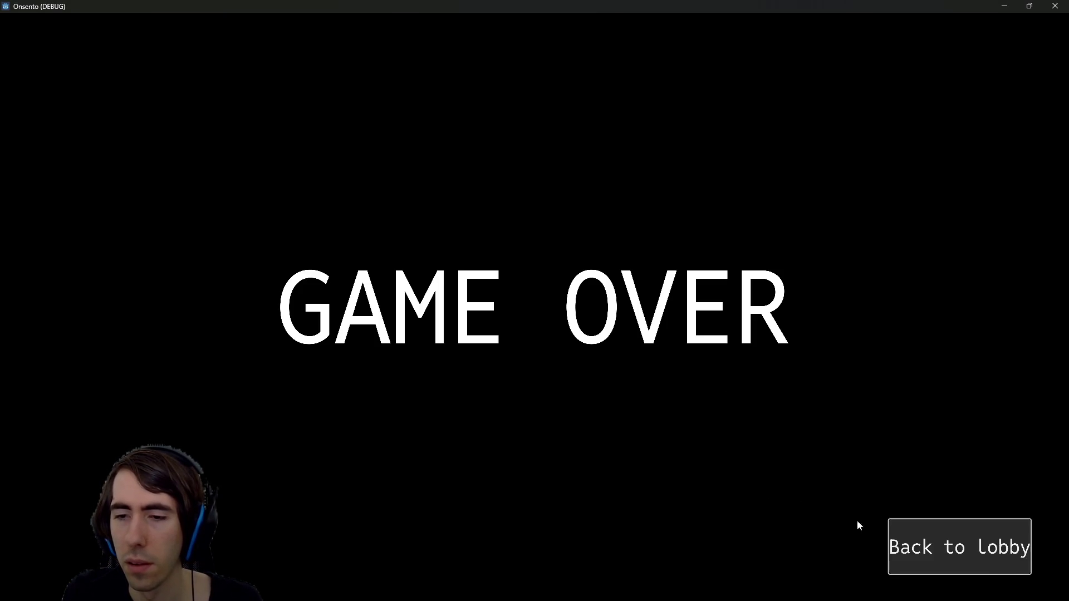
left_click(940, 545)
left_click(1055, 6)
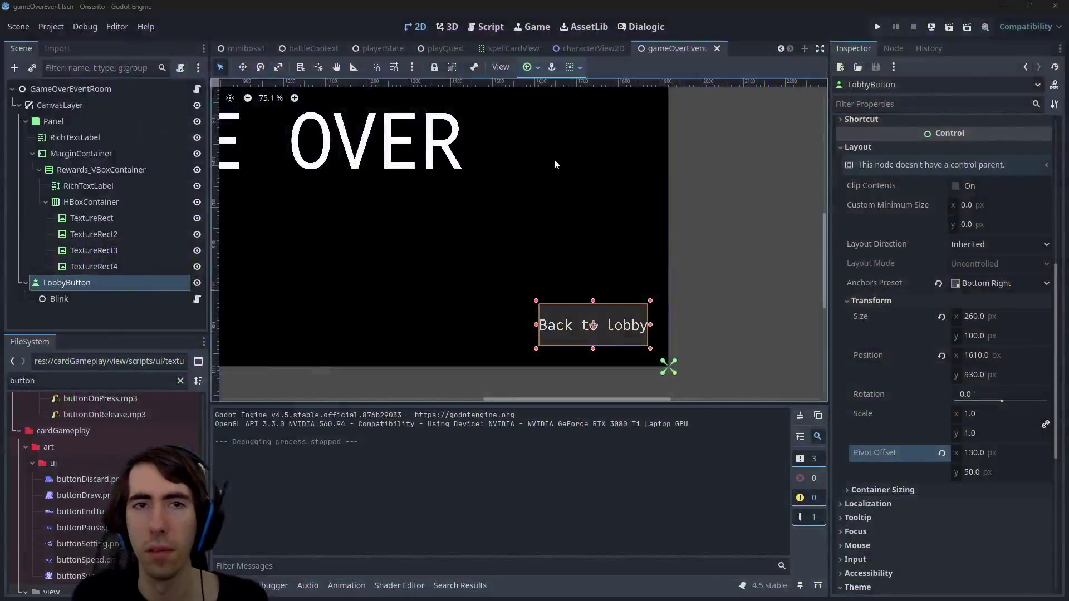
Lighten Blink's hover colour and brighten its pressed colour to a0a0a0, then save
left_click(117, 303)
left_click(985, 189)
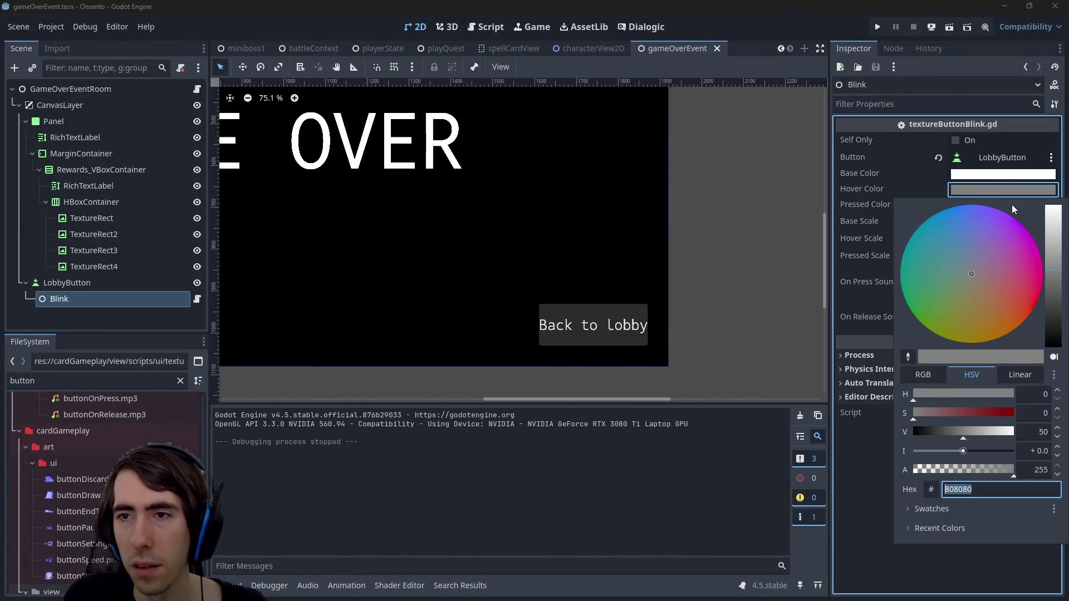
left_click(1052, 241)
key("Escape")
left_click(1012, 206)
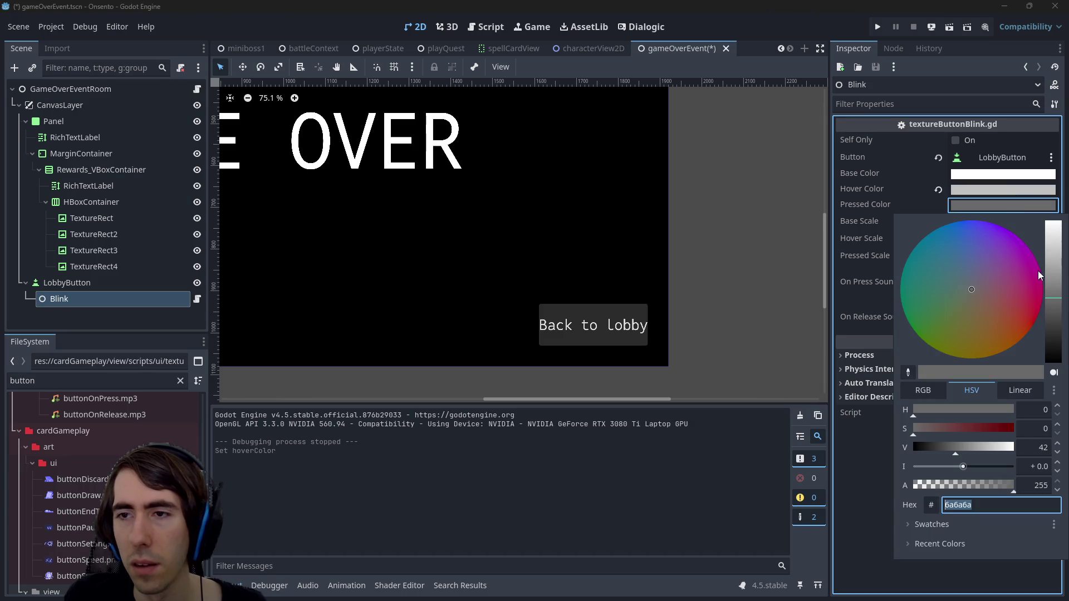
left_click(1052, 269)
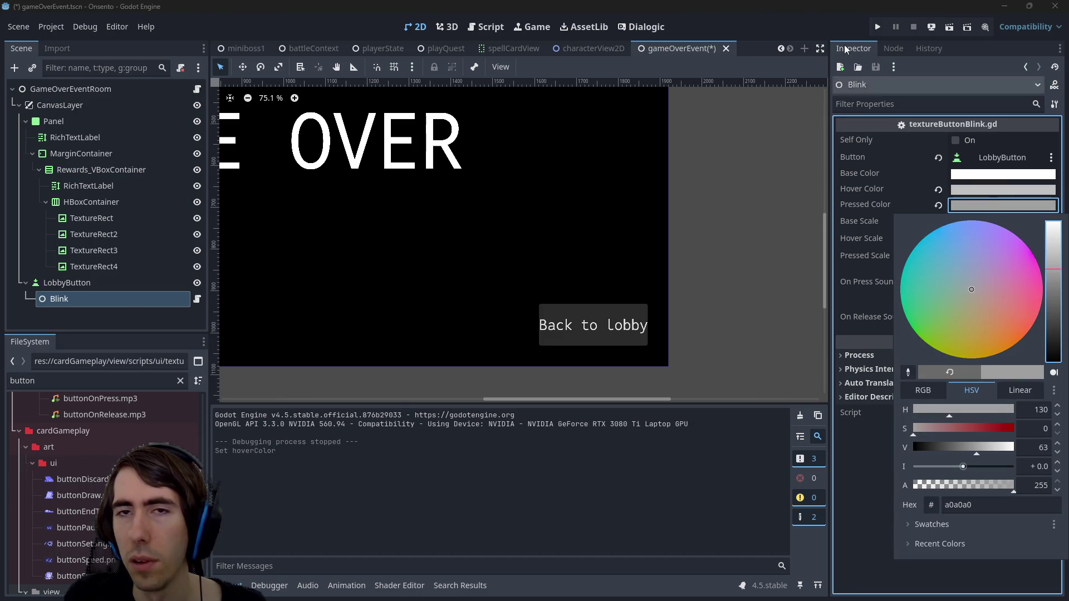
left_click(845, 49)
key("ctrl+s")
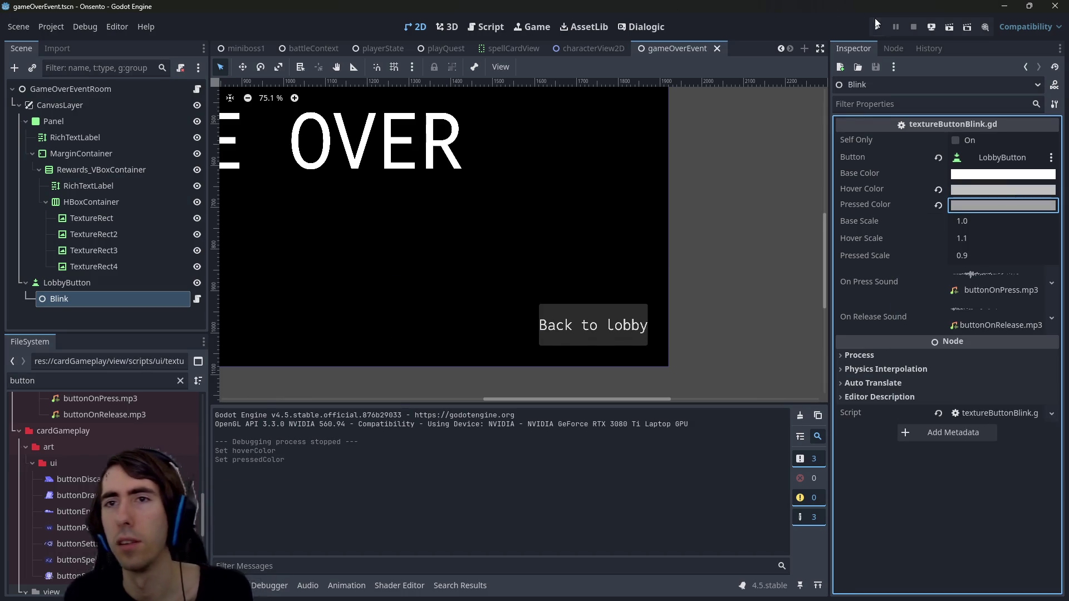
Rerun the game and press Back to lobby again to check the new colours
left_click(877, 26)
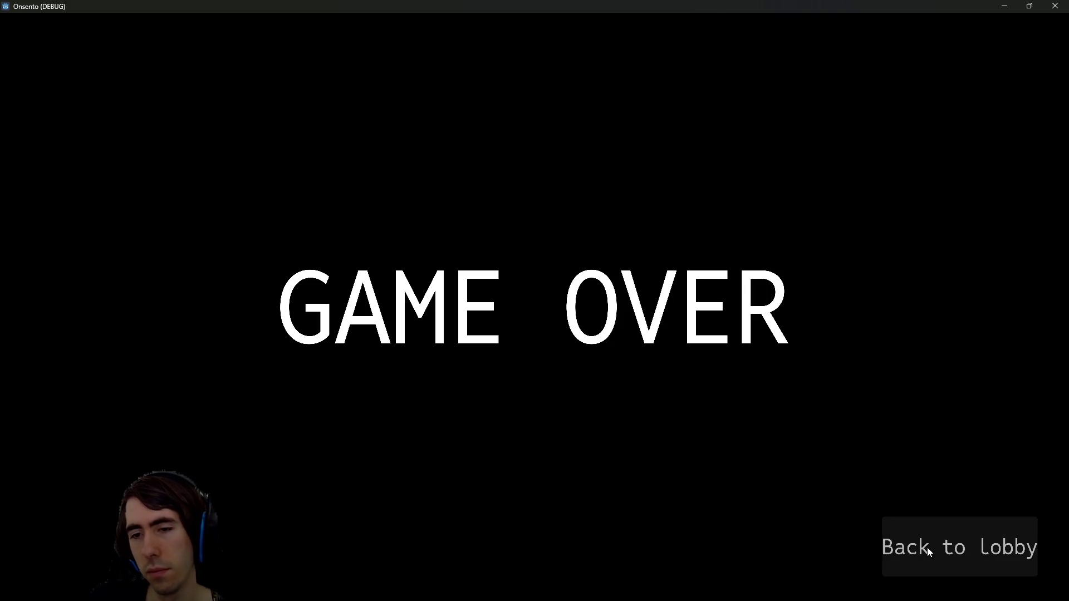
left_click(925, 551)
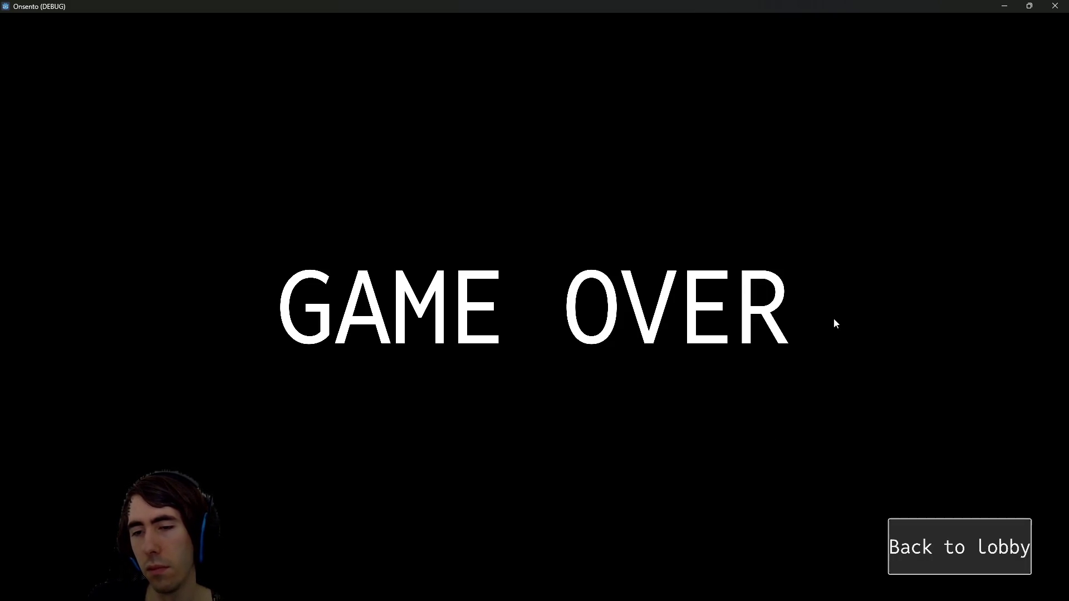
left_click(917, 546)
left_click(1055, 5)
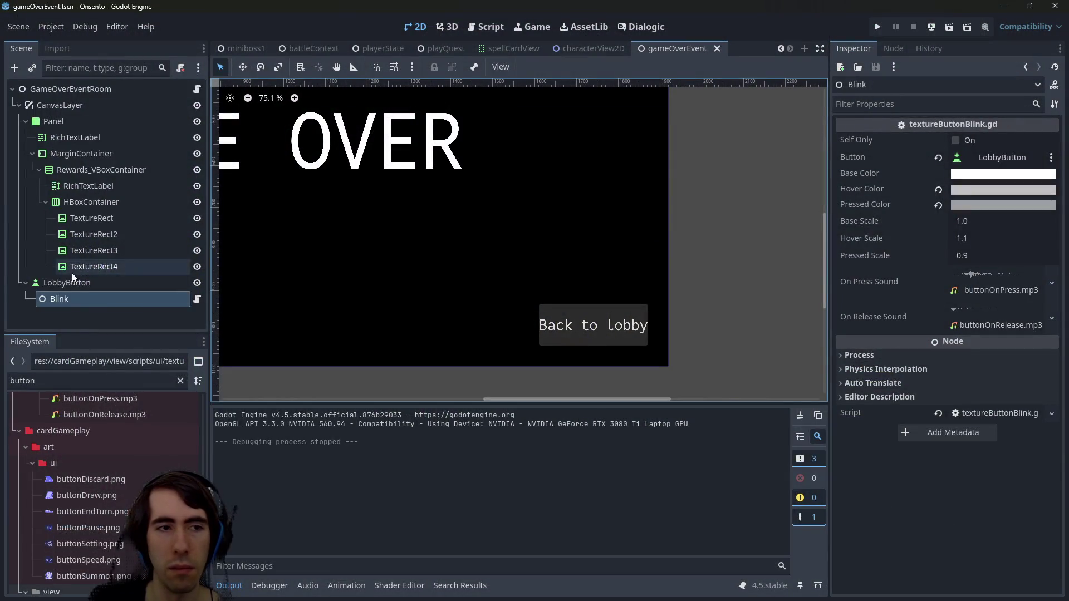
Inspect Blink's Base Color, save the game-over scene, and select LobbyButton
left_click(77, 300)
left_click(988, 174)
left_click(988, 176)
left_click(972, 175)
left_click(799, 5)
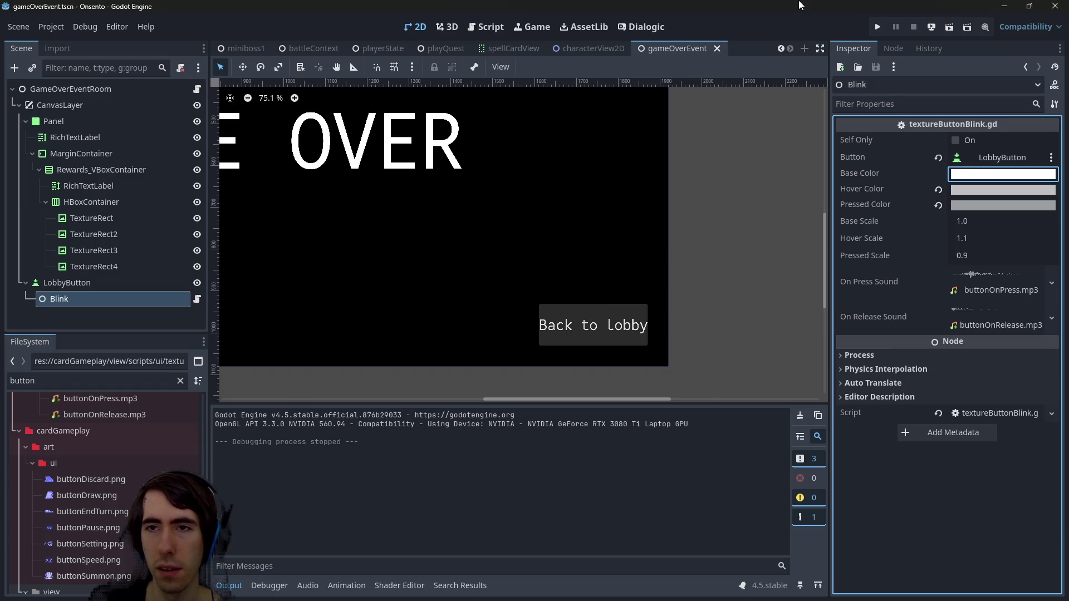
key("ctrl+s")
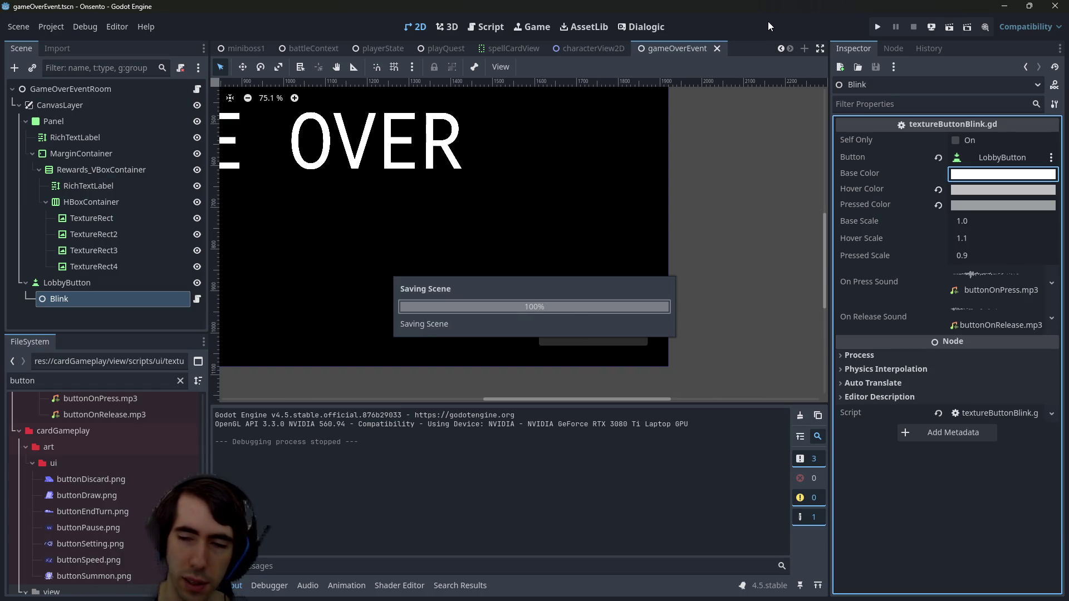
left_click(92, 287)
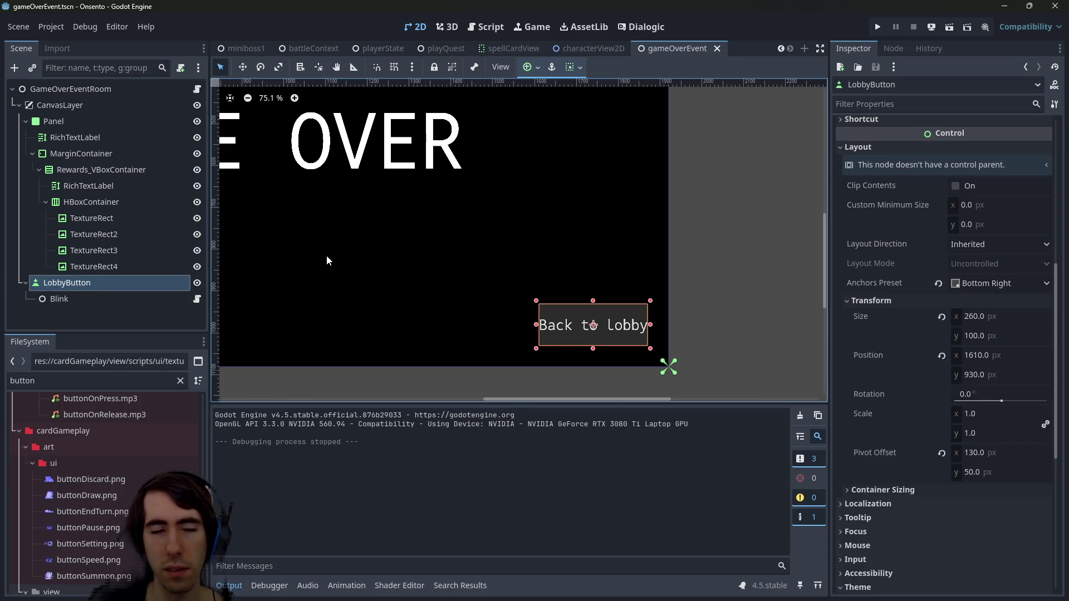
Select the Blink node and open levelSelectionSmallQuest.tscn via a 'smallquest' quick search
scroll(566, 302, "up", 1)
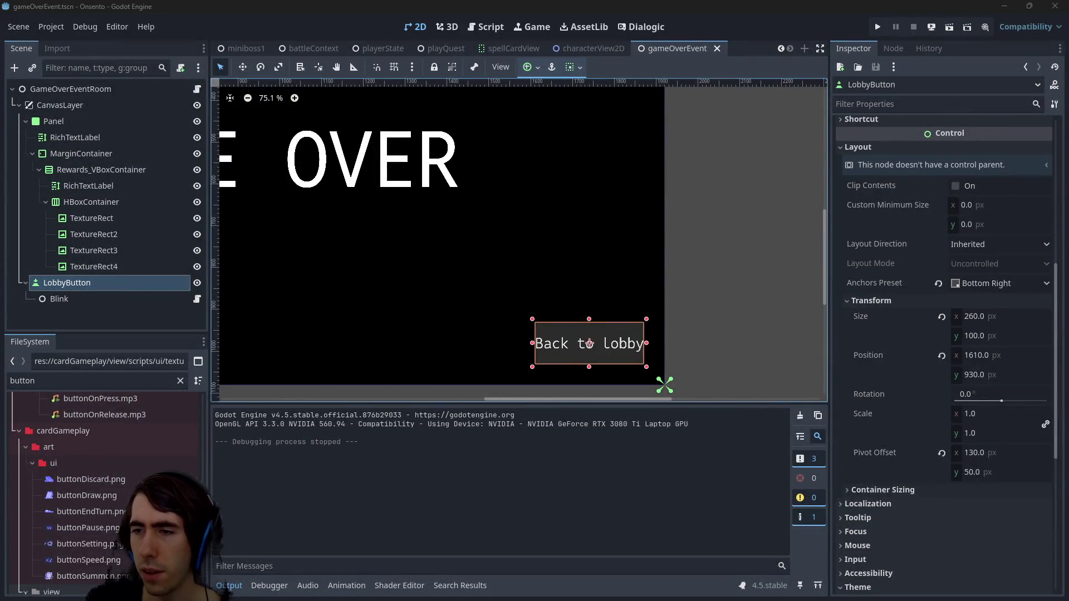
left_click(75, 300)
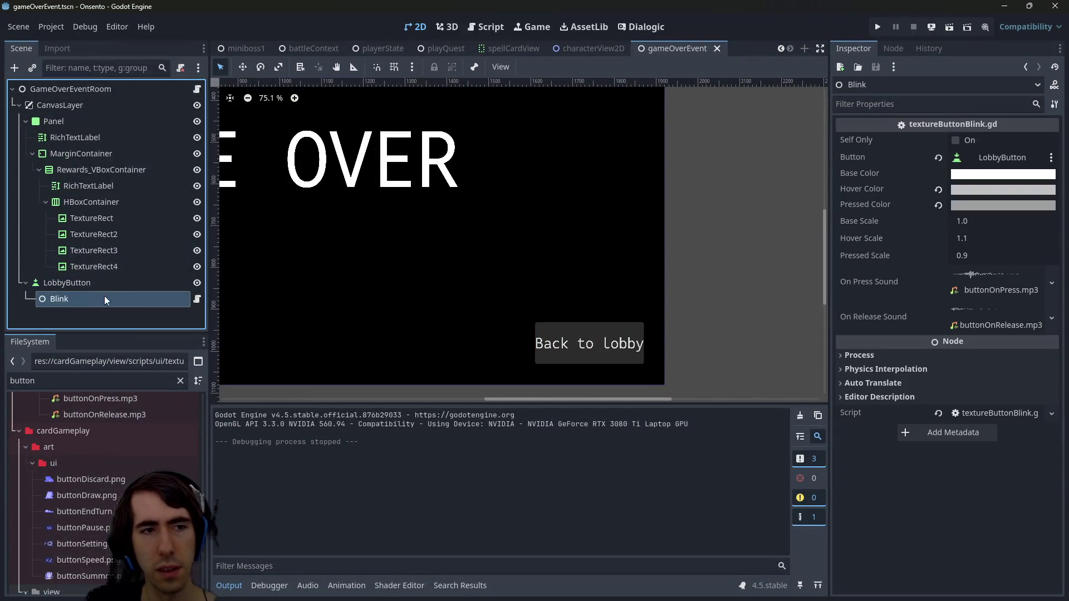
key("shift+alt+o")
type("smallqu")
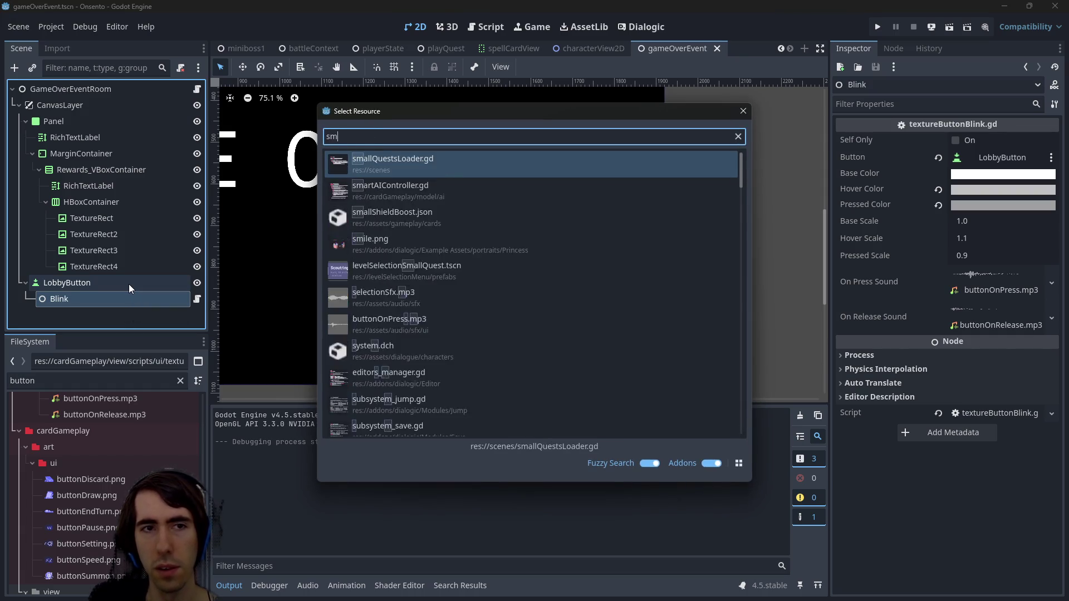
type("est")
key("Down")
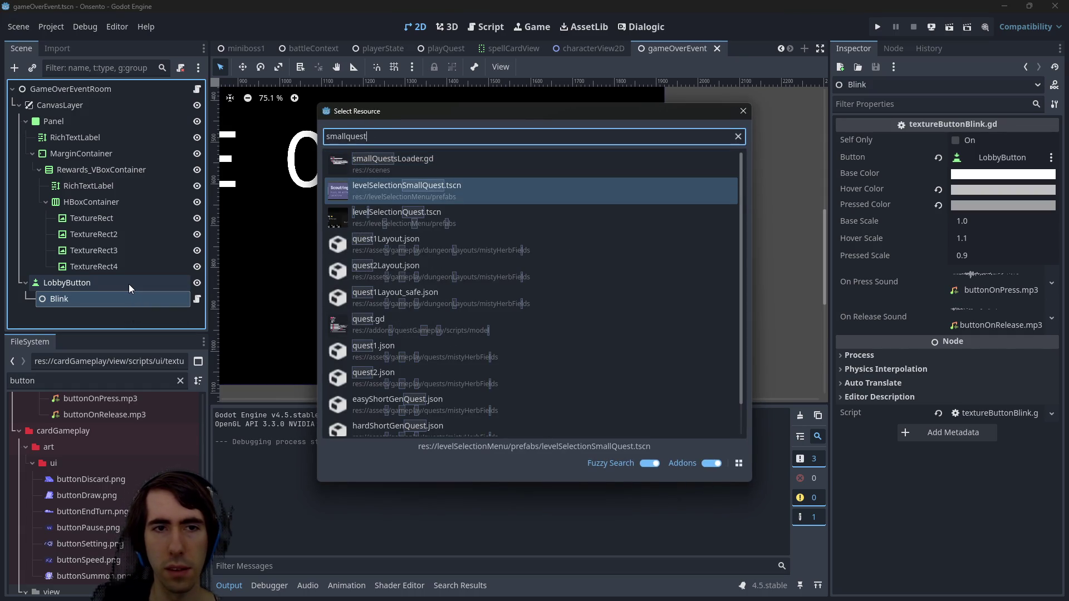
key("Return")
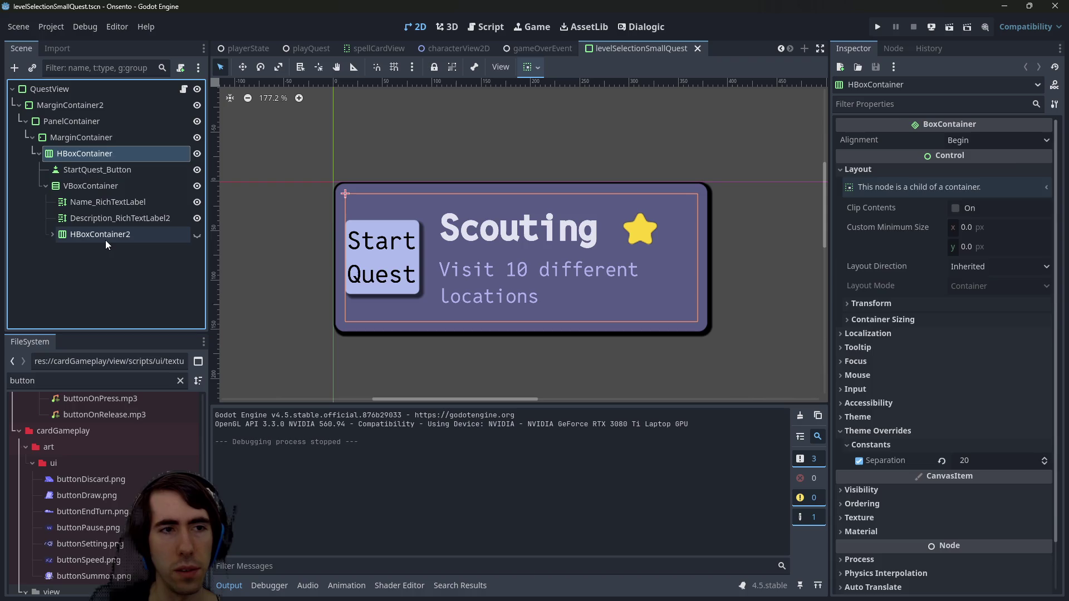
Paste Blink under StartQuest_Button, target that button, and save
left_click(105, 239)
left_click(93, 170)
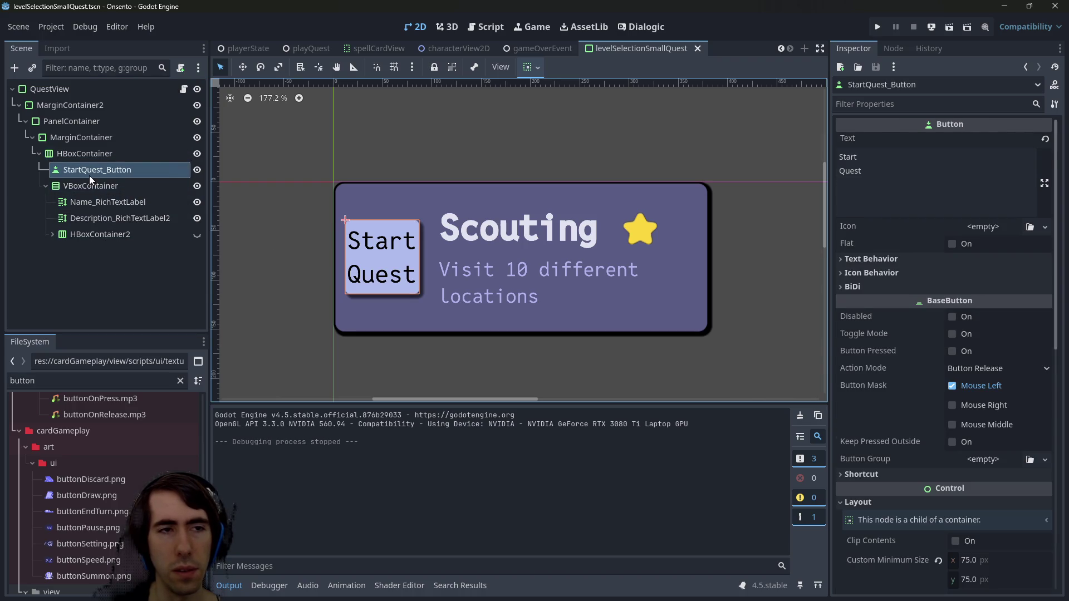
key("ctrl+v")
left_click_drag(97, 170, 980, 157)
key("ctrl+s")
Set Blink's hover scale to 1.05 and pressed scale to 0.95, then save
left_click(991, 238)
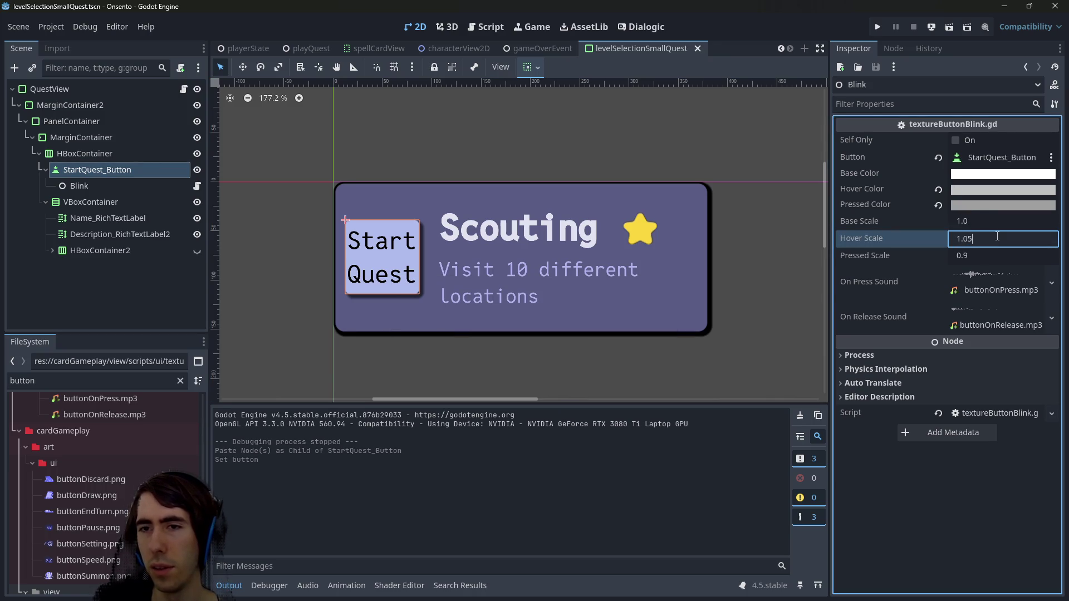
key("Tab")
type("0.95")
key("Return")
key("ctrl+s")
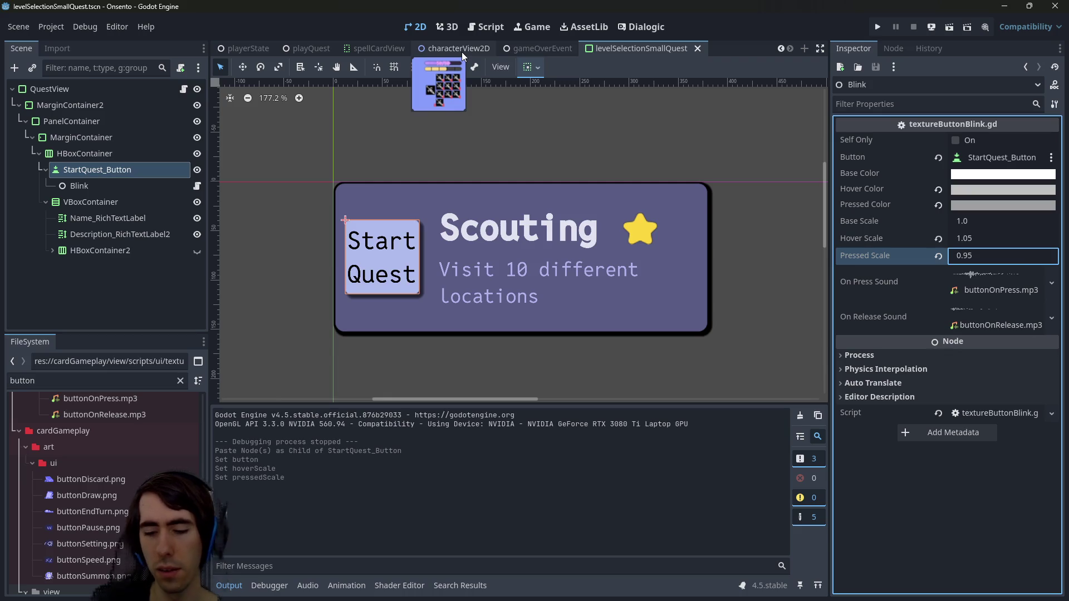
Open the Lobby scene through a 'lobby' quick search
key("shift+alt+o")
type("lobby")
key("Down")
key("Down")
key("Return")
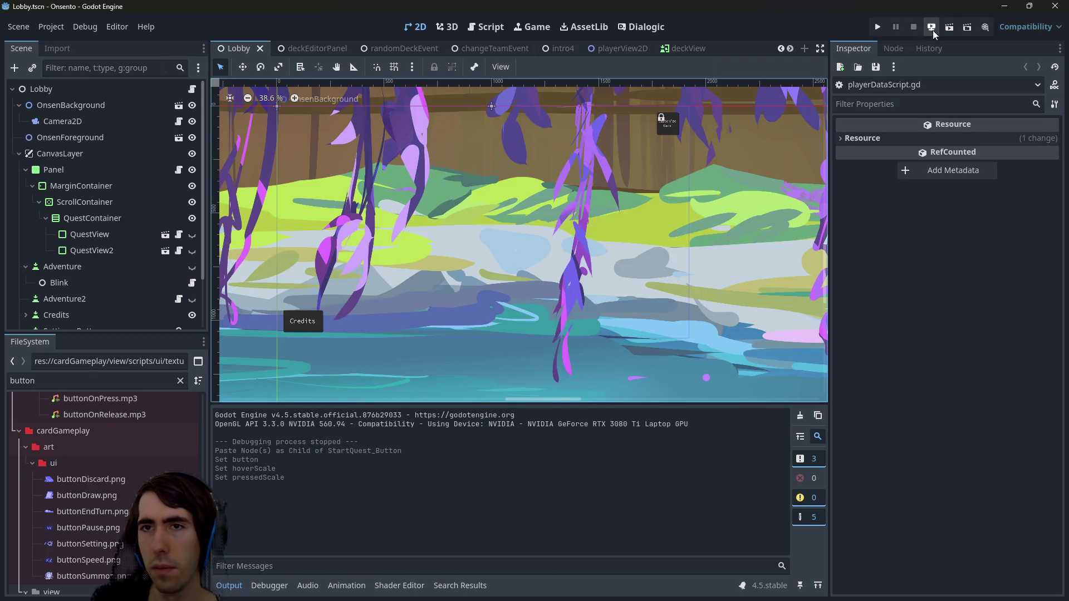
Run the Lobby scene in Onsento to test it, then close the game
left_click(946, 30)
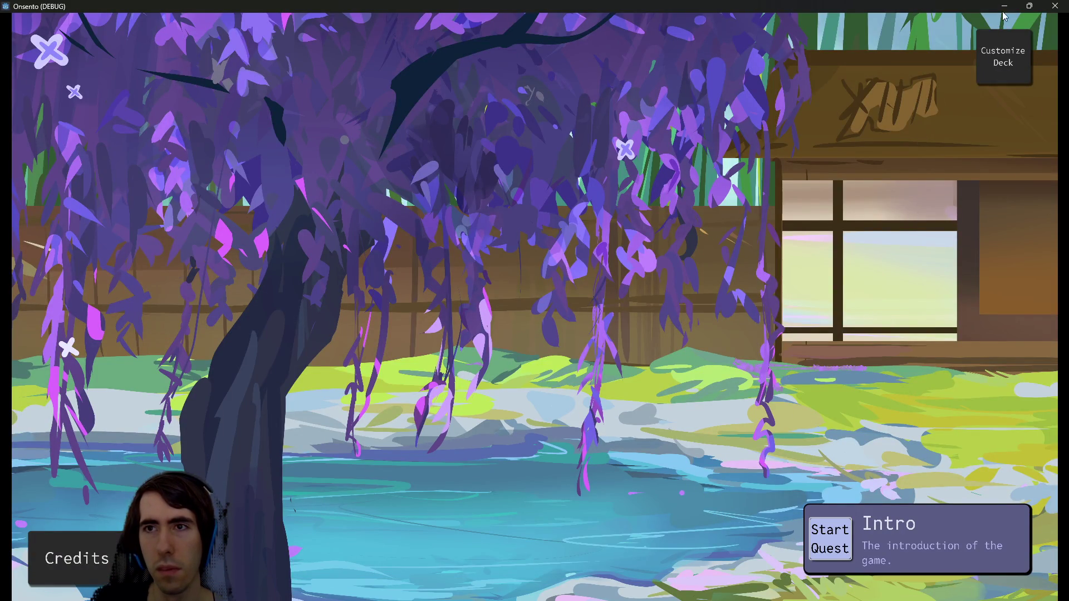
left_click(1055, 6)
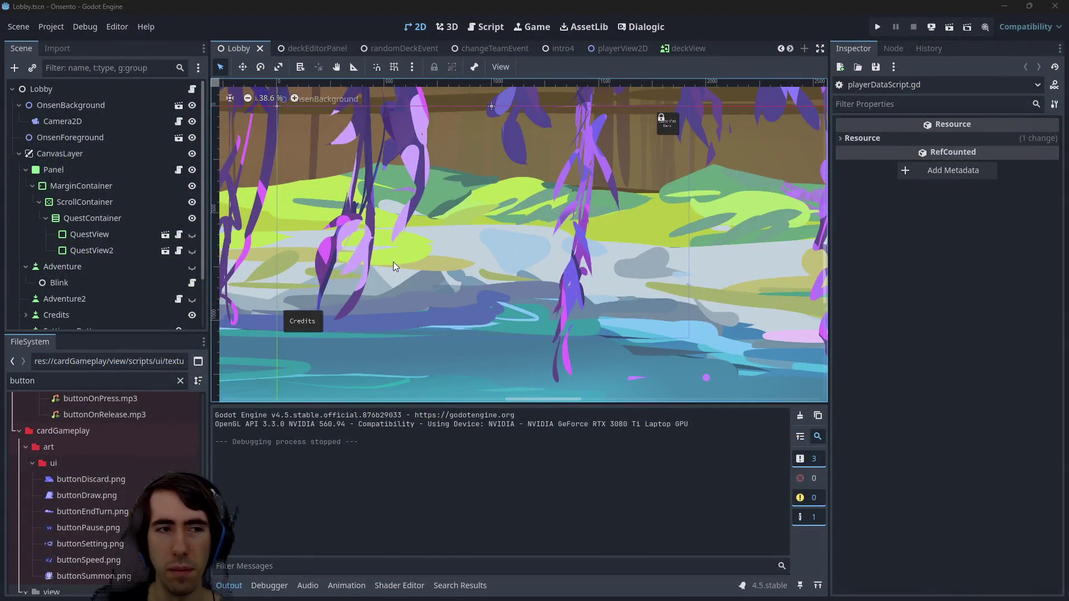
scroll(382, 255, "down", 2)
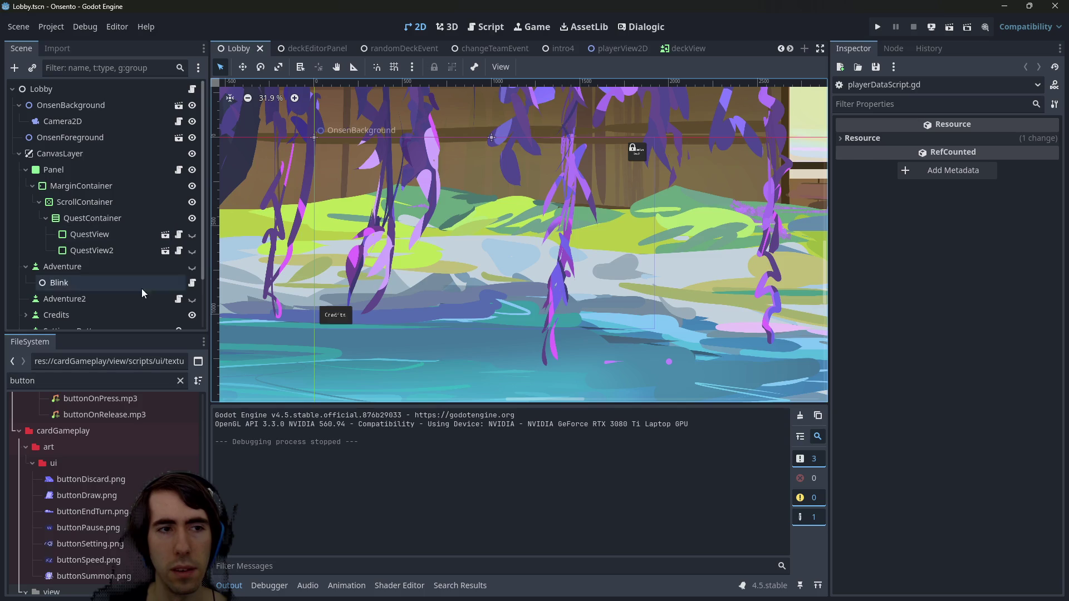
scroll(657, 49, "down", 5)
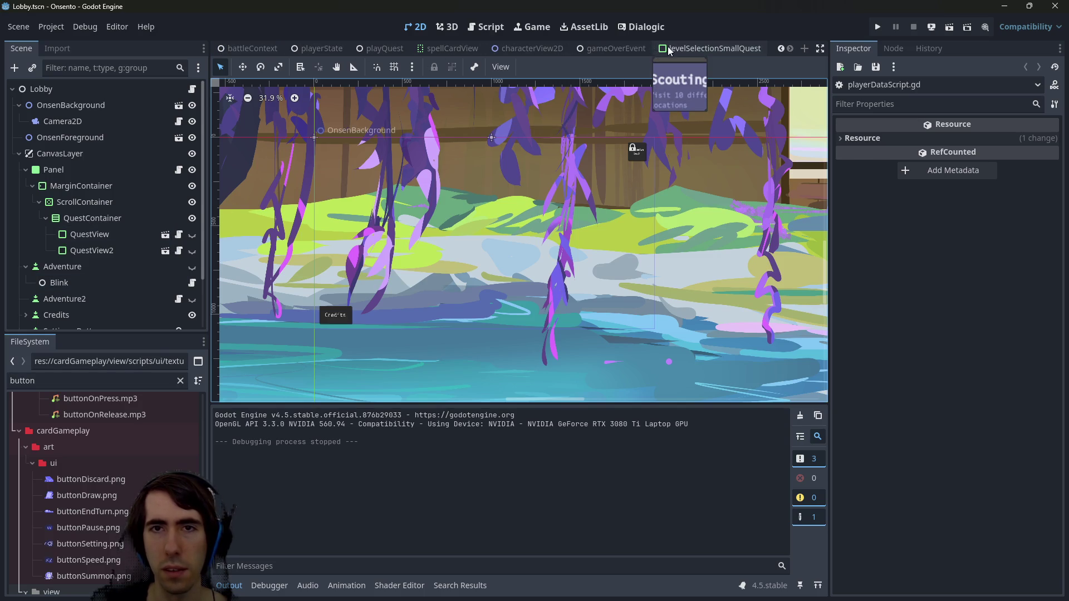
Return to the levelSelectionSmallQuest scene and select StartQuest_Button
left_click(668, 47)
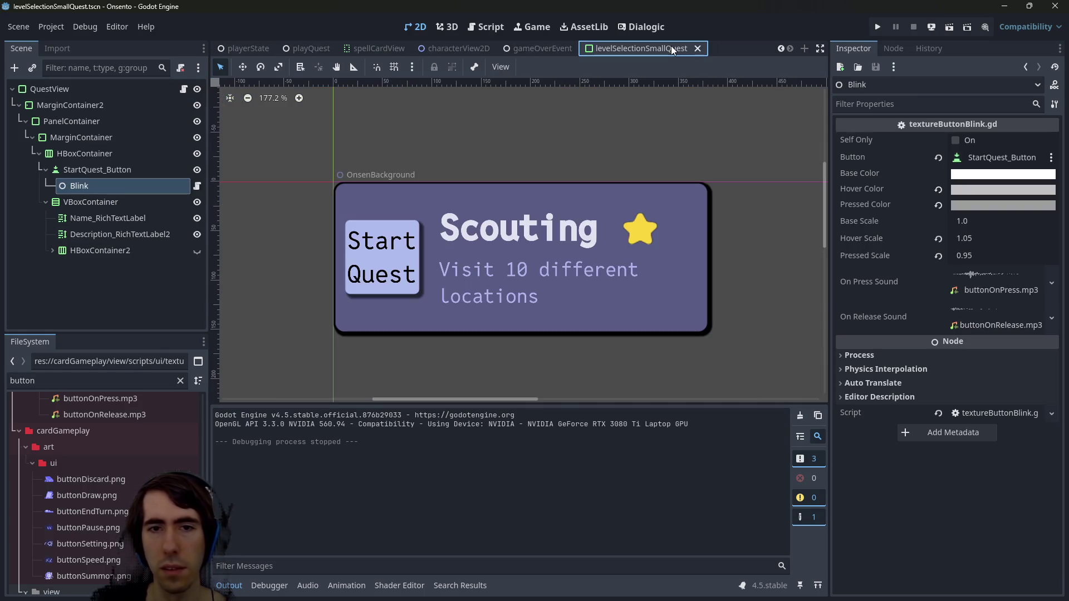
left_click(371, 242)
scroll(890, 339, "down", 5)
scroll(890, 335, "up", 5)
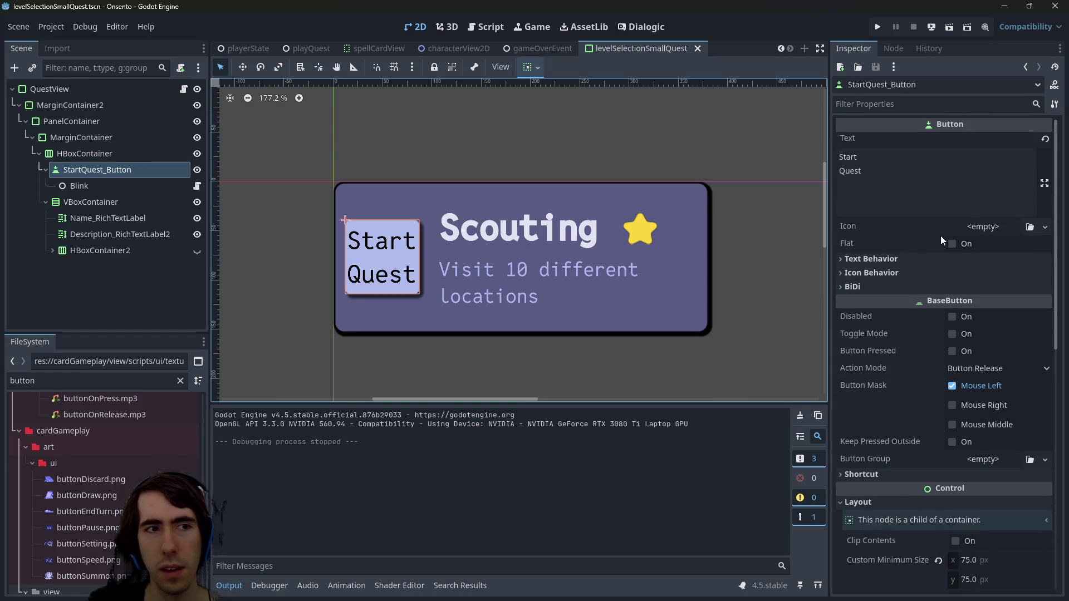
Add a Control child node under HBoxContainer
scroll(934, 253, "down", 5)
scroll(934, 259, "up", 1)
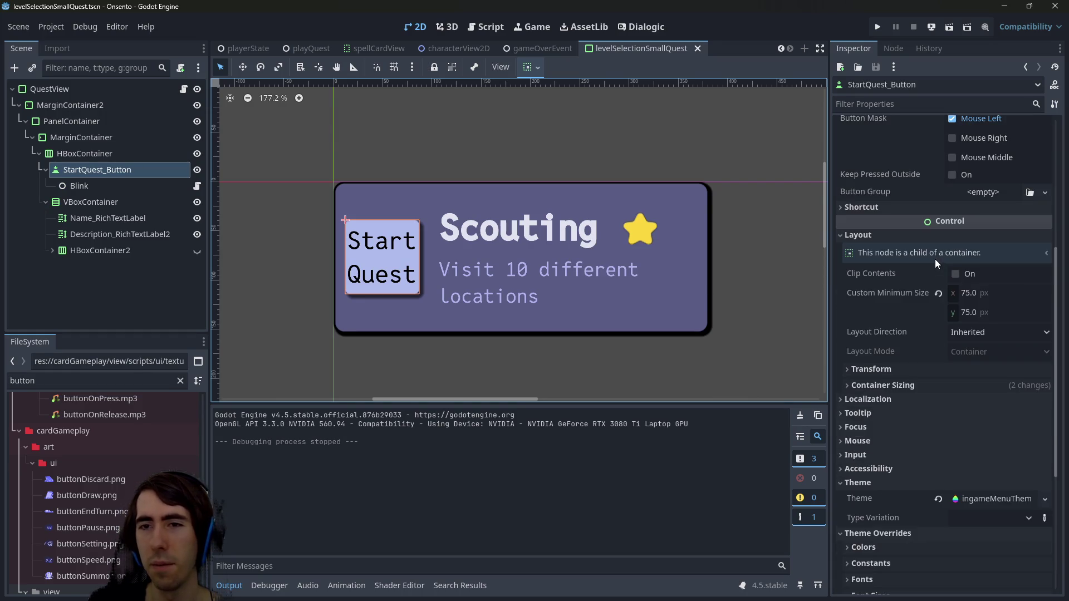
right_click(112, 159)
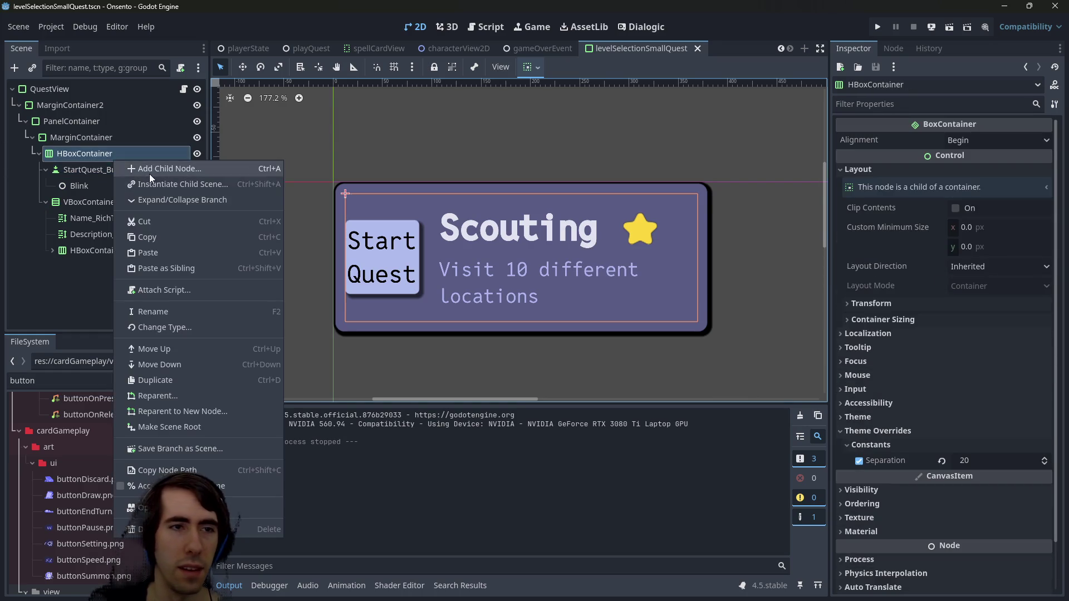
left_click(150, 173)
type("control")
double_click(383, 219)
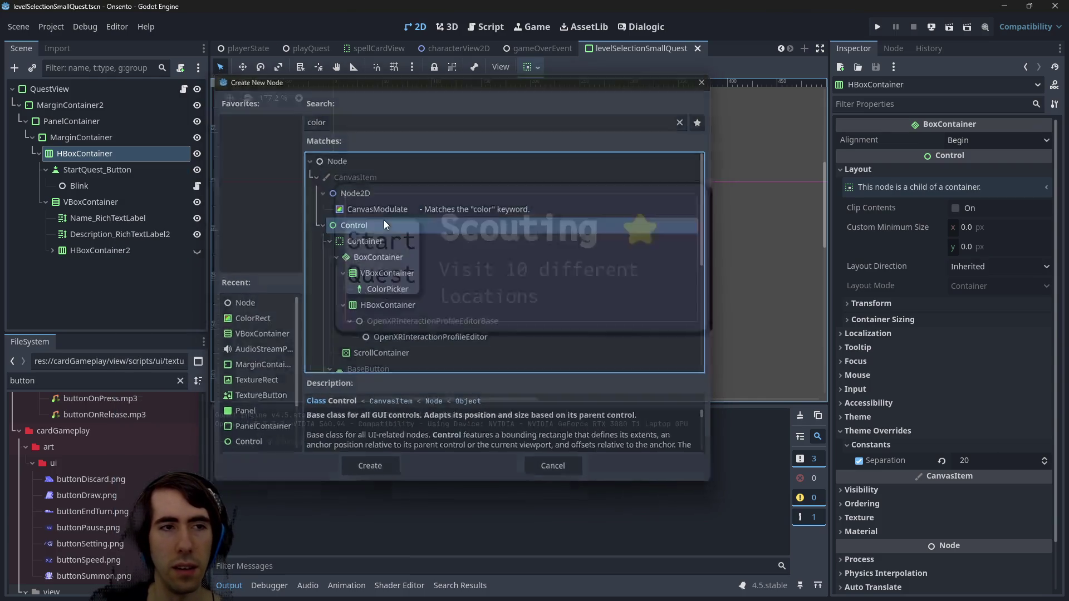
Give the Control a custom minimum size of 75 × 75 px
left_click(907, 104)
type("min")
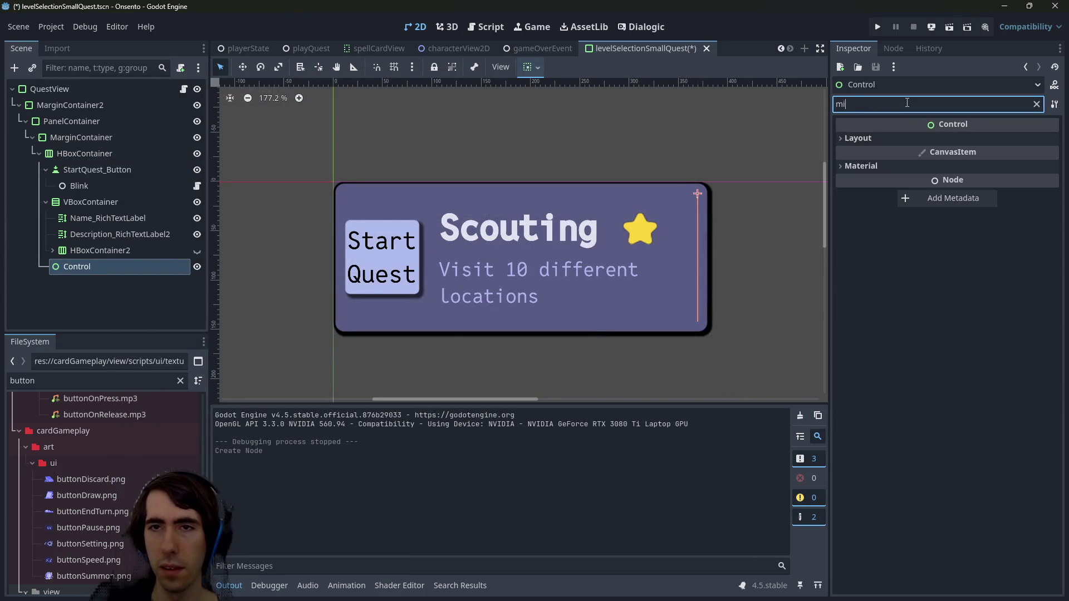
left_click(906, 140)
left_click(971, 176)
type("75")
key("Tab")
type("75")
key("Return")
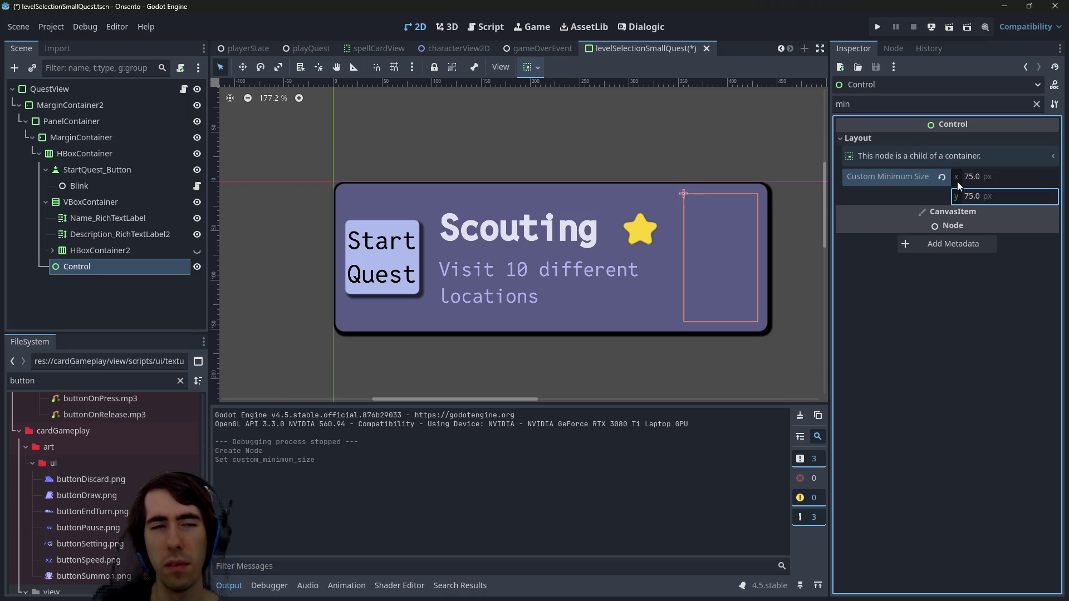
Make the Control HBoxContainer's first child, vertically centred in its row
left_click_drag(76, 266, 86, 162)
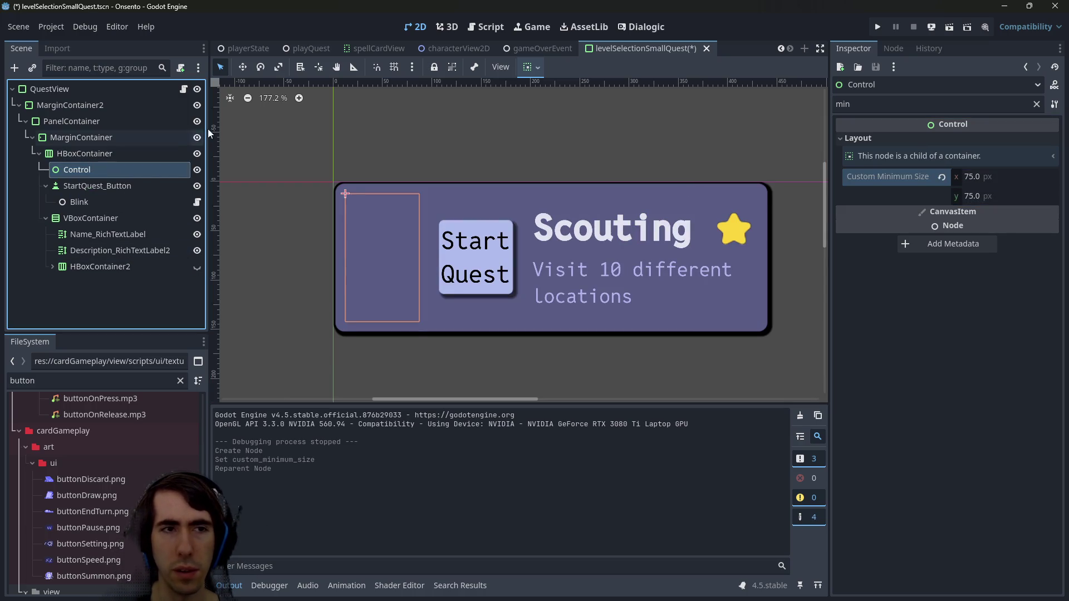
left_click(529, 67)
left_click(555, 174)
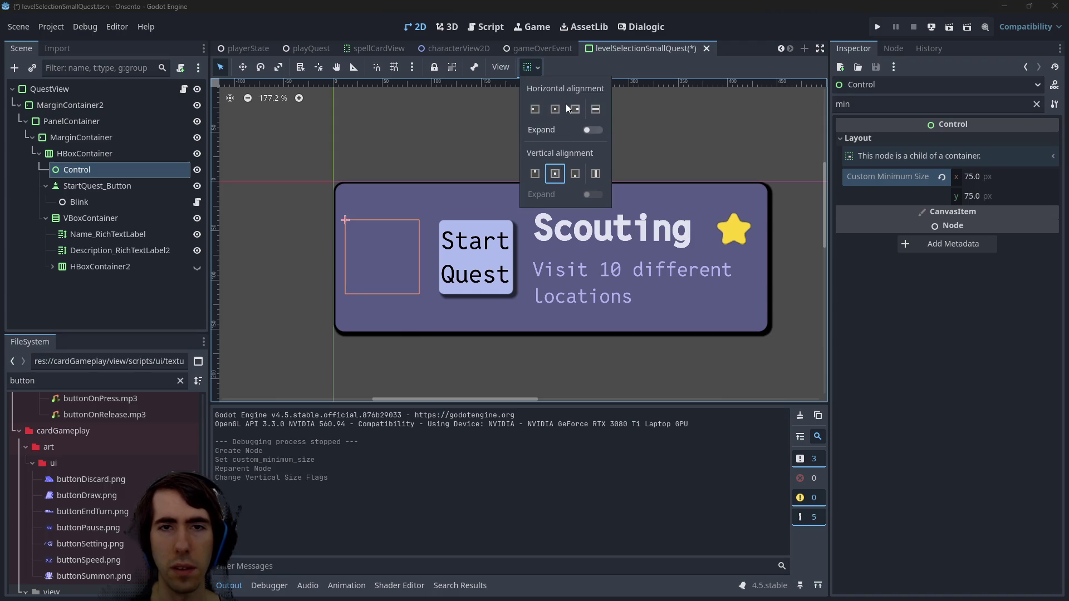
Move StartQuest_Button into the Control and anchor it Full Rect
left_click_drag(117, 186, 94, 169)
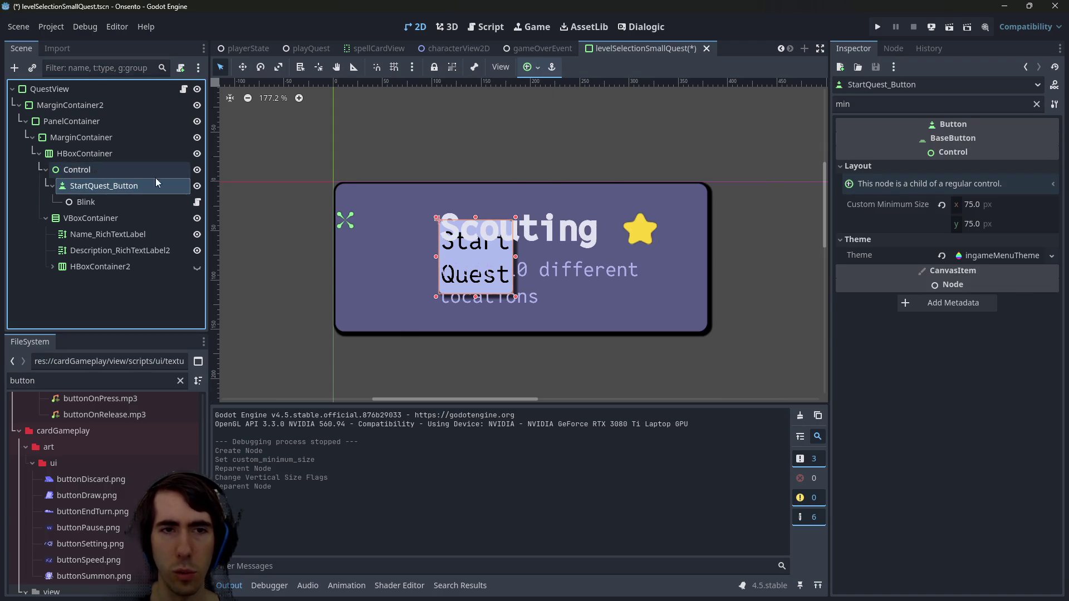
left_click(527, 67)
left_click(596, 170)
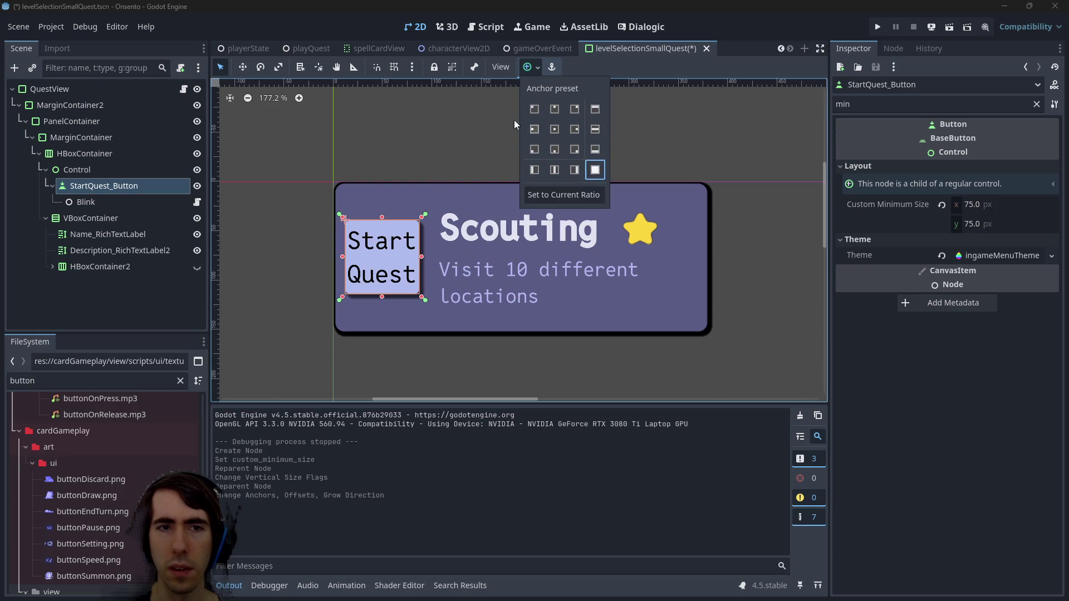
left_click(1022, 111)
key("BackSpace")
key("BackSpace")
key("BackSpace")
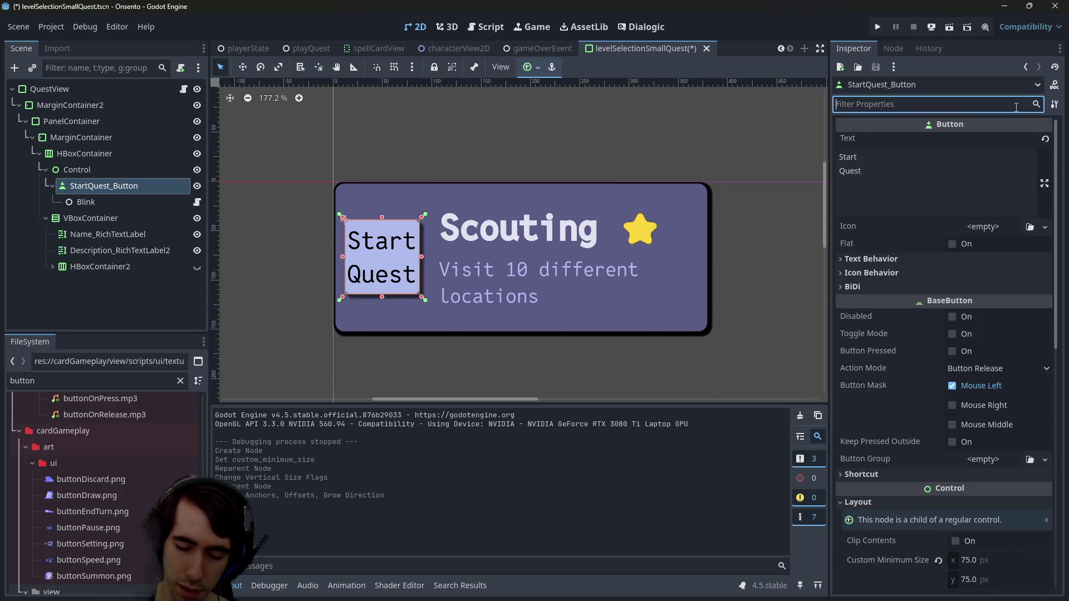
Set StartQuest_Button's Pivot Offset x and y to 37 px and save the quest scene
type("pivo")
left_click(981, 199)
type("isSuccess")
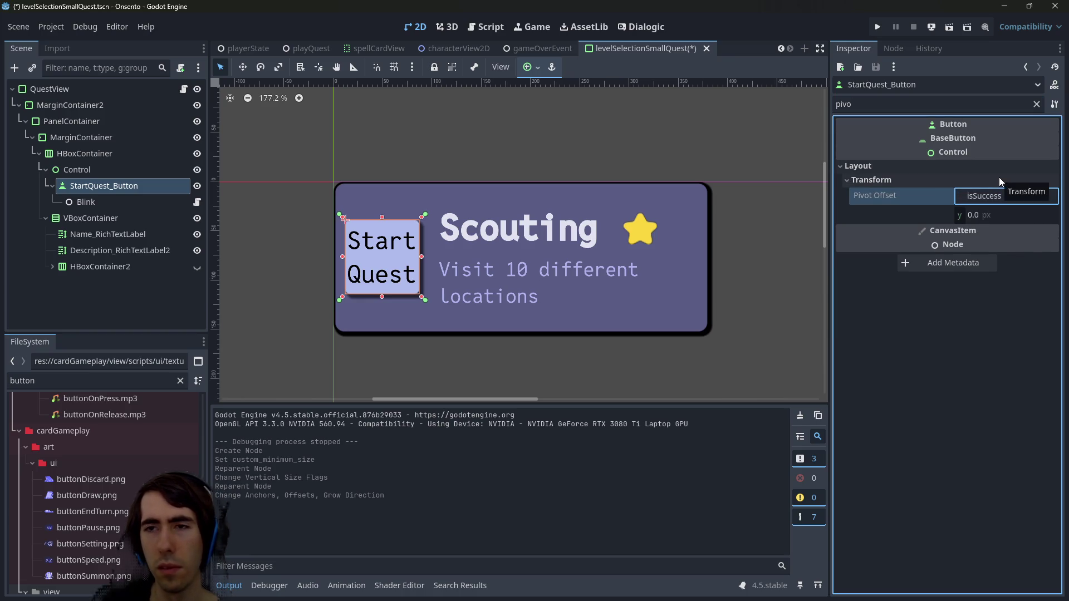
type("/2")
key("Return")
key("ctrl+a")
key("Escape")
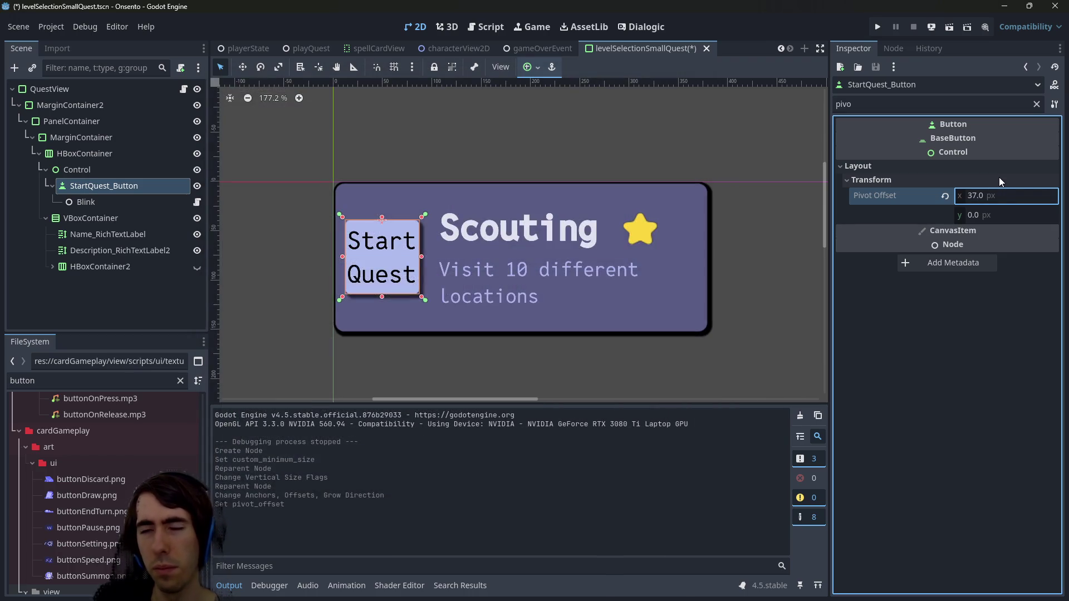
left_click(994, 209)
type("37.0")
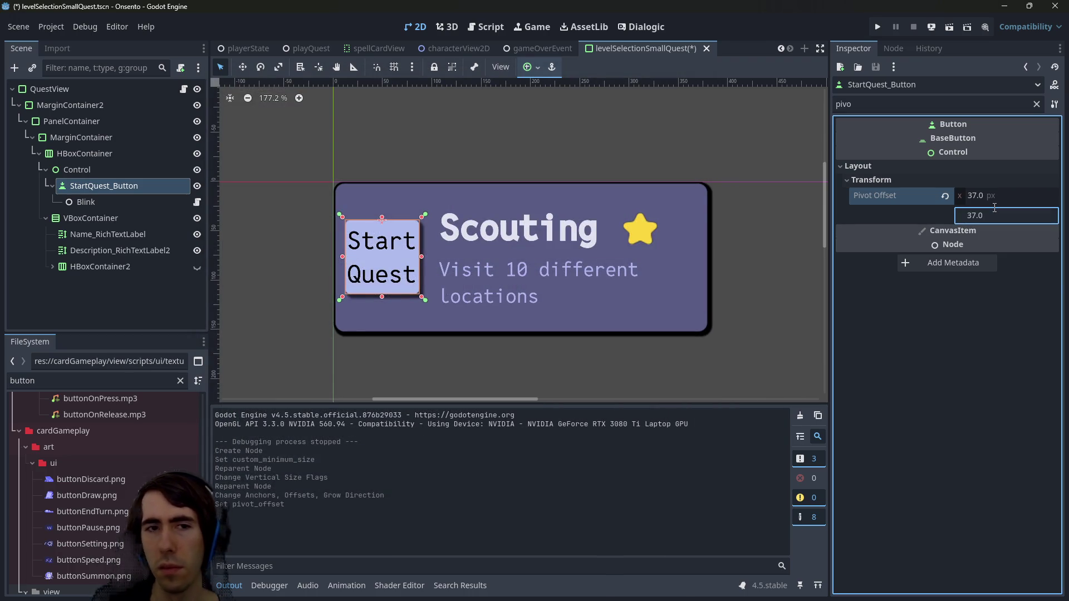
key("Return")
key("ctrl+s")
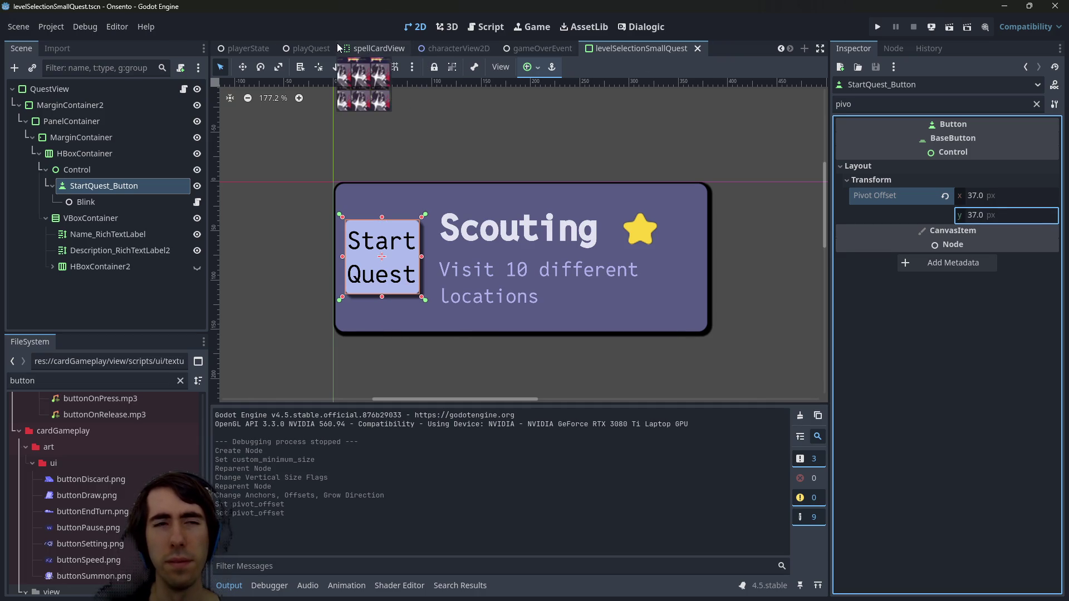
key("ctrl+shift+o")
Open Lobby.tscn and run it for a test
type("lobby")
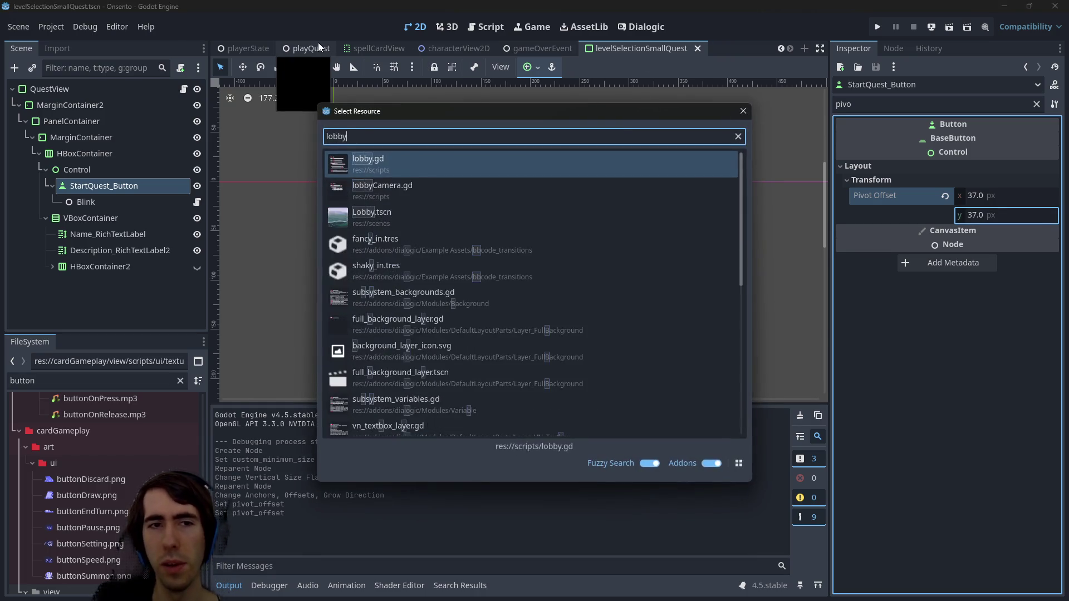
key("Down")
key("Down")
key("Return")
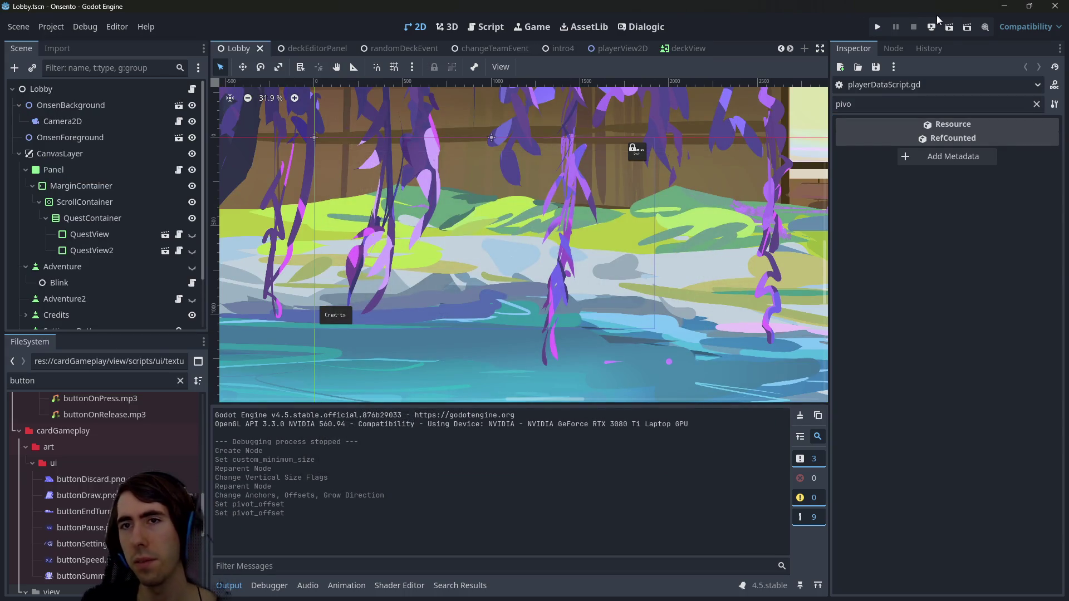
left_click(949, 27)
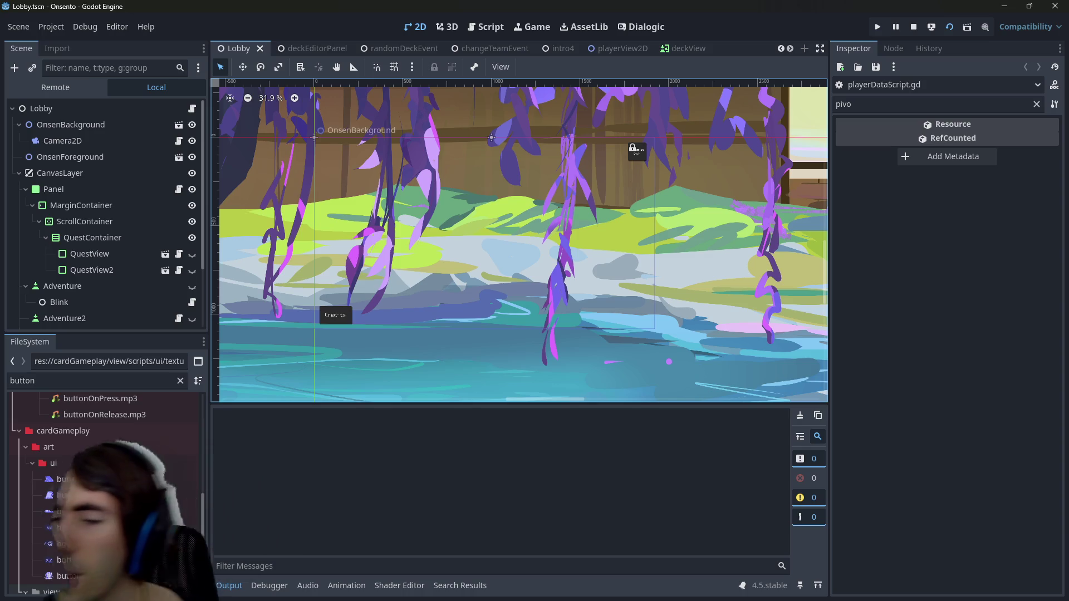
key("F5")
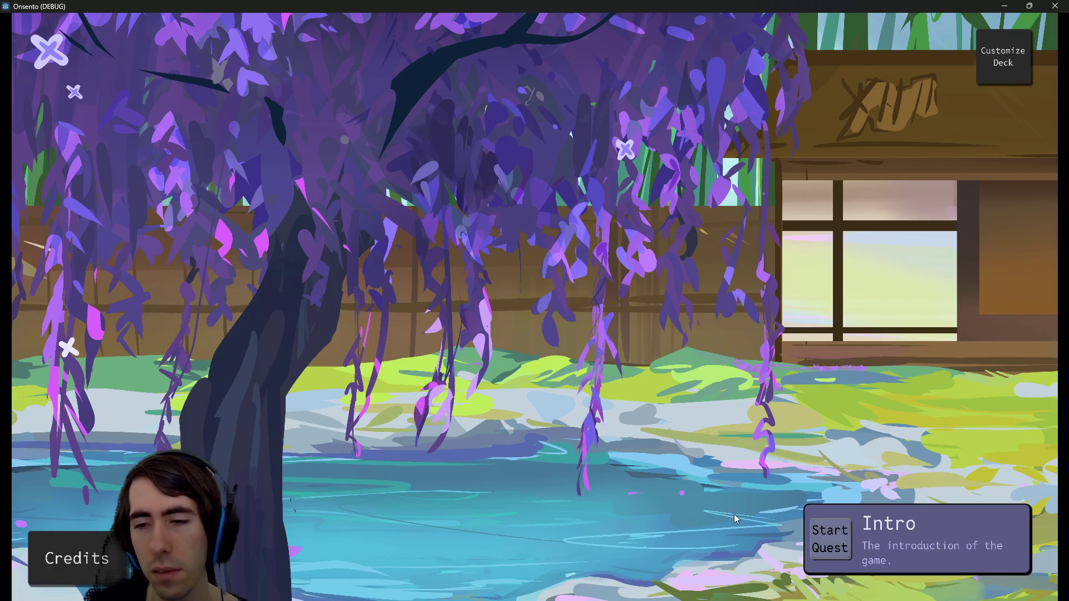
Press Start Quest on the Intro quest, advance the dialogue, then close the game
left_click(846, 552)
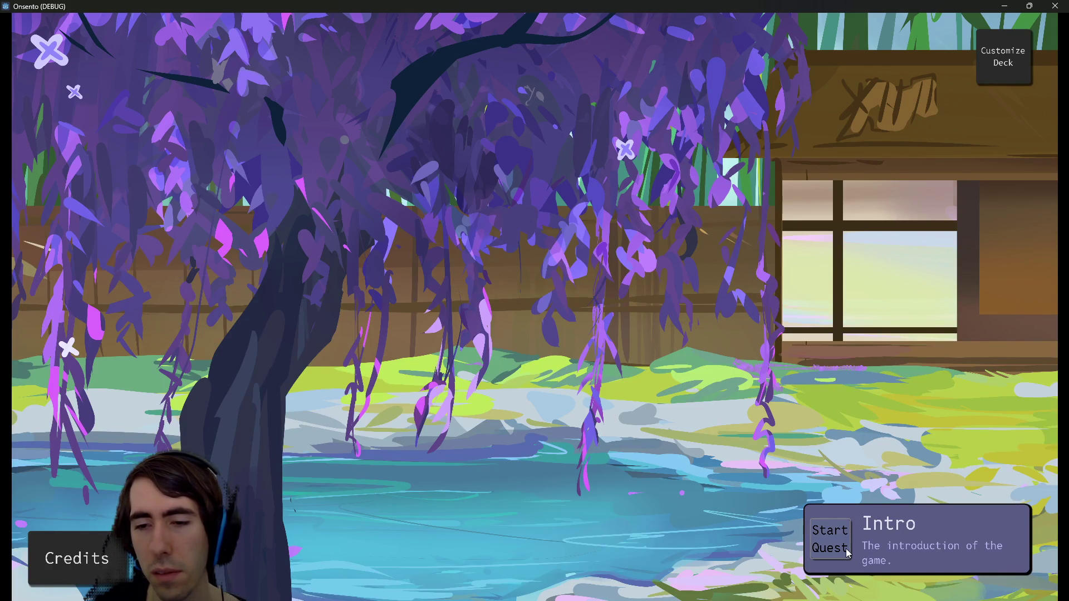
left_click(846, 552)
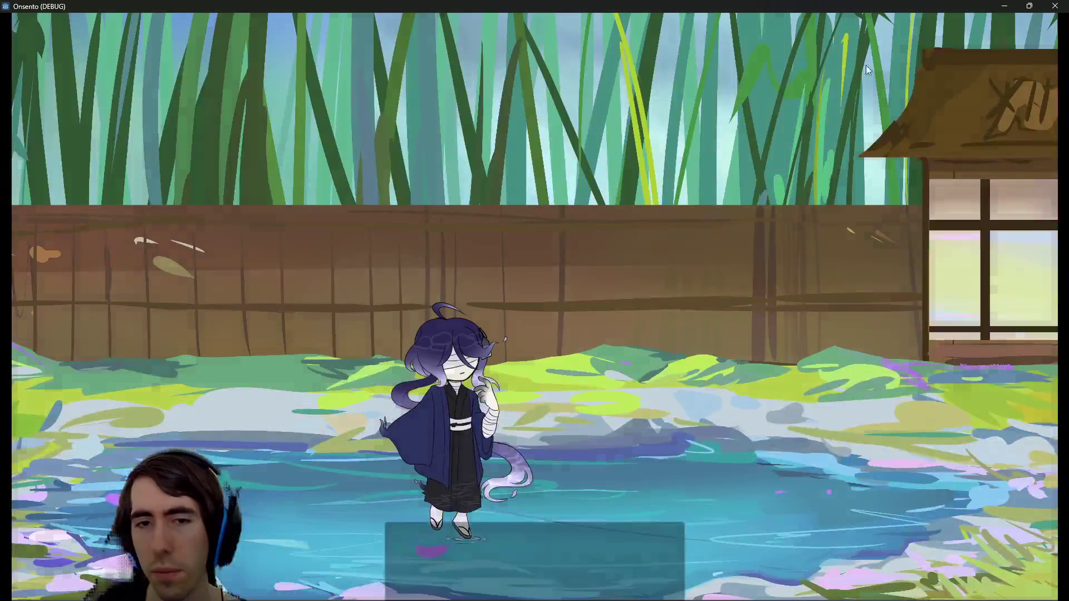
key("Return")
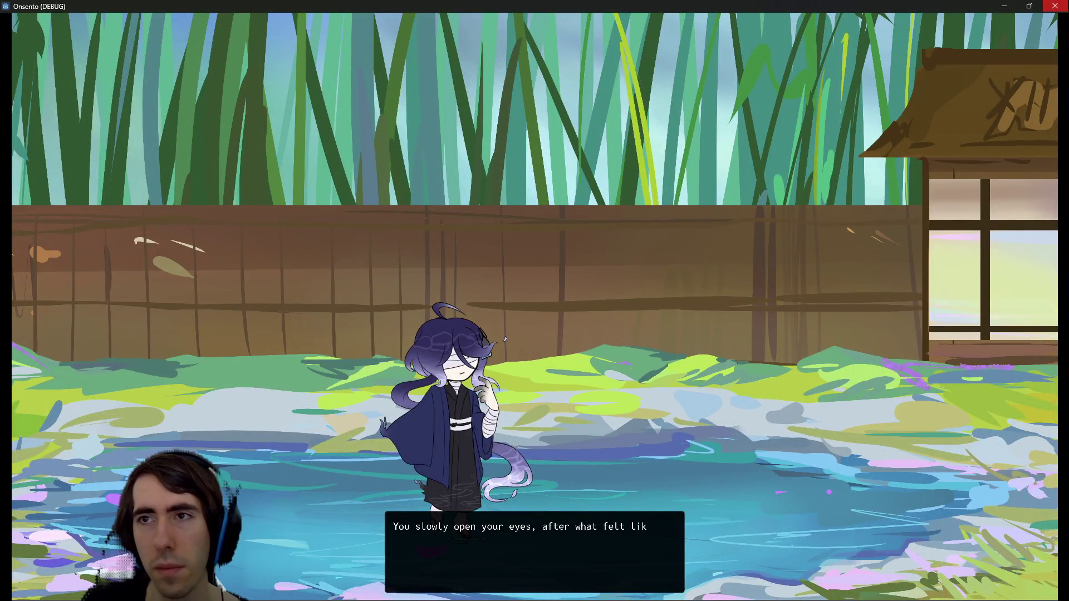
key("alt+F4")
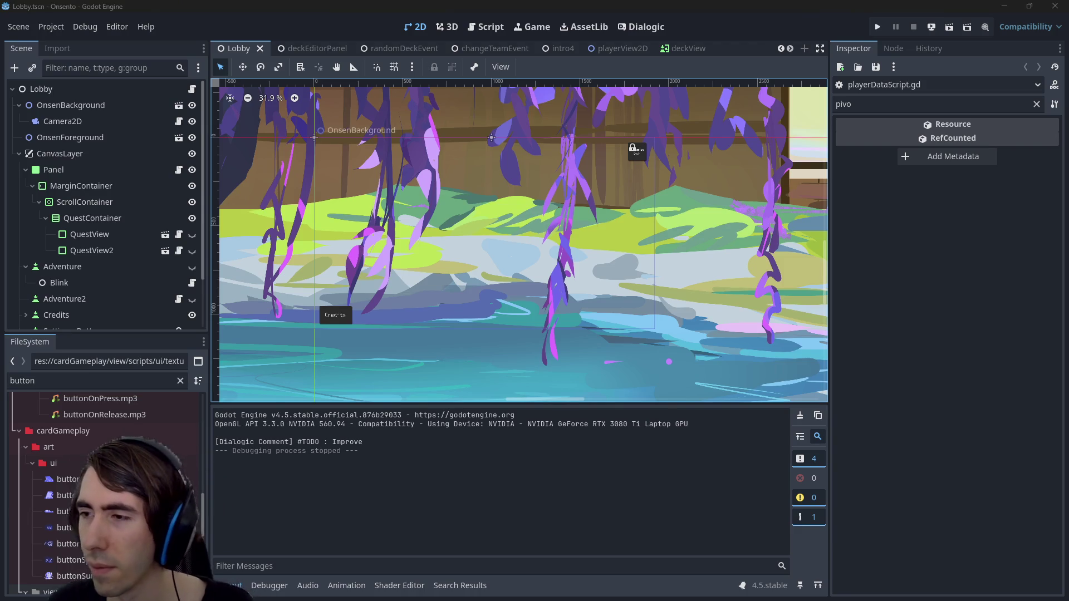
Stage all changed .gd scripts and the *.mp3* audio files, checking git status
key("alt+Tab")
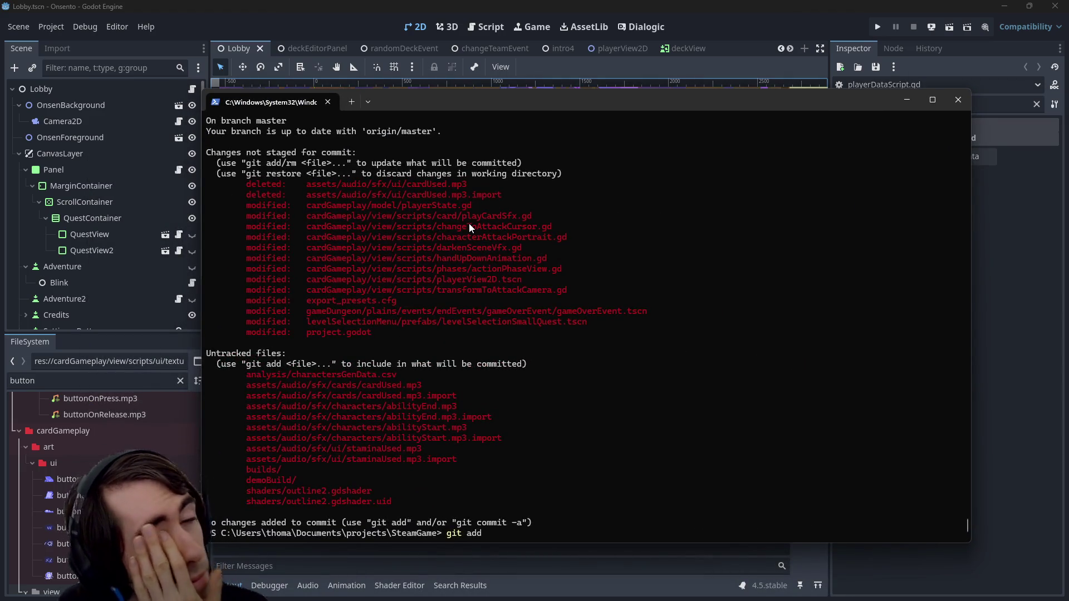
type("*.gd")
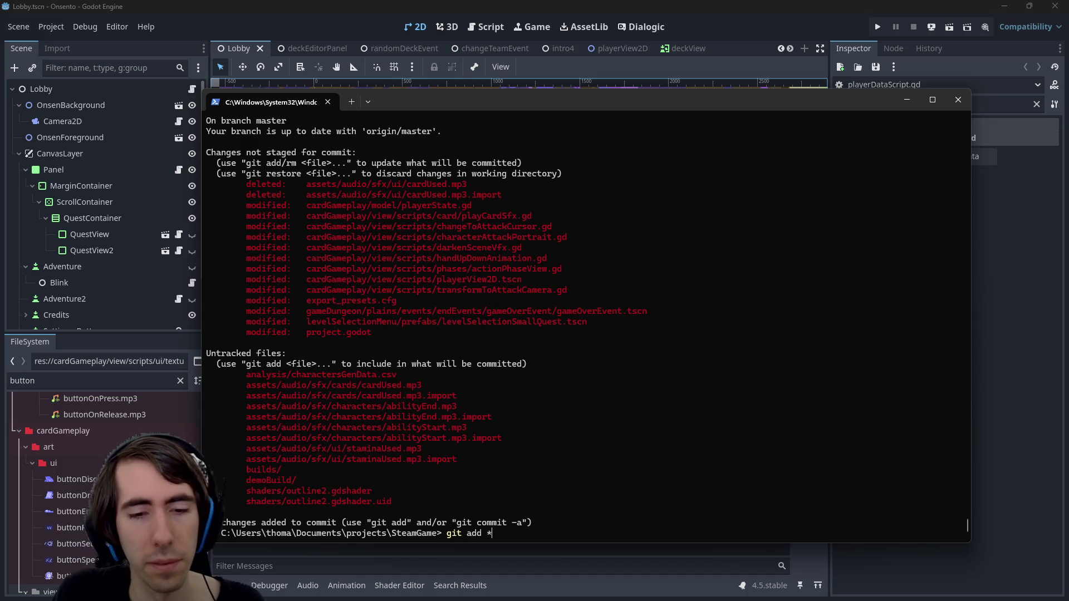
key("Return")
type("git status")
key("Return")
type("git add ")
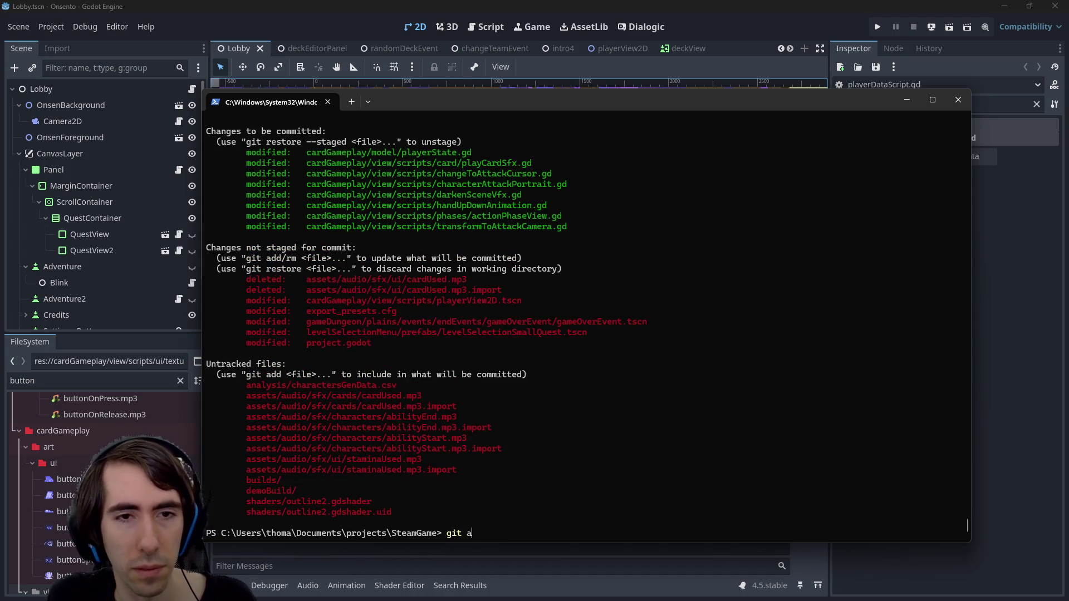
type("*.mp3*")
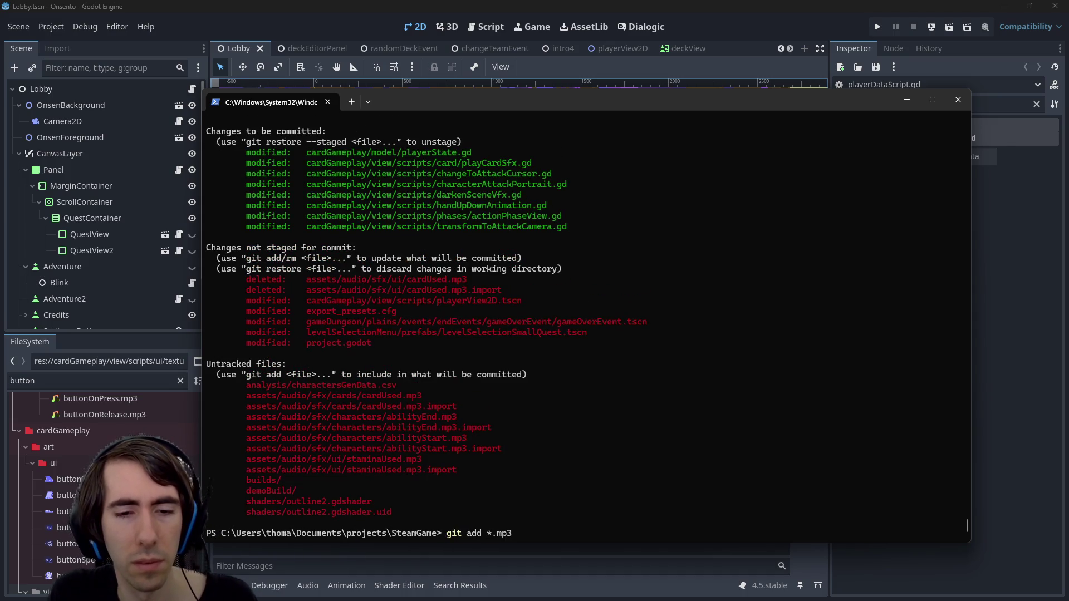
key("Return")
type("gitstatu")
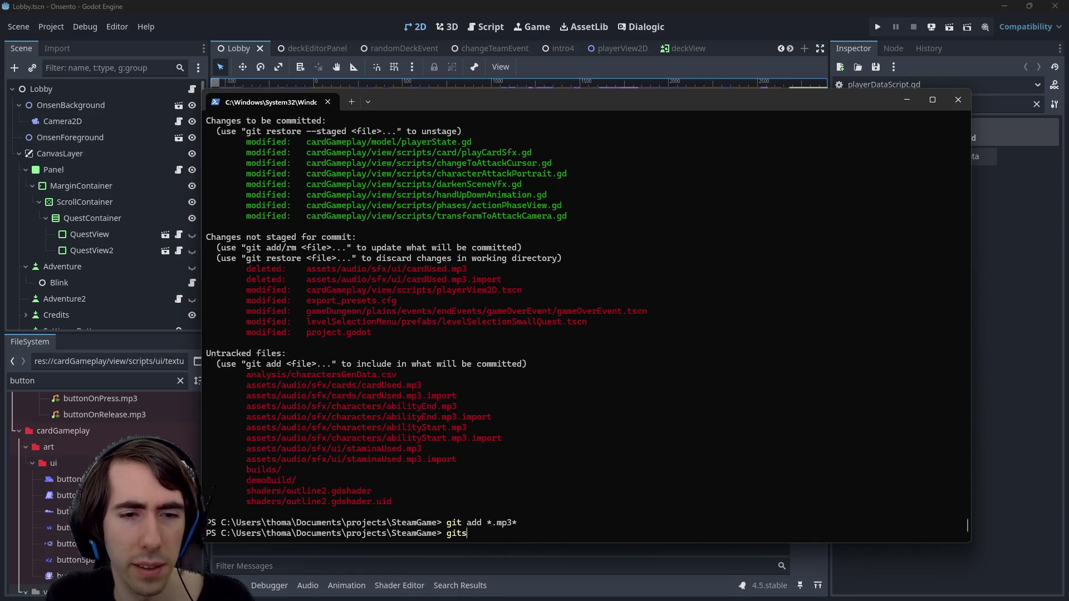
key("Return")
type("git status")
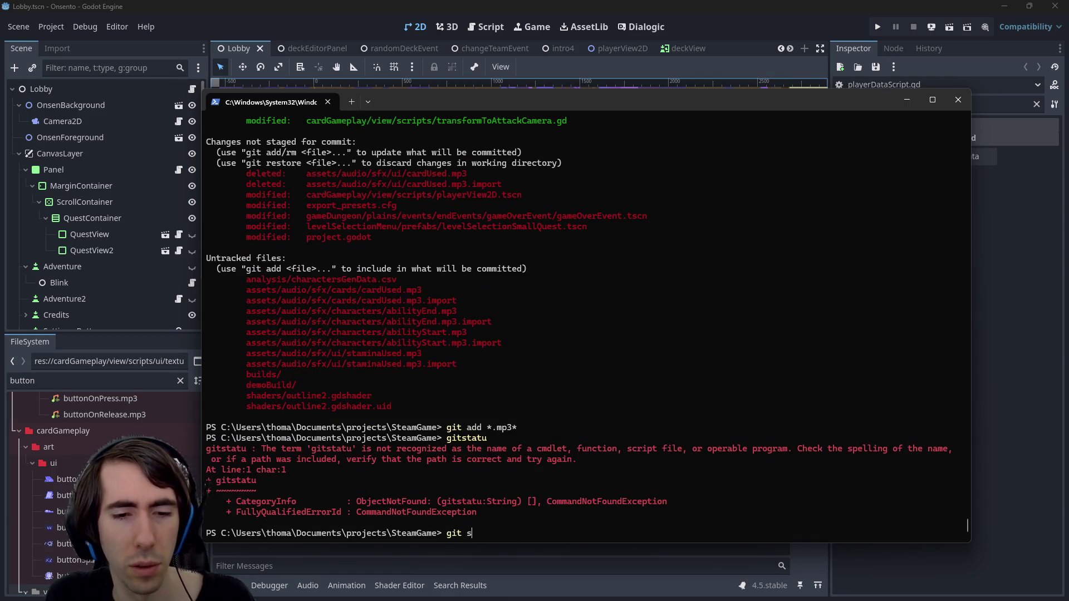
key("Return")
Stage gameOverEvent.tscn and levelSelectionSmallQuest.tscn with git add using their copied paths
type("git add")
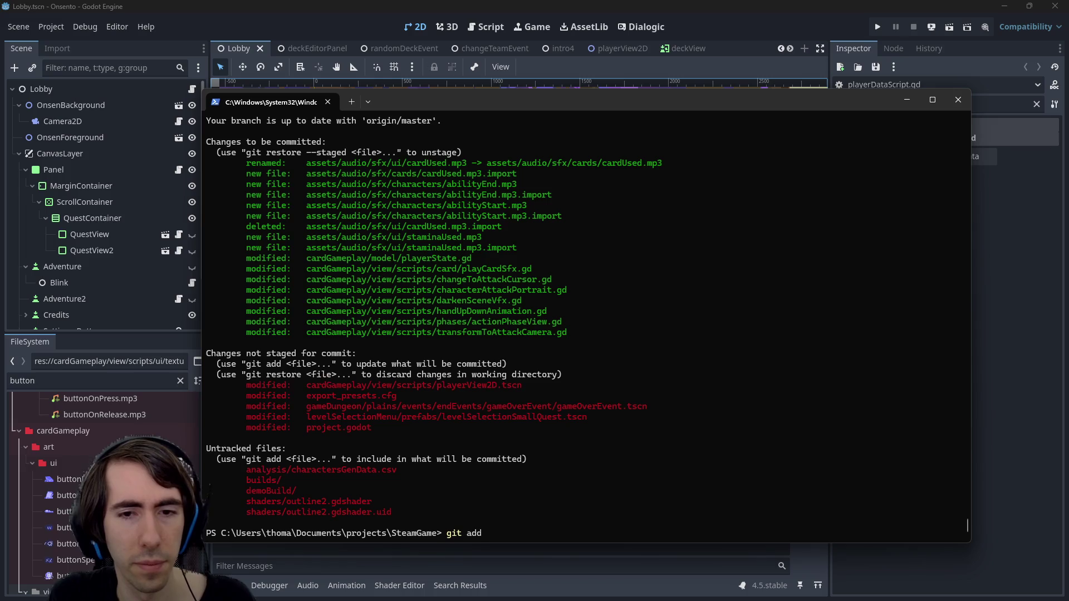
left_click_drag(305, 406, 664, 408)
key("ctrl+c")
key("ctrl+v")
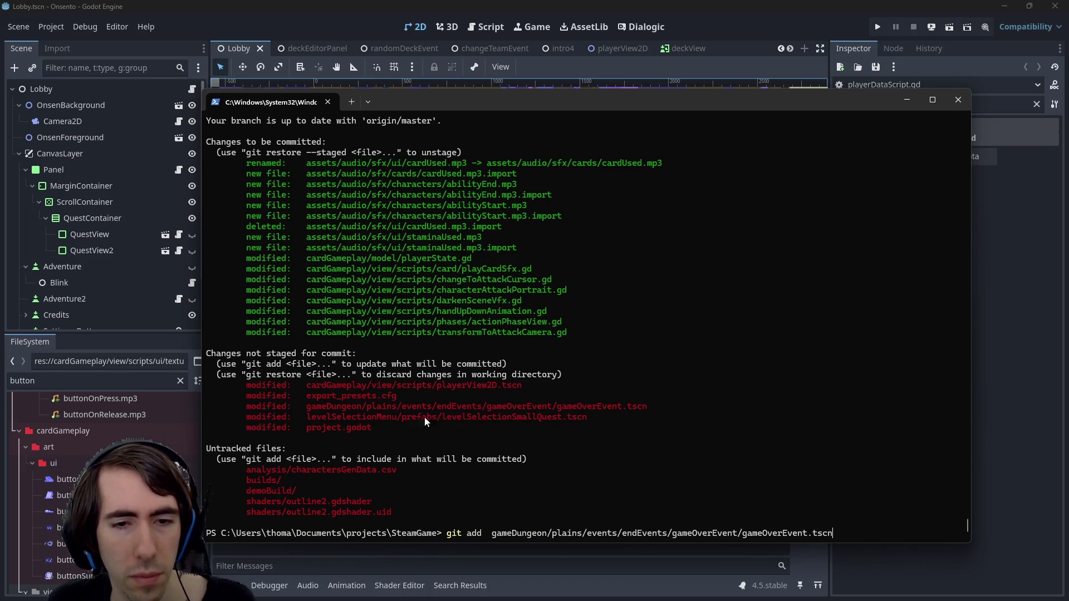
left_click_drag(306, 417, 594, 416)
key("ctrl+c")
key("ctrl+v")
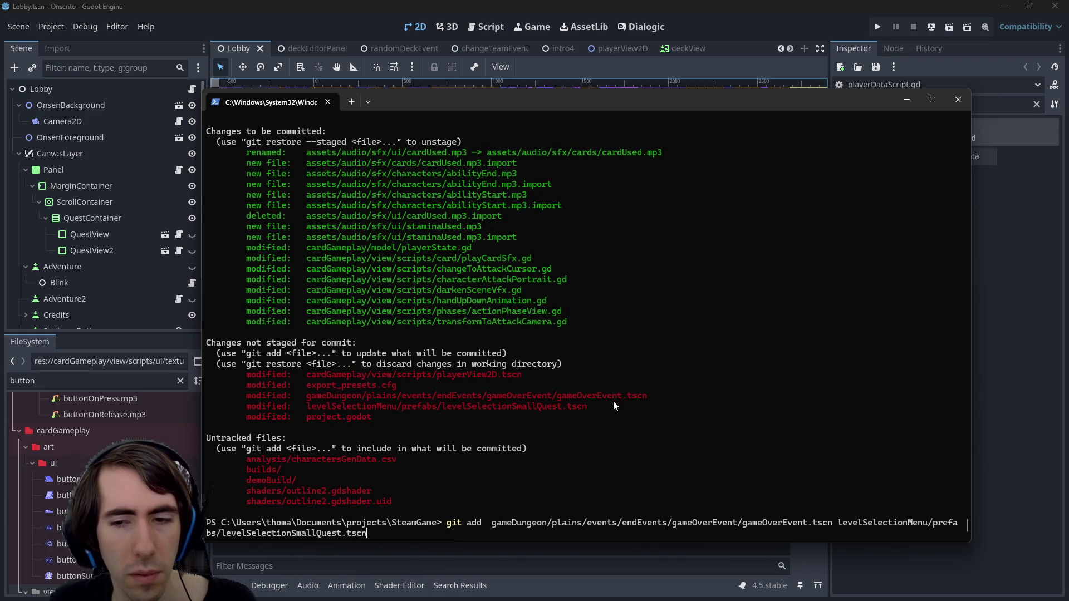
key("Return")
type("git tat")
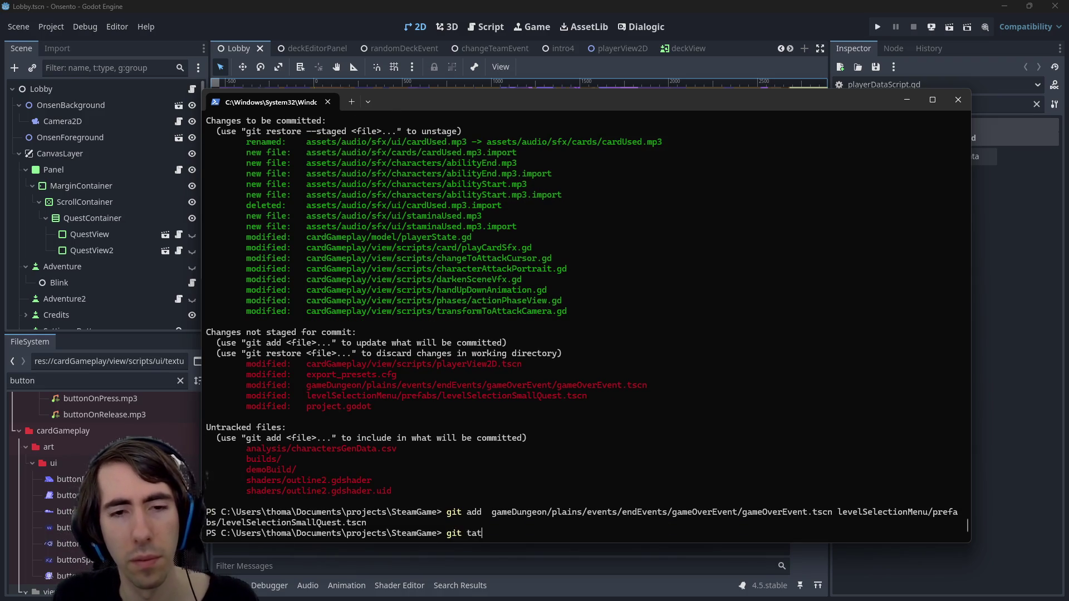
type("us")
key("Return")
key("Up")
key("BackSpace")
key("BackSpace")
key("BackSpace")
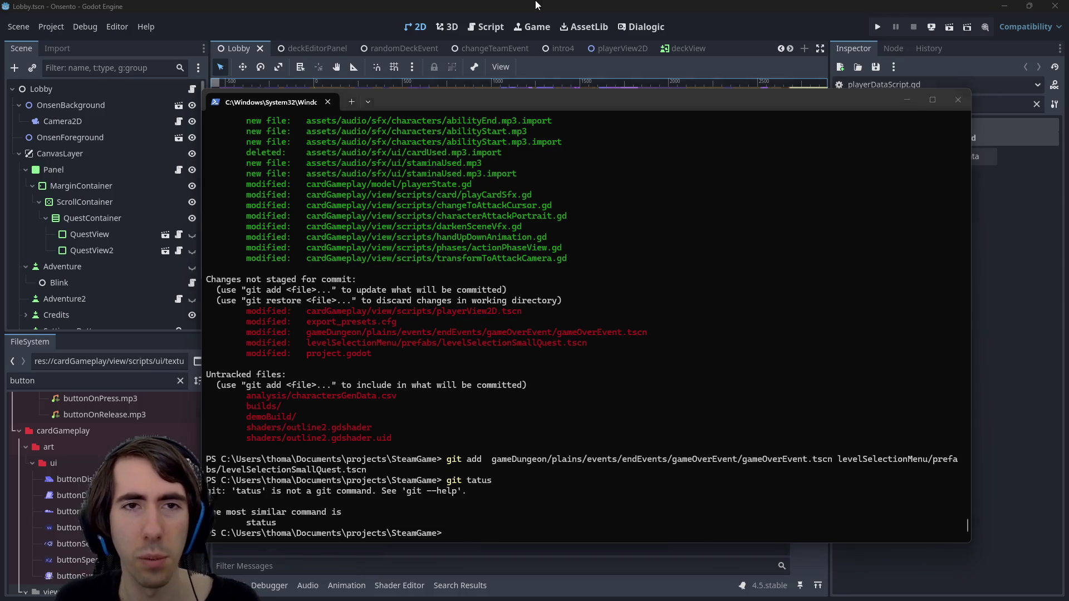
In the playerView2D scene, expand DeckView and inspect Cost_TextureButton and its children
left_click(536, 5)
left_click(597, 49)
scroll(102, 229, "up", 5)
left_click(67, 203)
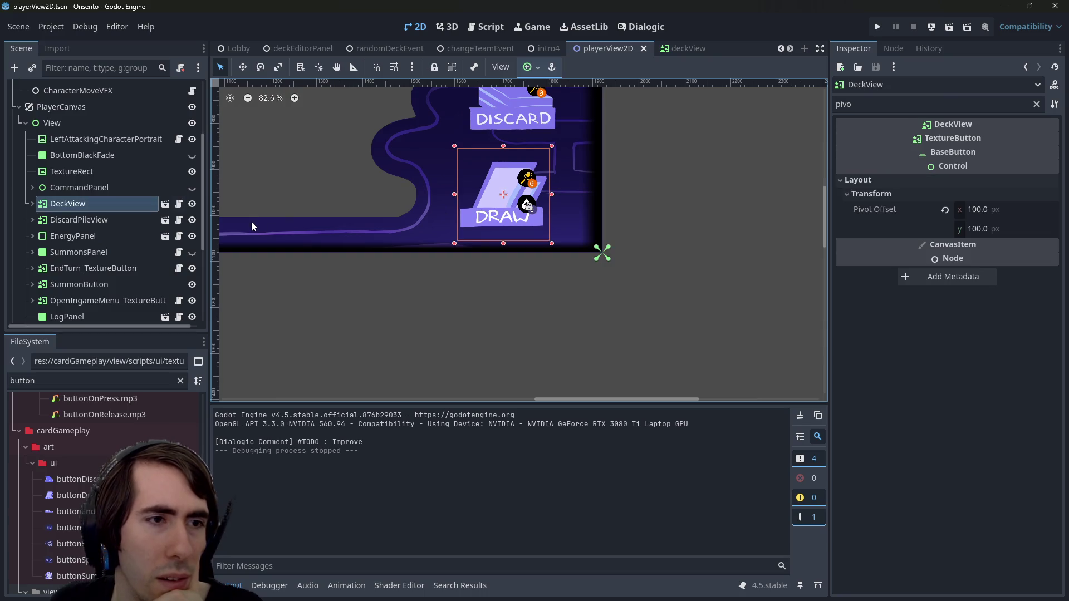
left_click(31, 205)
left_click(45, 254)
left_click(39, 253)
scroll(89, 260, "down", 4)
scroll(83, 251, "up", 1)
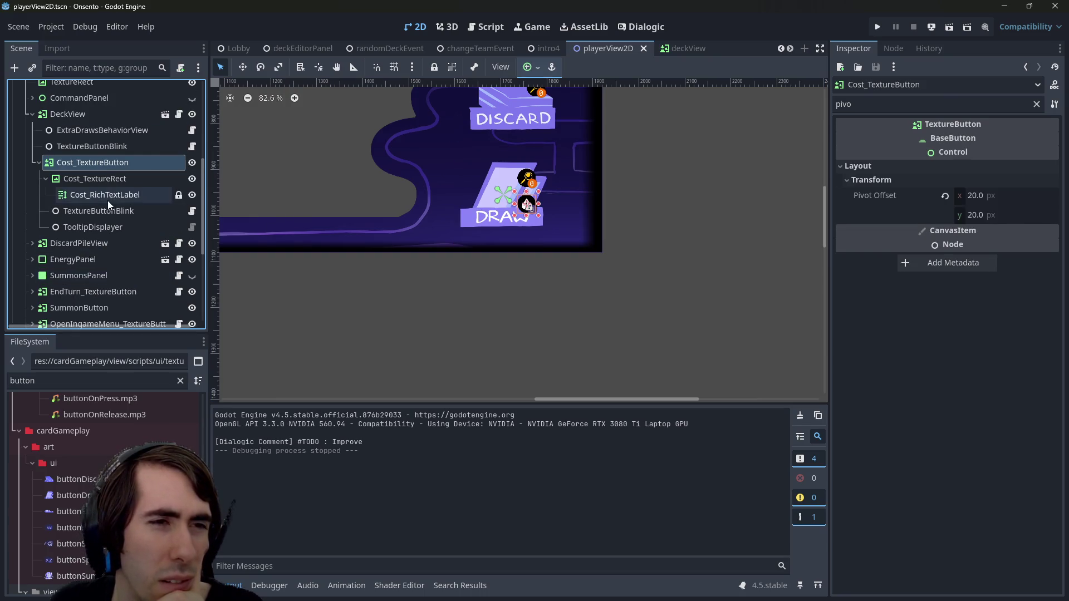
Review the git diff of playerView2D.tscn in the terminal and quit the pager
key("alt+Tab")
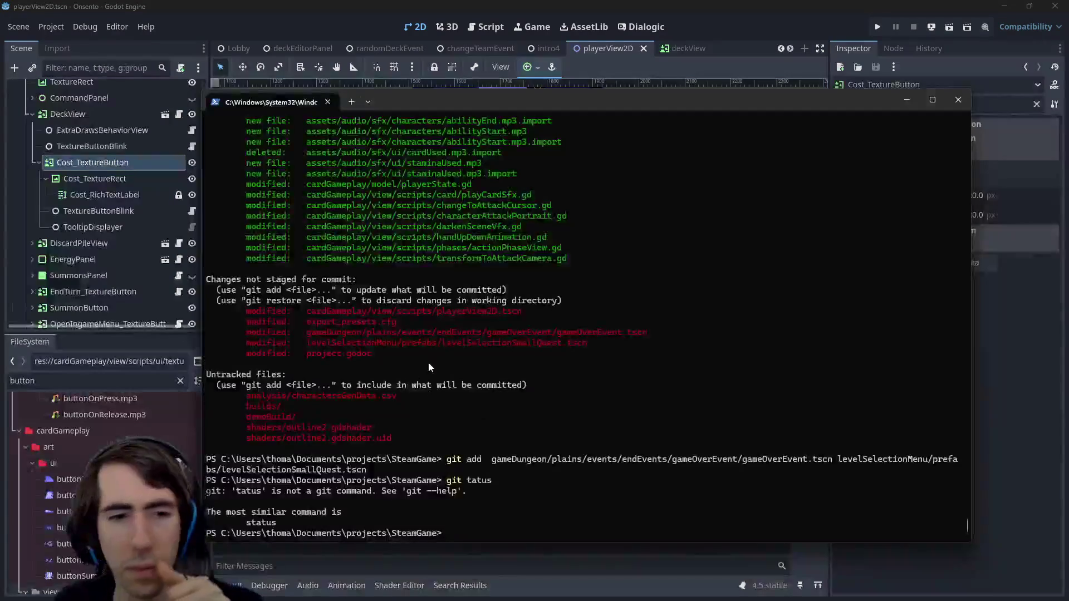
type("git  diff")
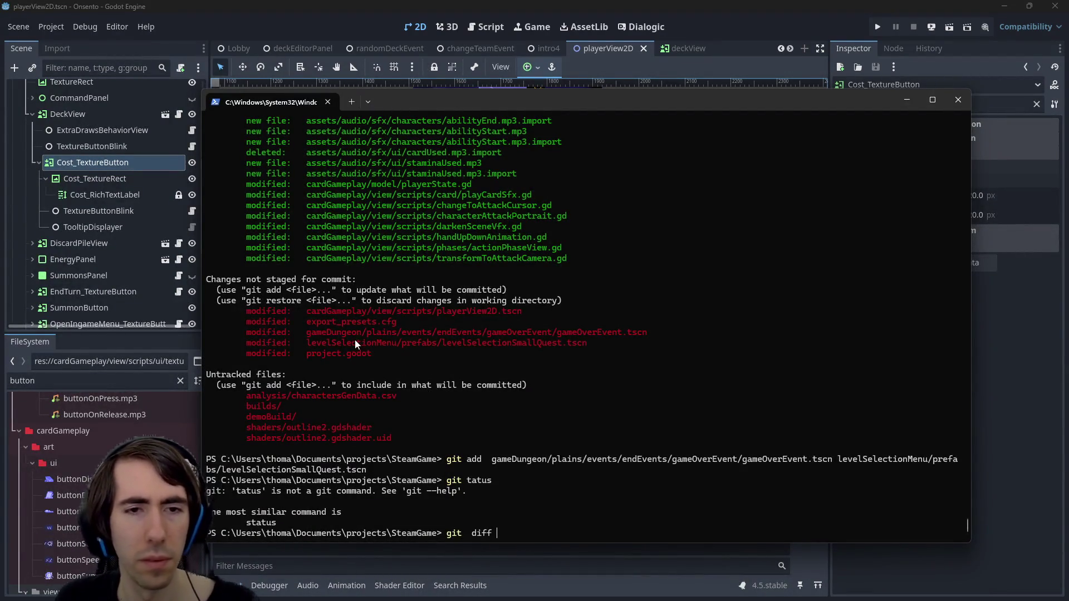
mouse_move(304, 311)
left_mouse_down()
mouse_move(546, 321)
mouse_move(522, 312)
left_mouse_up()
right_click(522, 311)
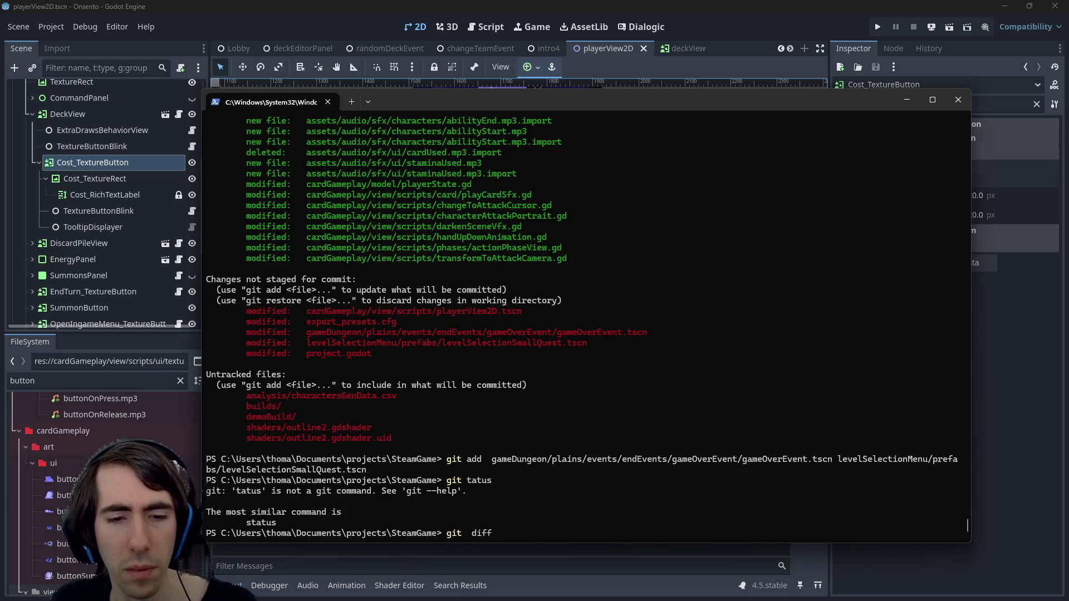
right_click(522, 311)
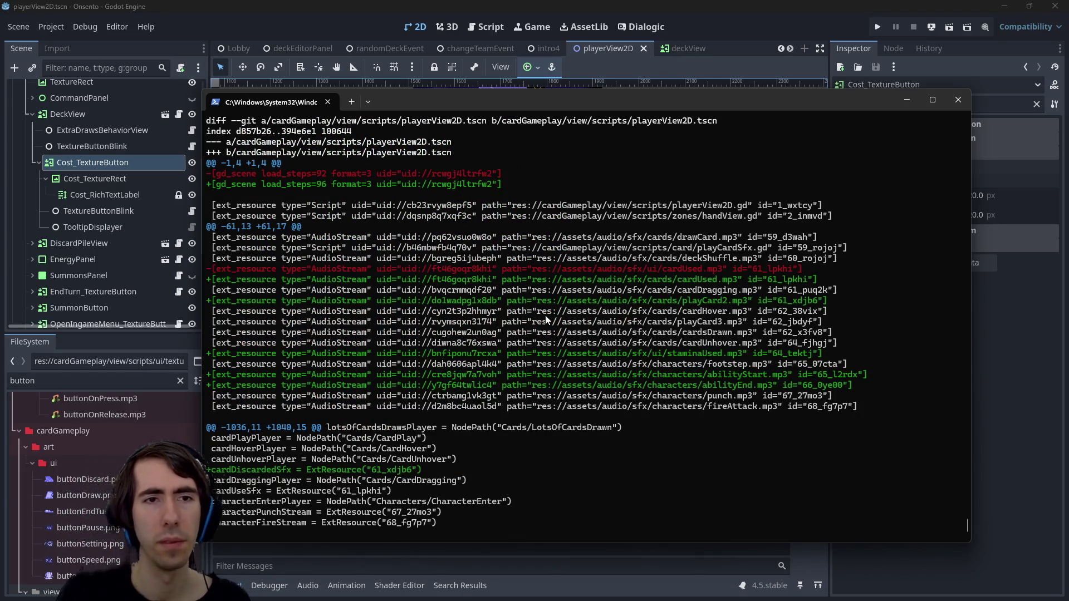
key("Down")
key("Up")
key("Up")
key("Down")
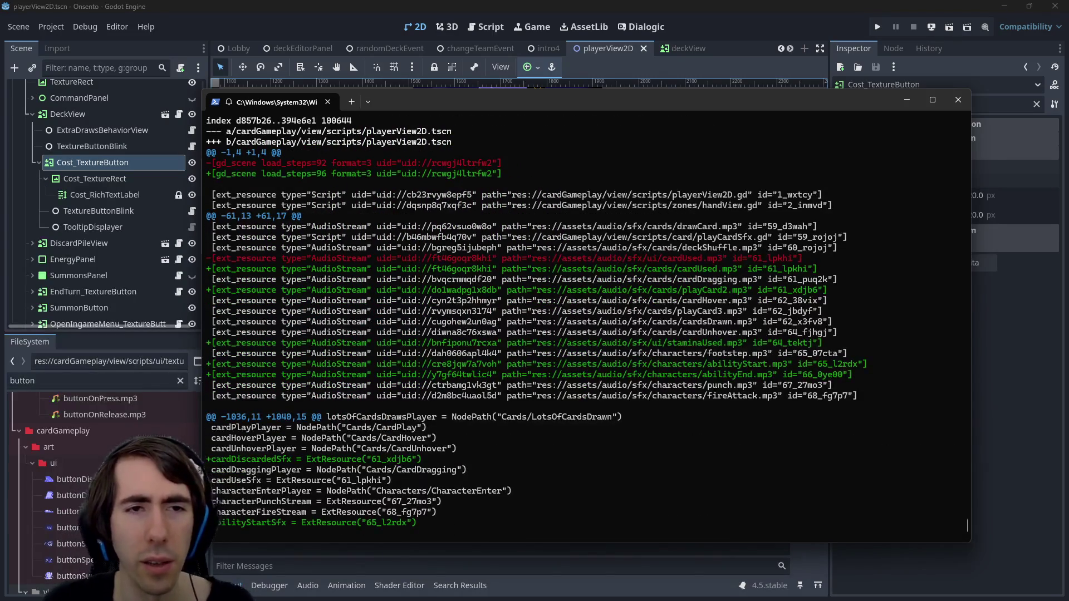
key("Down")
key("Down")
key("Down")
key("q")
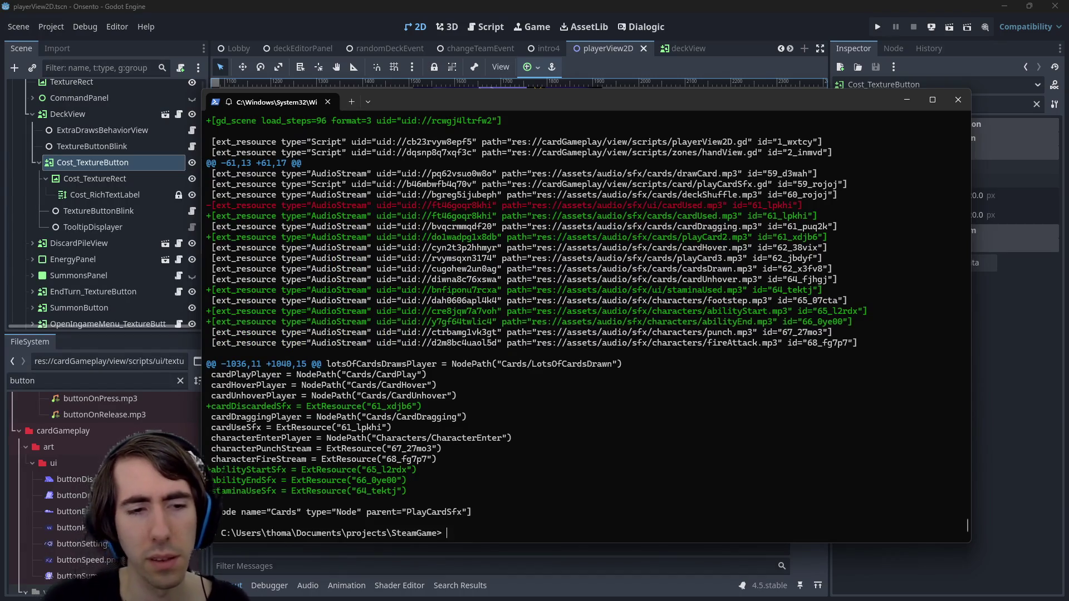
key("Up")
Stage playerView2D.tscn by editing the recalled diff command into git add, then check status
key("Left")
key("Left")
key("Left")
type("add")
key("Delete")
key("Delete")
key("Delete")
key("Return")
type("git status")
key("Return")
Commit with message "[MAD-238] more audio added (character woosh, discard, etc) + more buttons became juicy"
type("gi")
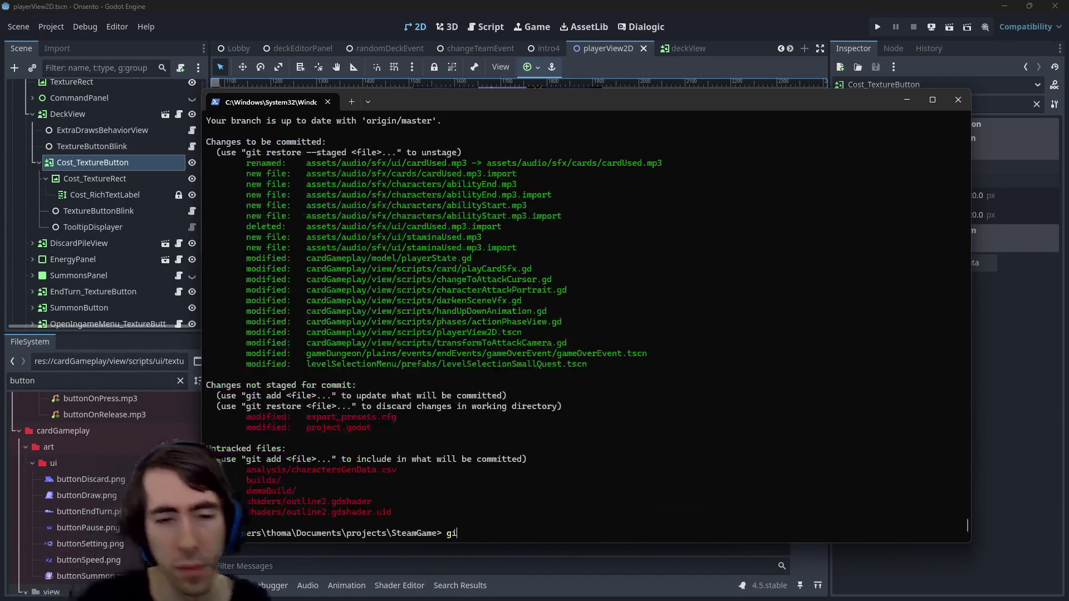
type("t commi")
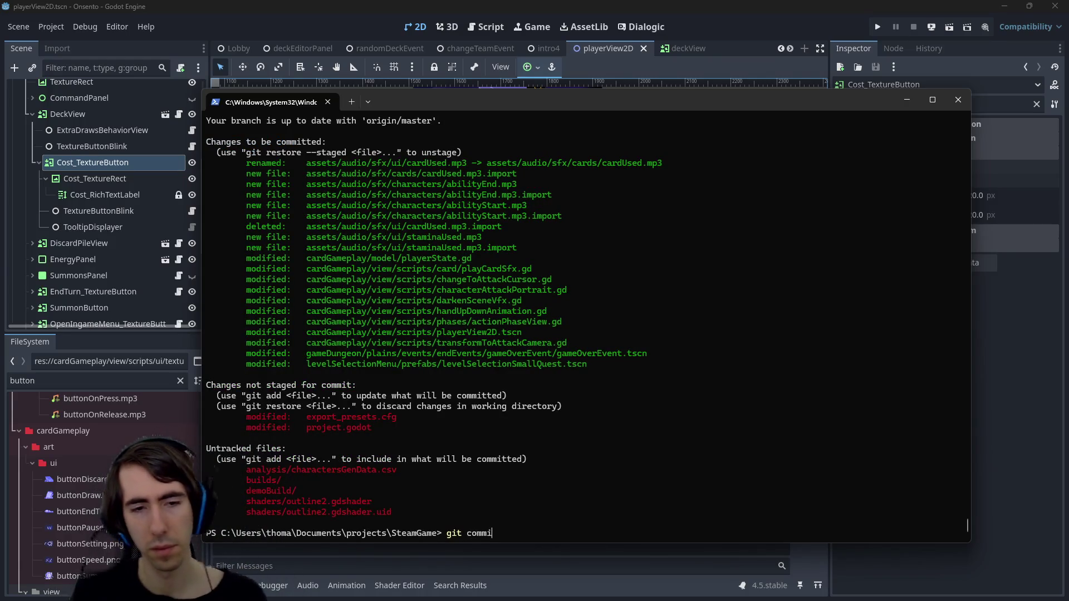
type("t -m \"\"[]")
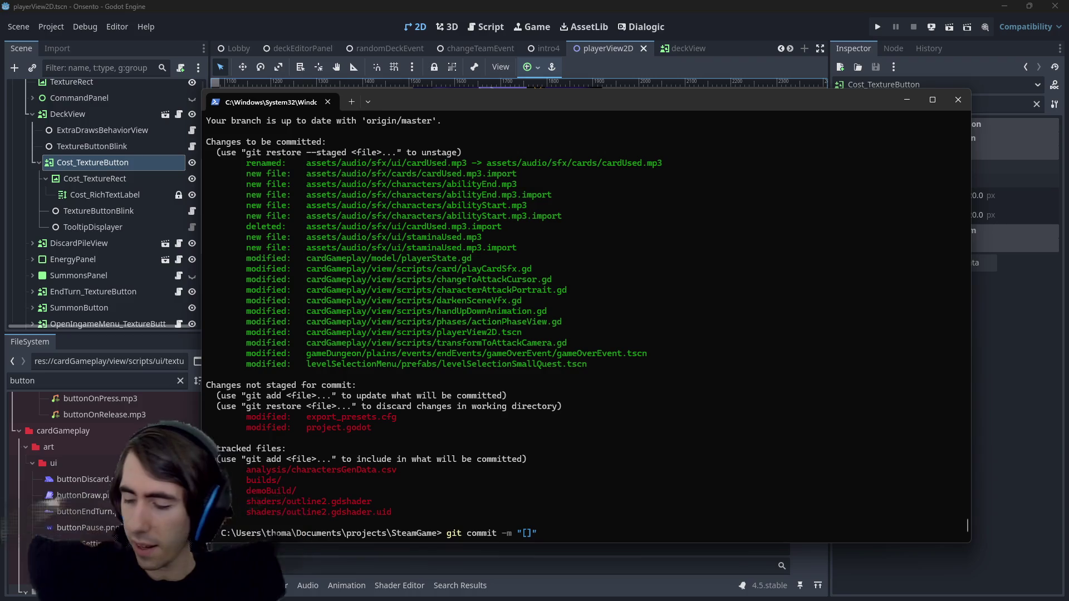
key("Left")
key("Left")
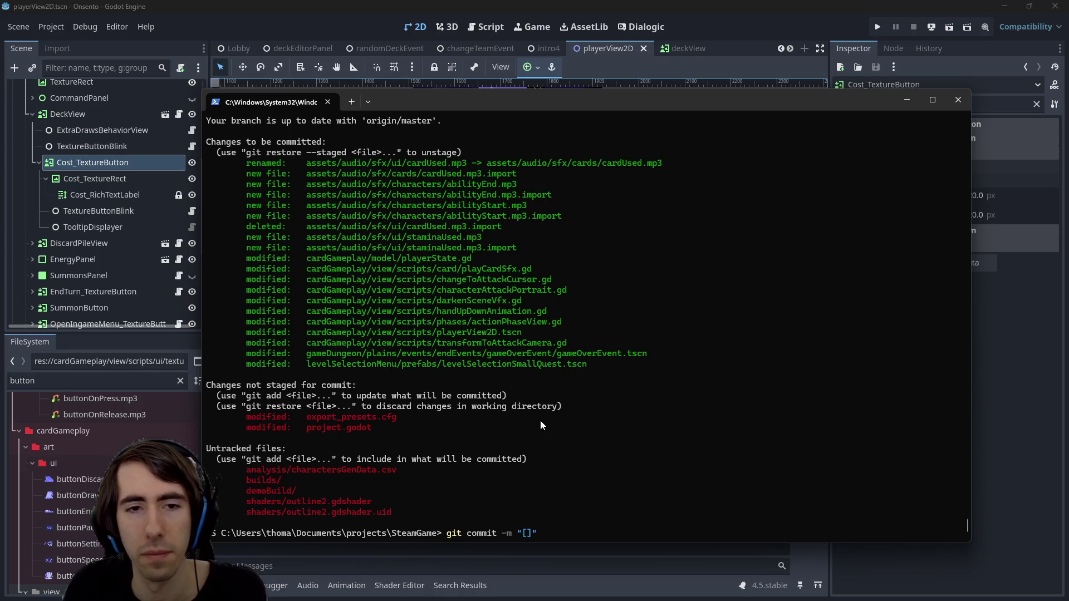
type("MAD-")
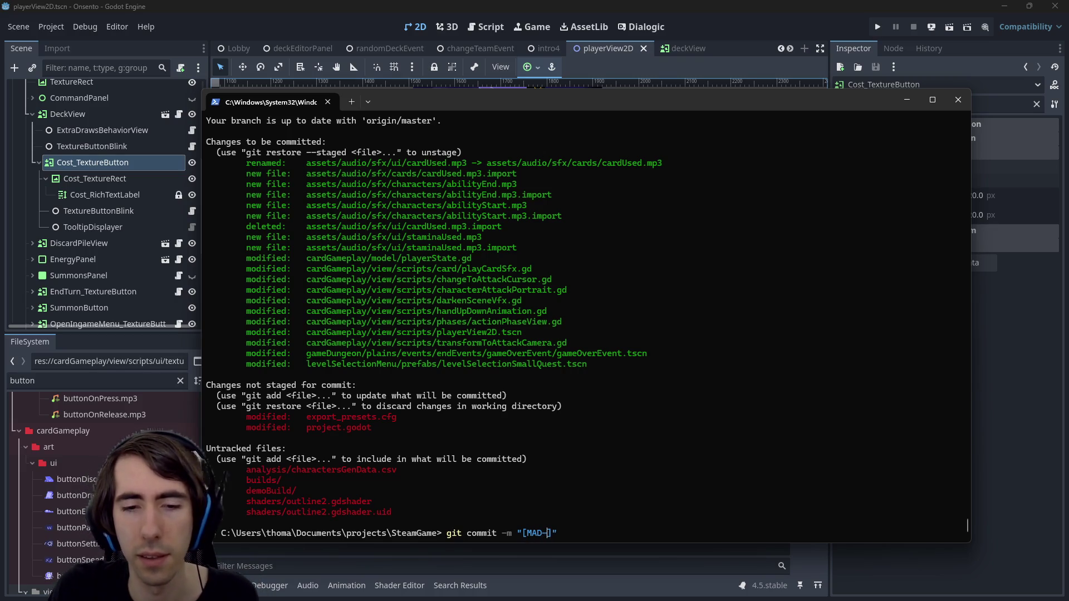
key("alt+Tab")
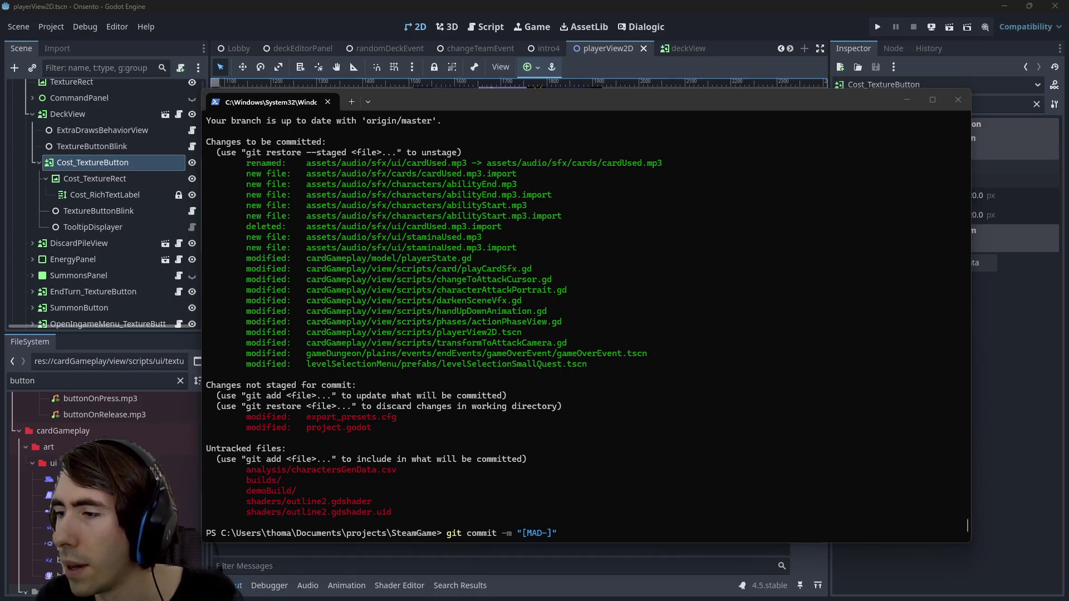
left_click(495, 410)
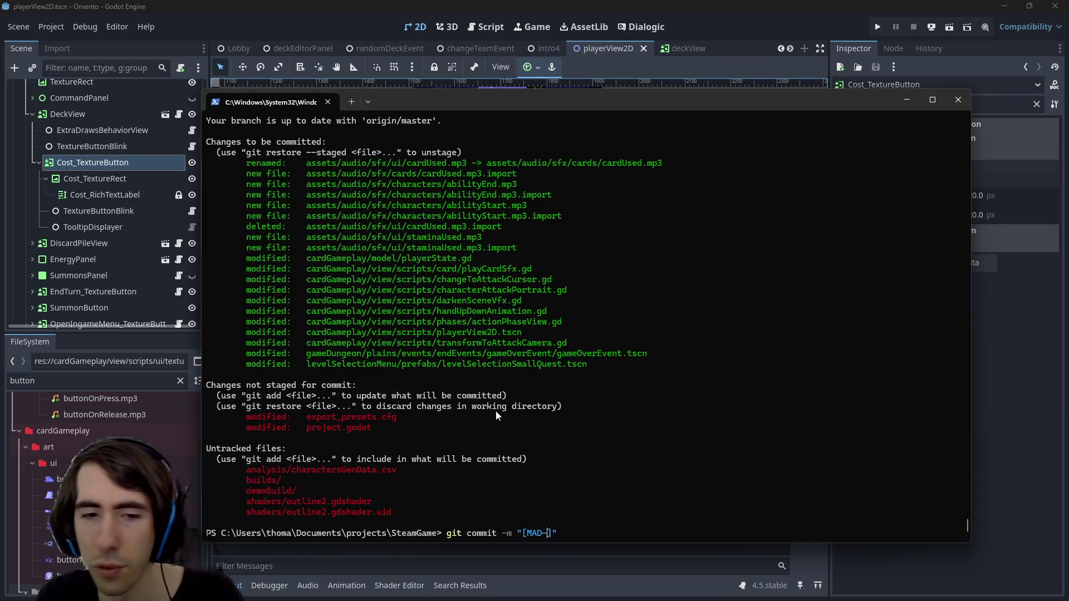
type("238")
key("End")
type("more ")
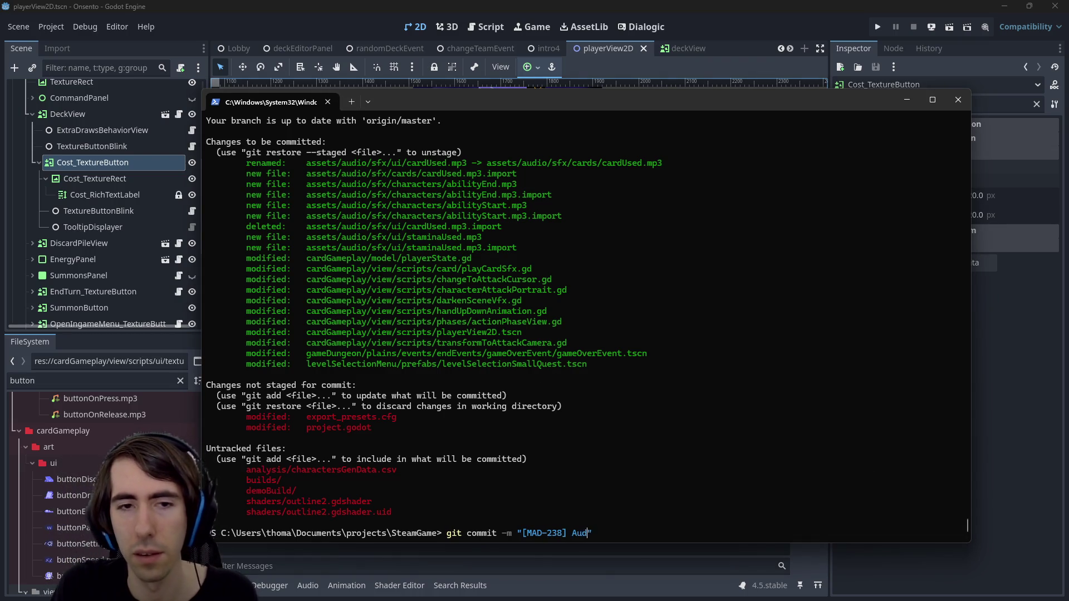
type("audio added (cha")
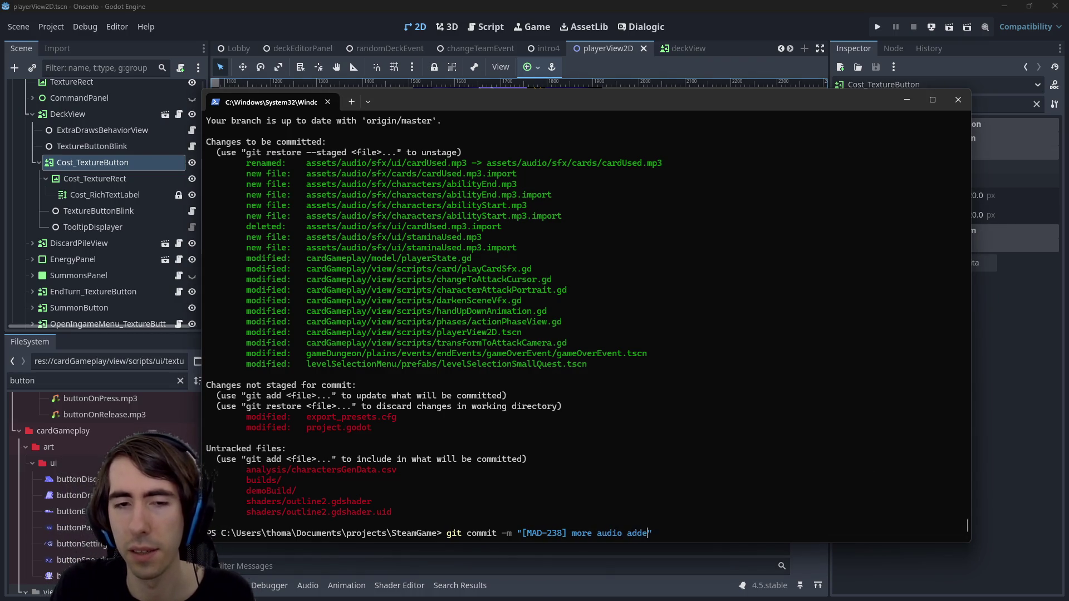
type("racter woosh")
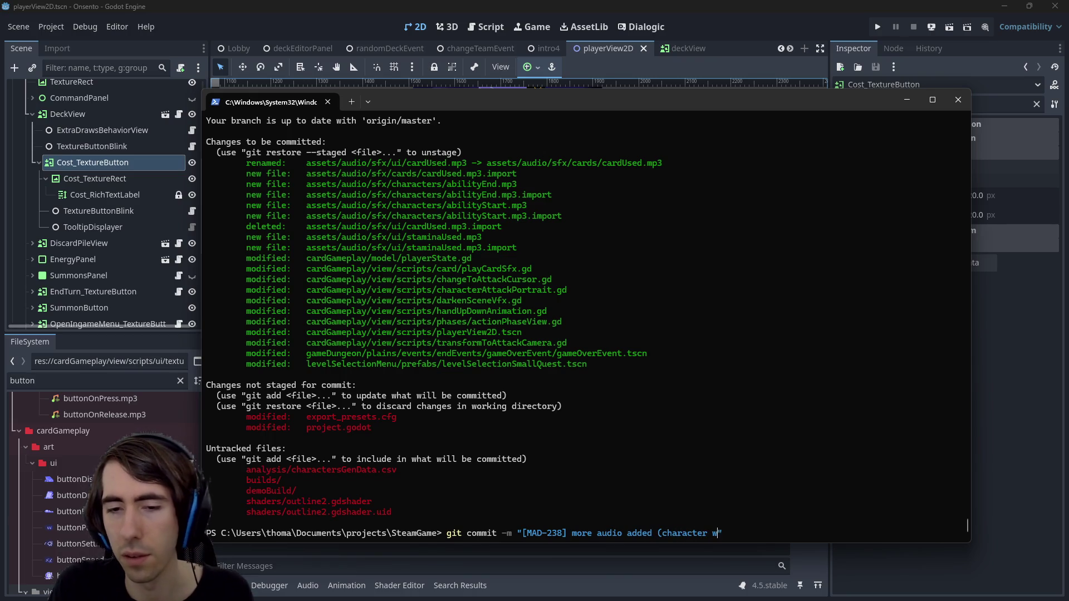
key("BackSpace")
type(", discard,")
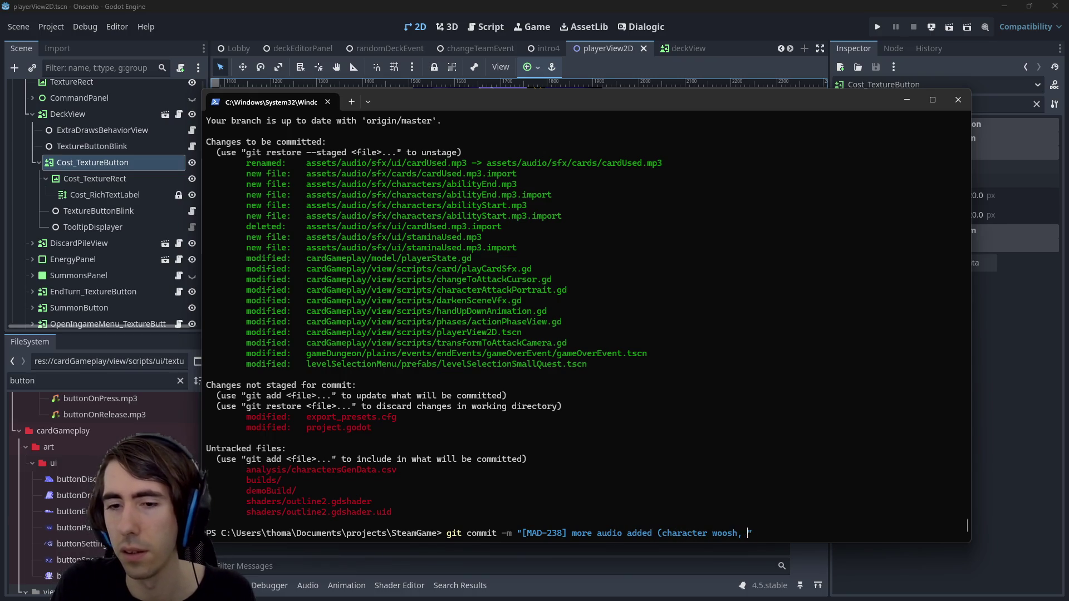
type(" etc) +")
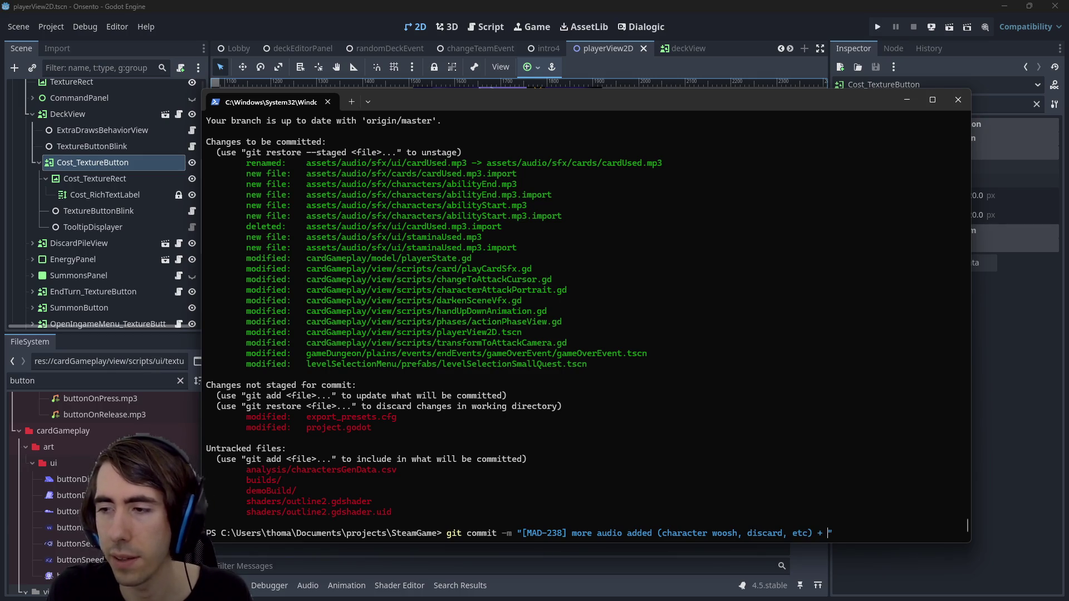
type(" mr")
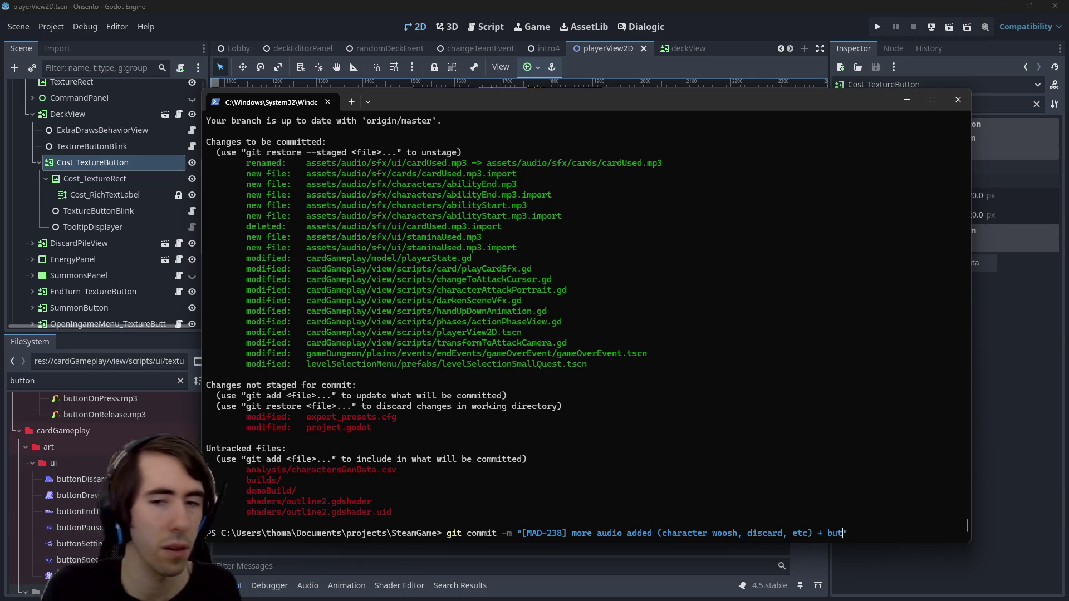
key("BackSpace")
type("ore buttons be")
type("came juicy")
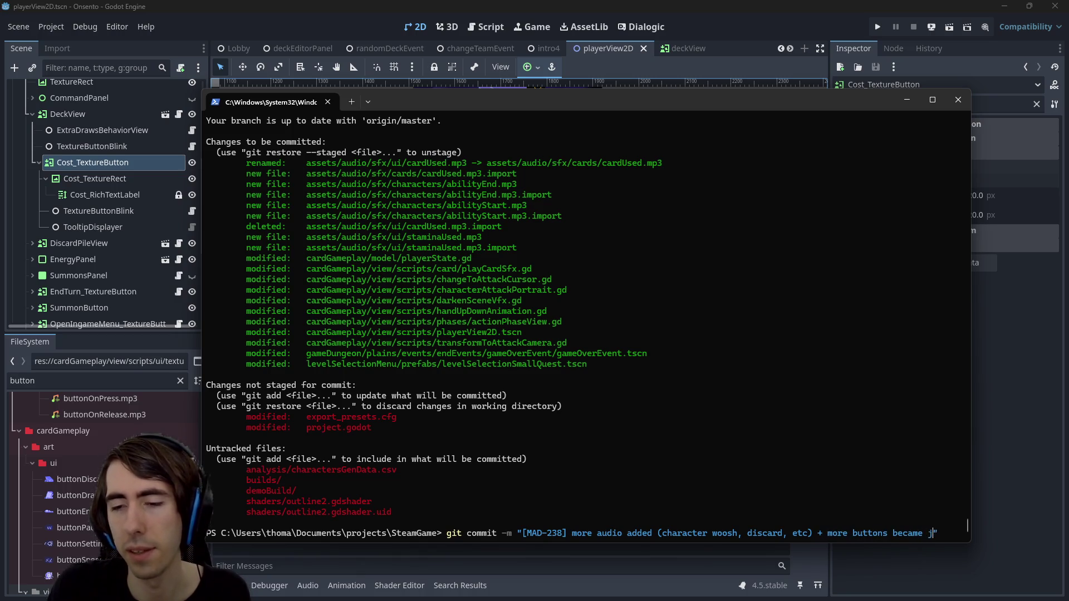
key("Return")
Push the commit to master and confirm a clean git status
type("git pus")
type("h")
key("Return")
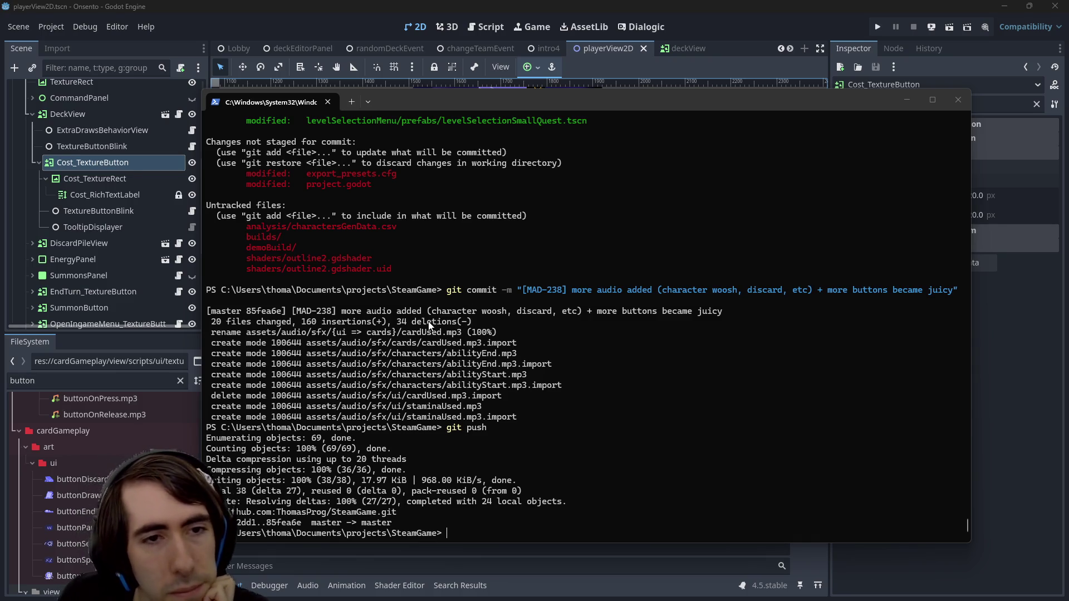
type("git status")
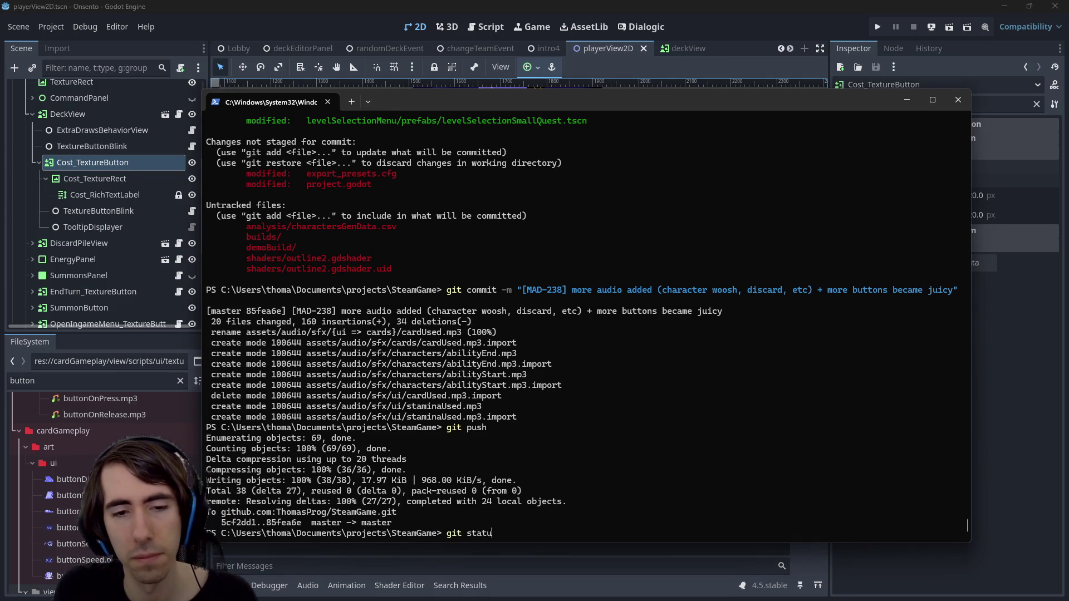
key("Return")
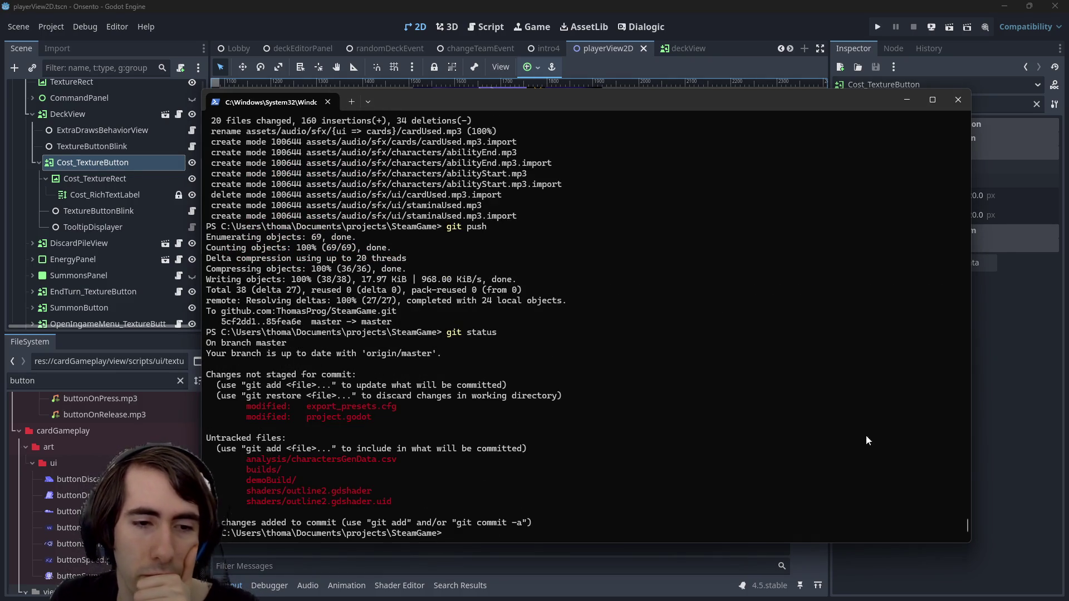
left_click(722, 4)
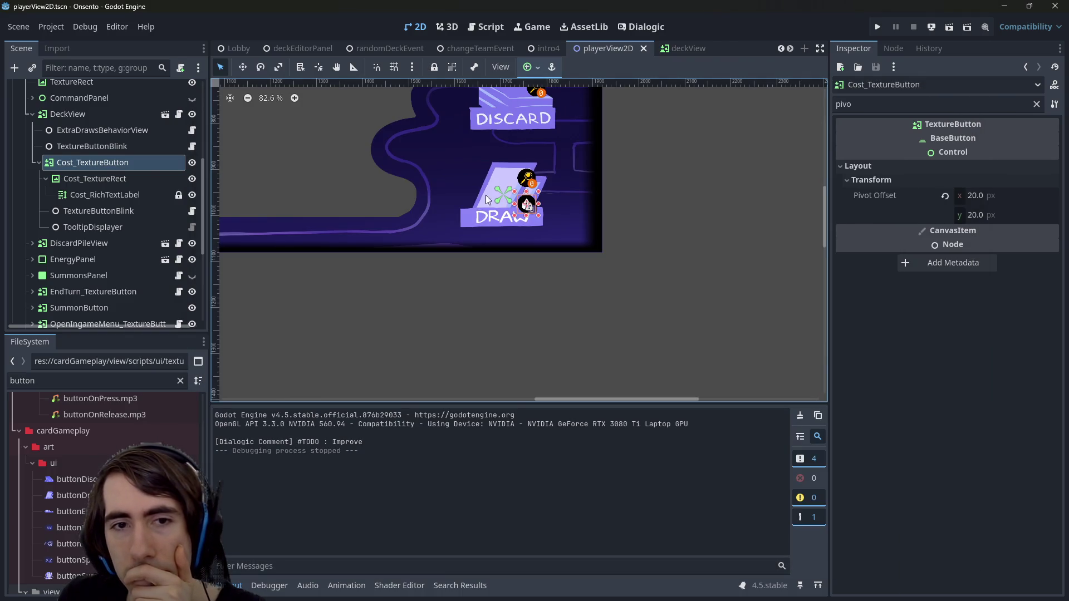
Clear the node selection in the 2D viewport and start a Quick Open search for scenes
scroll(486, 195, "down", 5)
left_click(520, 392)
scroll(543, 276, "up", 5)
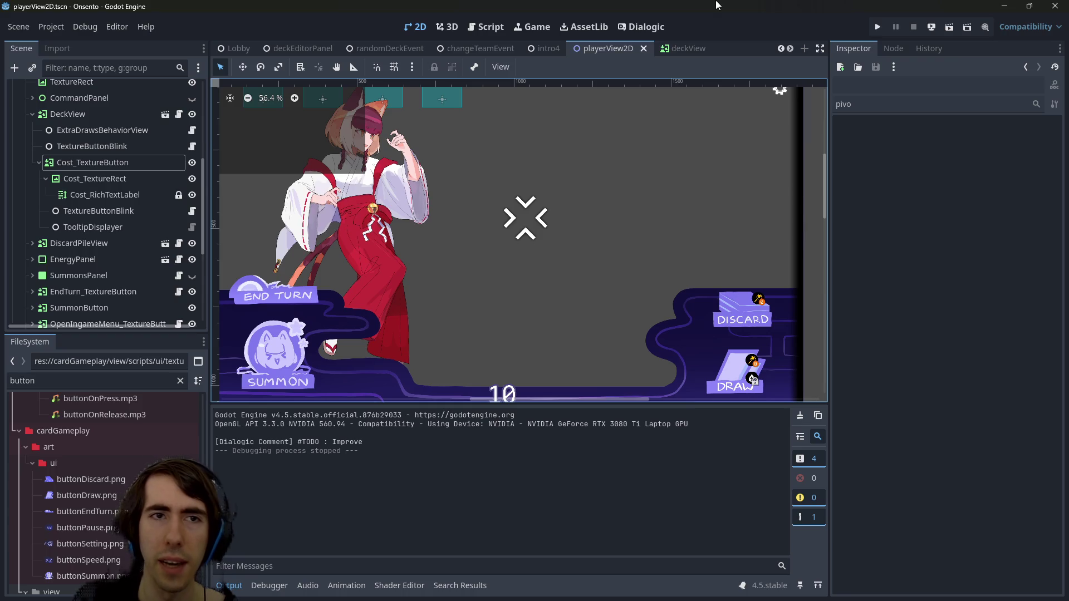
key("ctrl+shift+o")
Open Lobby.tscn and run it
type("lobby")
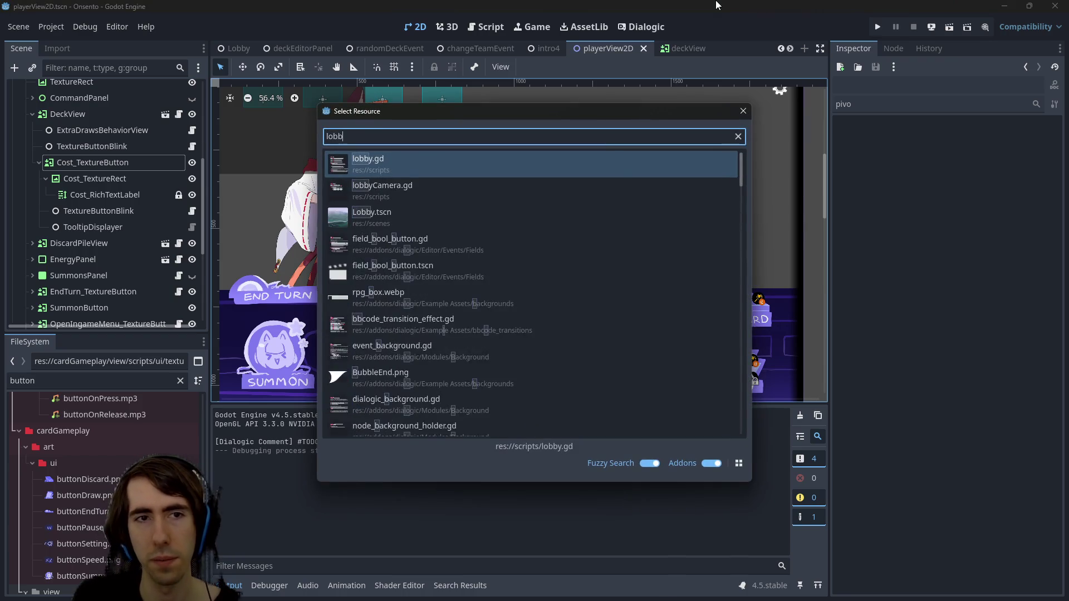
key("Return")
left_click(950, 26)
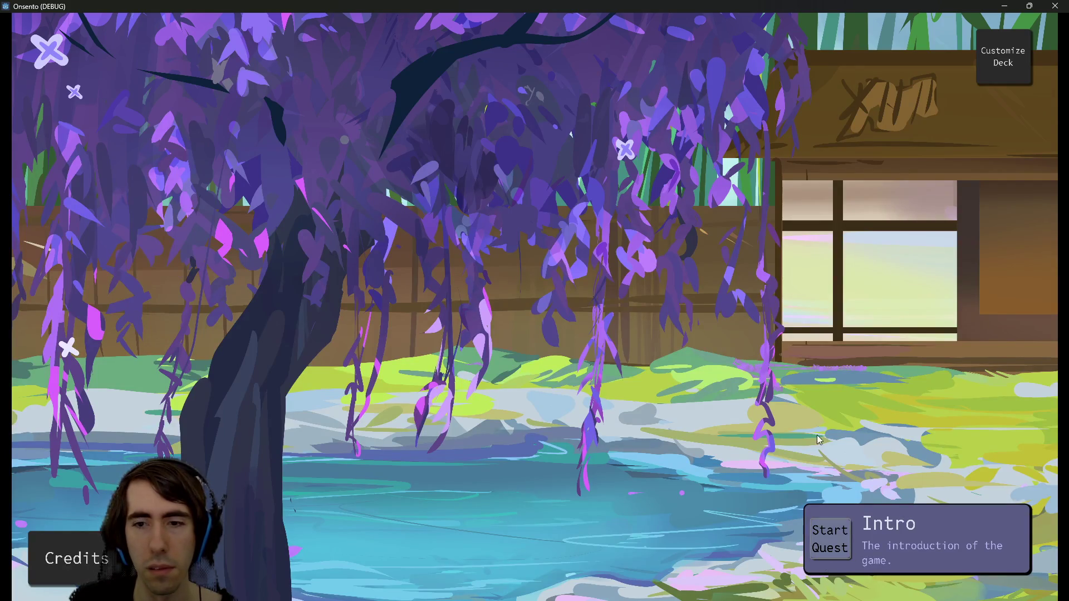
In deck customization, swap an Overclock card for the storage Overclock card and save the deck
left_click(998, 66)
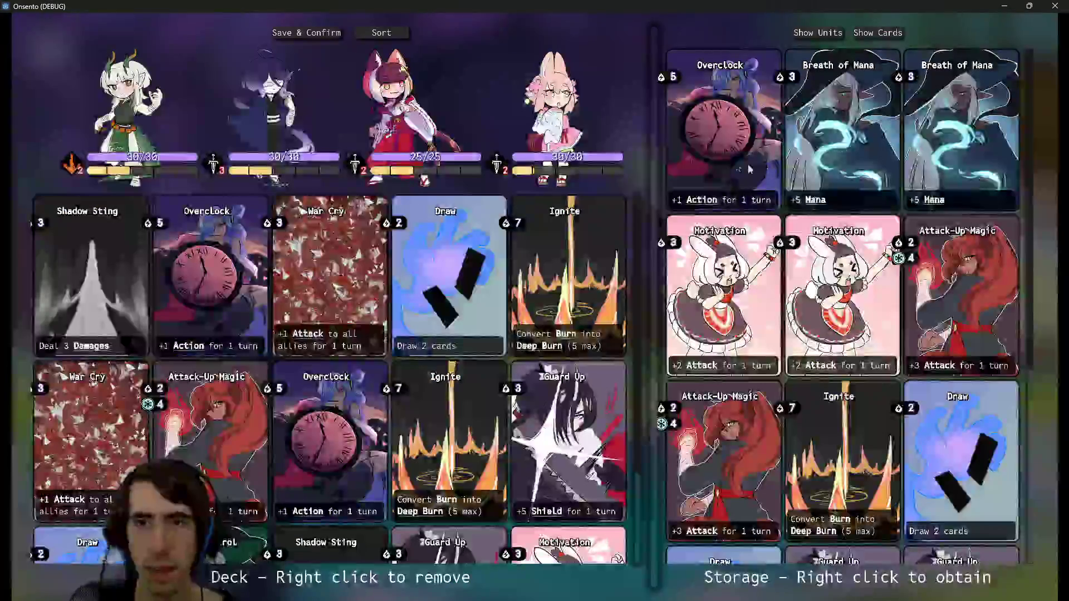
scroll(470, 430, "down", 5)
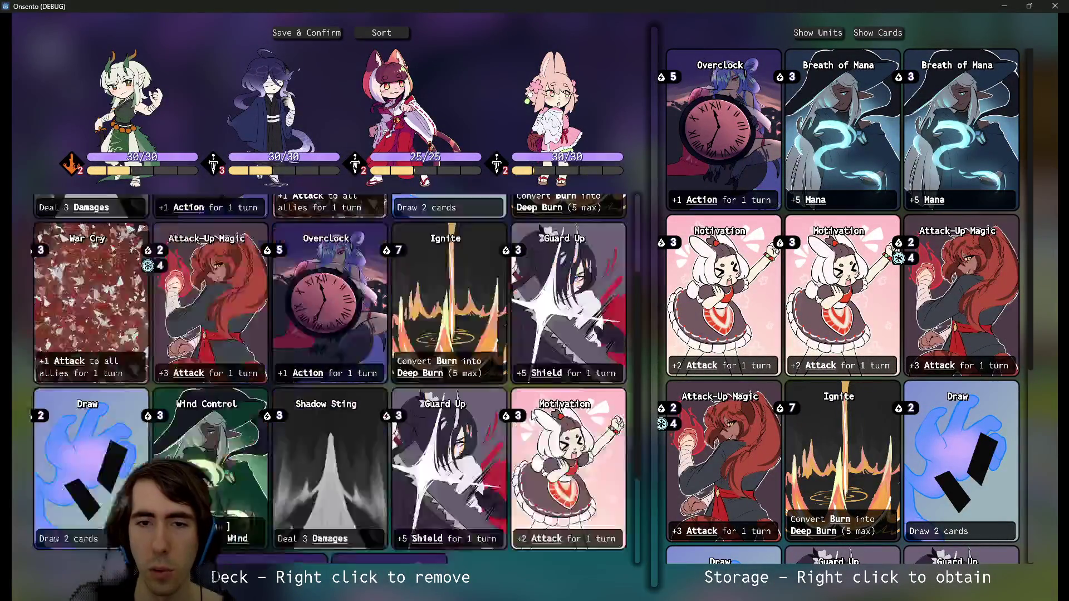
right_click(362, 466)
scroll(362, 467, "up", 5)
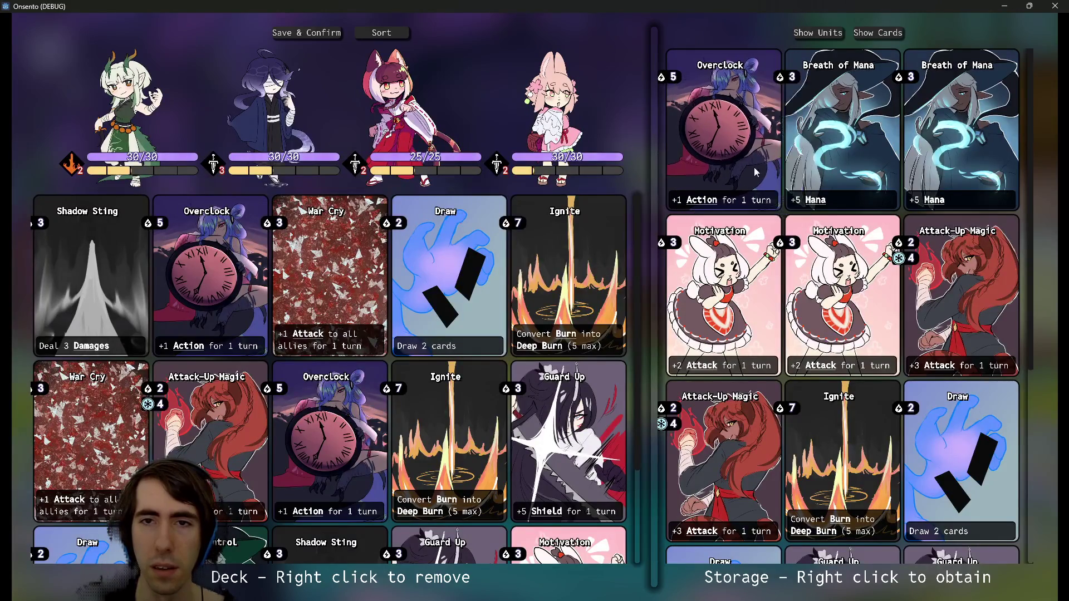
mouse_move(771, 195)
left_click_drag(770, 195, 479, 267)
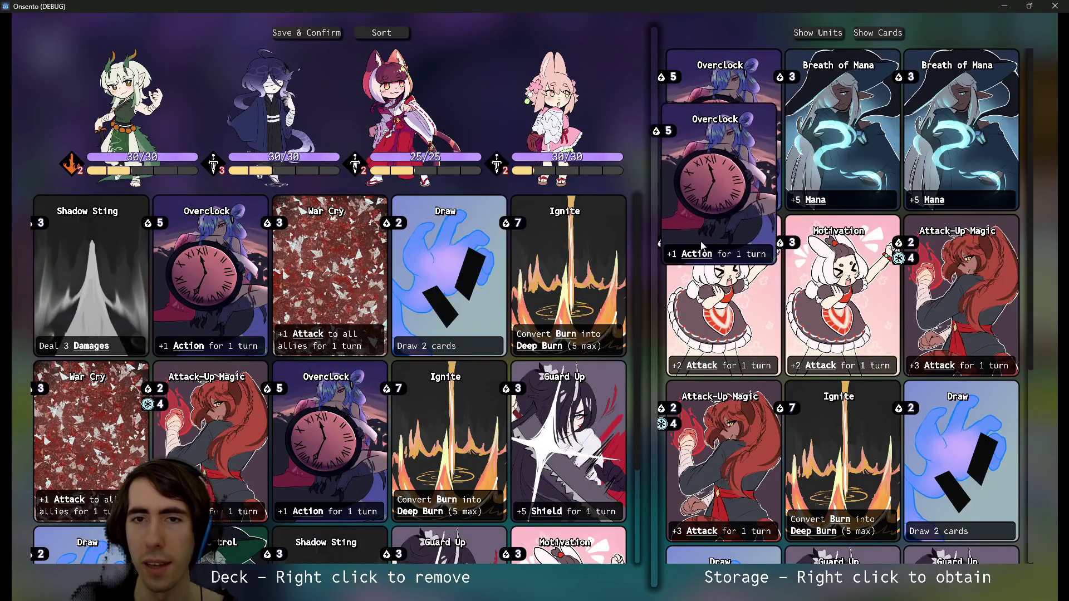
left_click(320, 35)
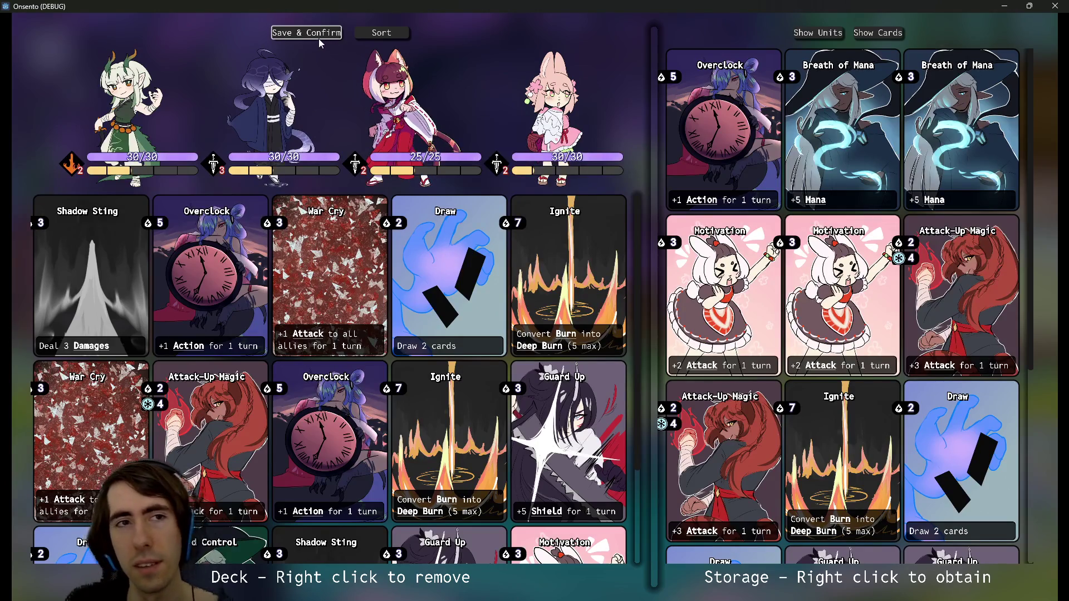
left_click(310, 36)
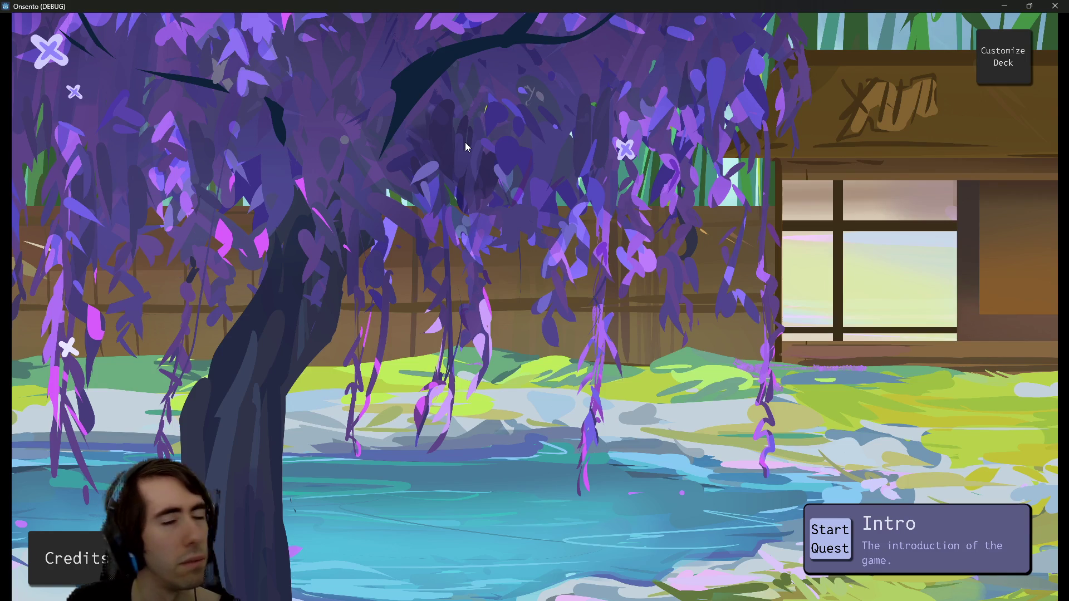
Start the Intro quest, then close the game window
left_click(823, 539)
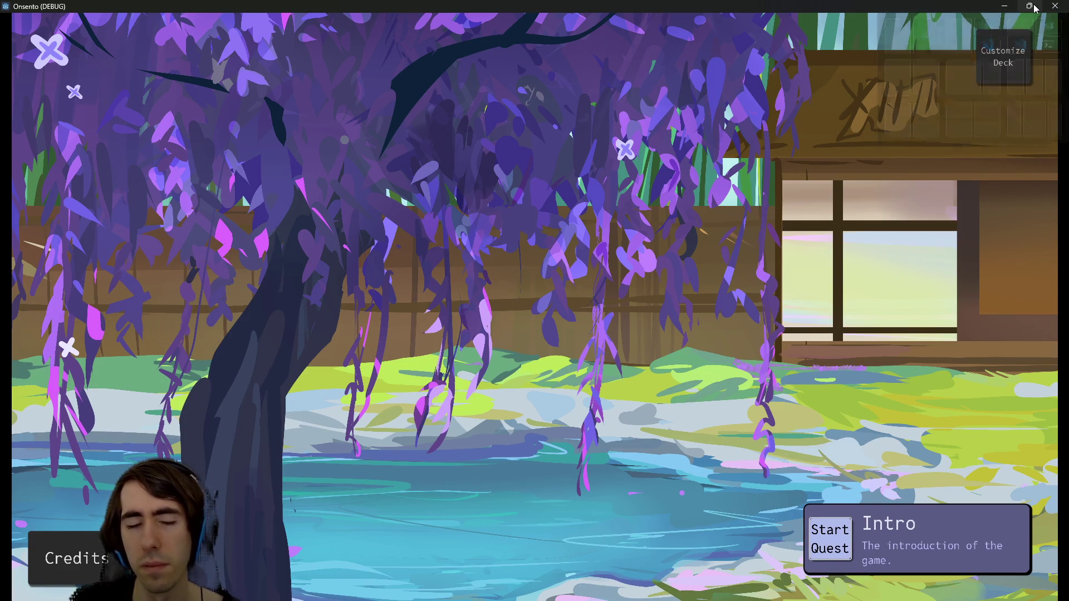
mouse_move(1034, 6)
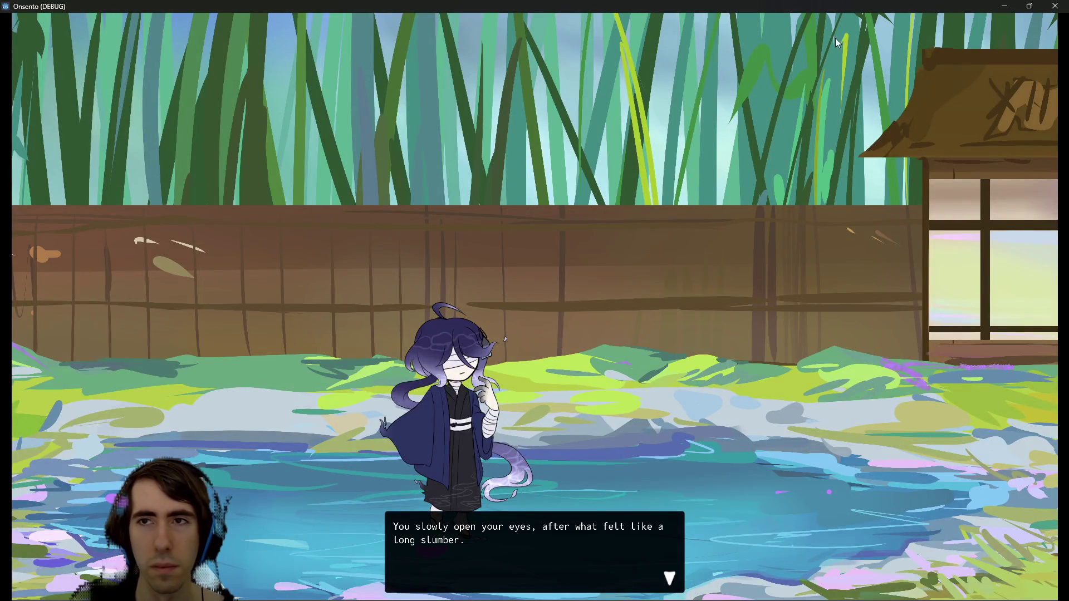
left_click(1052, 6)
key("shift+alt+o")
Open deckConstructionPanel.tscn via a 'decconst' file search and run it with F6
type("decks")
key("BackSpace")
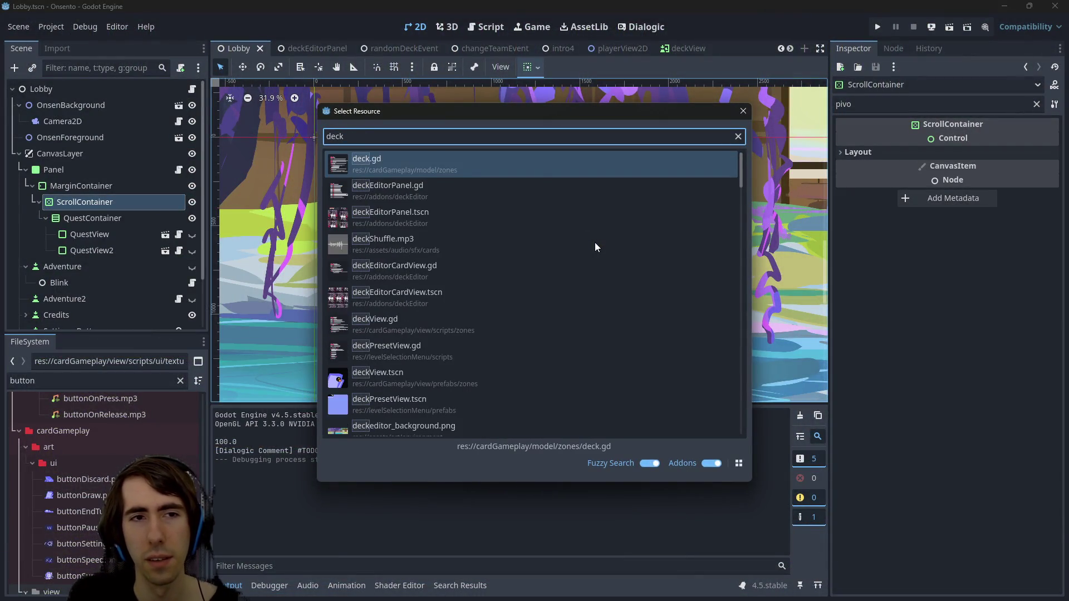
type("const")
key("Return")
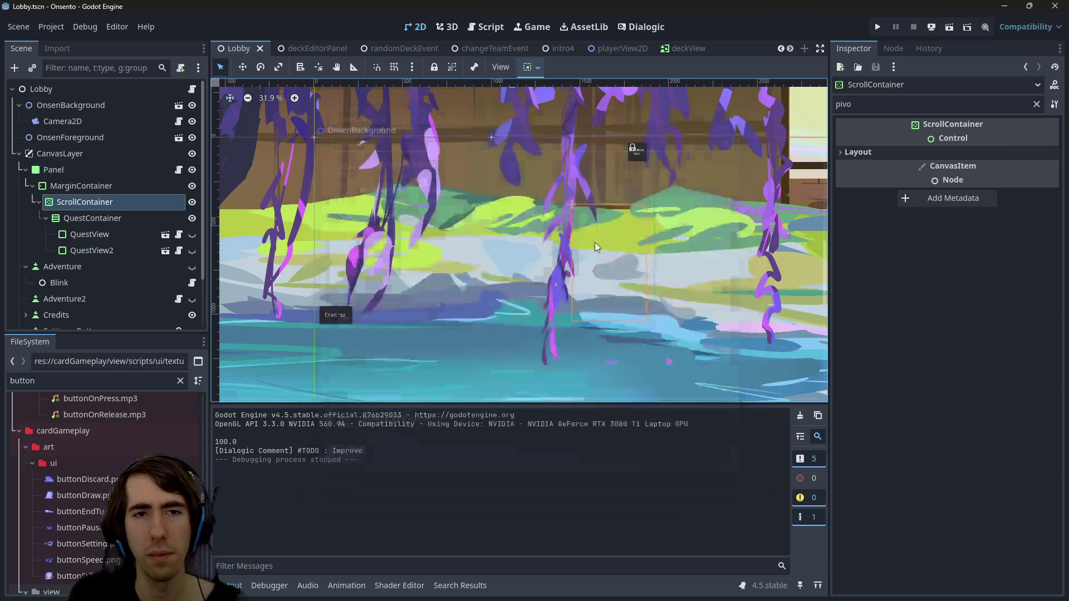
key("F6")
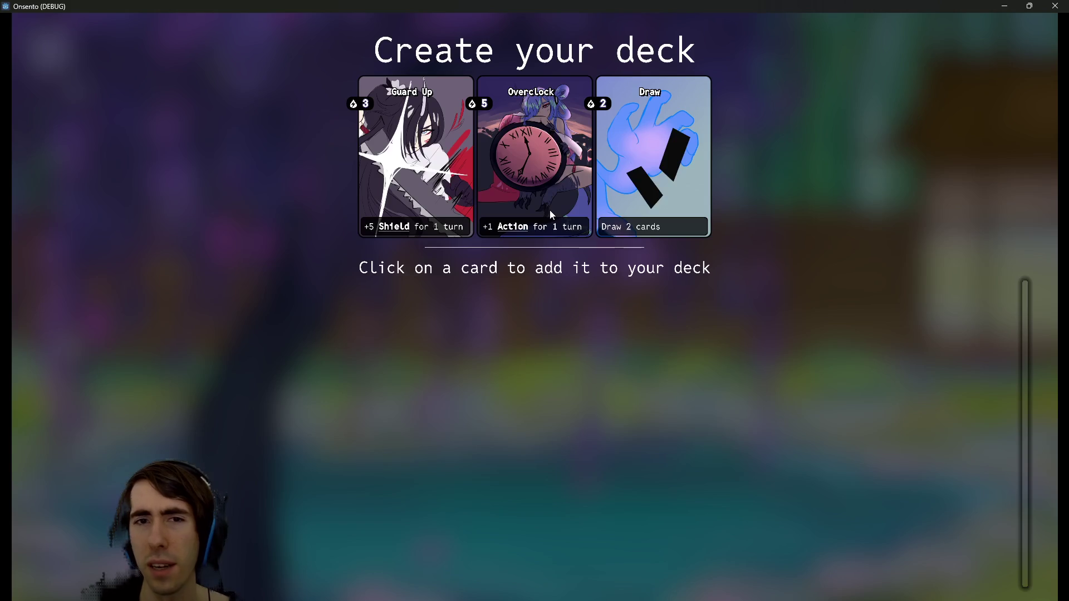
Add Guard Up, War Cry, two Attack-Up Magic, Wind Control and Ignite to the deck, then close the game
left_click(414, 184)
left_click(427, 175)
left_click(427, 175)
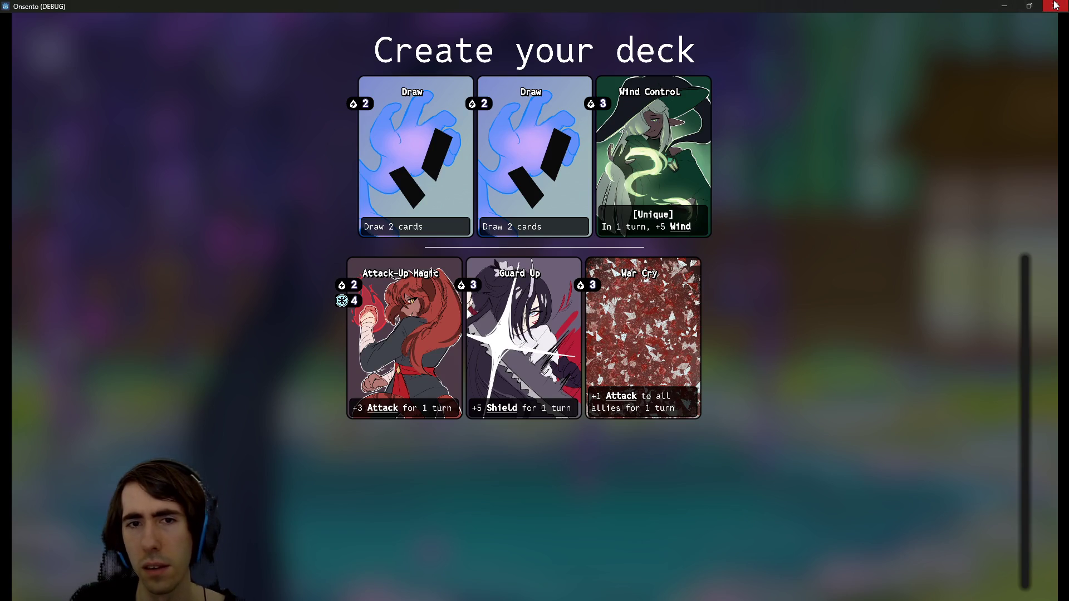
left_click(635, 209)
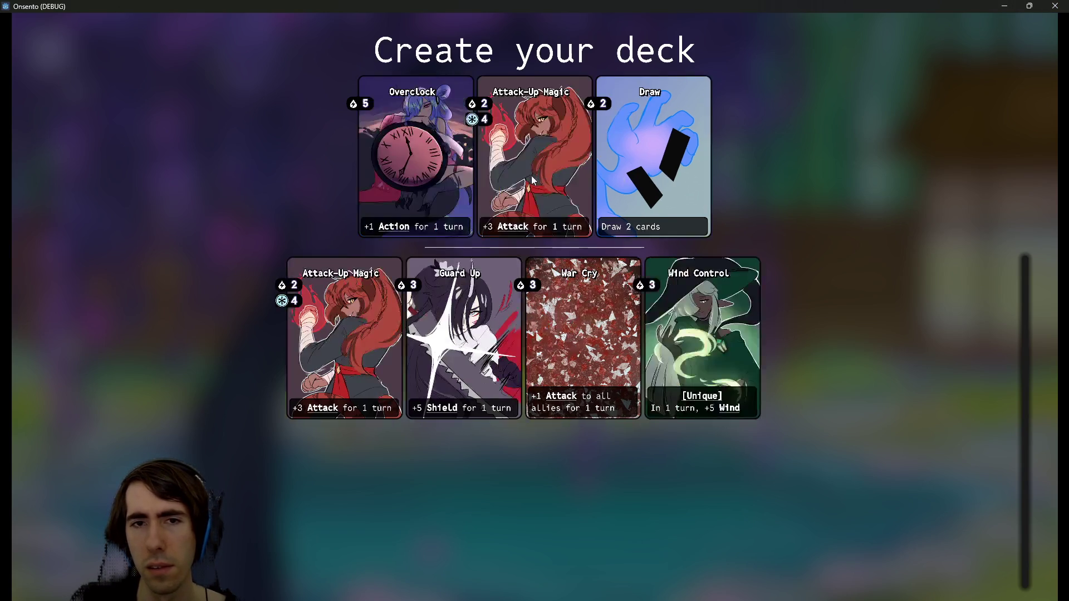
left_click(533, 182)
left_click(641, 206)
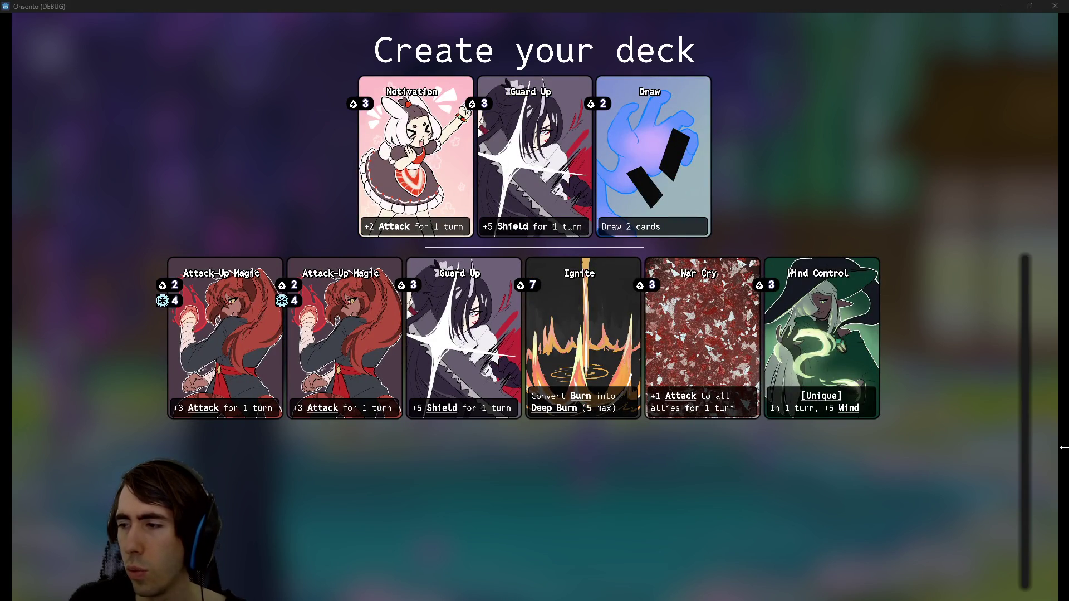
left_click(1055, 7)
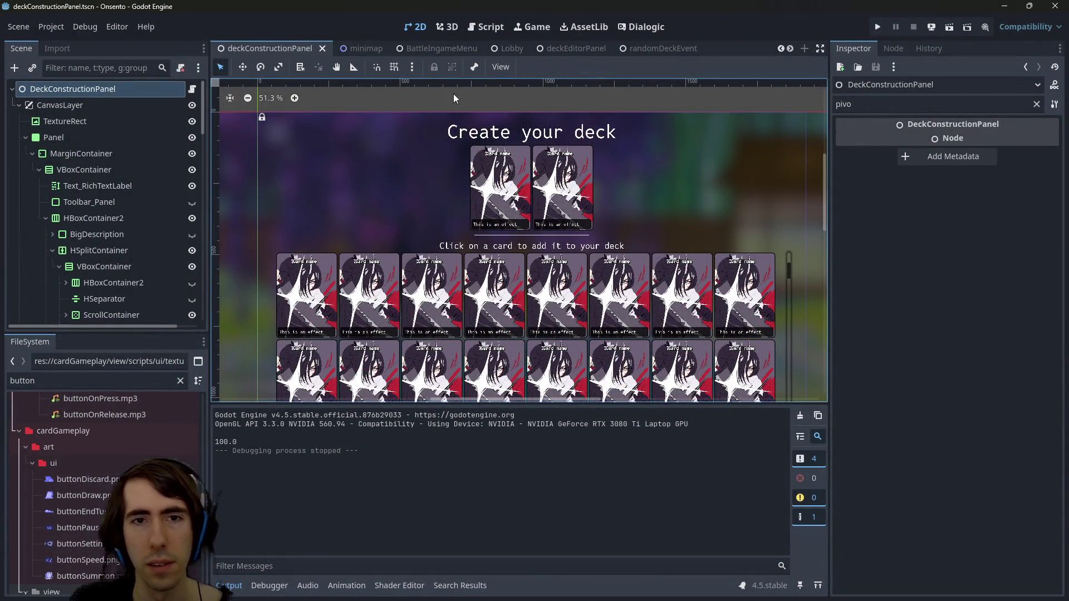
Open the spell card scene from a deck card and open its script
left_click(506, 221)
scroll(128, 261, "down", 2)
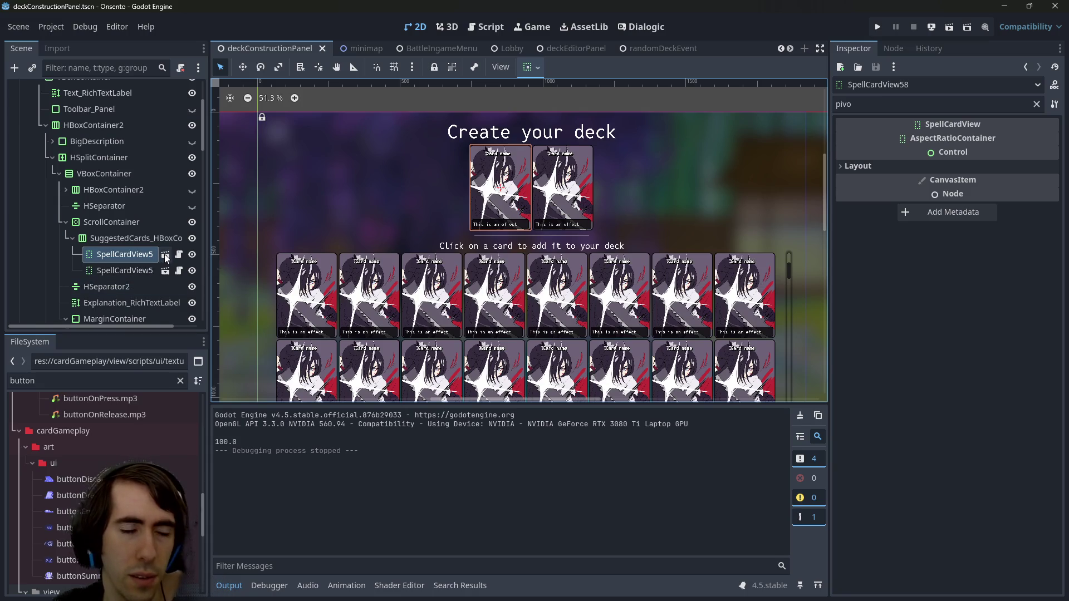
left_click(166, 255)
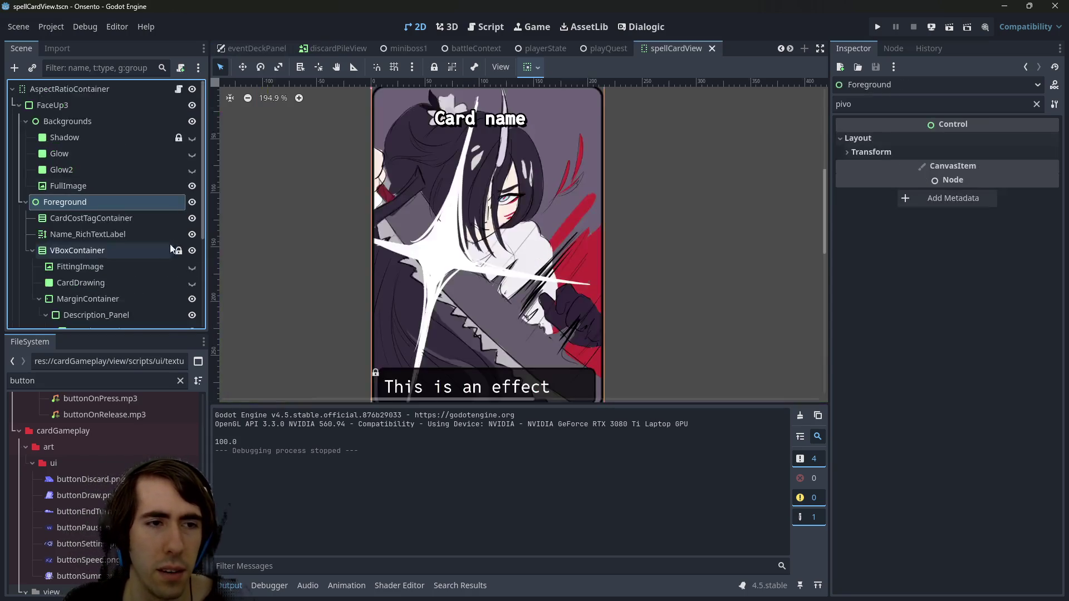
left_click(178, 89)
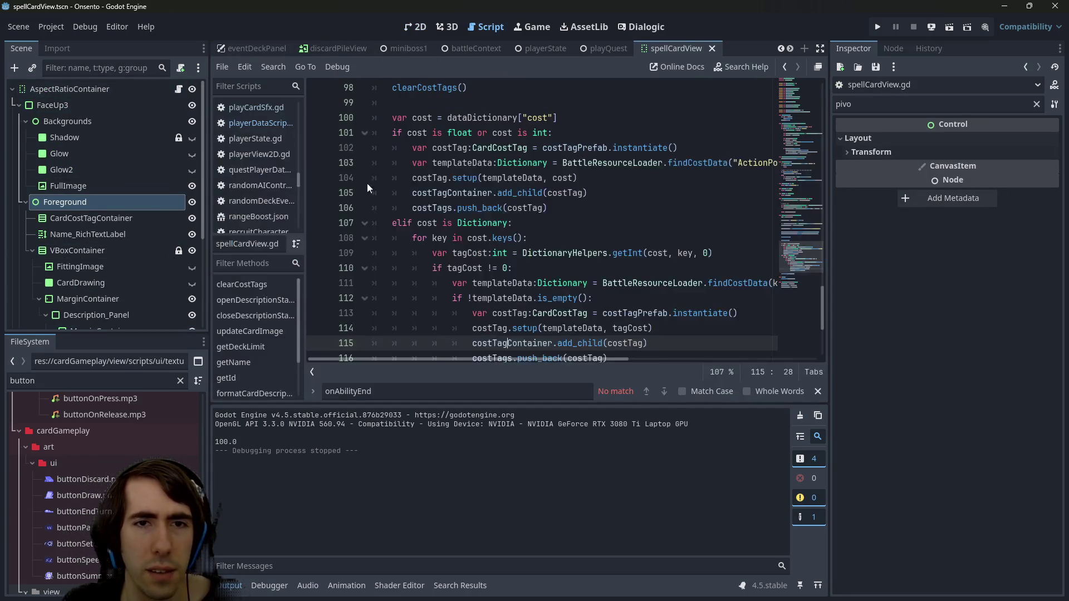
scroll(445, 207, "up", 12)
Search the spell card script for 'draggable' and browse the code
left_click(472, 208)
scroll(445, 210, "up", 7)
left_click(407, 210)
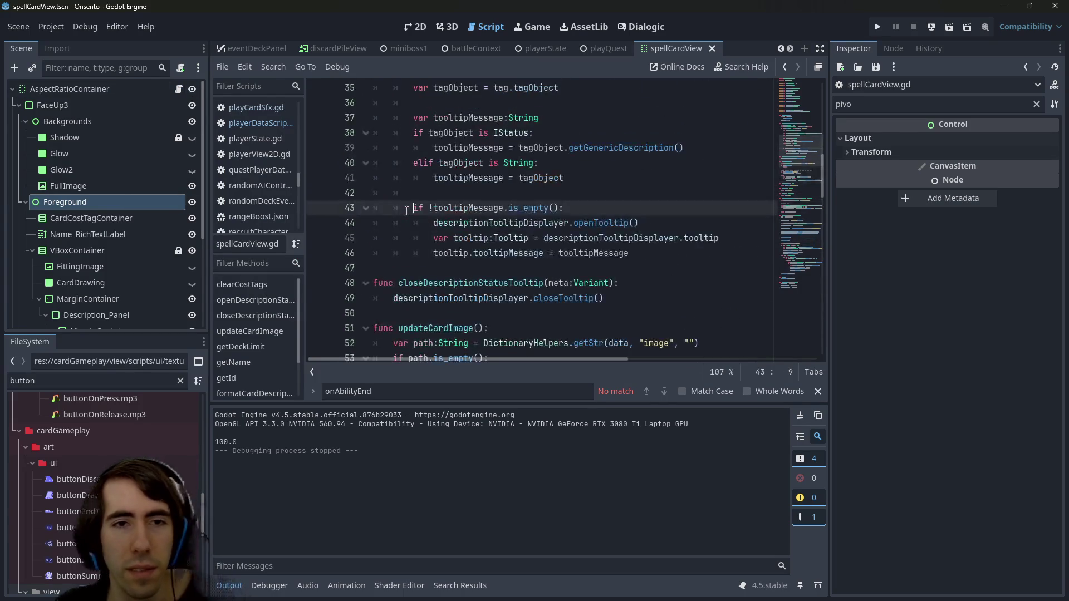
key("ctrl+f")
type("draggable")
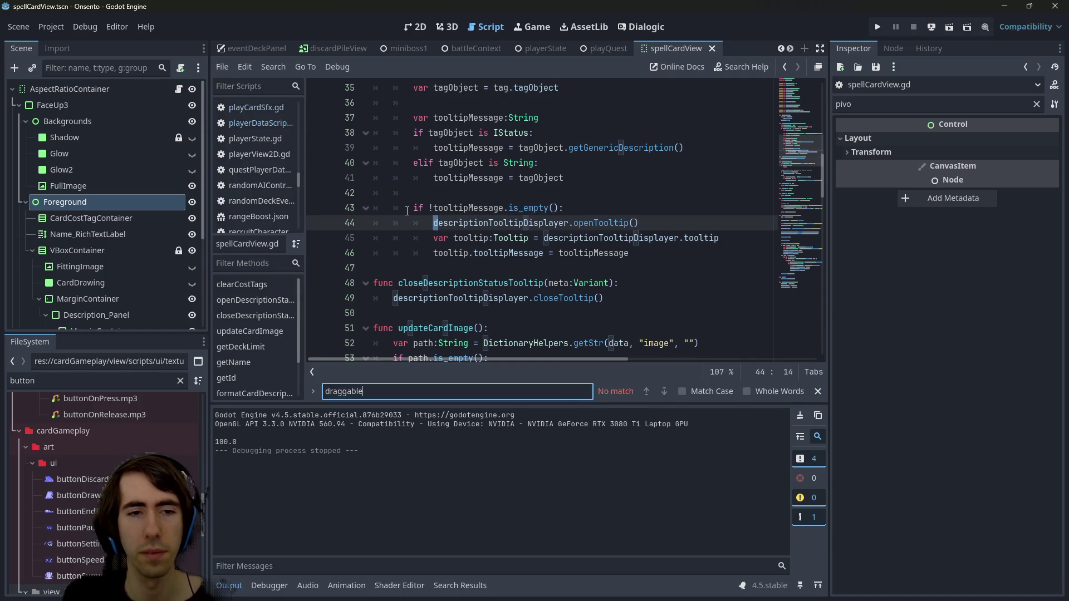
key("Escape")
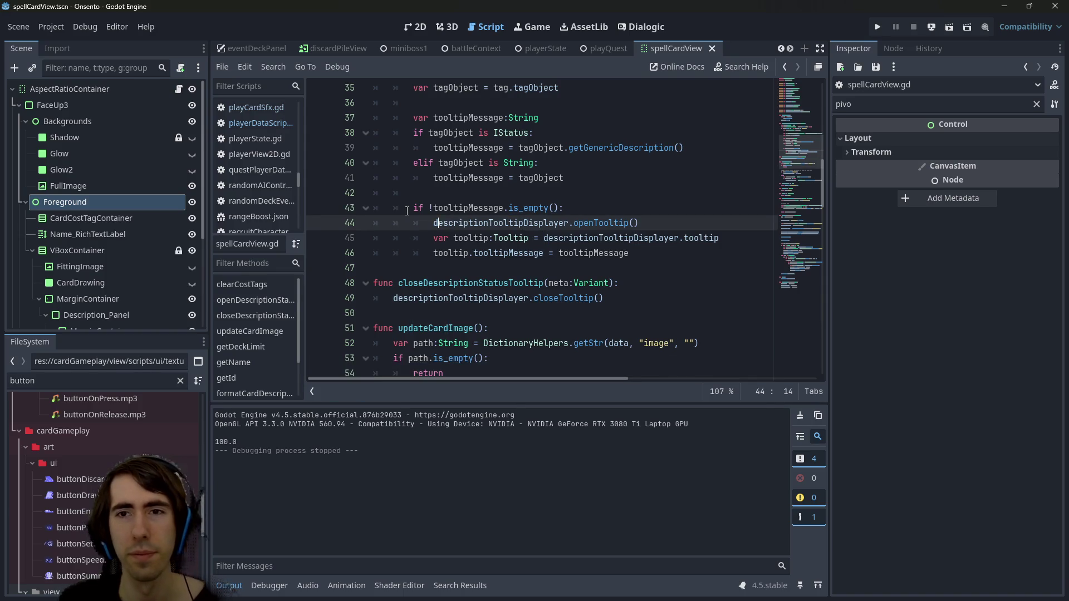
left_click_drag(798, 142, 799, 75)
scroll(532, 268, "down", 4)
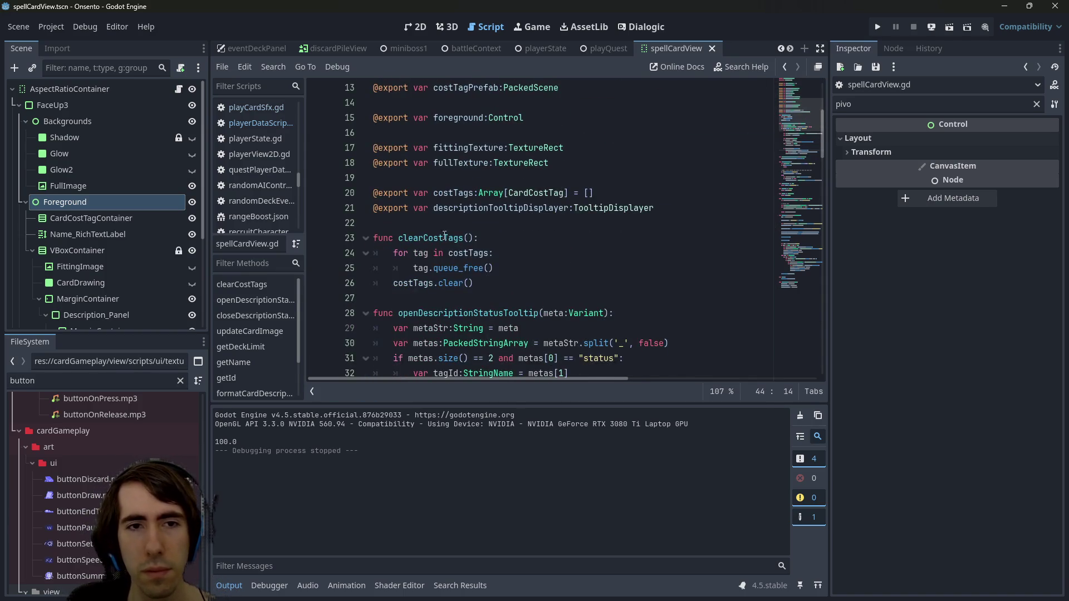
scroll(444, 236, "up", 4)
scroll(471, 176, "down", 1)
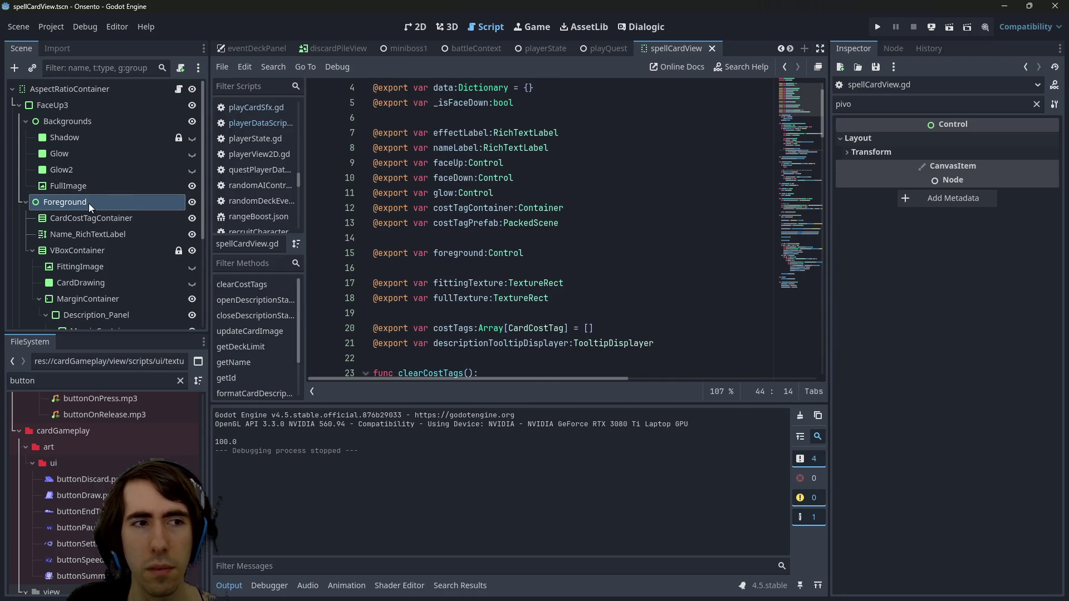
Select the card's root AspectRatioContainer and review the script from line 10 downward
left_click(117, 89)
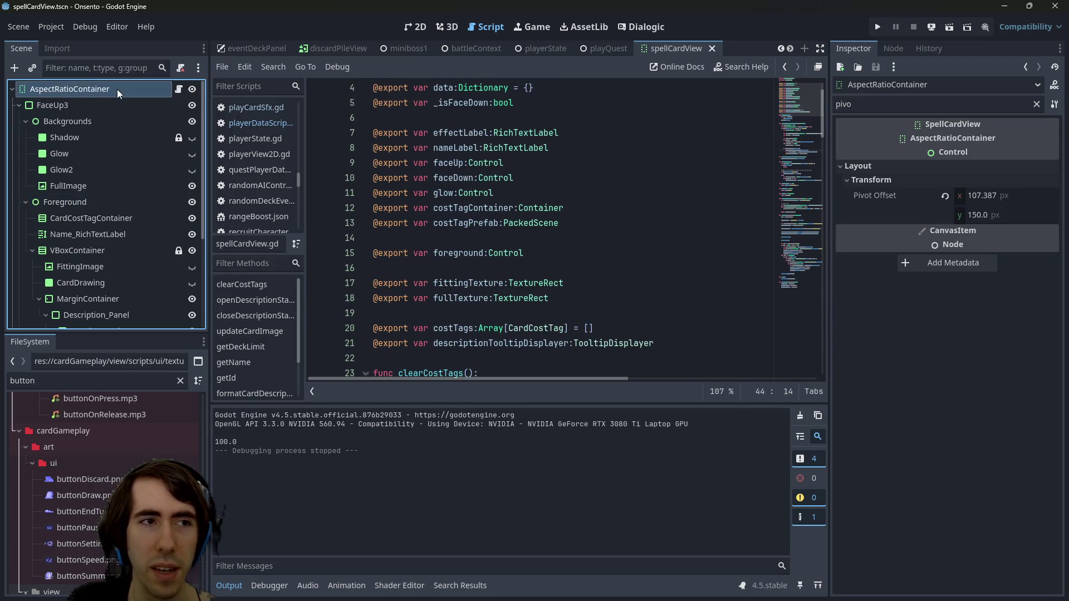
left_click(638, 173)
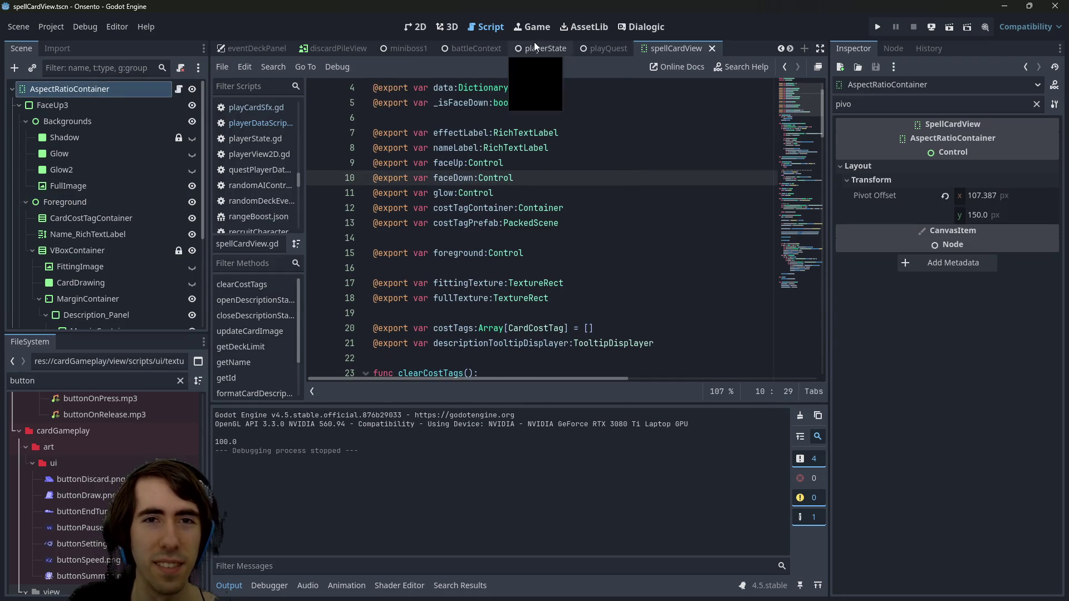
scroll(534, 44, "down", 4)
scroll(532, 53, "down", 3)
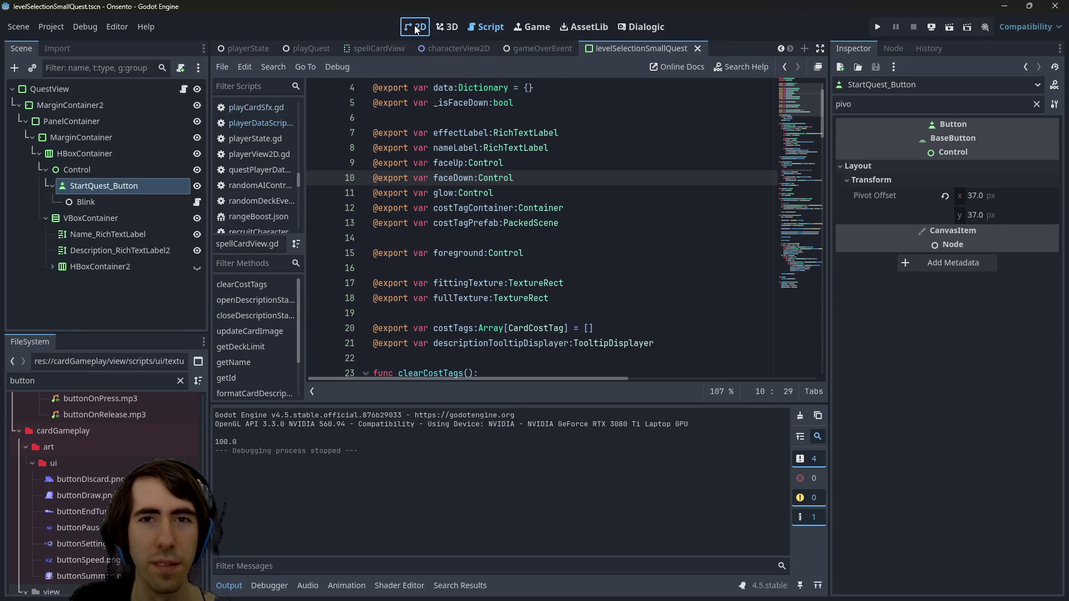
Leave the gameOverEvent tab and reopen deckConstructionPanel.tscn by quick-searching 'deck construct'
left_click(414, 25)
left_click(526, 48)
scroll(449, 50, "up", 3)
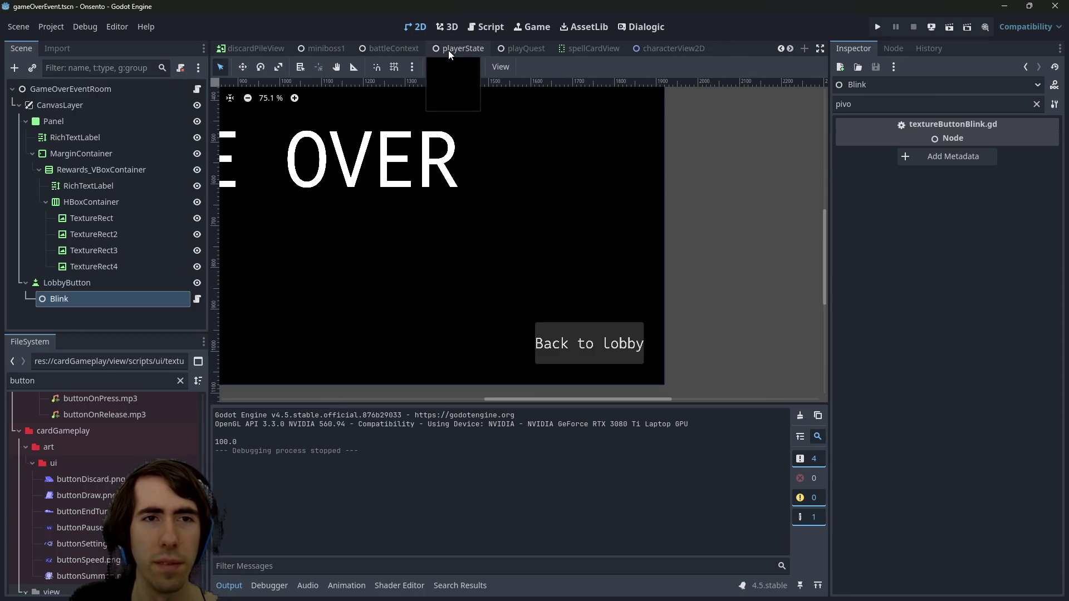
key("shift+alt+o")
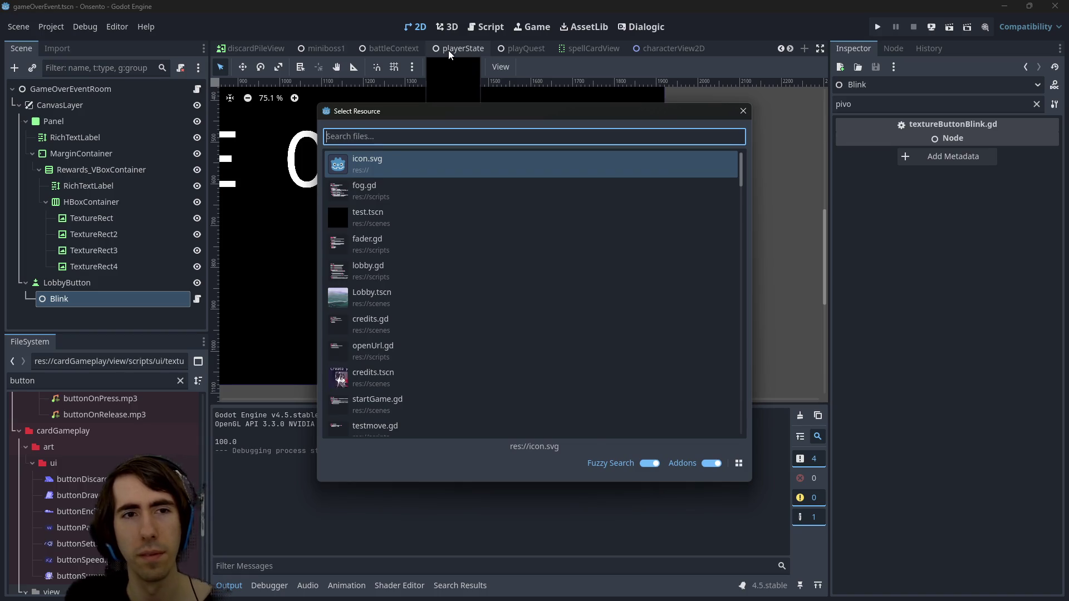
type("deck cosntru")
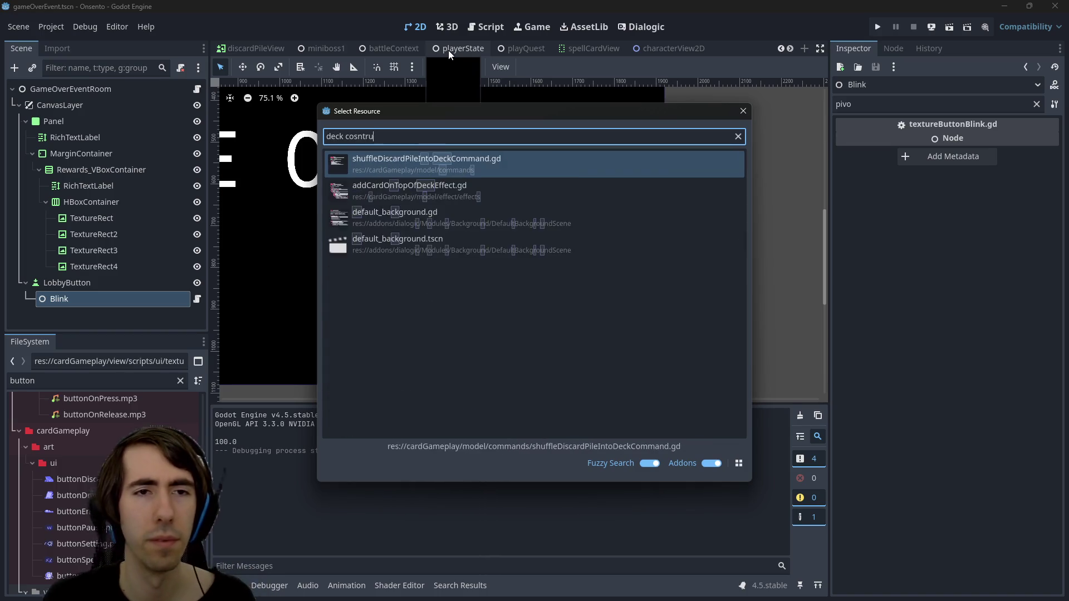
key("BackSpace")
key("BackSpace")
key("BackSpace")
type("nstruct")
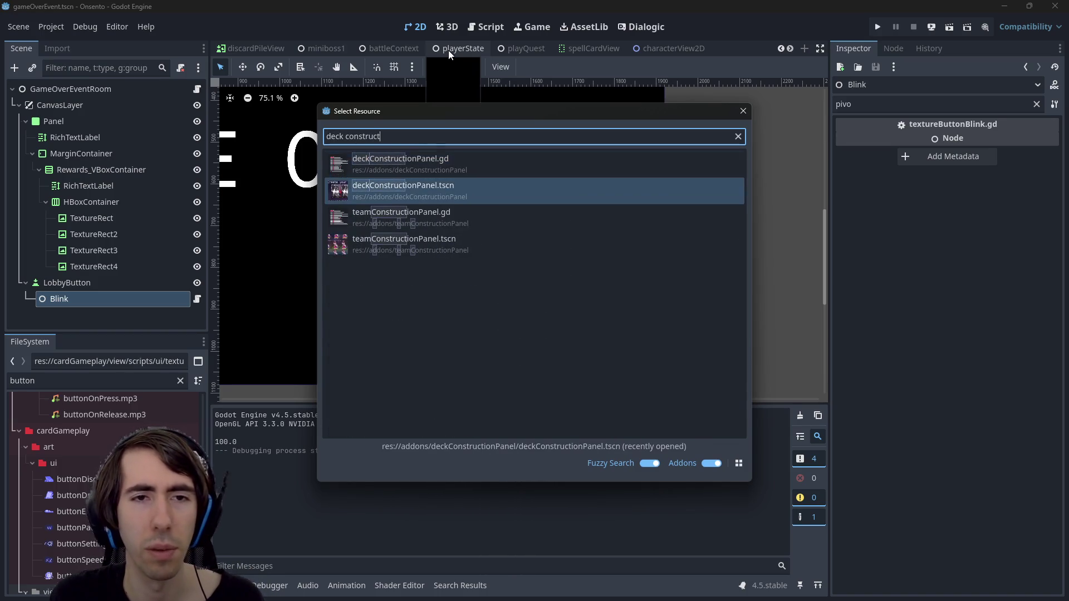
key("Return")
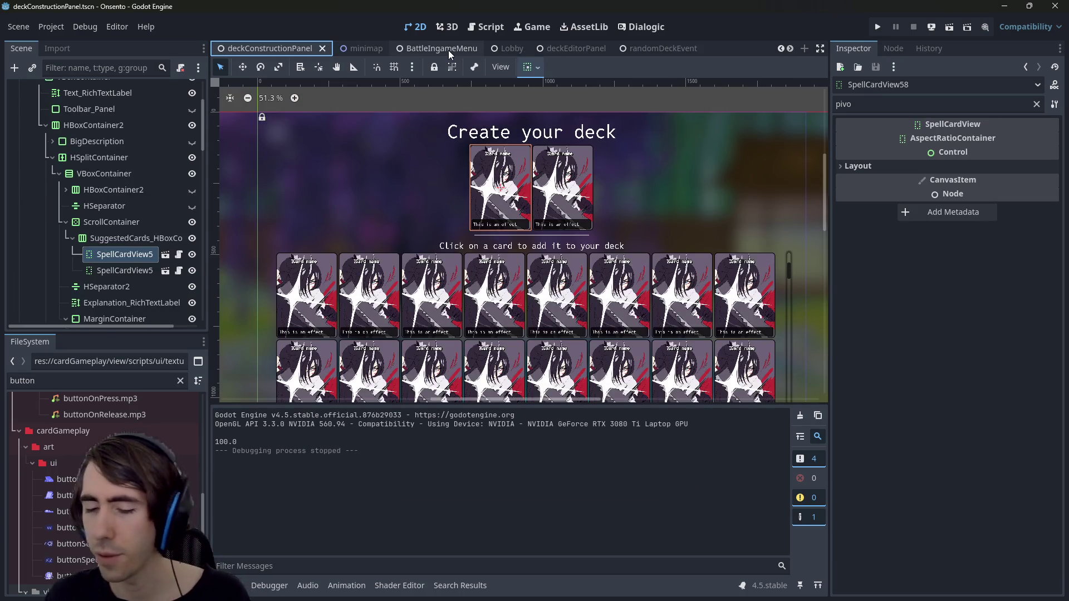
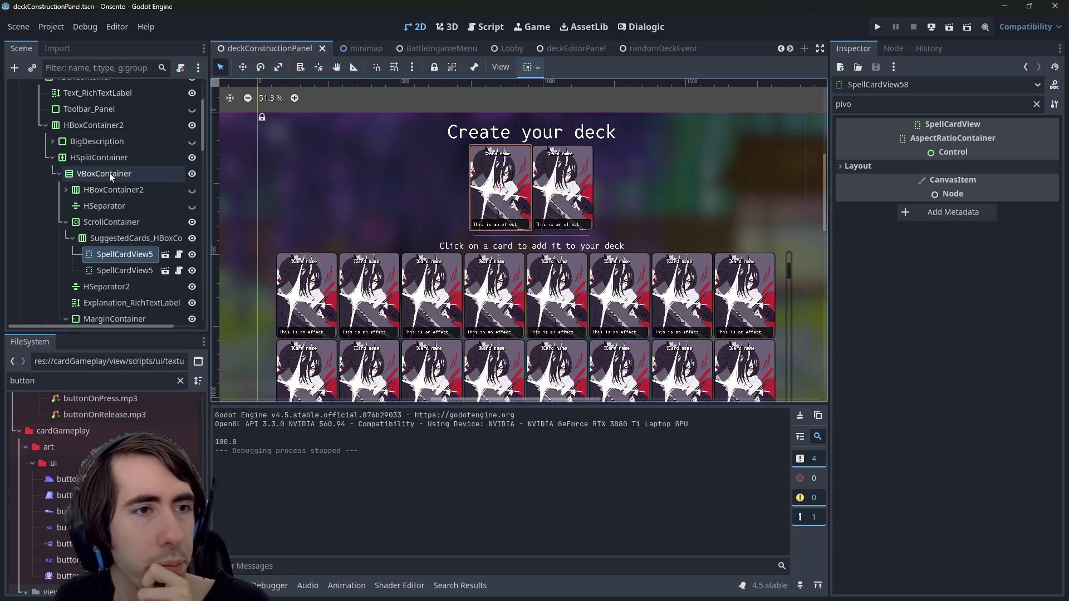
Select the DeckConstructionPanel root node and widen the Inspector to show all its properties
scroll(109, 173, "up", 5)
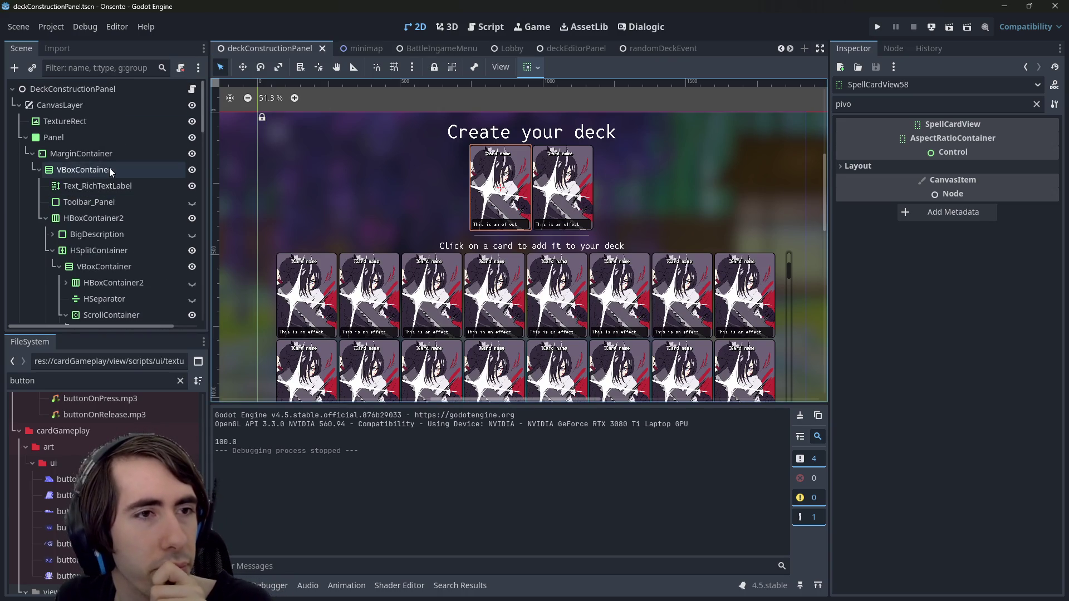
left_click(83, 92)
left_click(1036, 104)
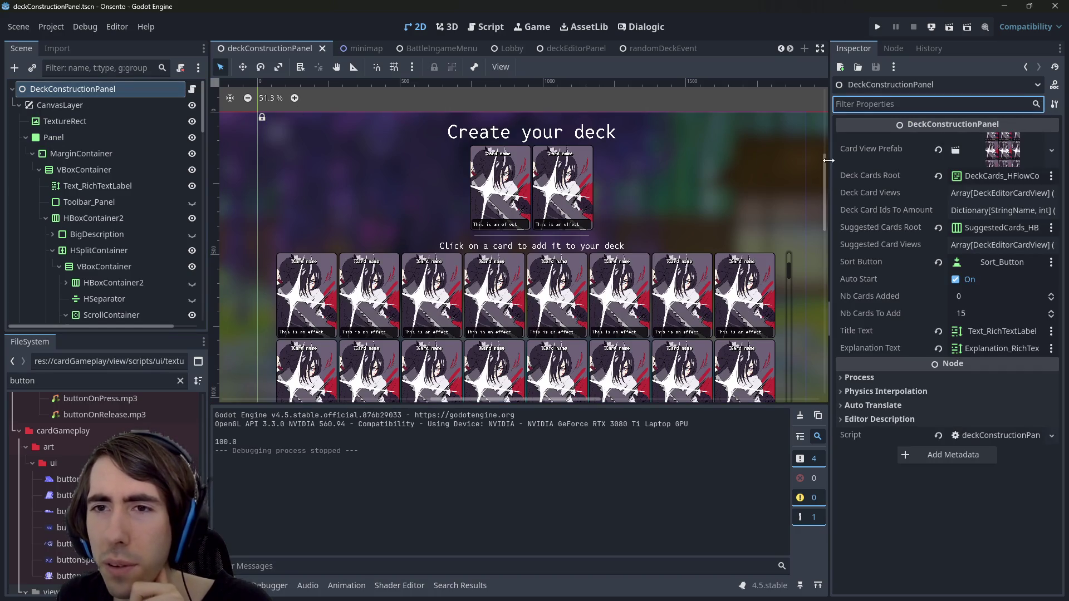
left_click_drag(828, 160, 761, 161)
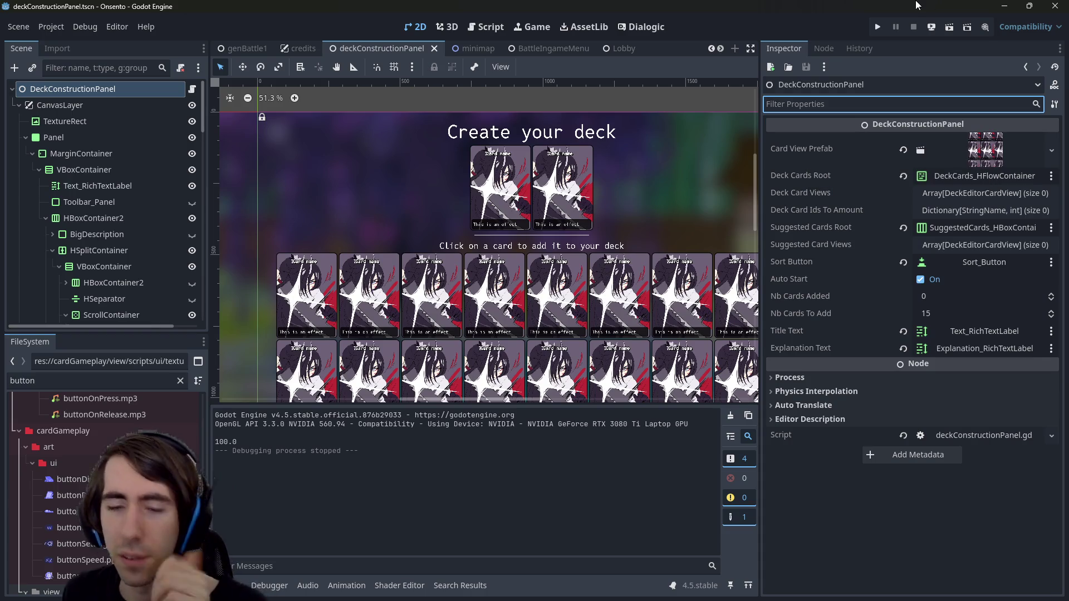
Open the deckEditorCardView.tscn scene via Quick Open
key("alt+shift+o")
type("deckeditorcar")
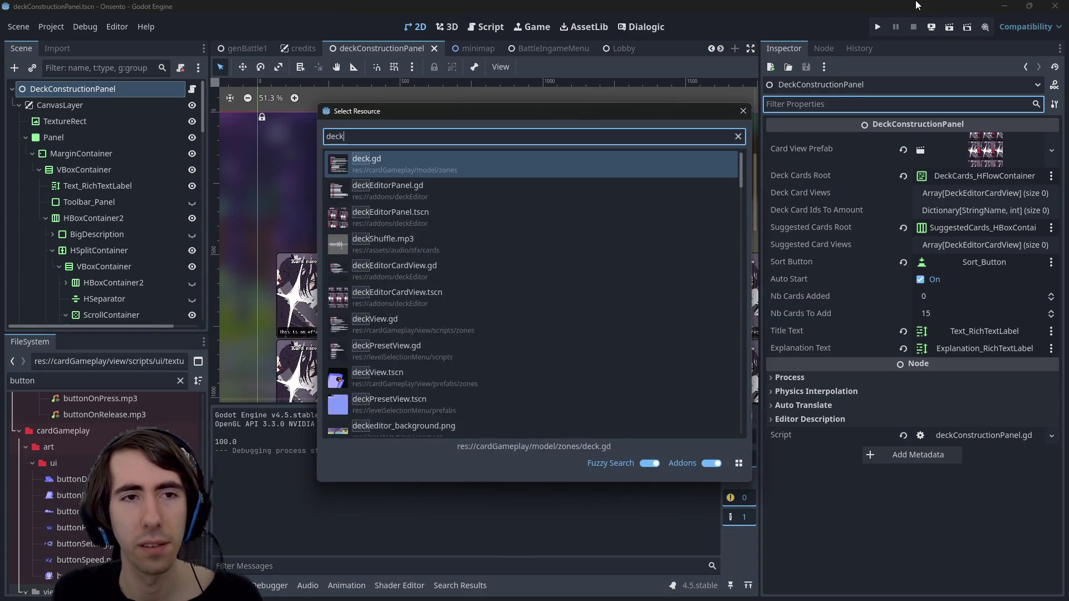
key("Down")
key("Return")
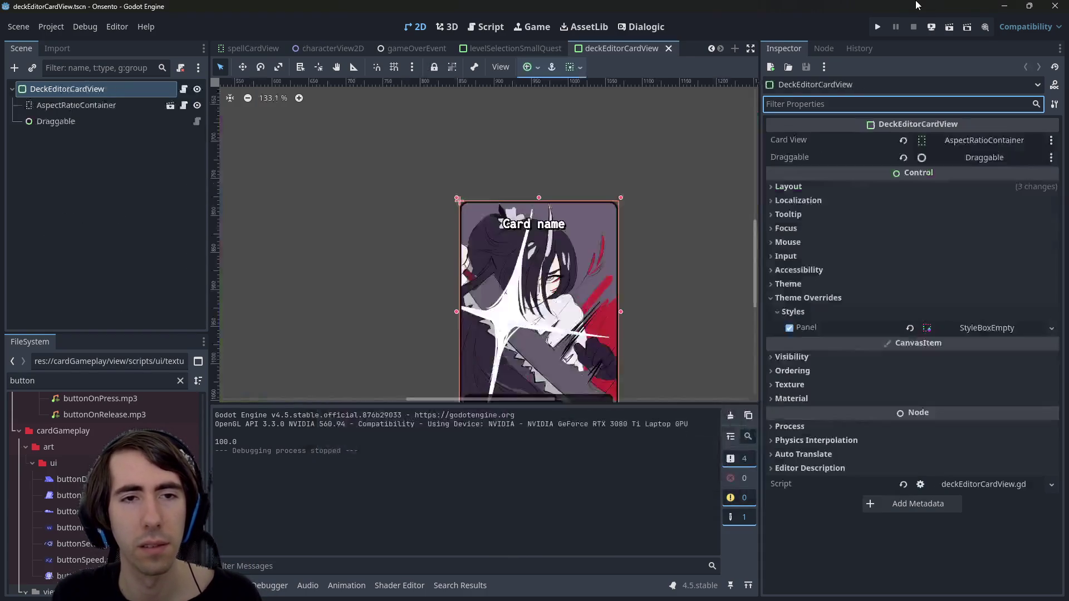
Open the deckEditorCardView.gd script attached to DeckEditorCardView and place the caret at its end
right_click(76, 87)
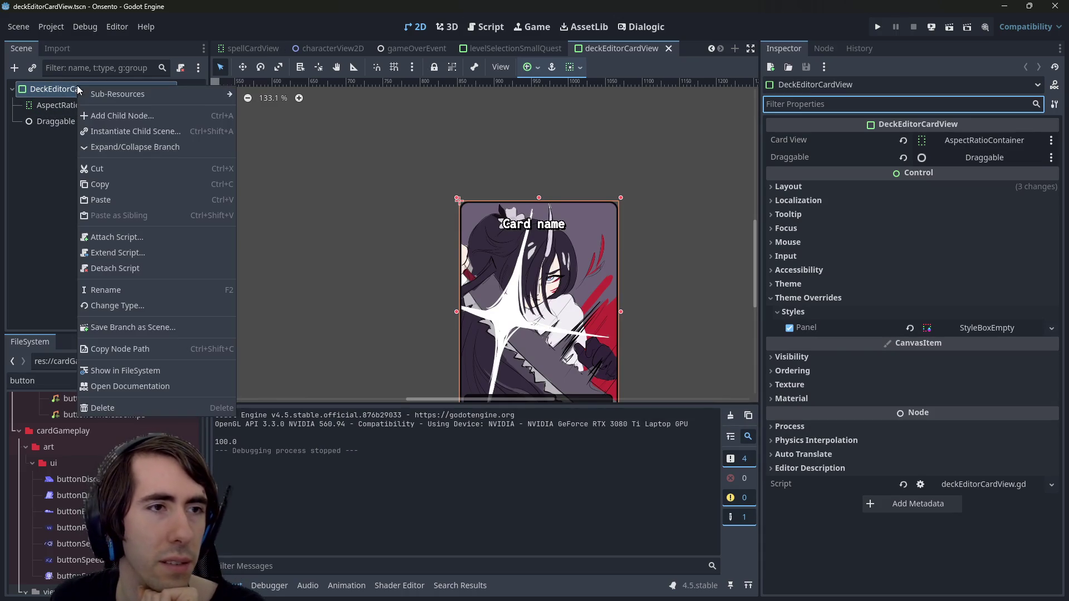
mouse_move(98, 103)
left_click(52, 93)
left_click(179, 88)
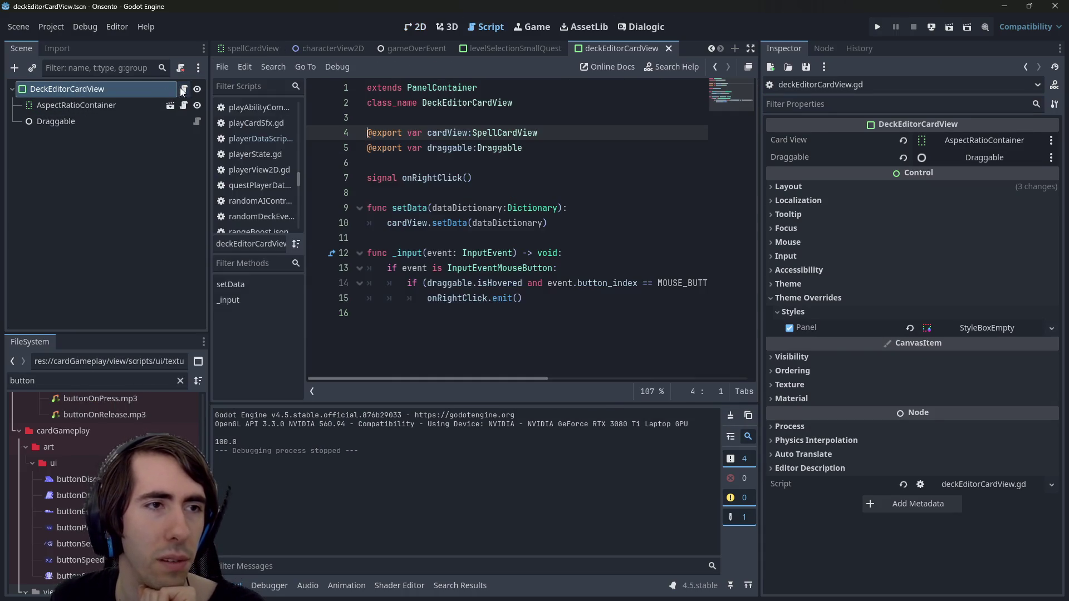
left_click(519, 332)
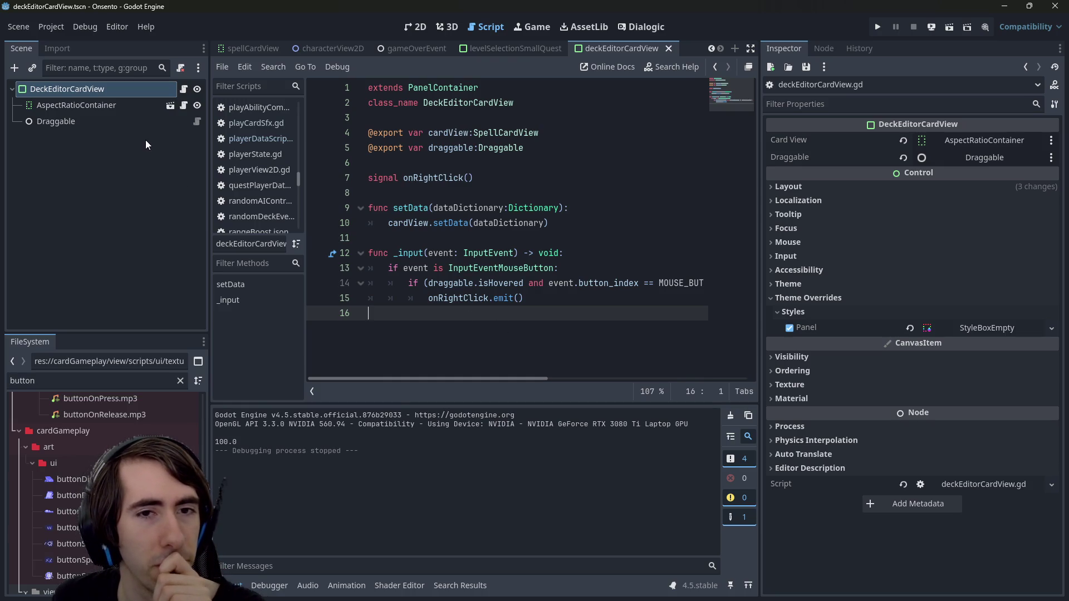
Search the scenes for 'cardview'
right_click(117, 96)
left_click(119, 111)
type("cardview")
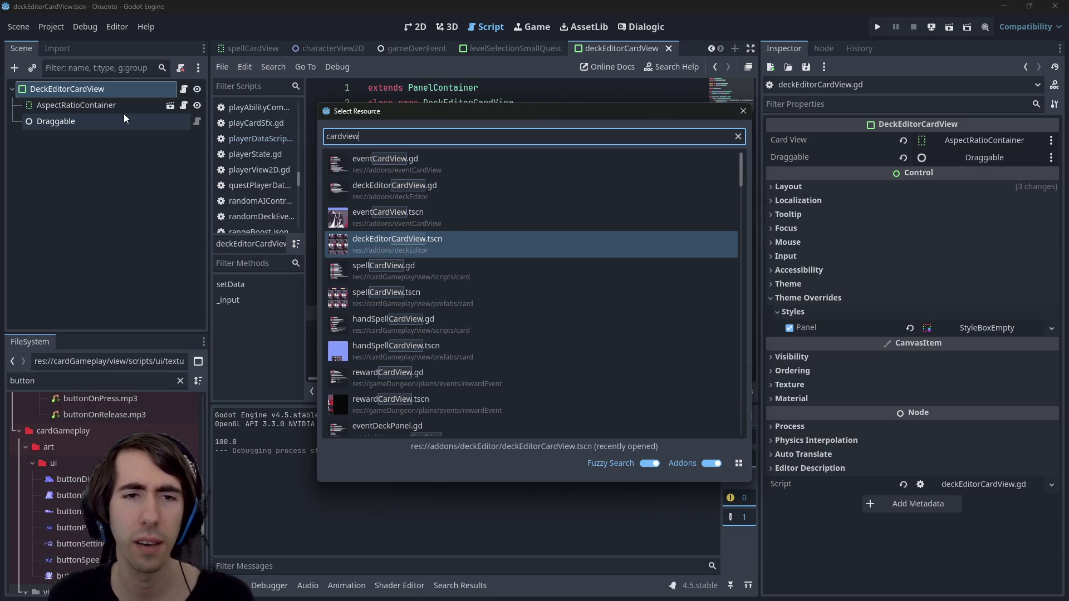
Open eventCardView.tscn and inspect its AspectRatioContainer, Draggable and root nodes
key("Up")
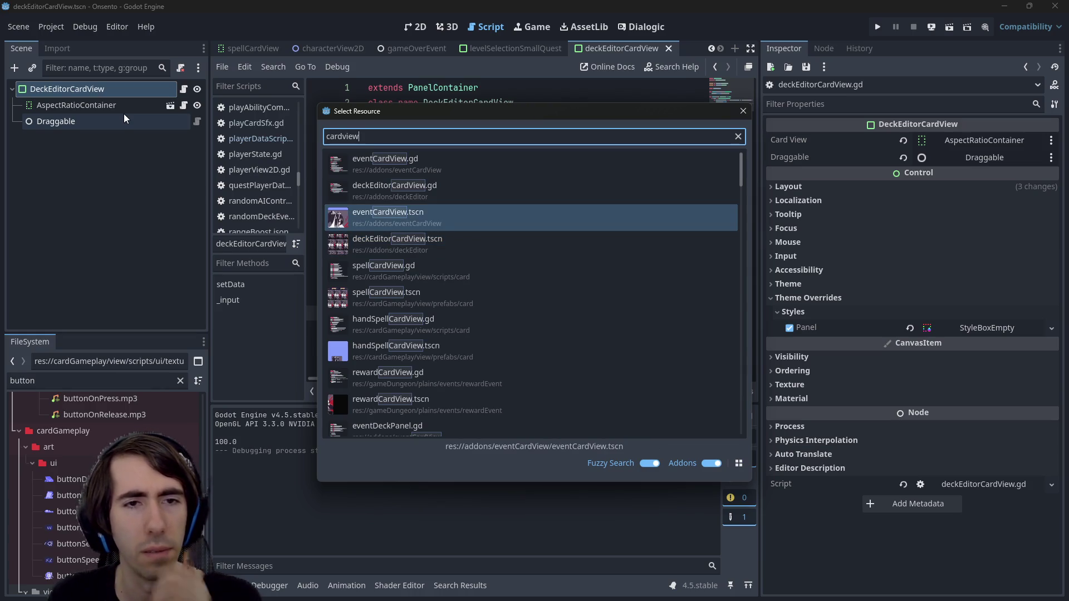
key("Return")
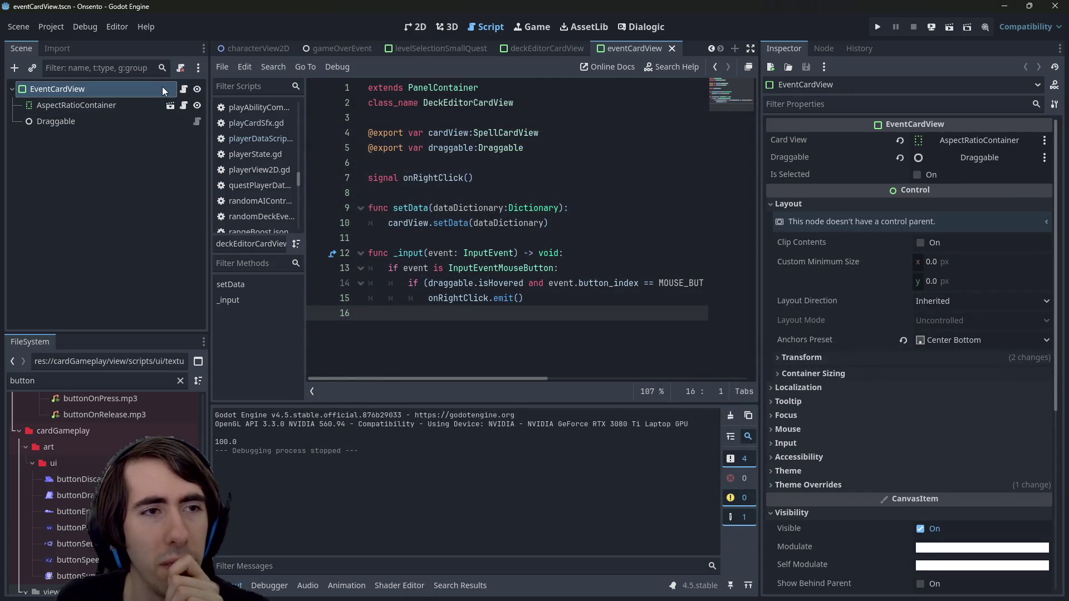
left_click(148, 105)
left_click(129, 118)
left_click(131, 105)
left_click(132, 90)
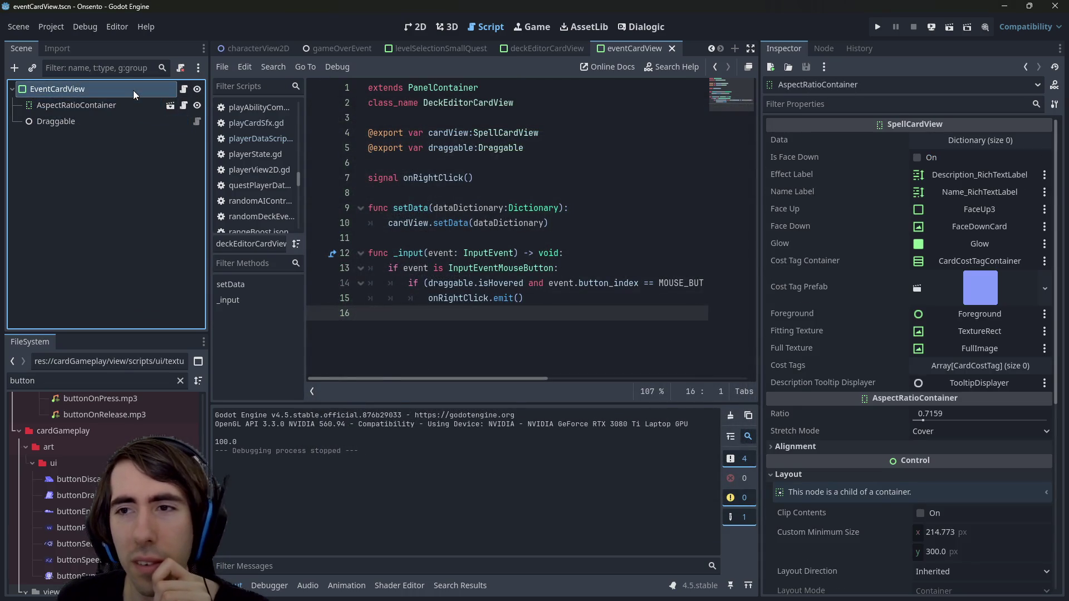
left_click(479, 327)
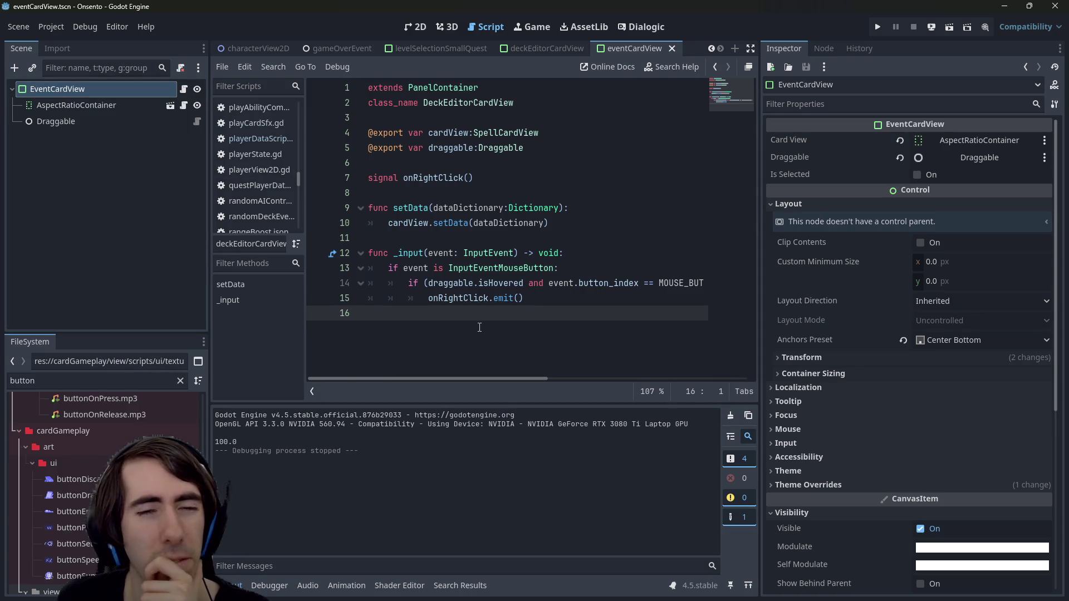
Review eventCardView.gd, checking the onRightClick signal and refreshSelection function
left_click(184, 91)
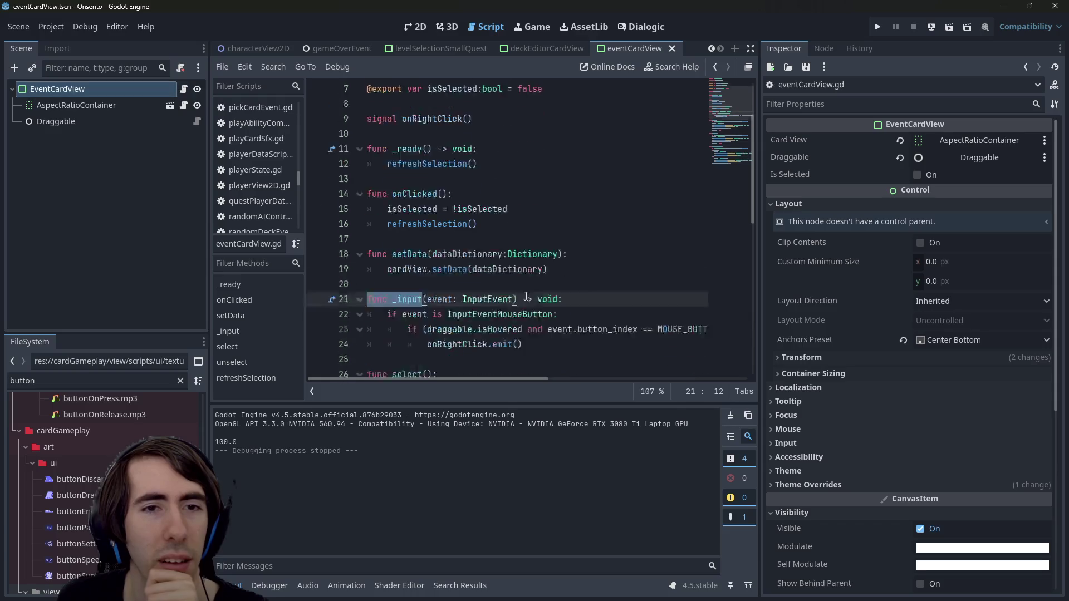
scroll(501, 251, "up", 10)
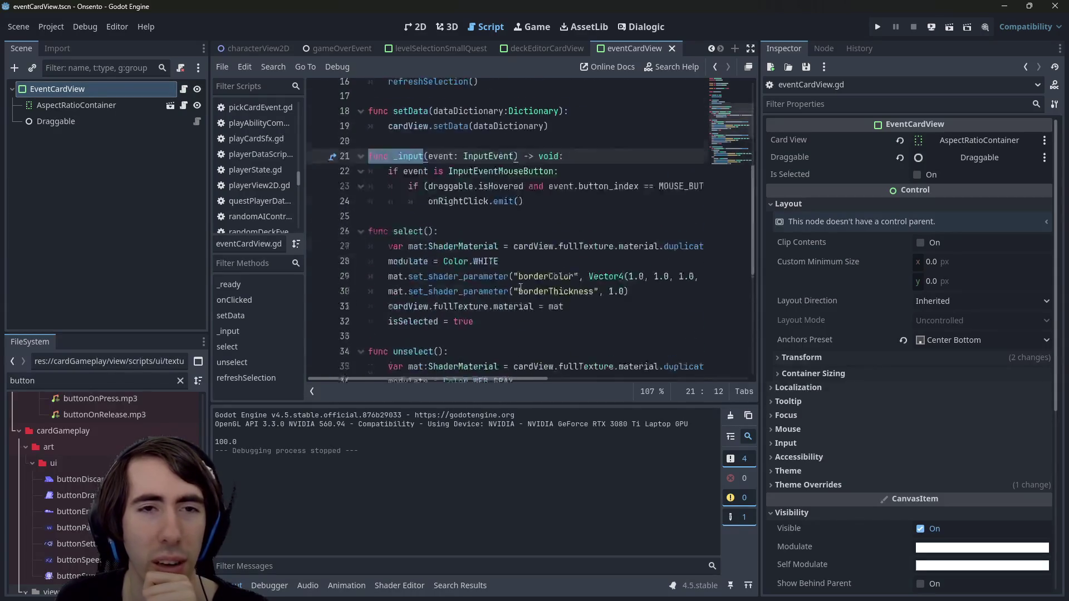
left_click(450, 209)
double_click(450, 209)
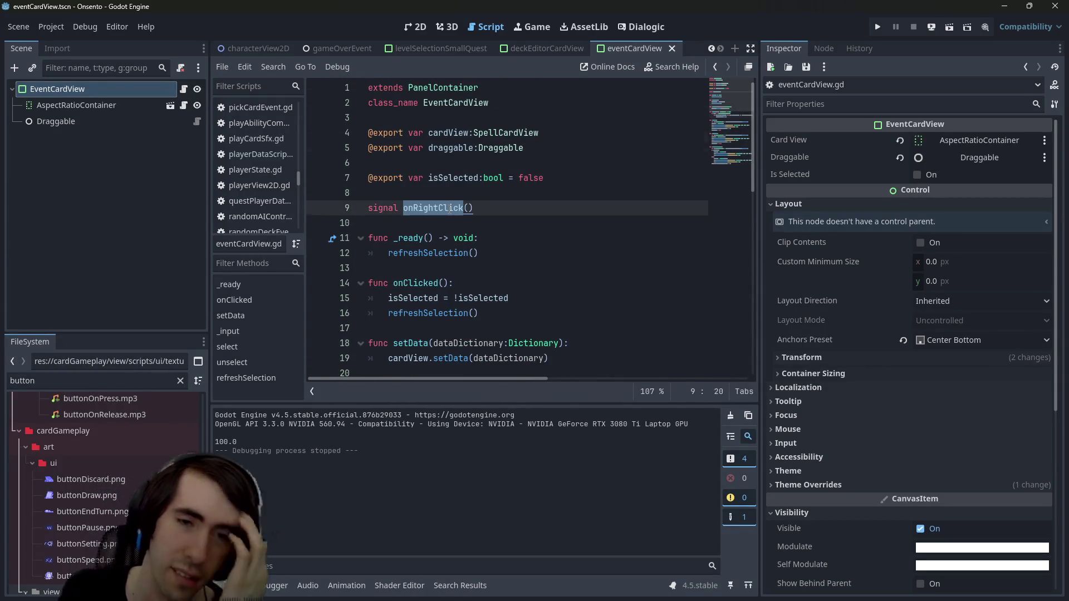
scroll(447, 226, "down", 5)
scroll(448, 226, "down", 3)
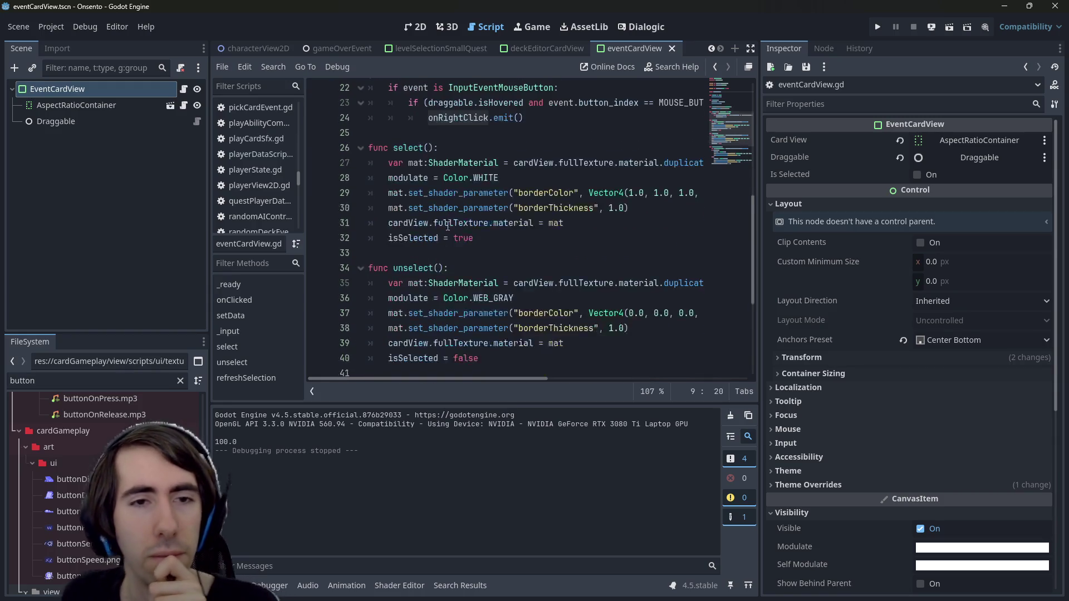
scroll(448, 227, "down", 4)
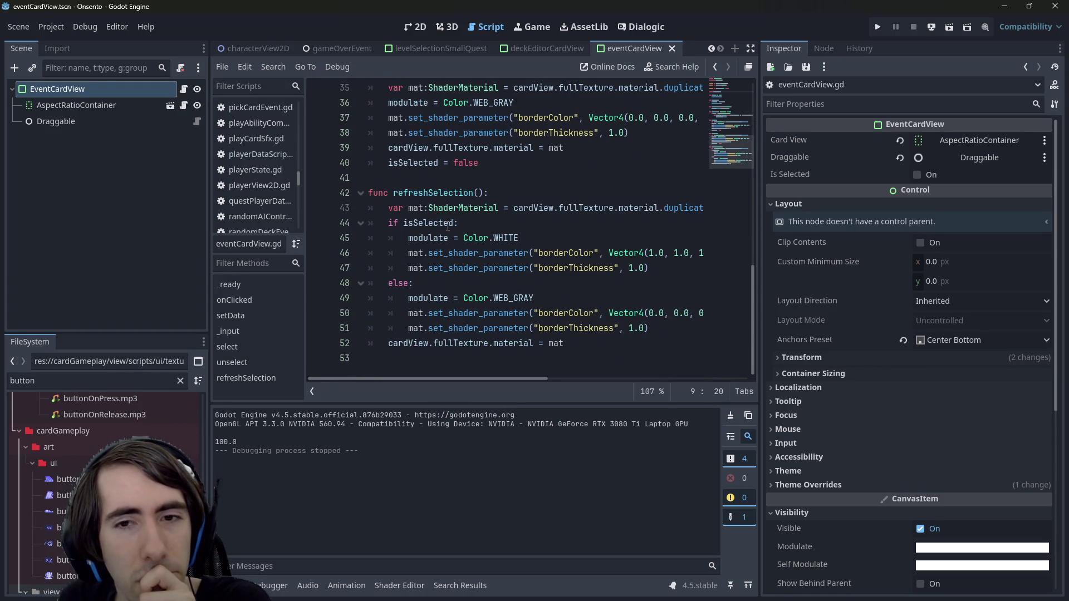
left_click(425, 193)
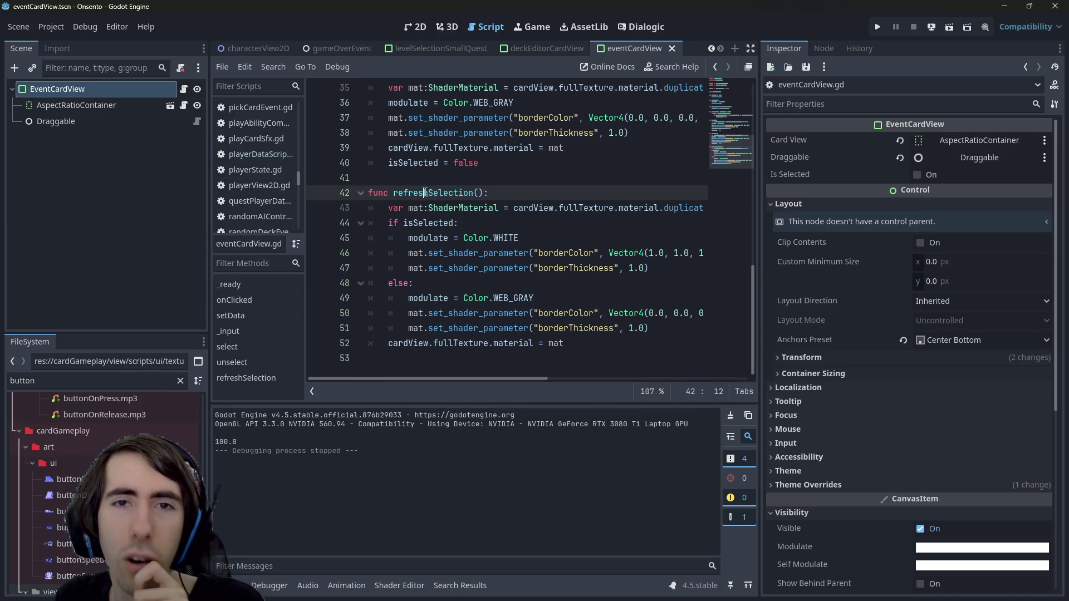
key("alt+Left")
key("alt+Right")
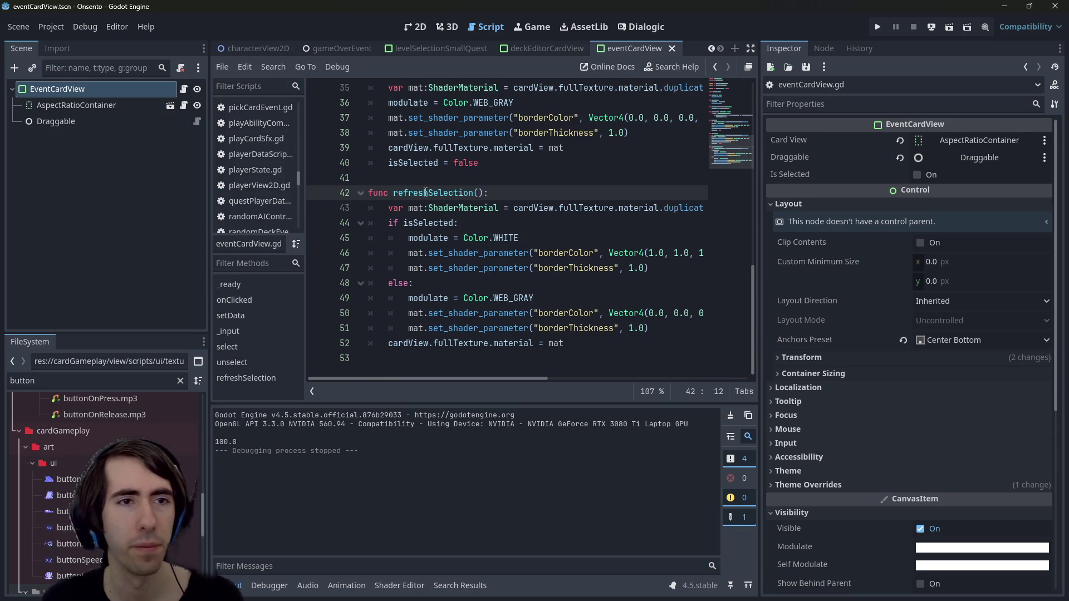
Reopen deckEditorCardView.tscn and bring up its script
key("shift+alt+o")
type("cardview")
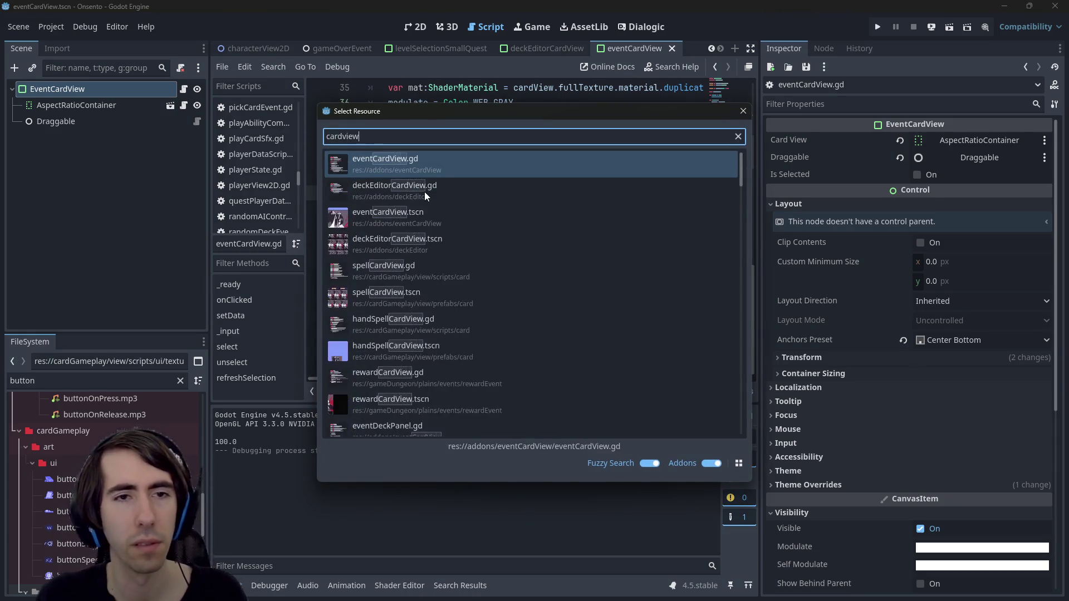
key("Down")
key("Down")
key("Down")
key("Return")
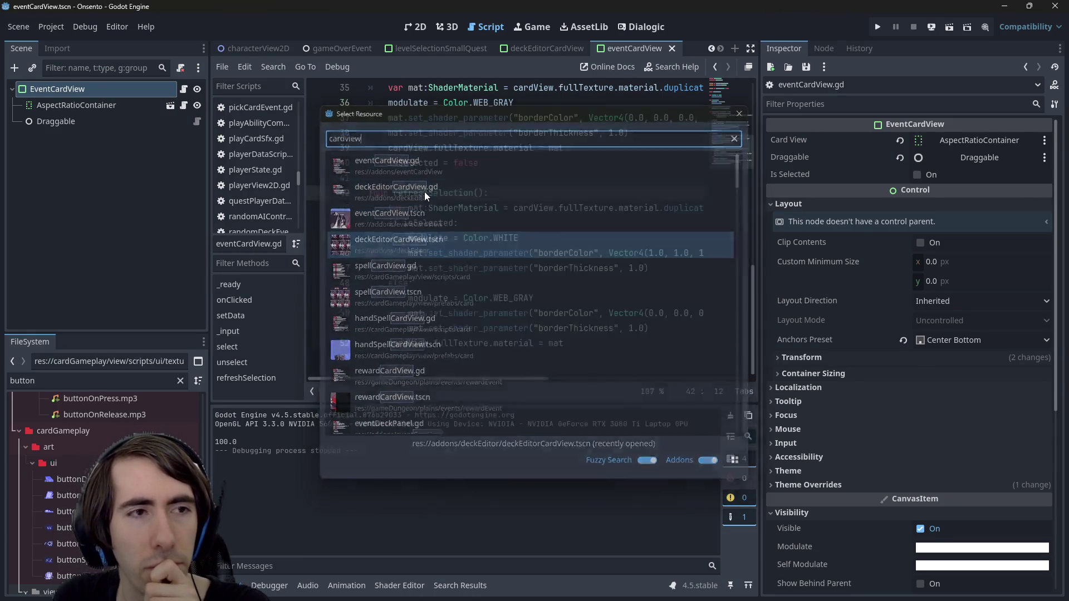
left_click(184, 90)
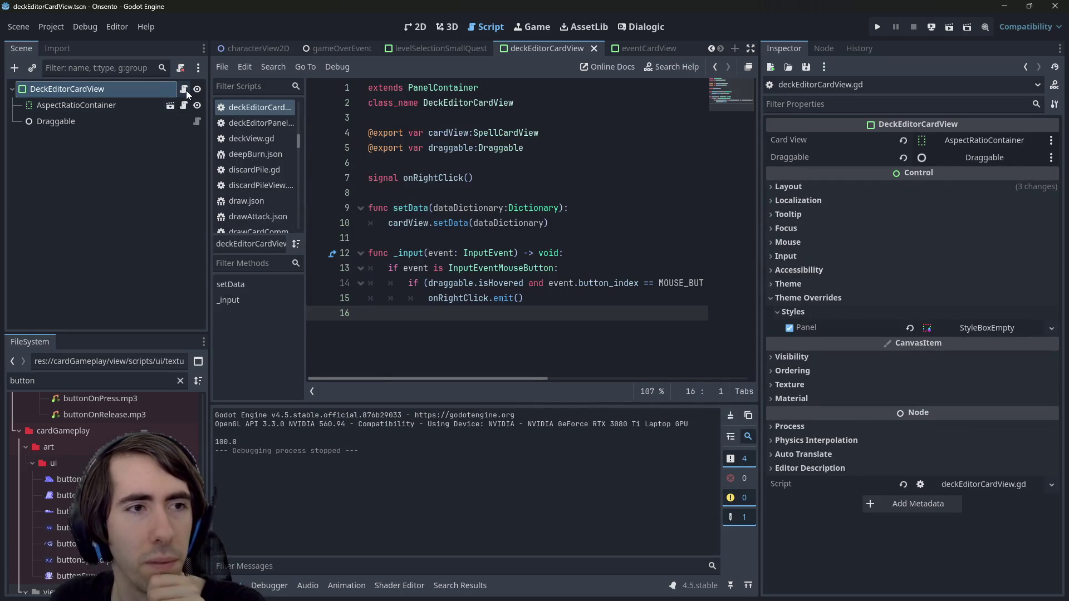
Declare an exported AudioStreamPlayer variable on a new line 7 and save
left_click(131, 104)
left_click(116, 88)
left_click(421, 363)
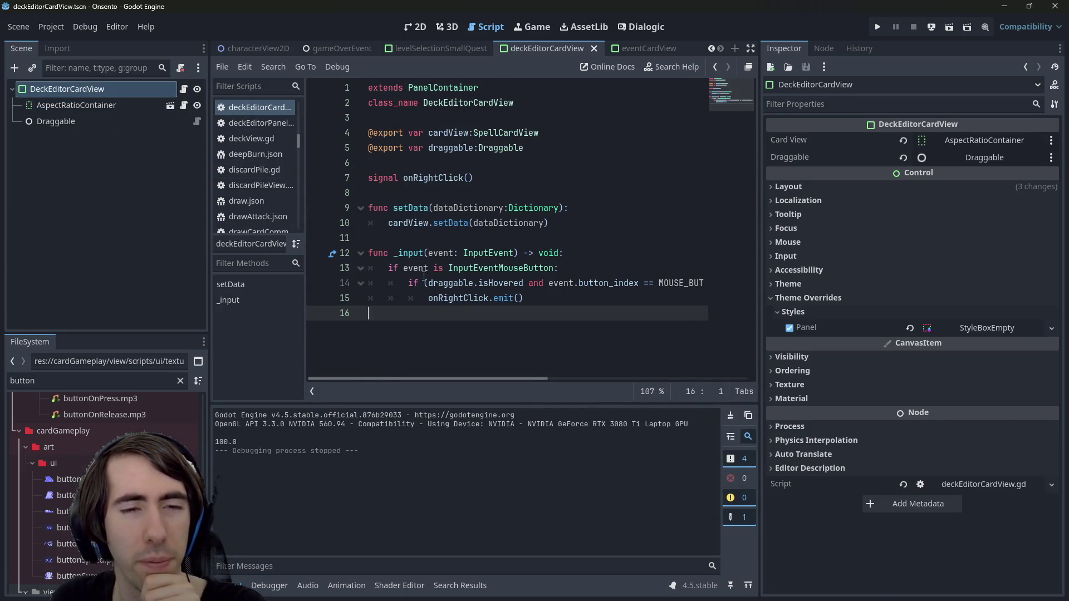
left_click(484, 162)
key("Return")
type("@export var pla")
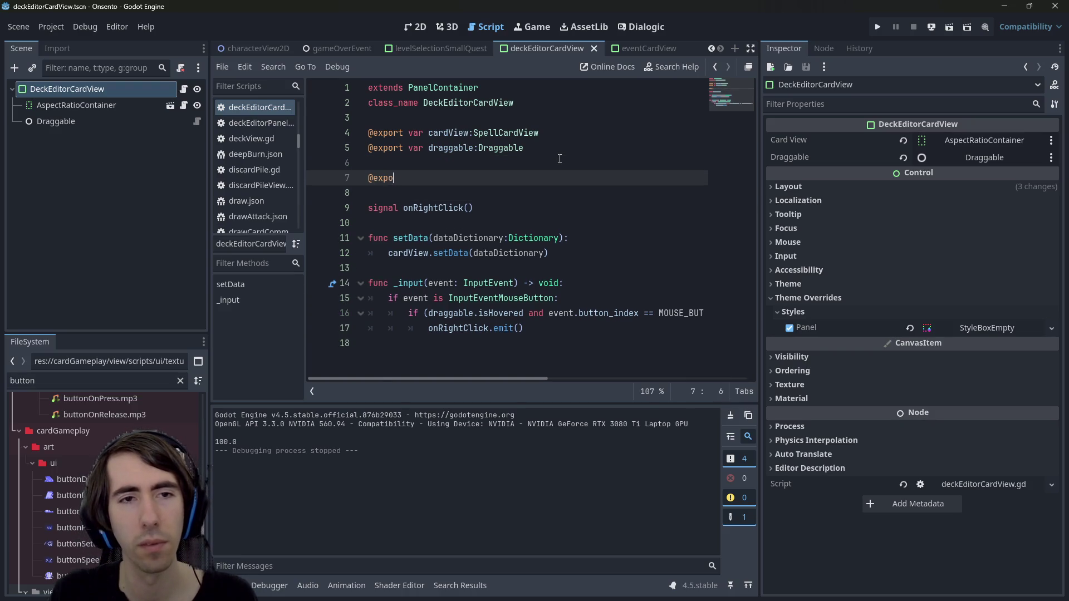
type("ye")
key("BackSpace")
key("BackSpace")
key("BackSpace")
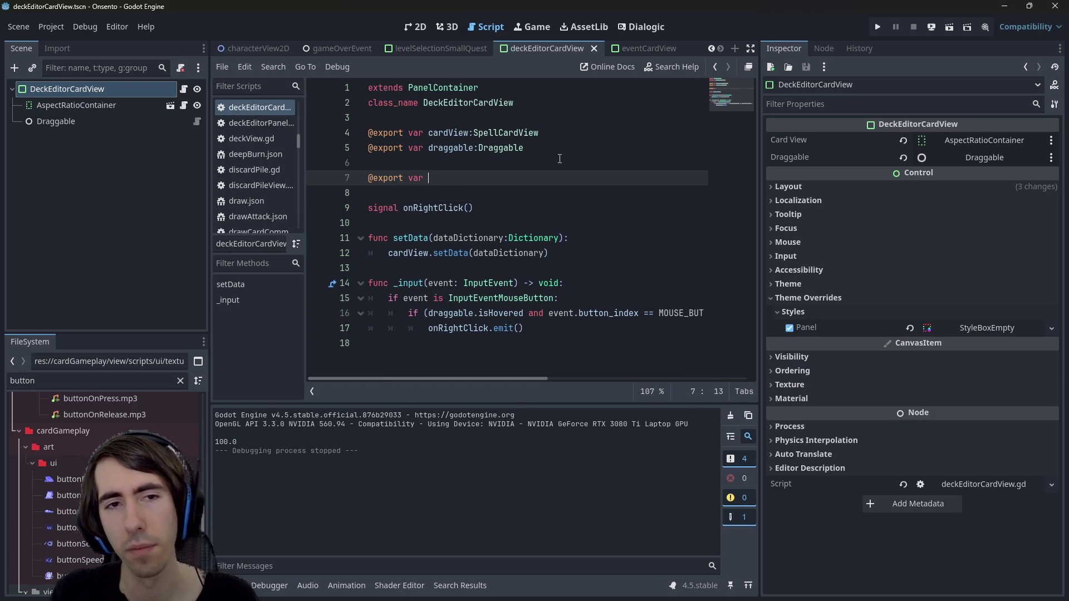
type("Player:")
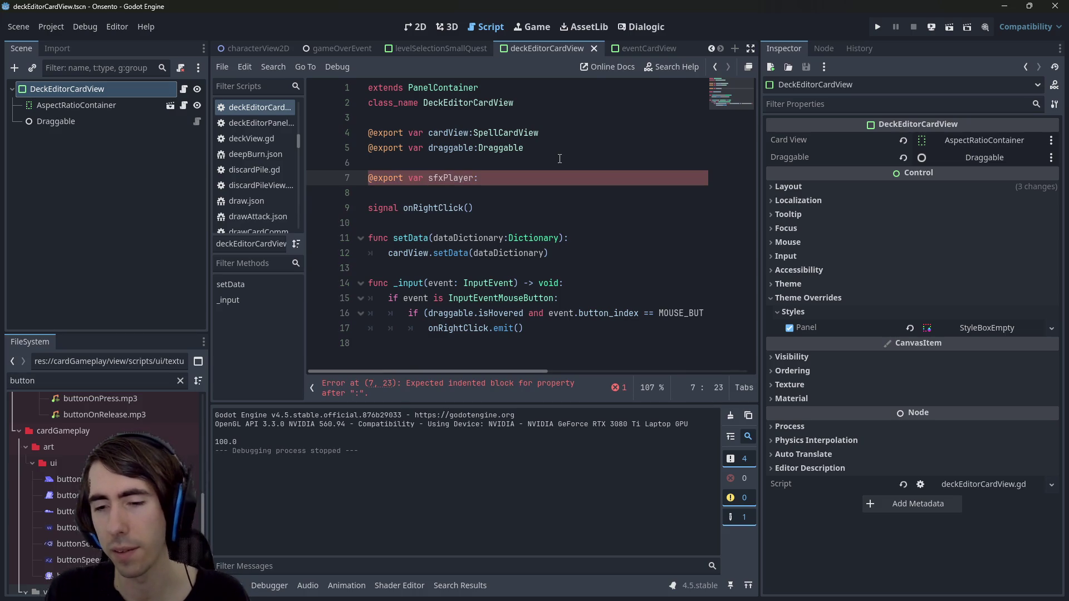
type("AudioStreamPl")
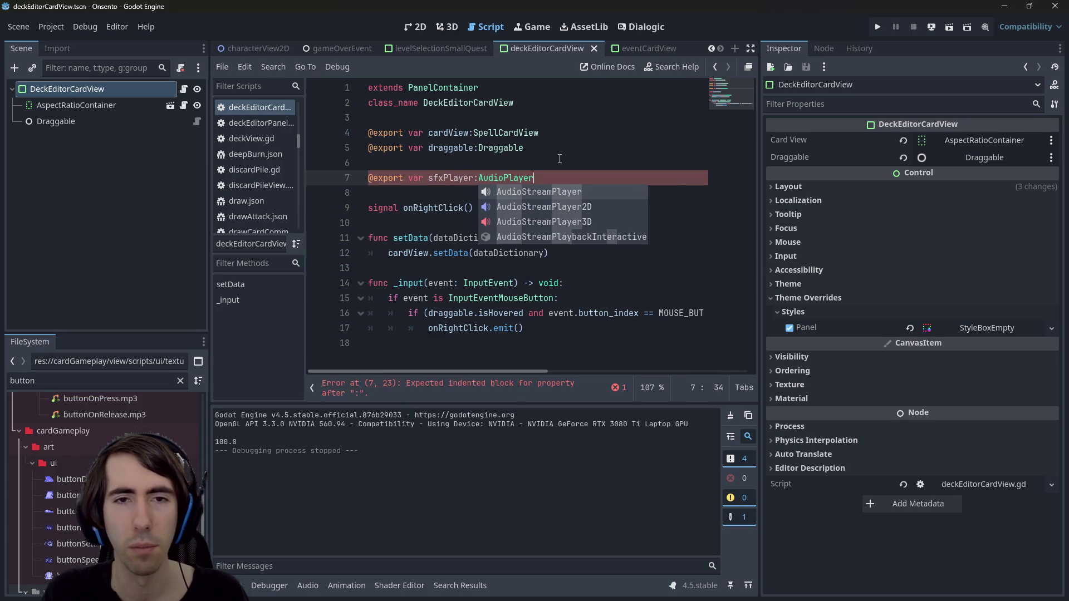
key("Return")
key("ctrl+s")
Rename the variable to audioPlayer and save again
key("Left")
key("Left")
key("Left")
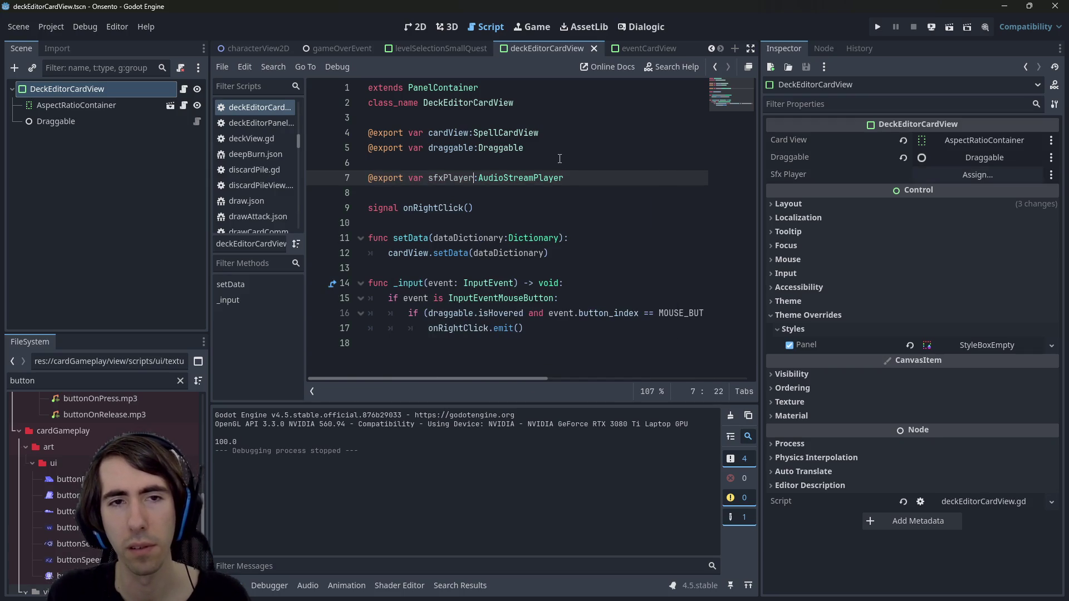
key("Left")
key("BackSpace")
key("BackSpace")
key("BackSpace")
type("audio")
key("ctrl+s")
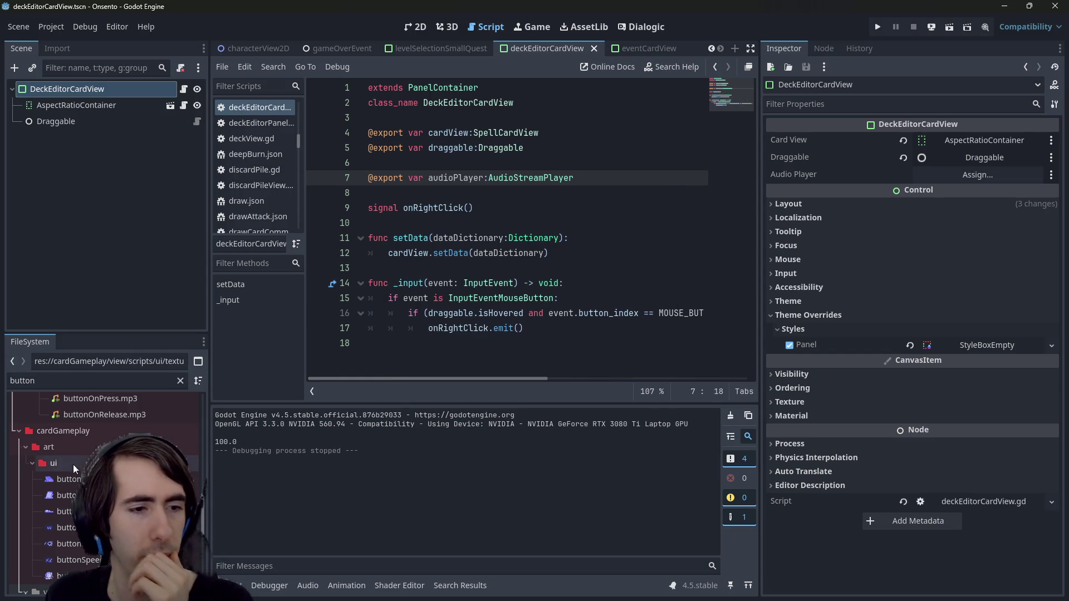
Clear the FileSystem filter and expand the sfx cards sound folder
scroll(150, 411, "up", 5)
left_click(180, 380)
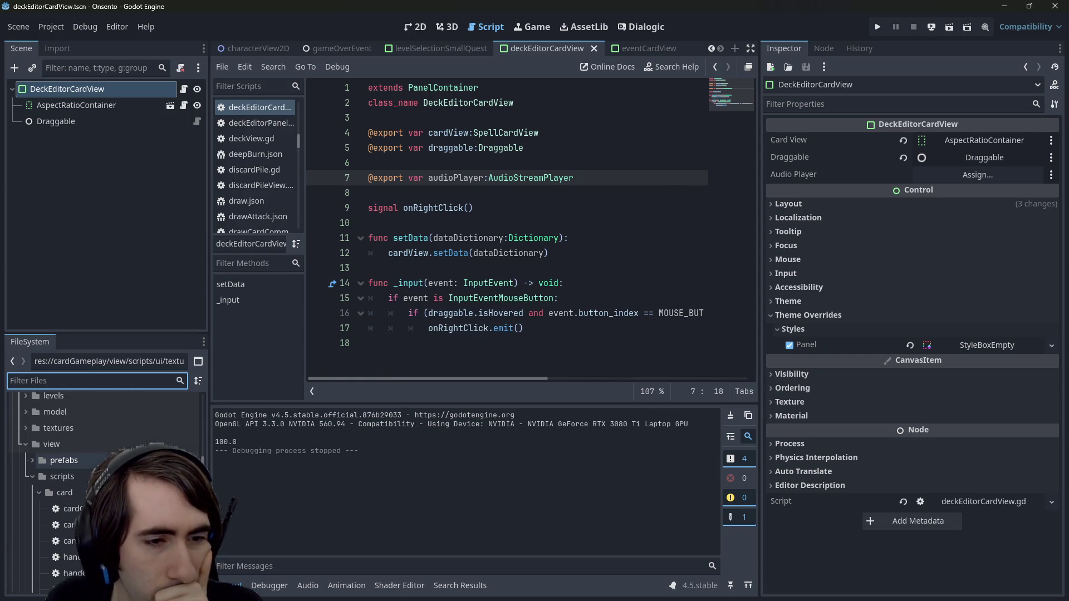
scroll(100, 446, "down", 3)
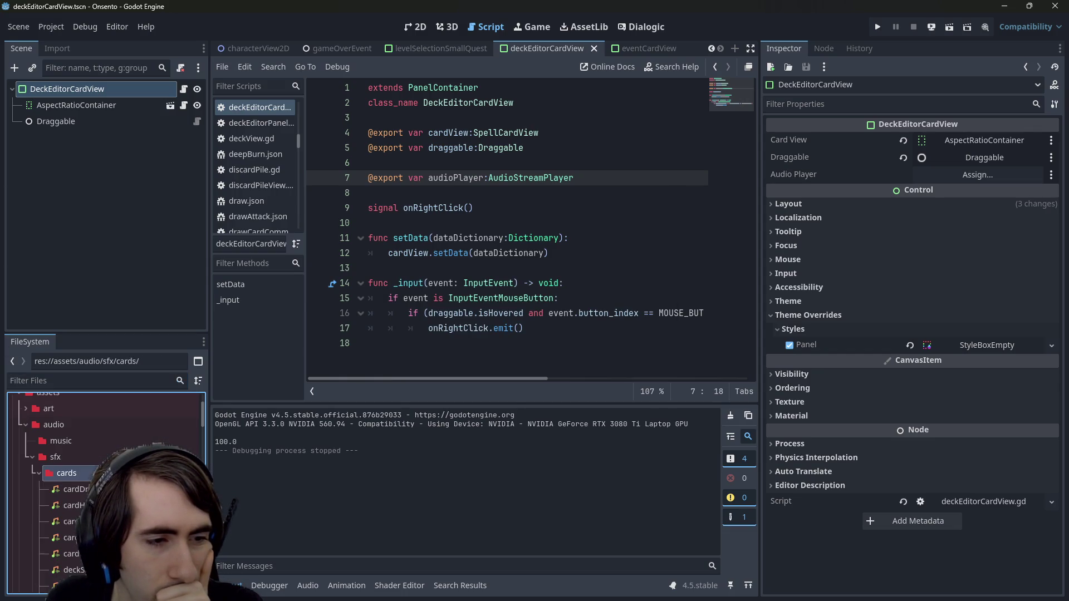
double_click(89, 455)
left_click(79, 423)
scroll(78, 418, "up", 1)
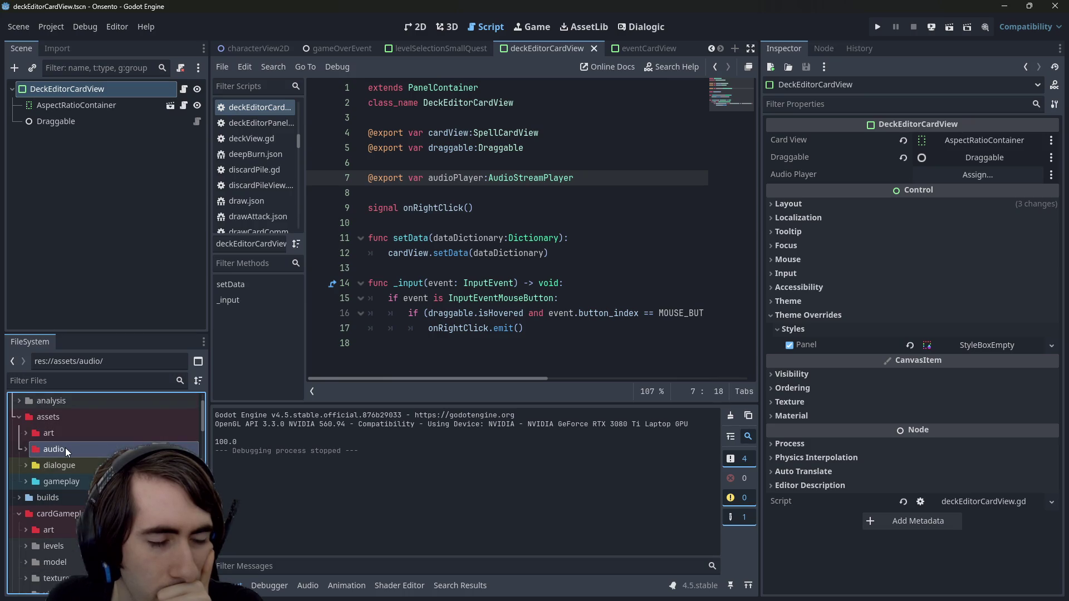
double_click(78, 476)
left_click(78, 497)
scroll(77, 498, "down", 5)
scroll(80, 434, "up", 4)
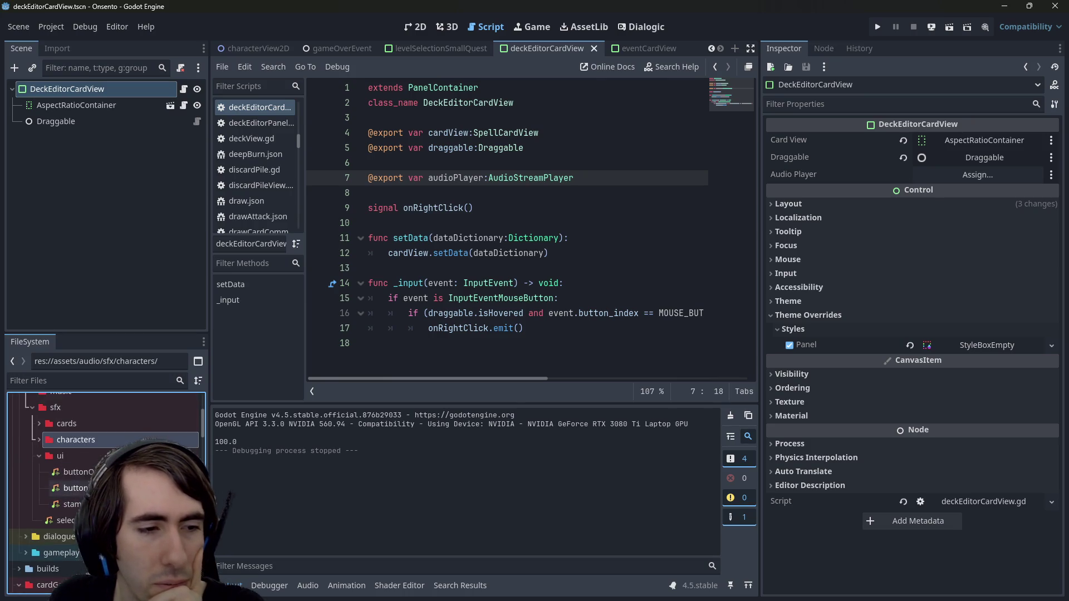
double_click(80, 424)
scroll(91, 474, "down", 1)
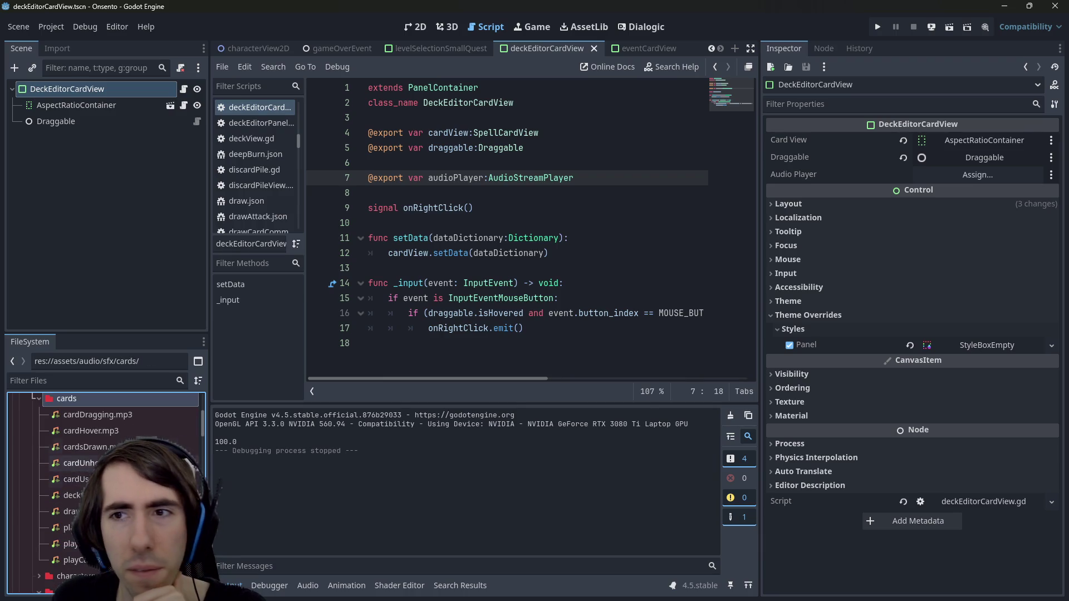
Add an AudioStreamPlayer child node to DeckEditorCardView
right_click(68, 88)
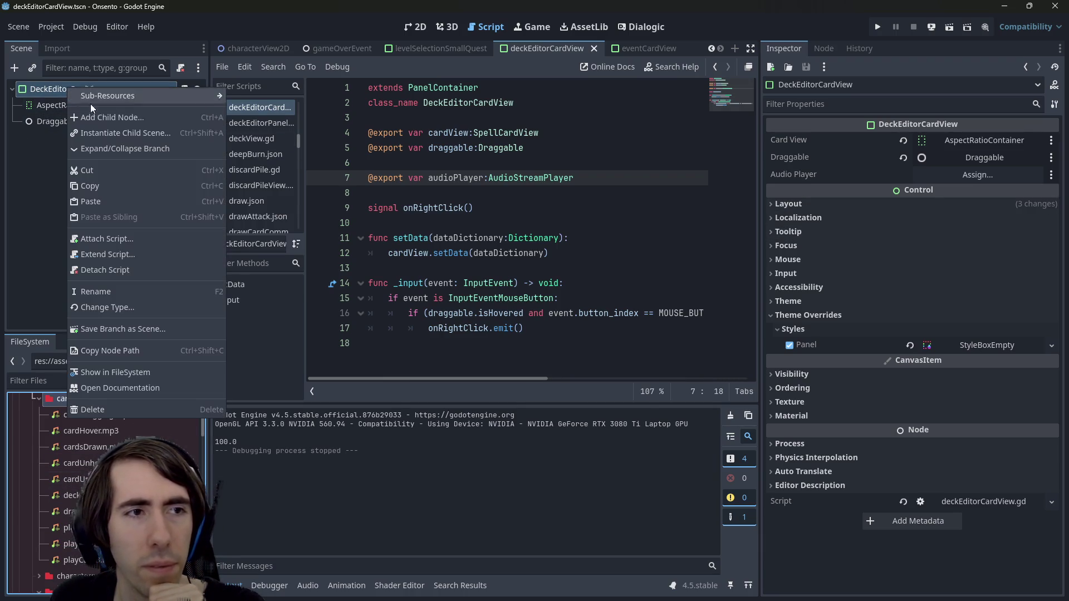
left_click(103, 112)
type("audiostre")
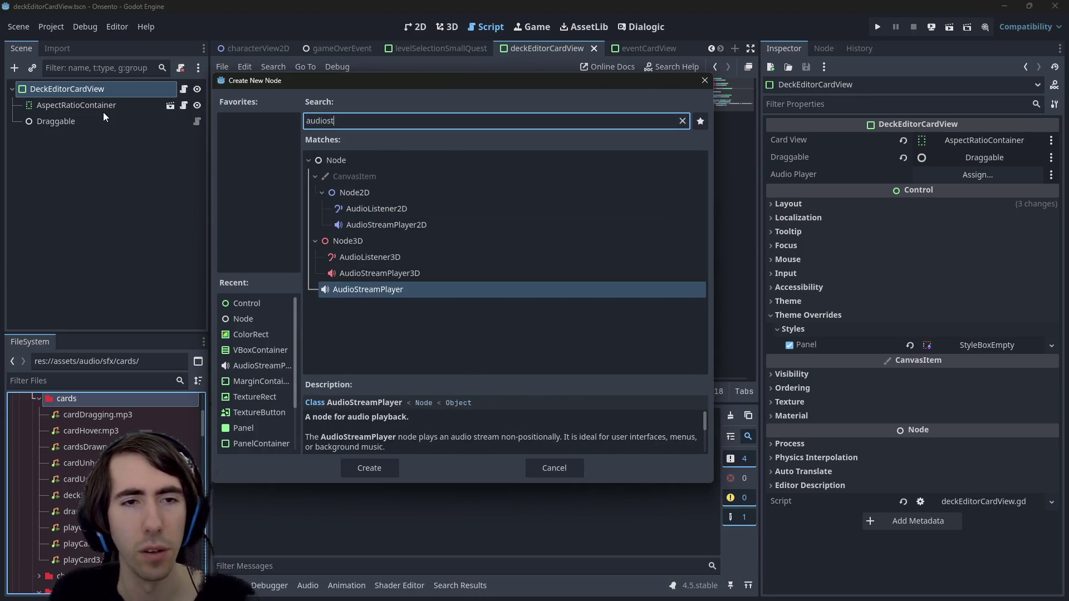
key("Return")
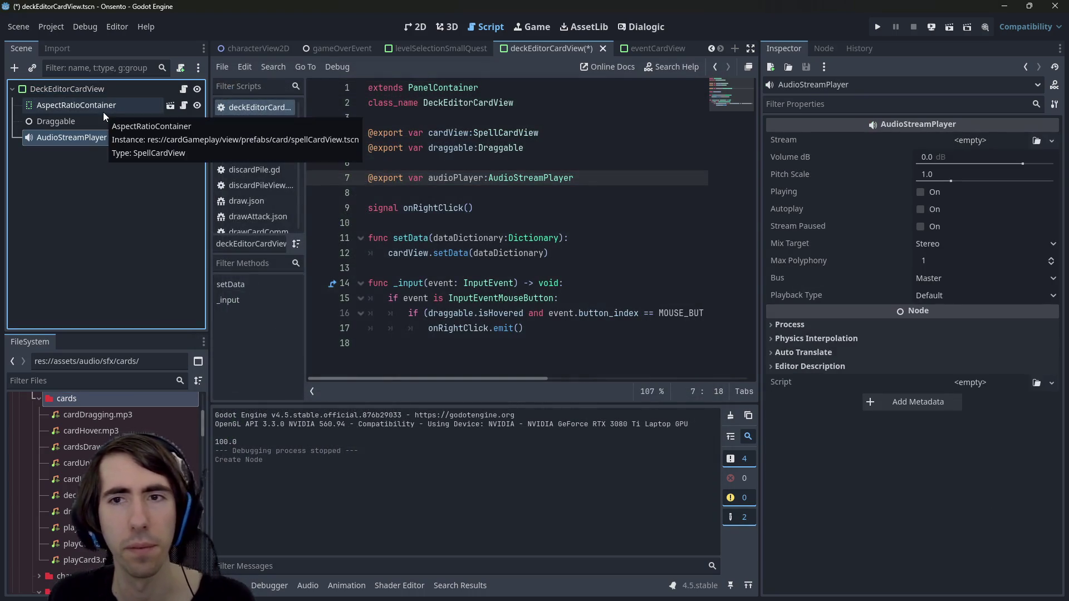
Preview playCard1, playCard2 and playCard3, then set playCard2.mp3 as the player's stream and save
double_click(69, 527)
left_click(221, 383)
left_click(646, 405)
double_click(69, 544)
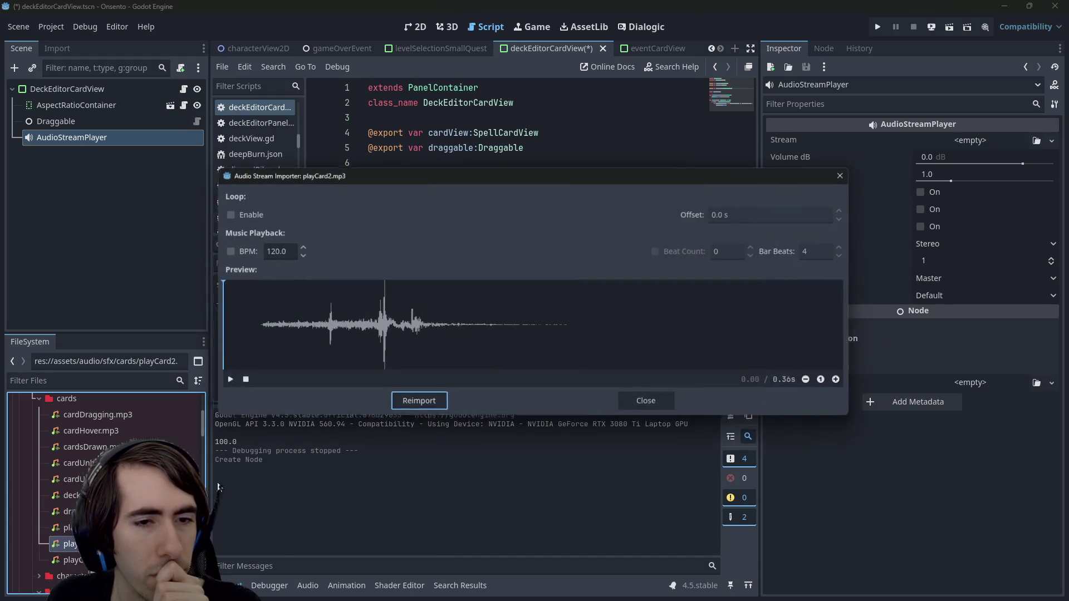
left_click(220, 383)
left_click(649, 405)
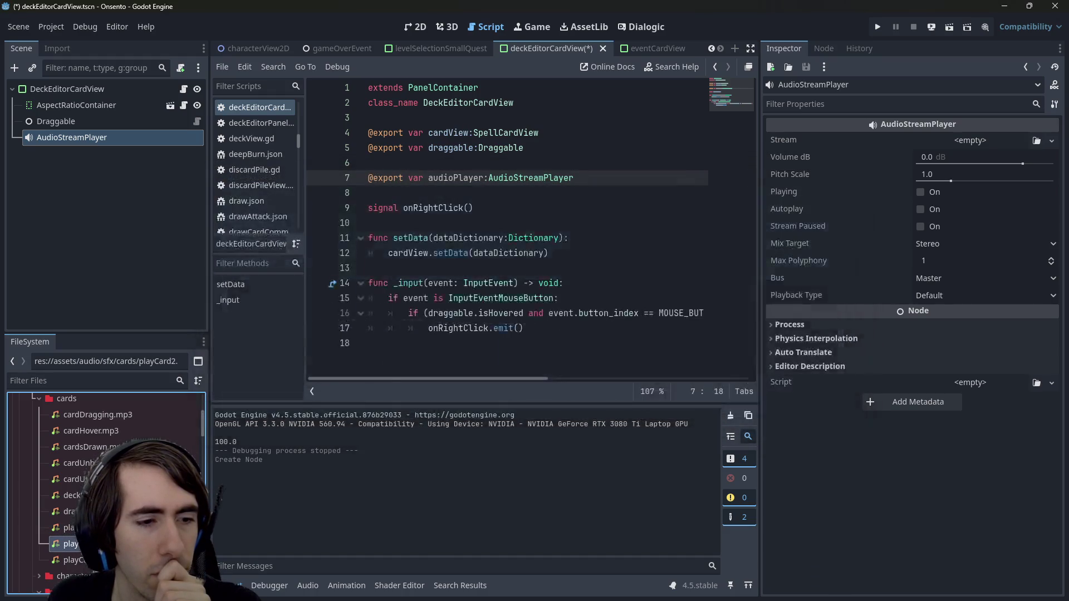
double_click(70, 560)
left_click(222, 383)
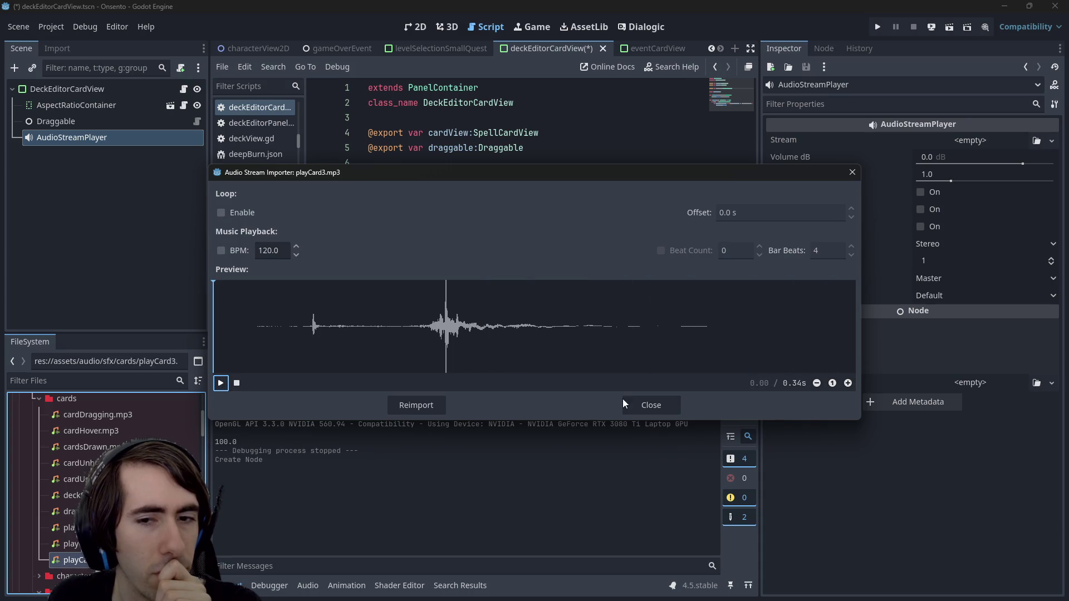
left_click(646, 405)
double_click(70, 544)
left_click(228, 380)
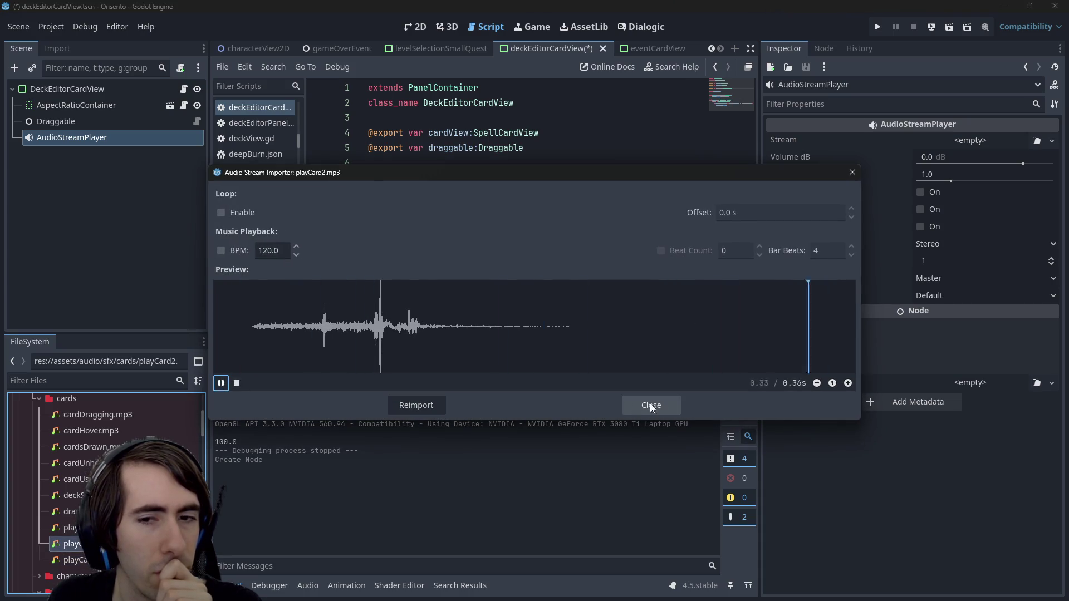
left_click(646, 402)
left_click_drag(70, 544, 958, 141)
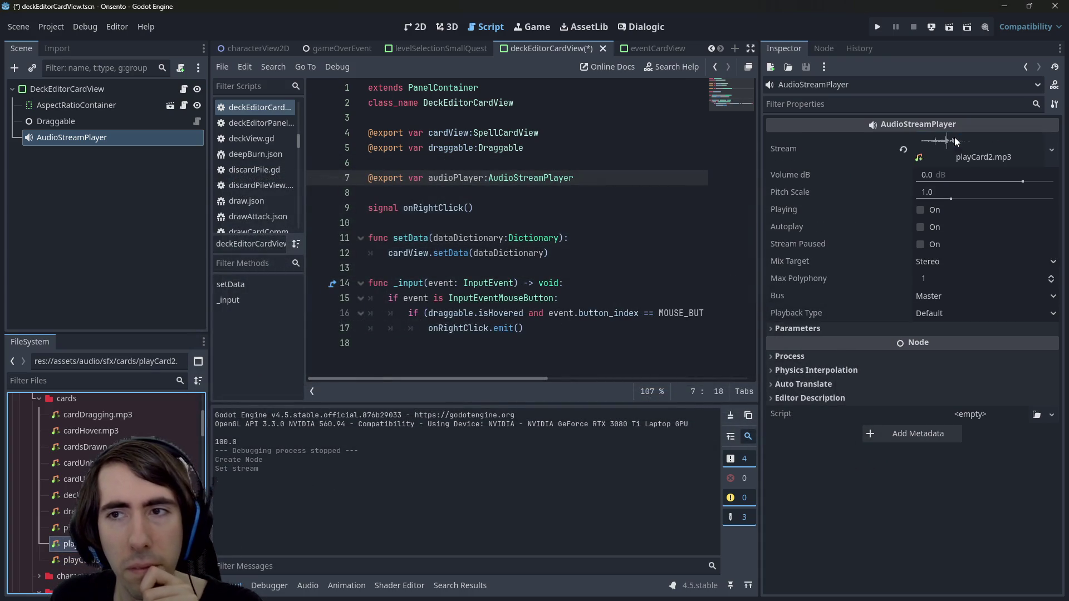
key("ctrl+s")
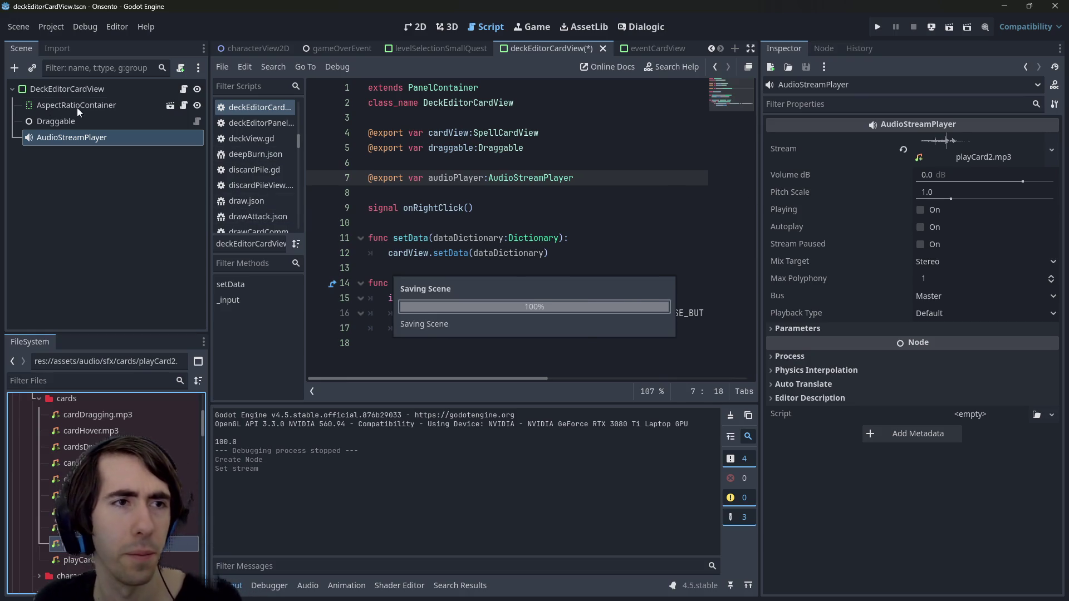
Assign the AudioStreamPlayer to DeckEditorCardView's Audio Player property and save
left_click(83, 90)
mouse_move(73, 137)
left_mouse_down()
mouse_move(818, 142)
mouse_move(980, 175)
left_mouse_up()
key("ctrl+s")
left_click(183, 89)
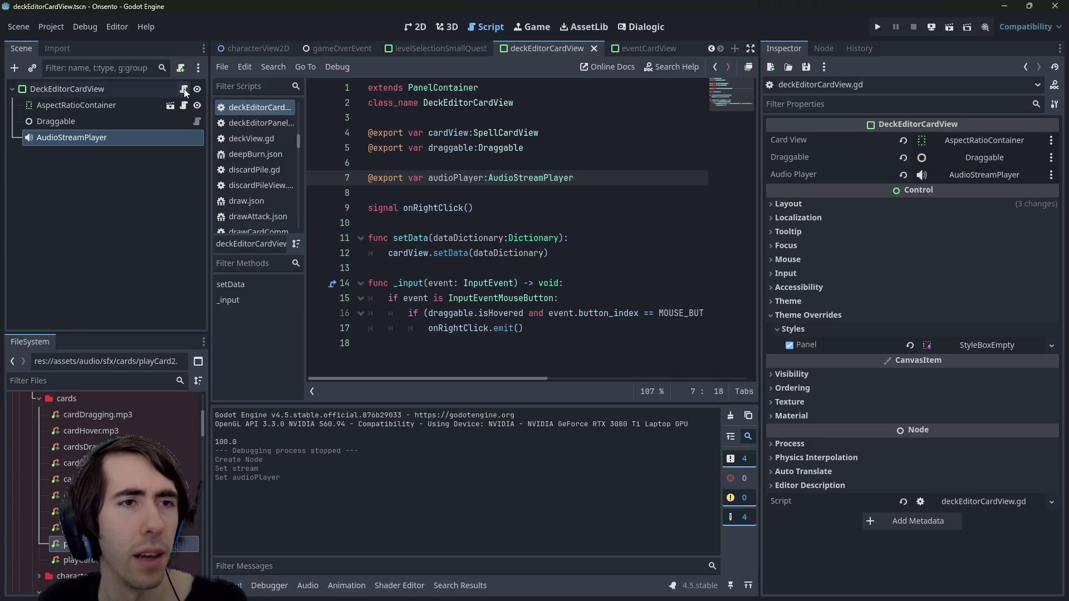
Copy the audioPlayer variable name and place the caret after onRightClick.emit() on line 17
double_click(463, 178)
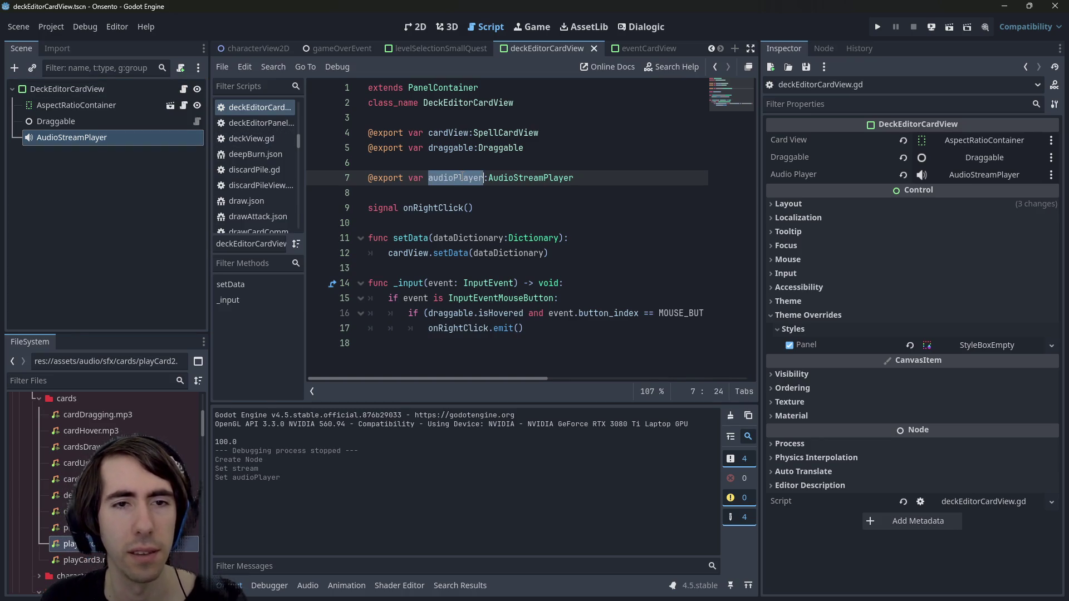
left_click(518, 355)
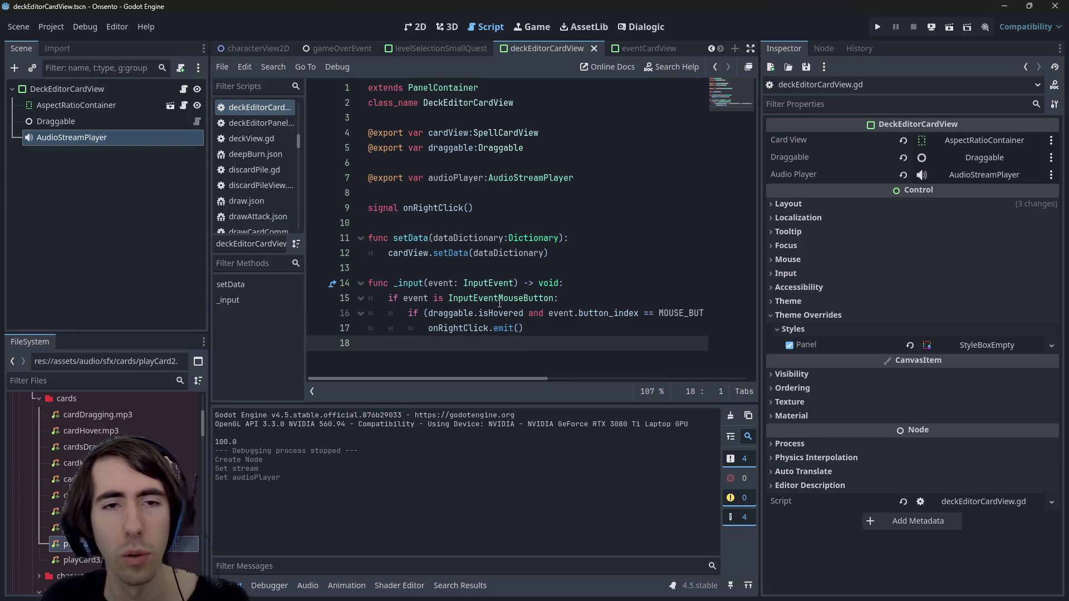
double_click(439, 208)
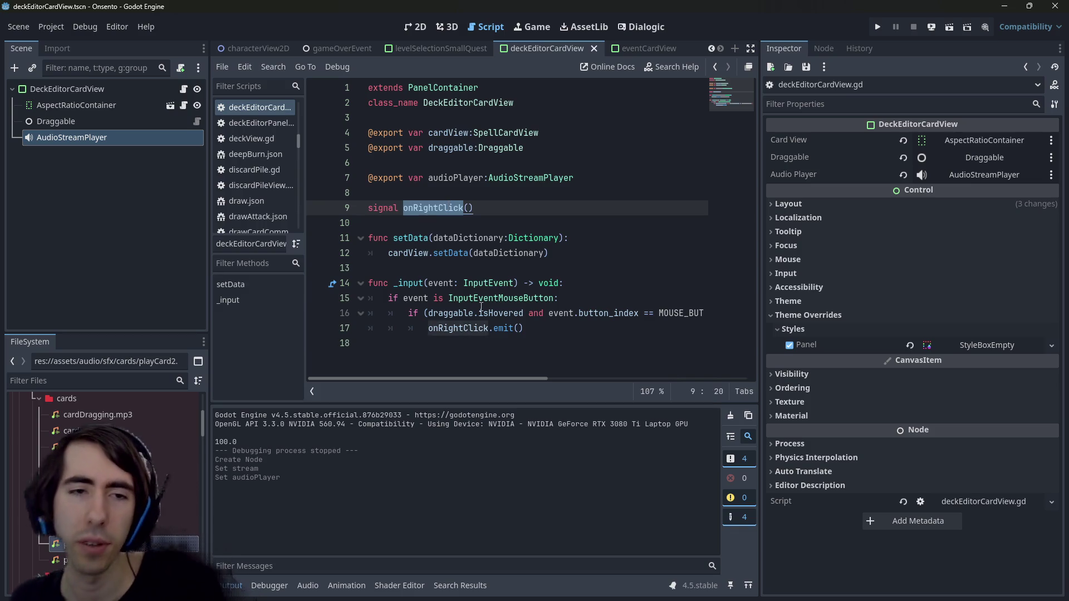
left_click(472, 348)
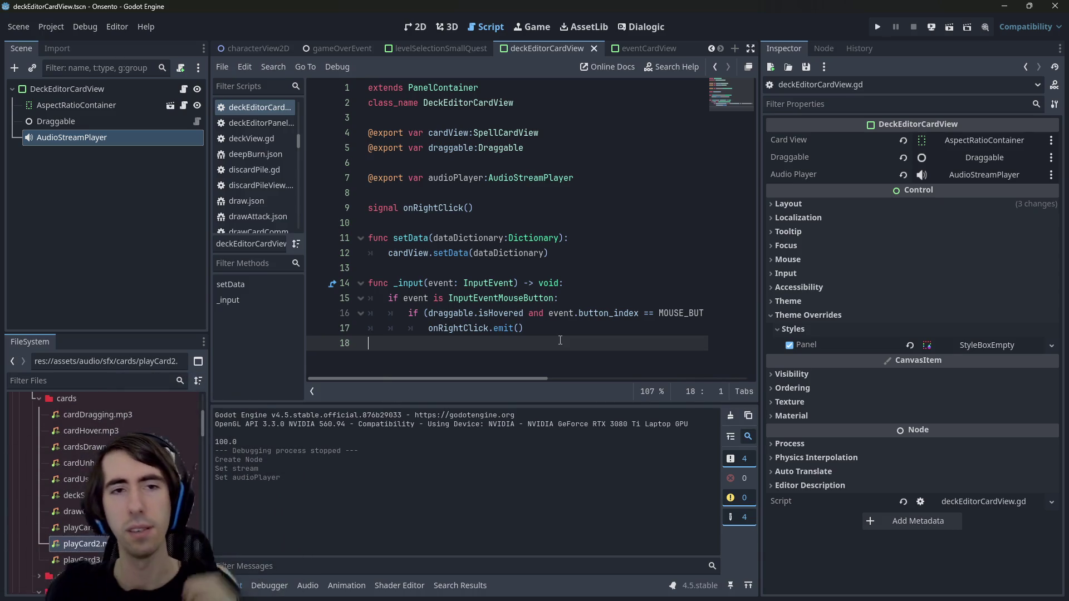
double_click(437, 208)
double_click(455, 178)
key("ctrl+c")
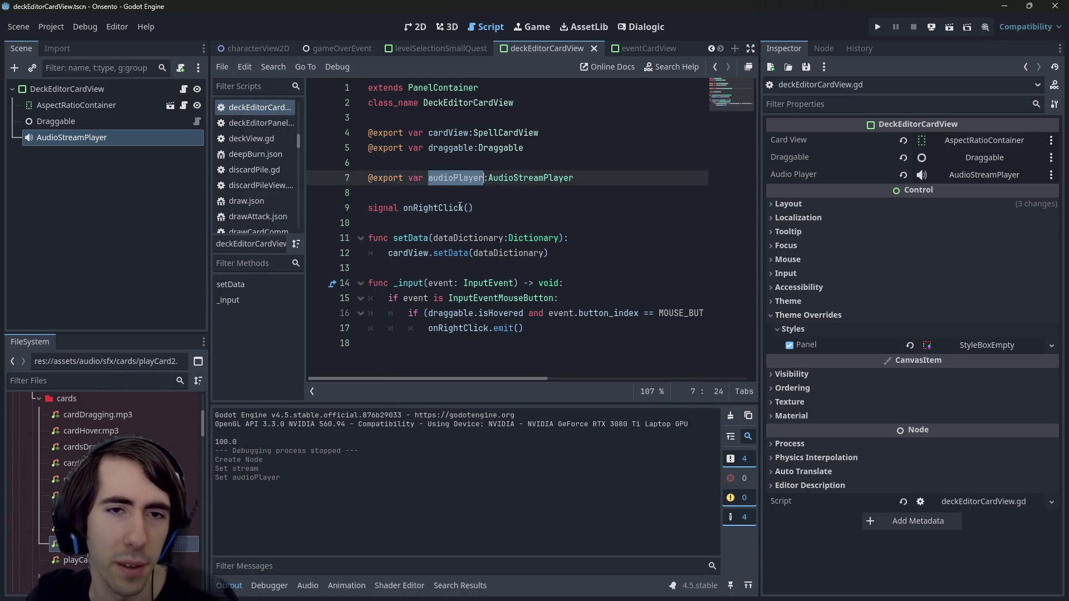
left_click(568, 327)
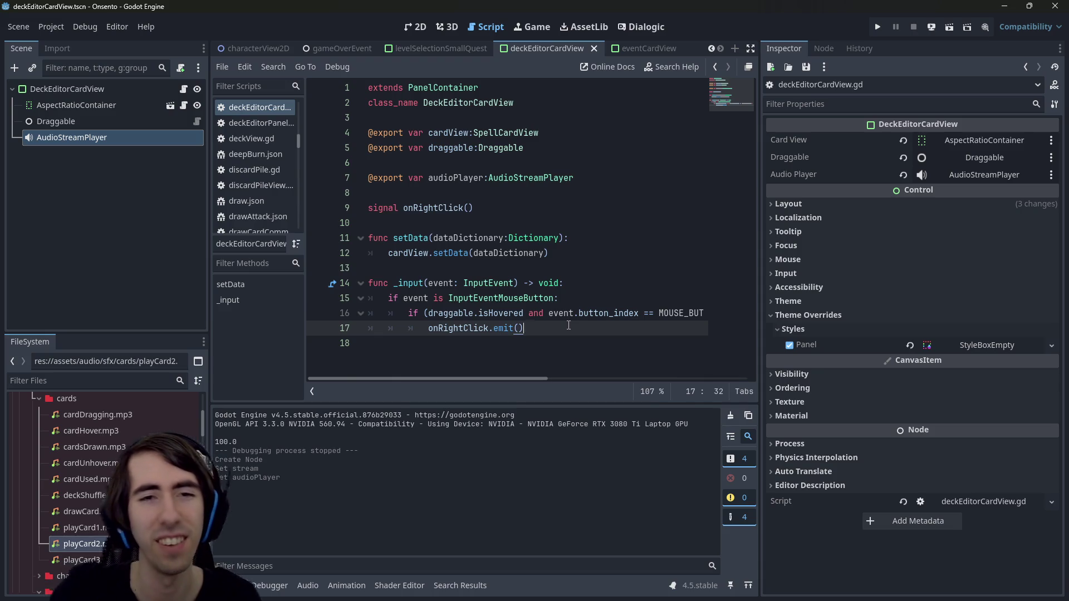
Add audioPlayer.play() on a new line after the emit call and save
key("Return")
key("ctrl+v")
key("ctrl+z")
key("ctrl+z")
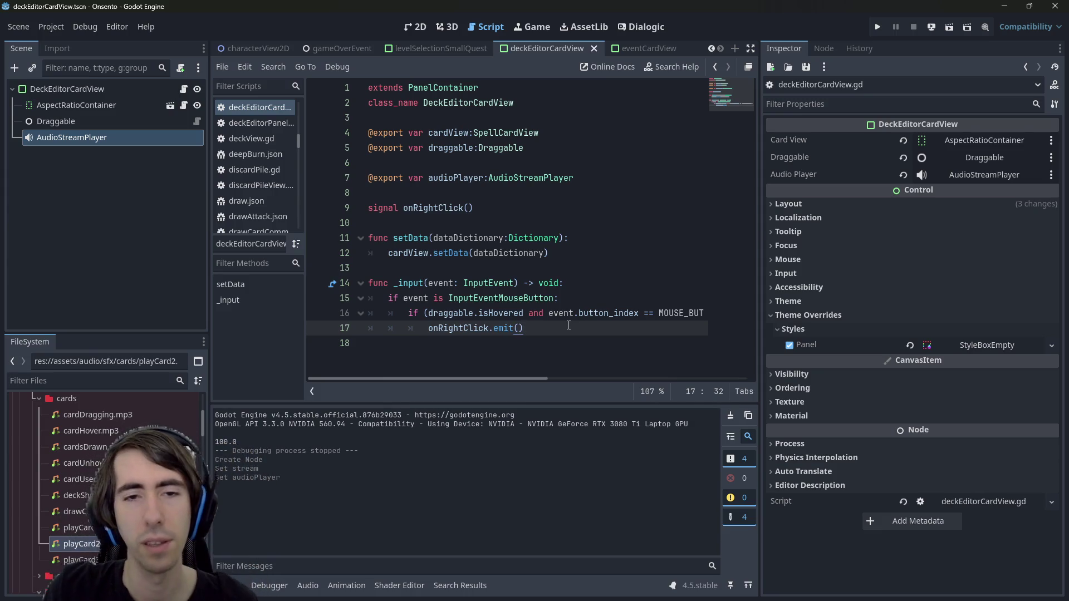
key("Return")
key("ctrl+v")
type("pl")
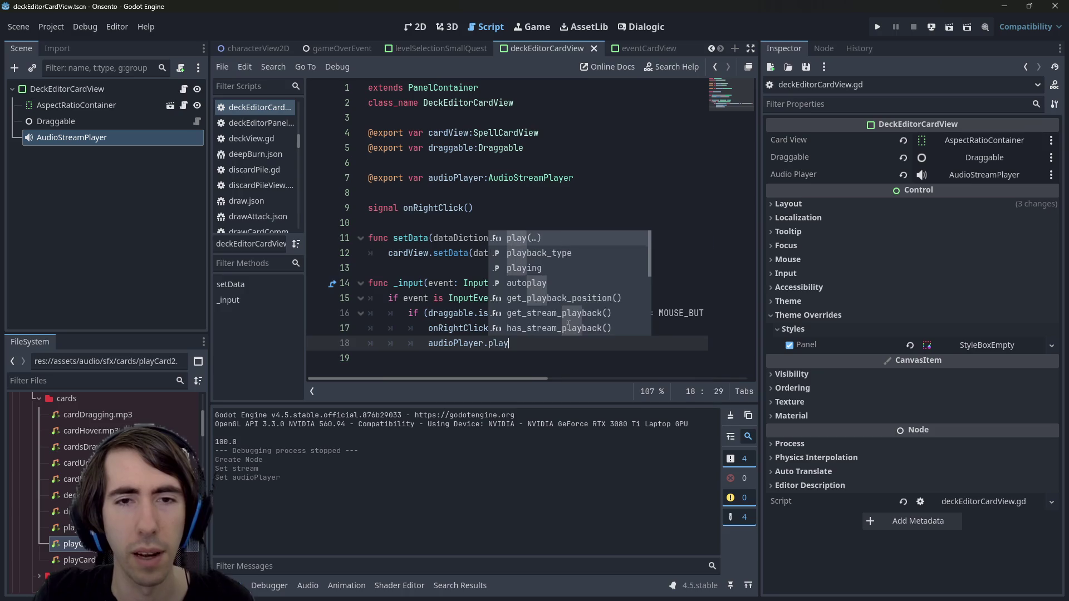
key("Return")
key("ctrl+s")
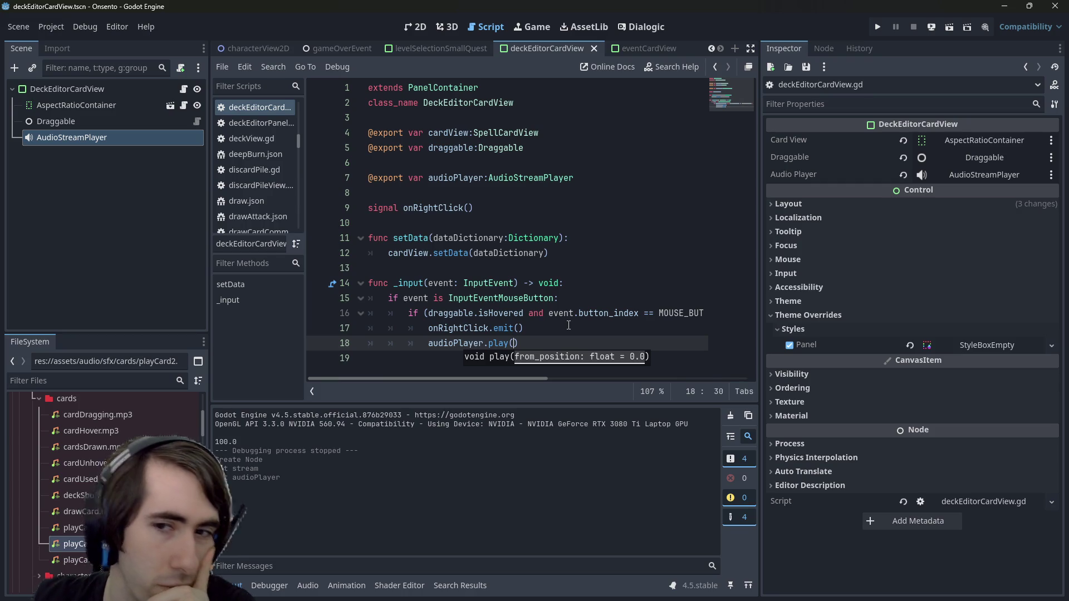
mouse_move(495, 380)
left_mouse_down()
mouse_move(616, 387)
mouse_move(481, 377)
mouse_move(697, 373)
mouse_move(399, 381)
left_mouse_up()
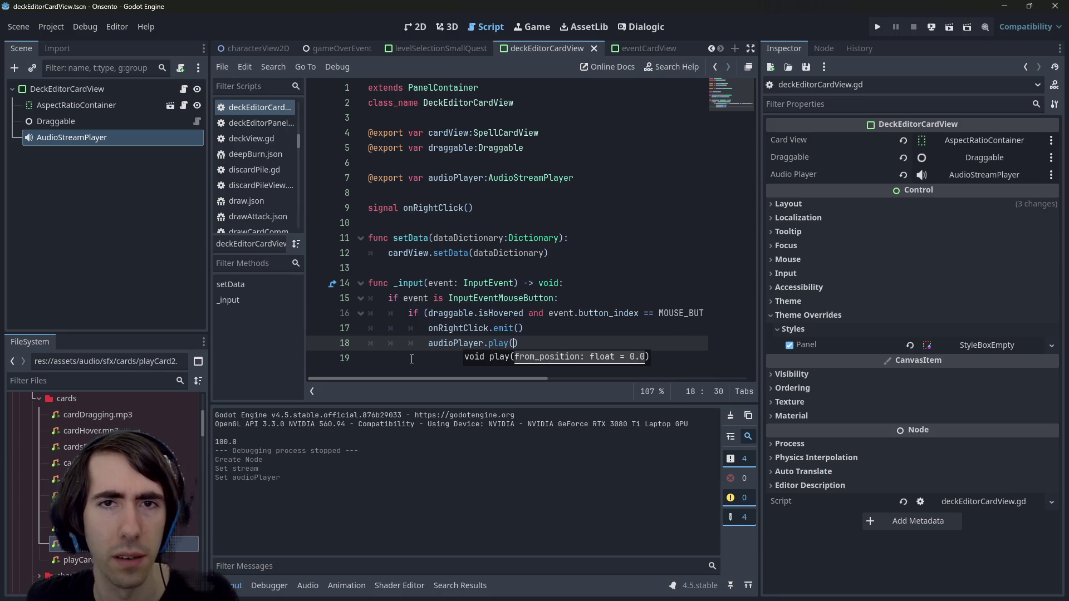
key("shift+alt+o")
Open deckEditorPanel.gd and switch to the 2D workspace
type("deck")
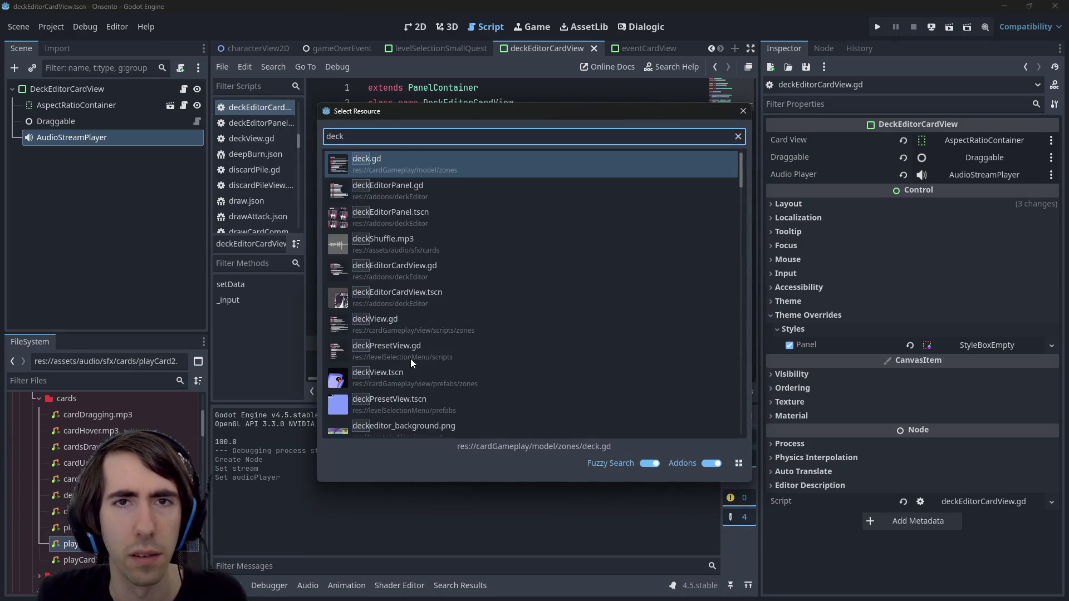
type(" editor")
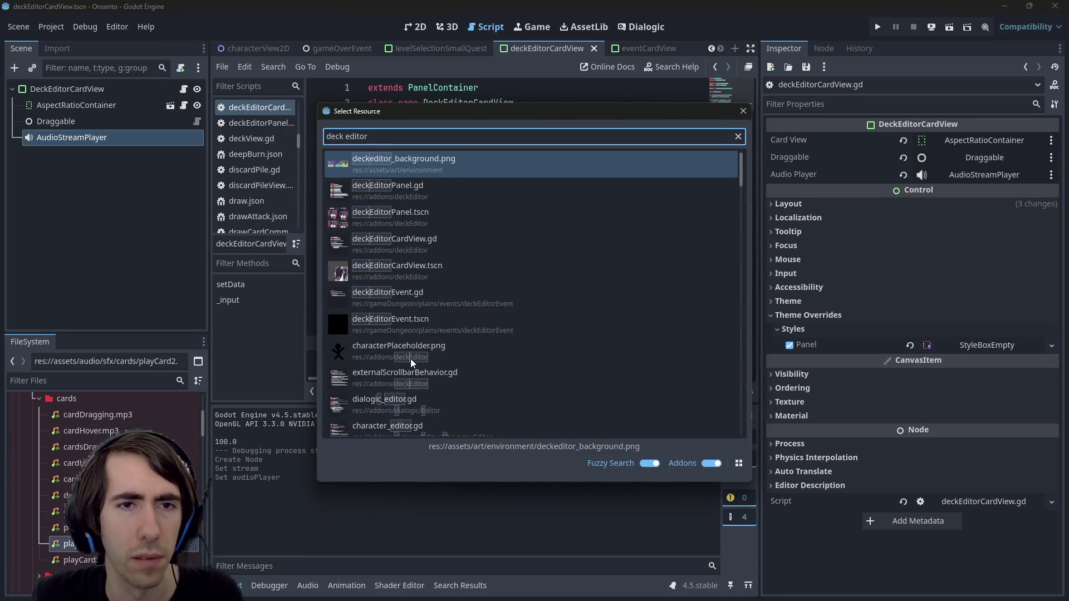
key("Down")
key("Return")
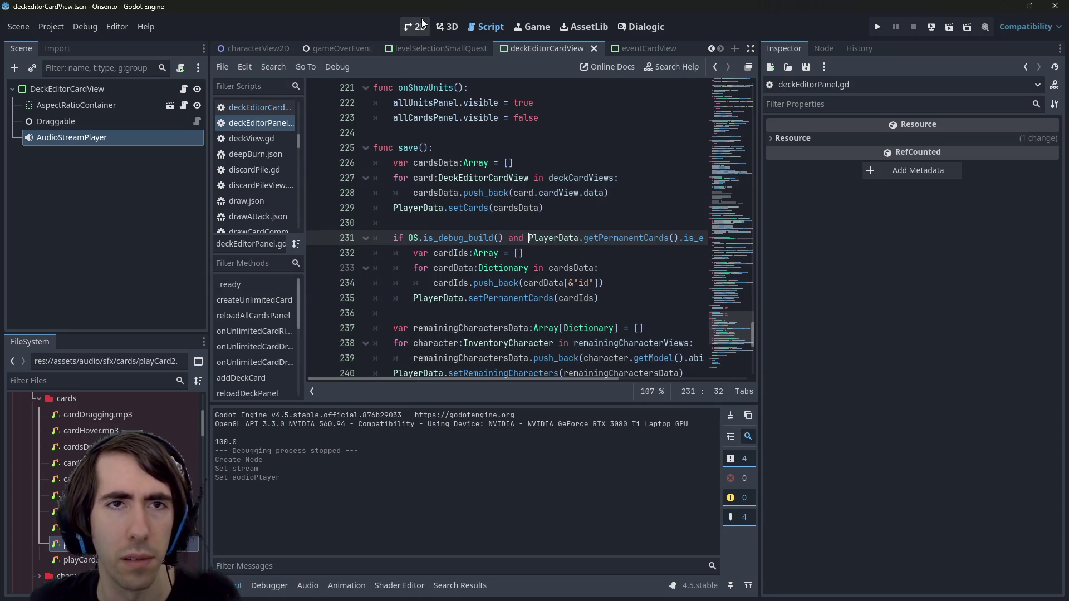
left_click(415, 27)
Open deckEditorPanel.tscn and run it
key("shift+alt+o")
type("deck editor panel")
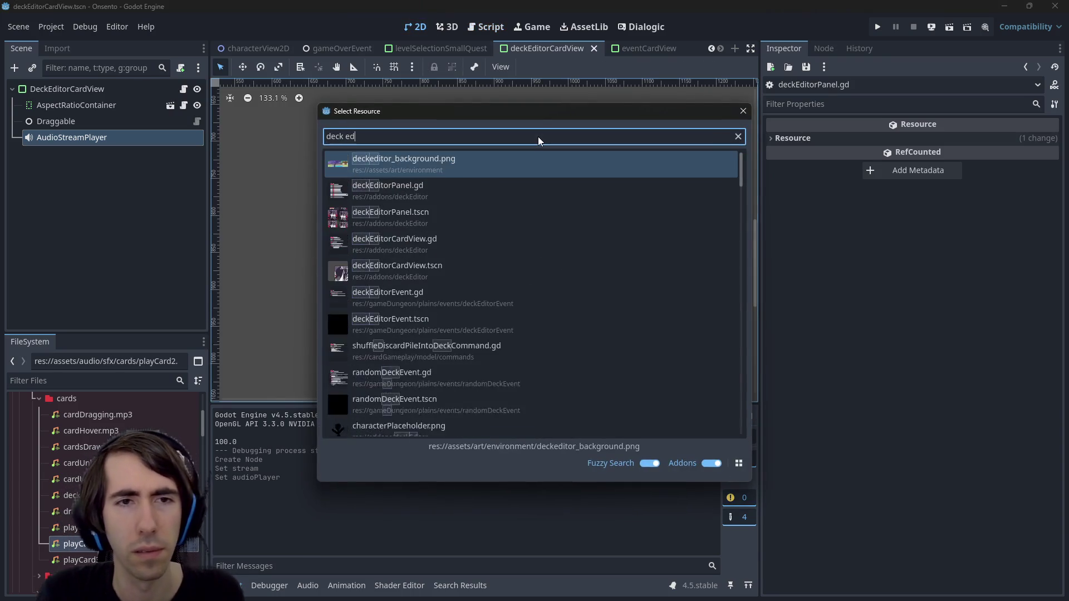
key("Down")
key("Return")
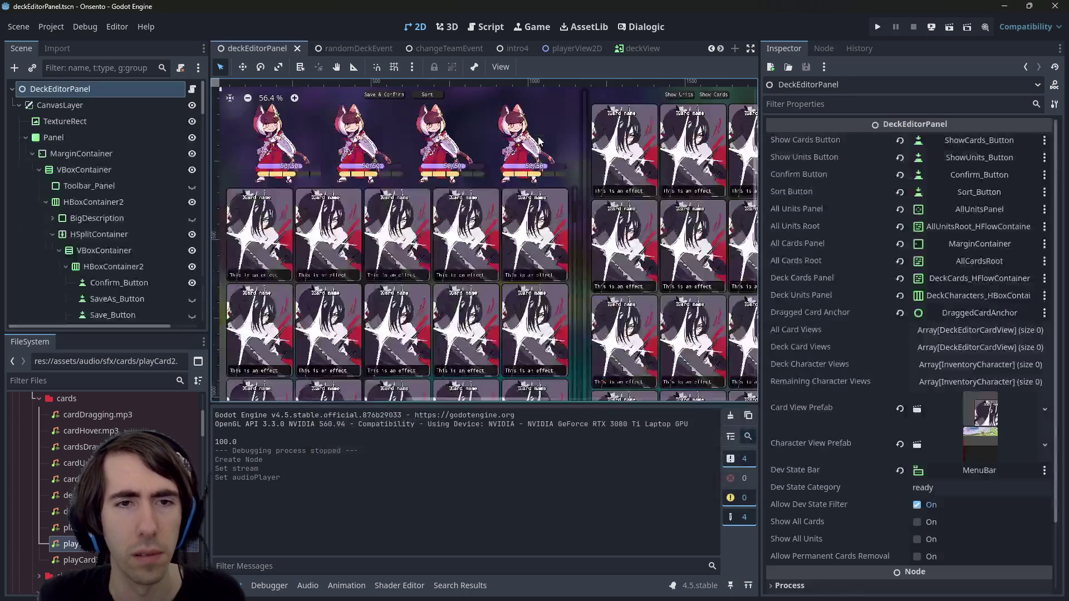
left_click(949, 28)
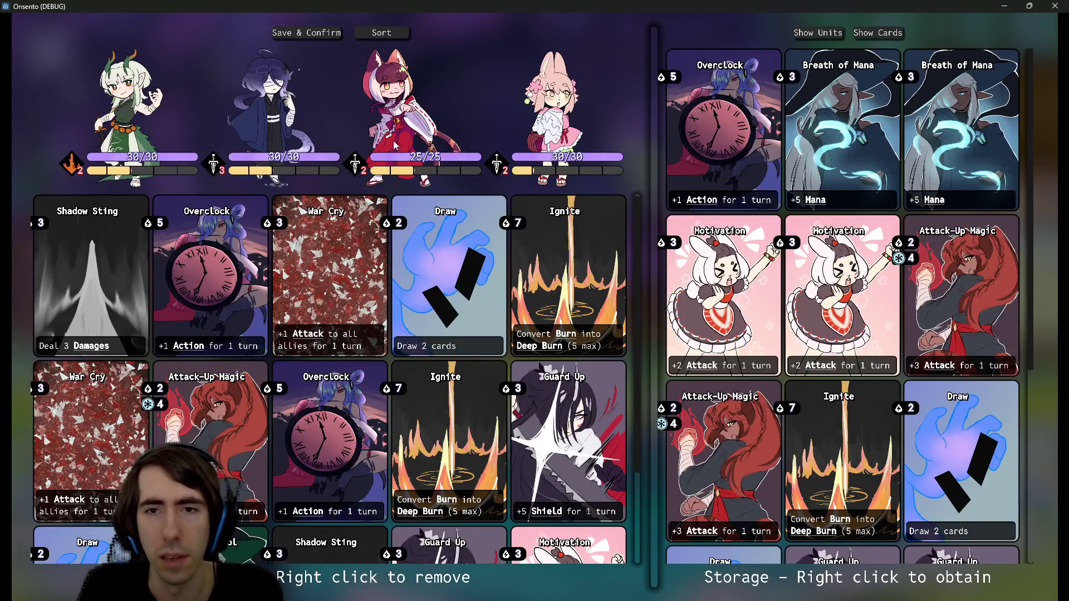
Test adding and removing Motivation cards in the running game, then close the game window
scroll(593, 396, "down", 5)
right_click(718, 312)
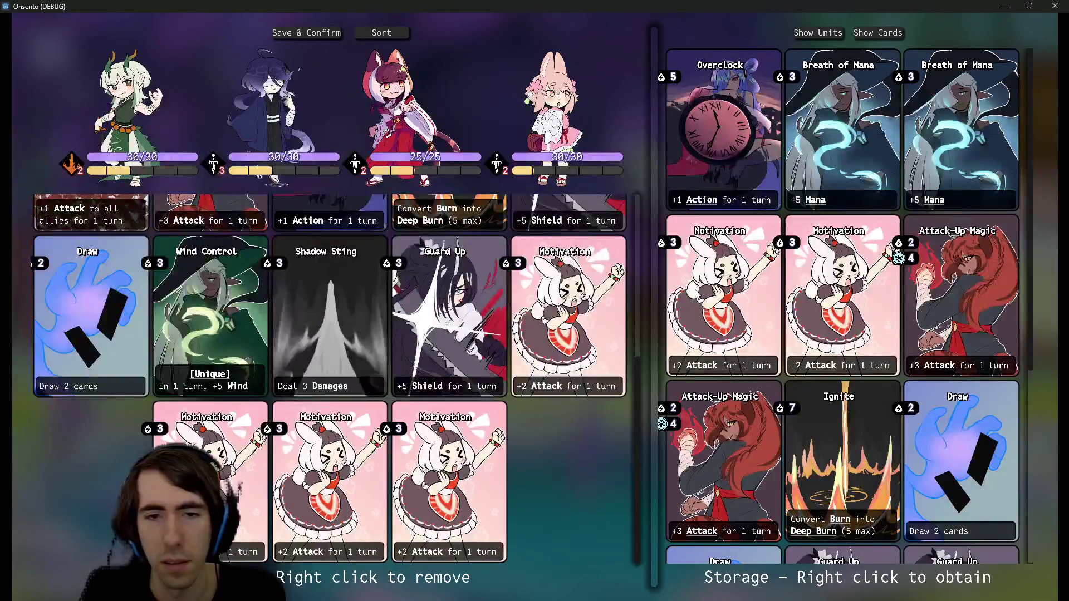
right_click(719, 312)
right_click(718, 312)
right_click(471, 436)
right_click(472, 436)
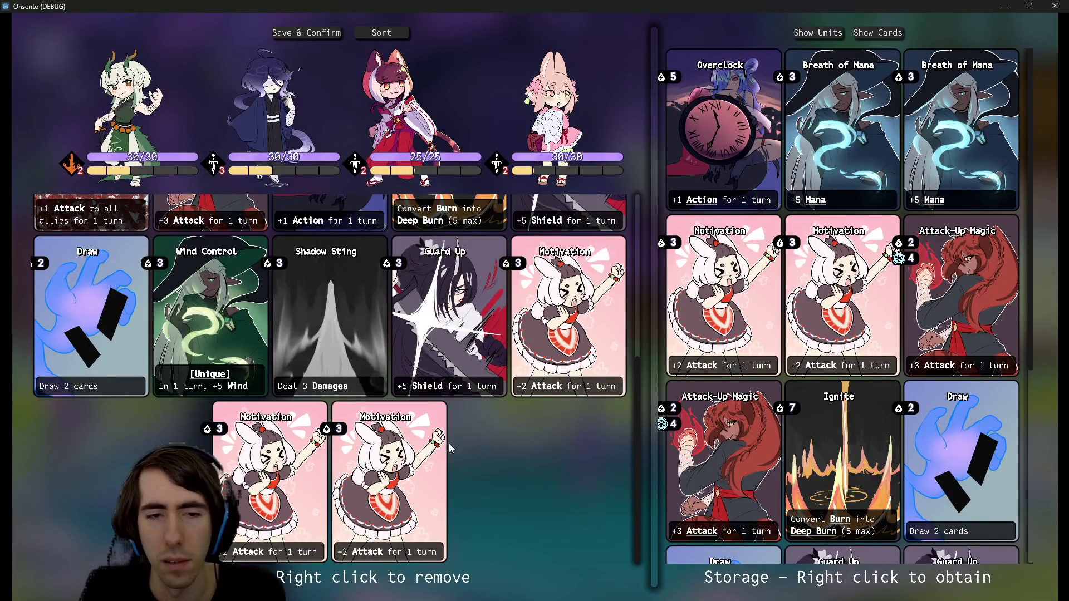
right_click(676, 295)
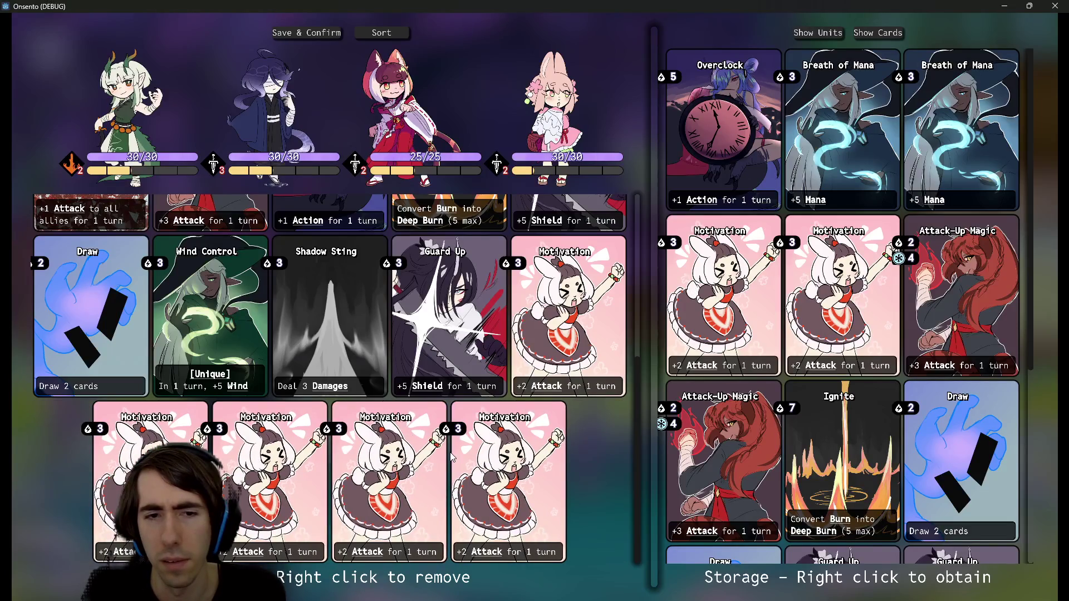
left_click(1054, 6)
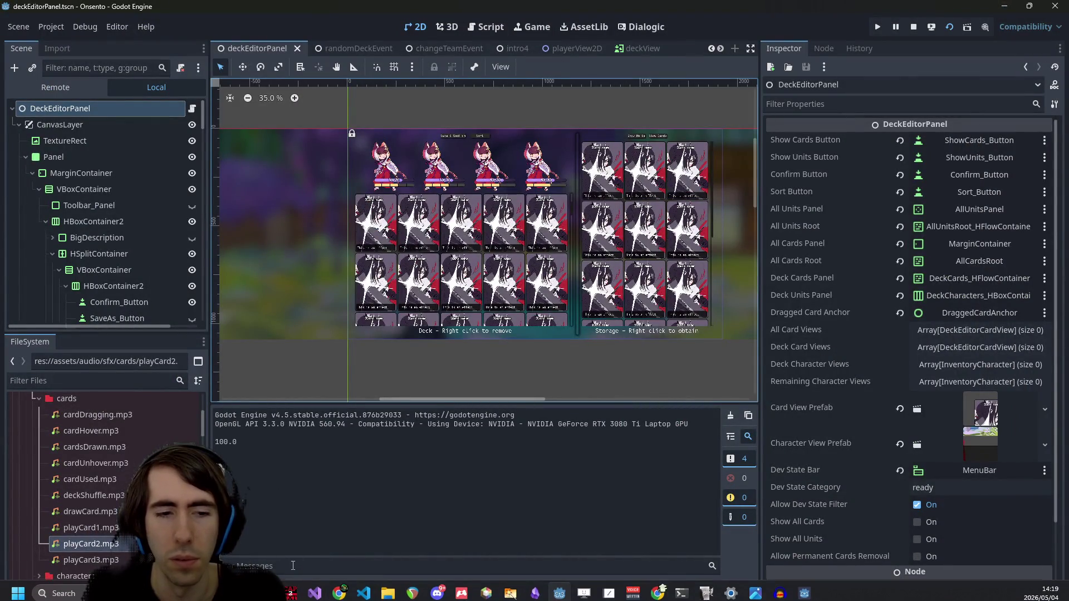
Jump from the debugger's 'Playback can only happen' error to audioPlayer.play() on line 18
left_click(292, 585)
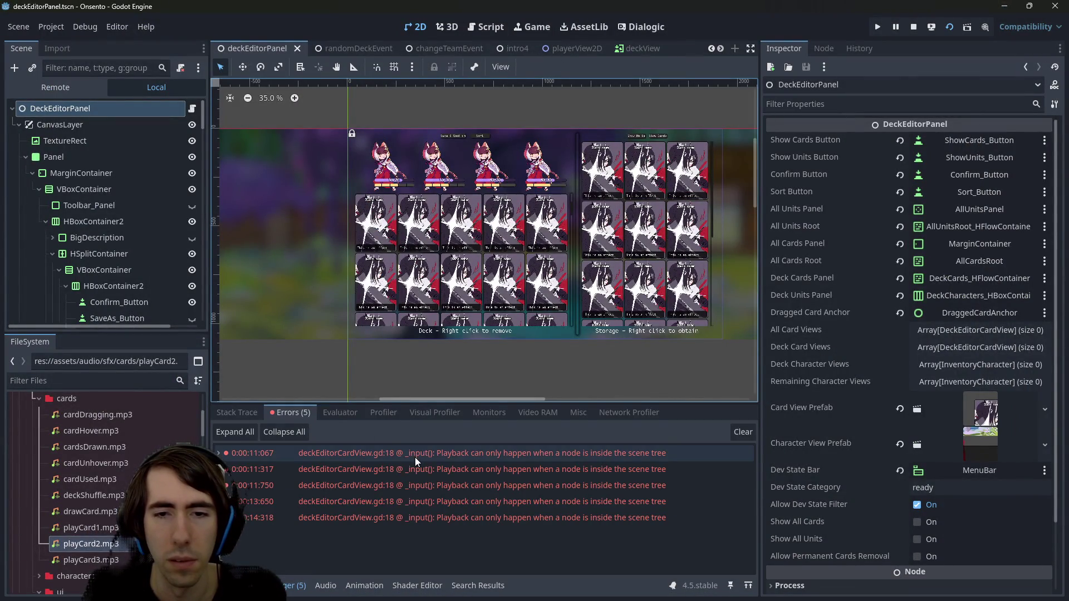
double_click(416, 456)
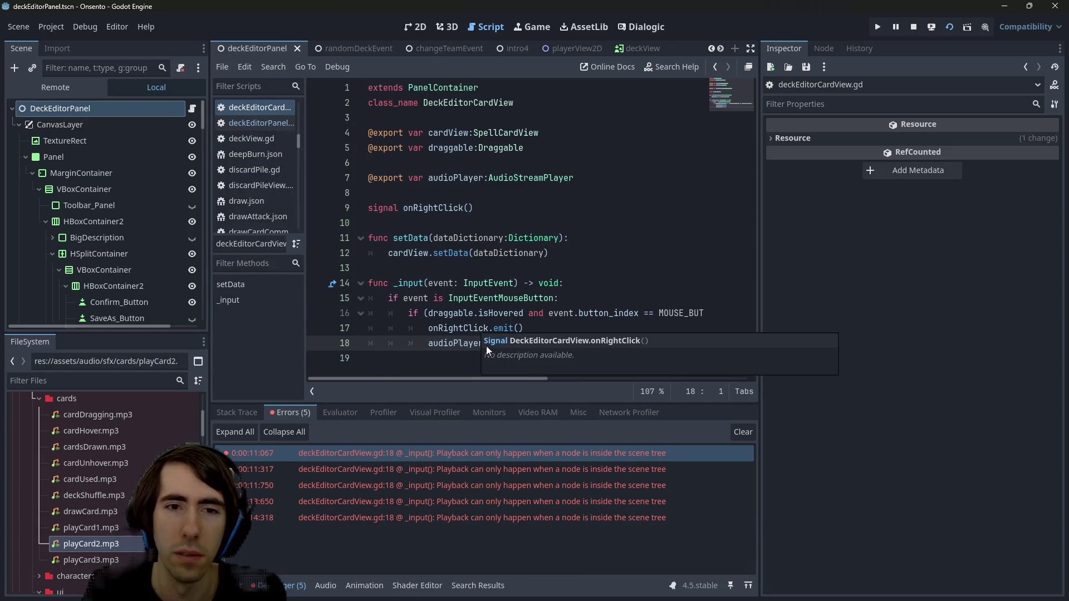
left_click(533, 348)
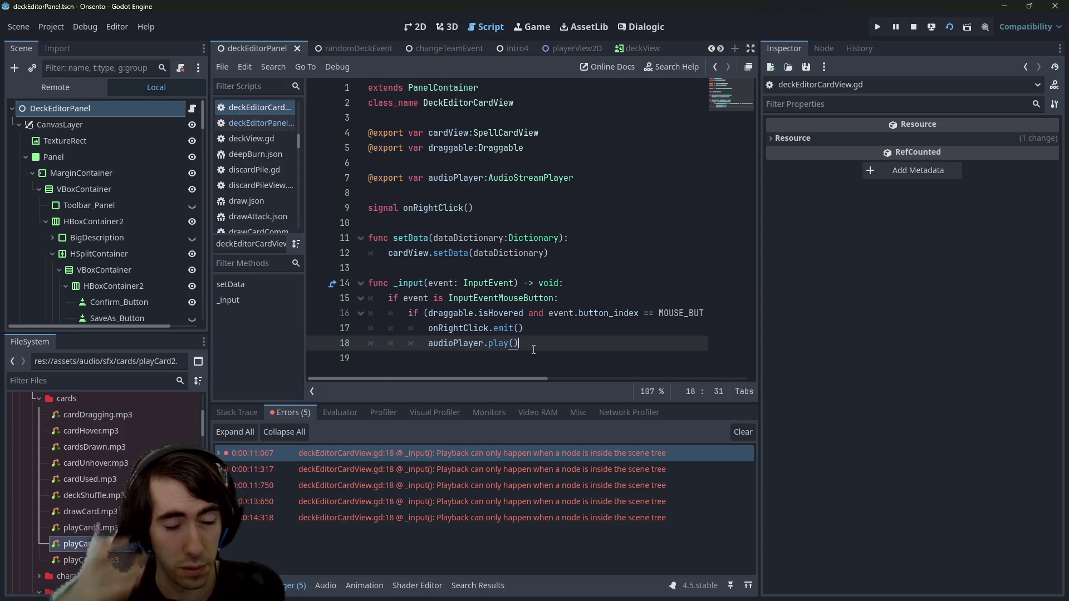
key("Up")
key("Right")
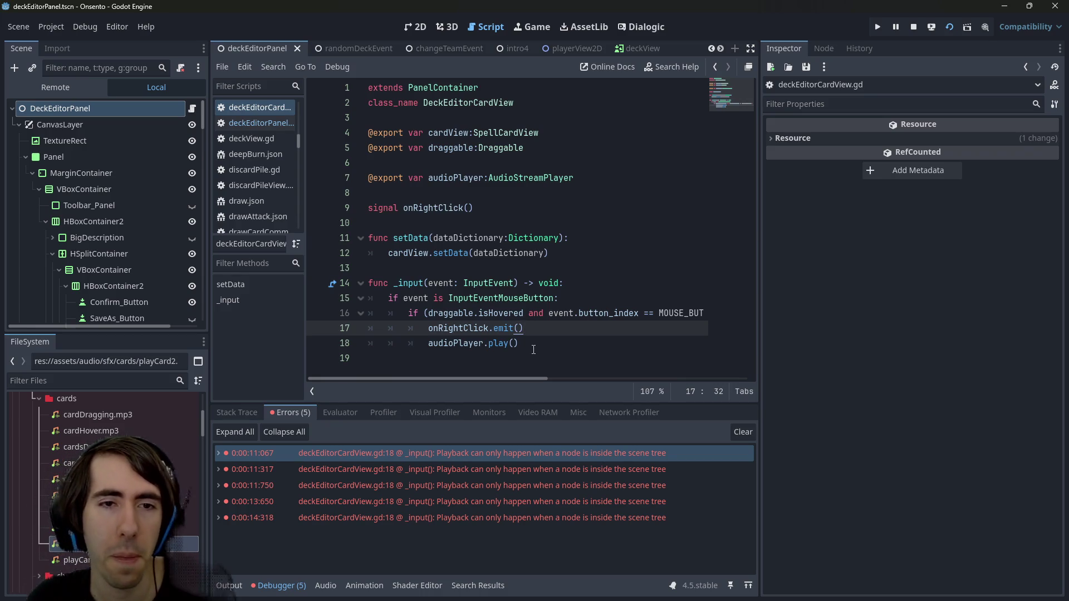
key("Up")
key("Up")
key("Up")
key("Down")
key("Return")
key("Return")
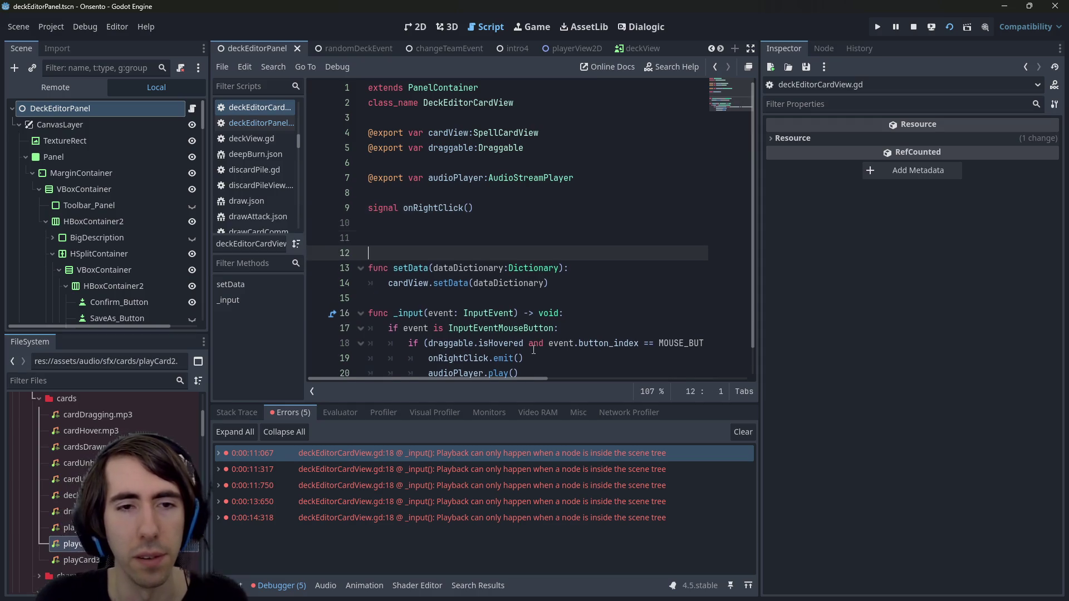
key("Up")
type("func _rea")
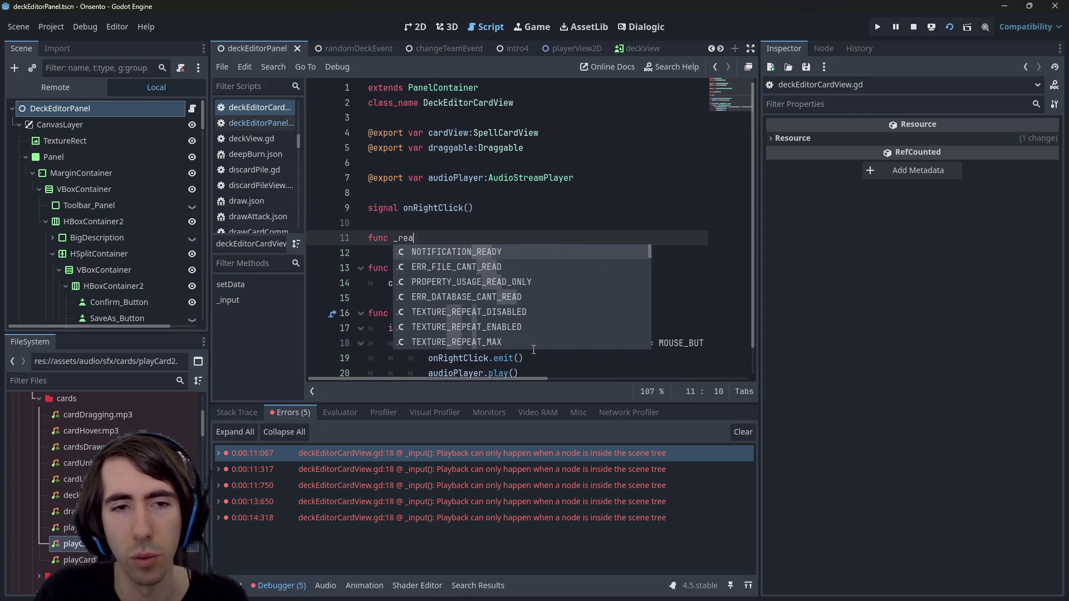
type("dy")
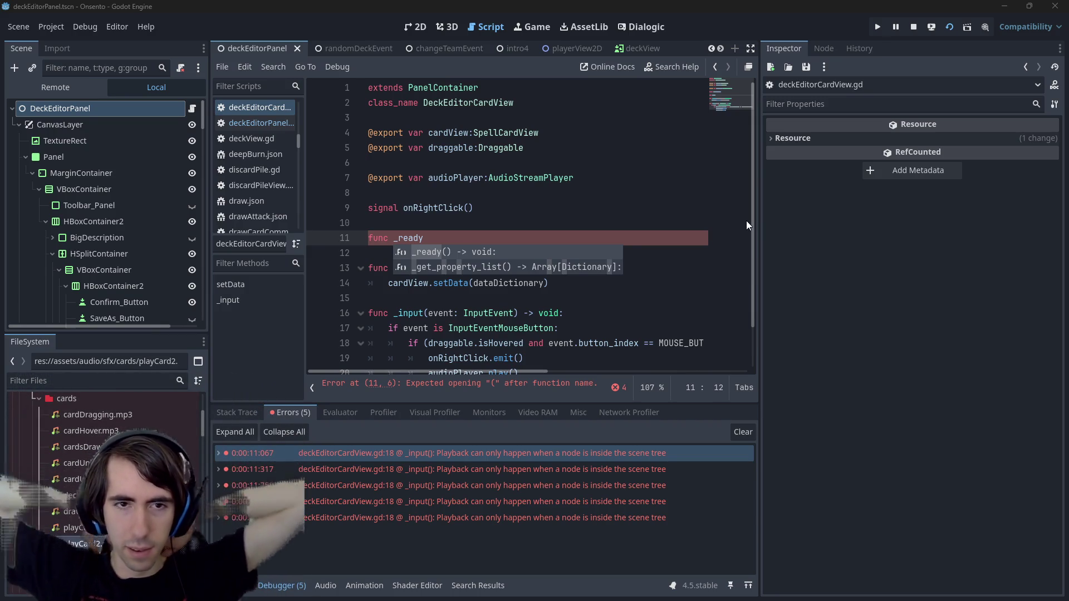
left_click(509, 221)
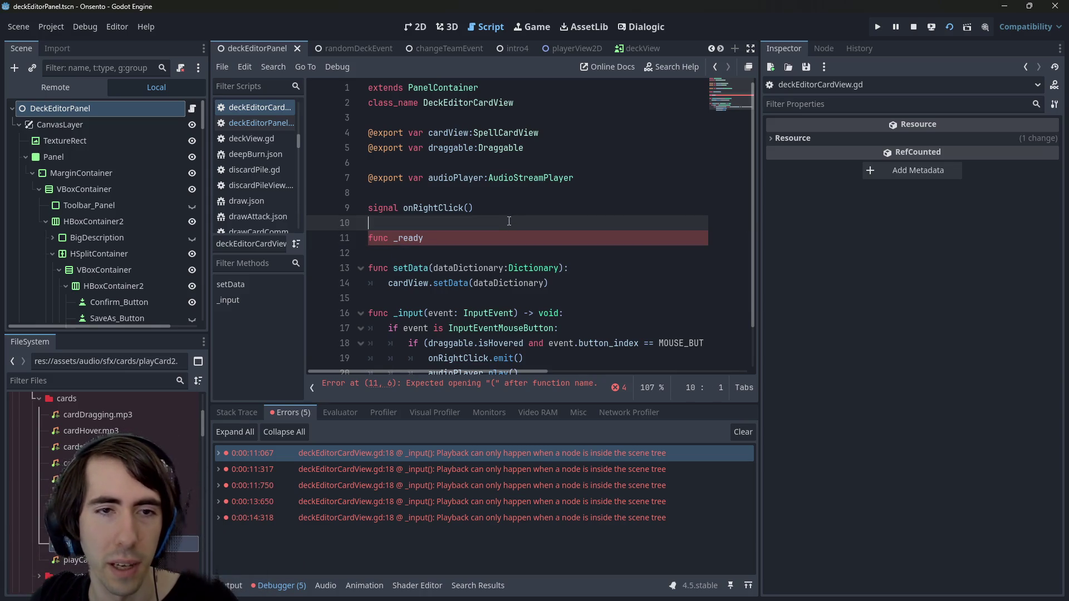
key("ctrl+shift+k")
key("ctrl+shift+k")
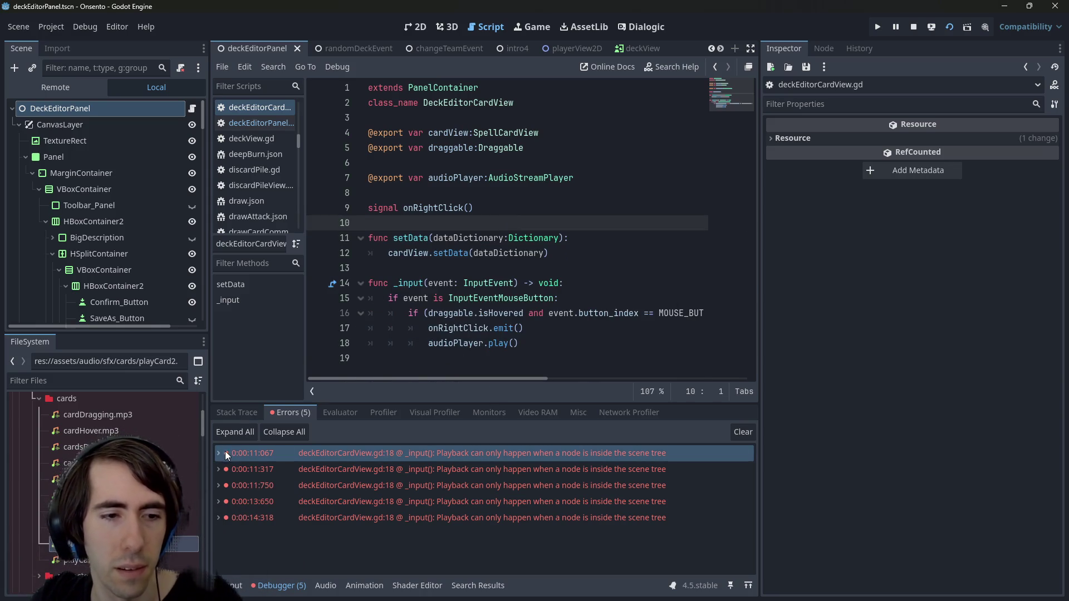
Move audioPlayer.play() above onRightClick.emit() and save the script
left_click(225, 451)
left_click_drag(520, 343, 428, 343)
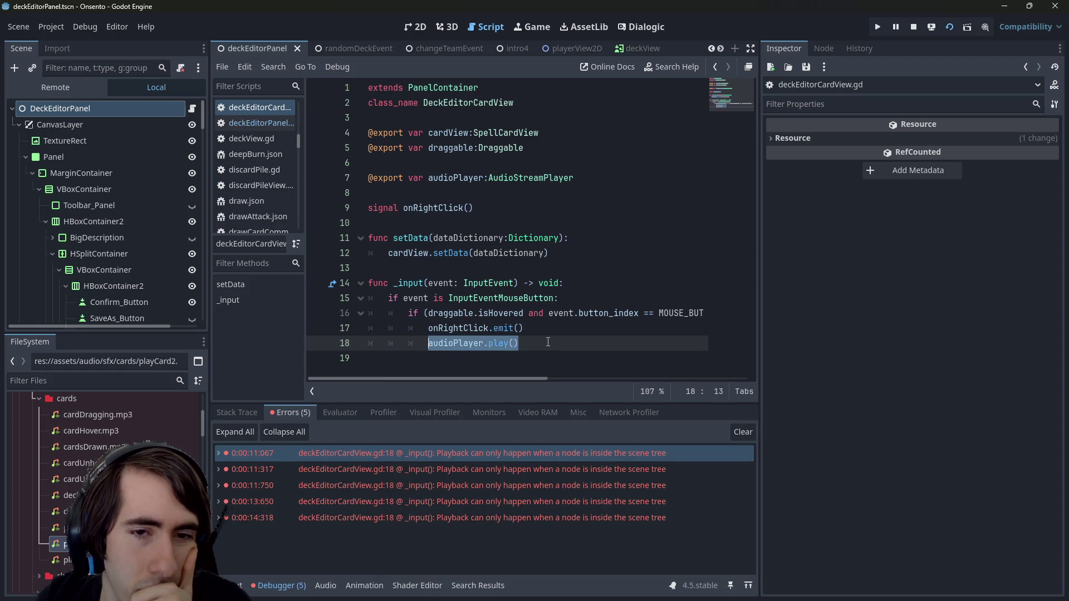
left_click_drag(518, 342, 428, 343)
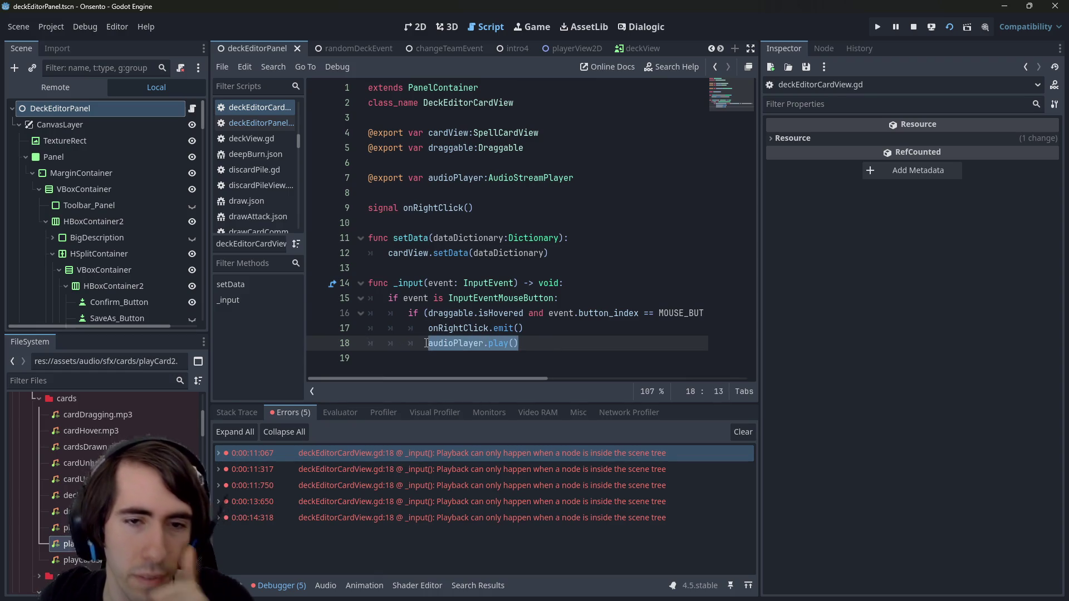
key("alt+Up")
key("ctrl+s")
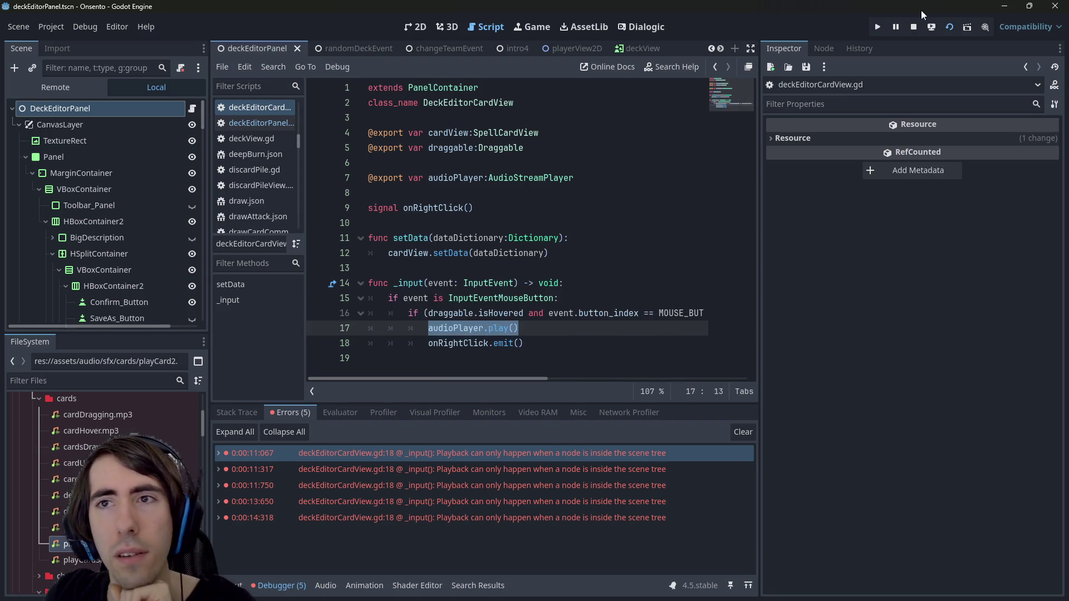
Run the game, remove the lone Motivation card from the deck, then minimize the game
left_click(949, 28)
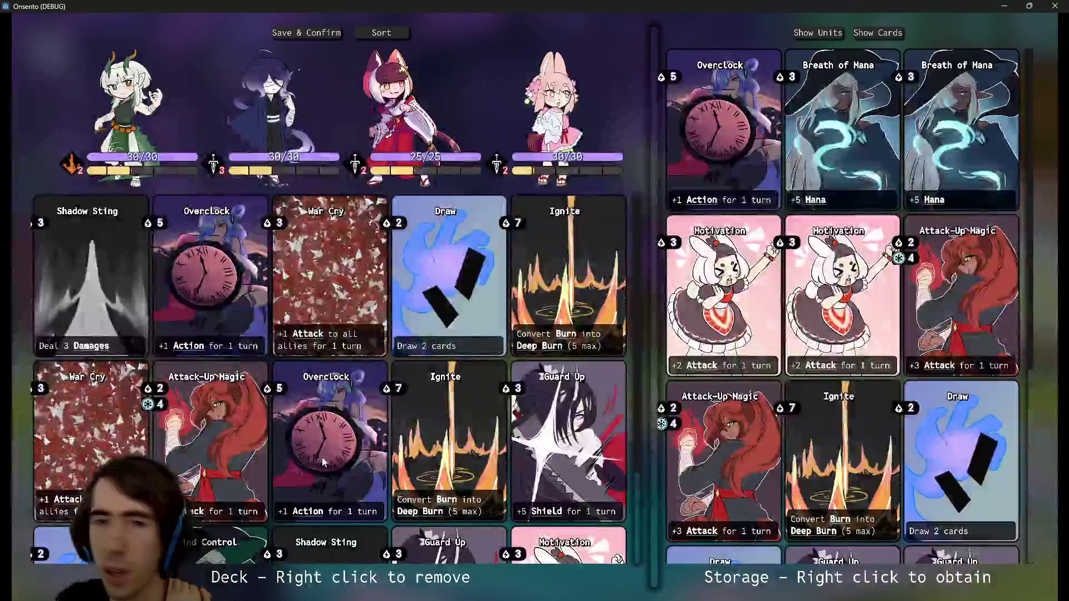
scroll(324, 463, "down", 5)
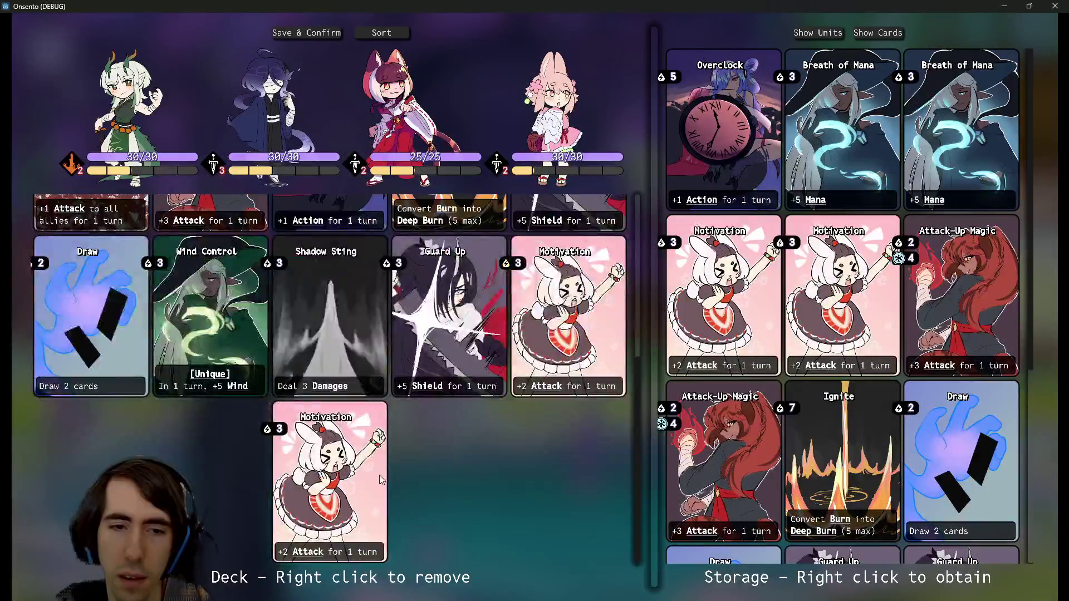
right_click(379, 475)
mouse_move(866, 5)
left_mouse_down()
mouse_move(891, 198)
mouse_move(866, 5)
left_mouse_up()
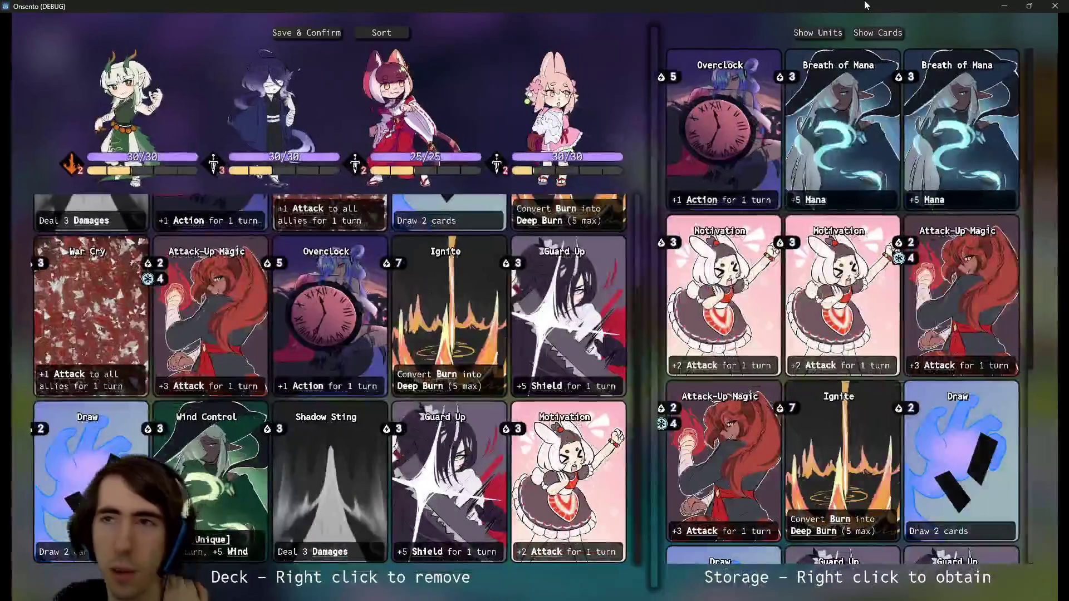
left_click(1004, 6)
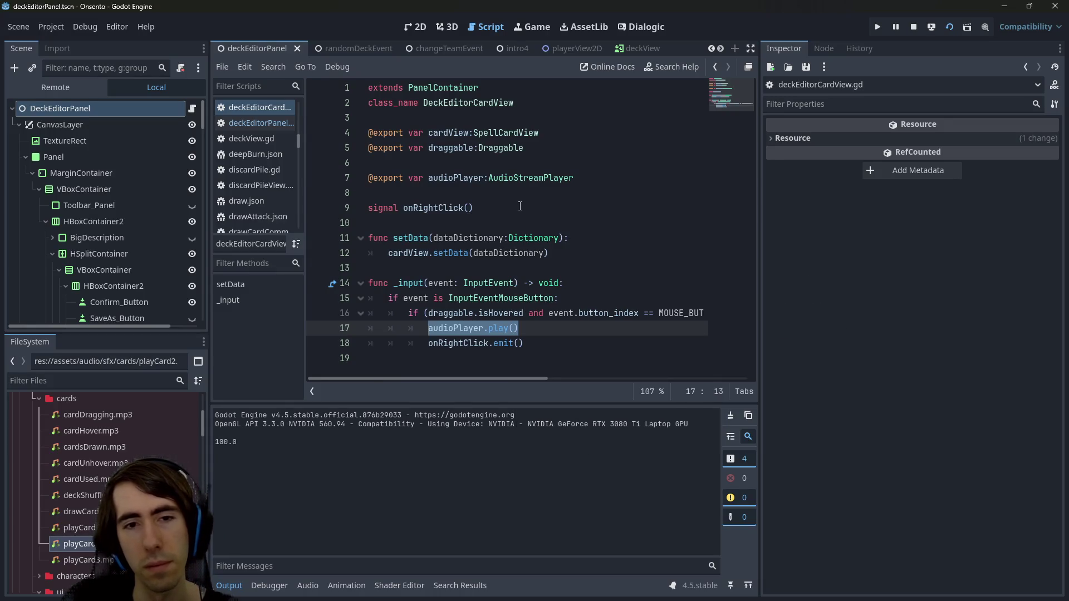
Search Quick Open for 'deck editor panel'
left_click(545, 334)
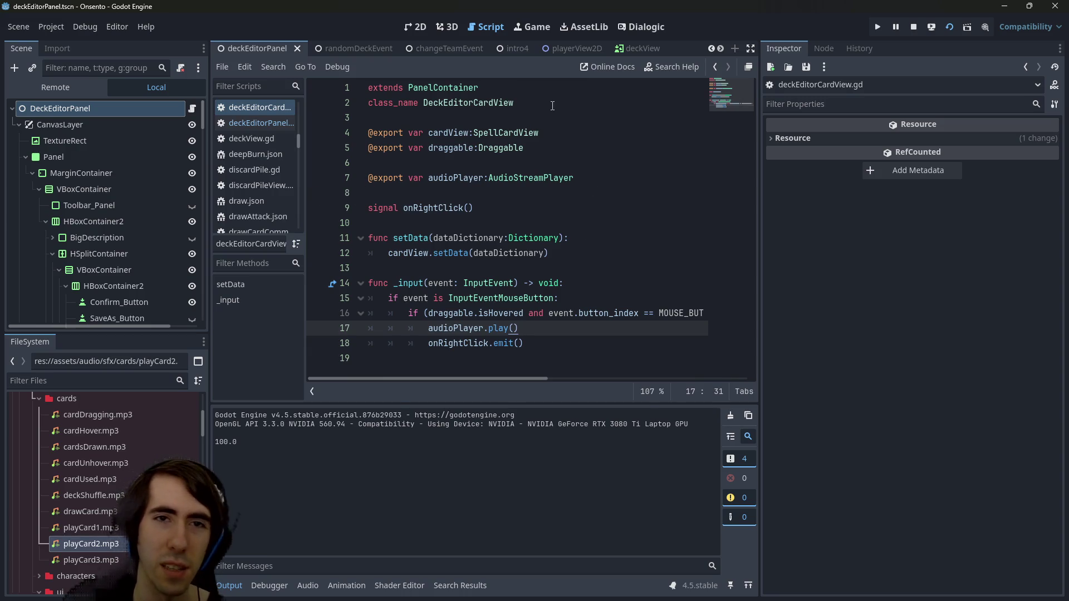
left_click(536, 196)
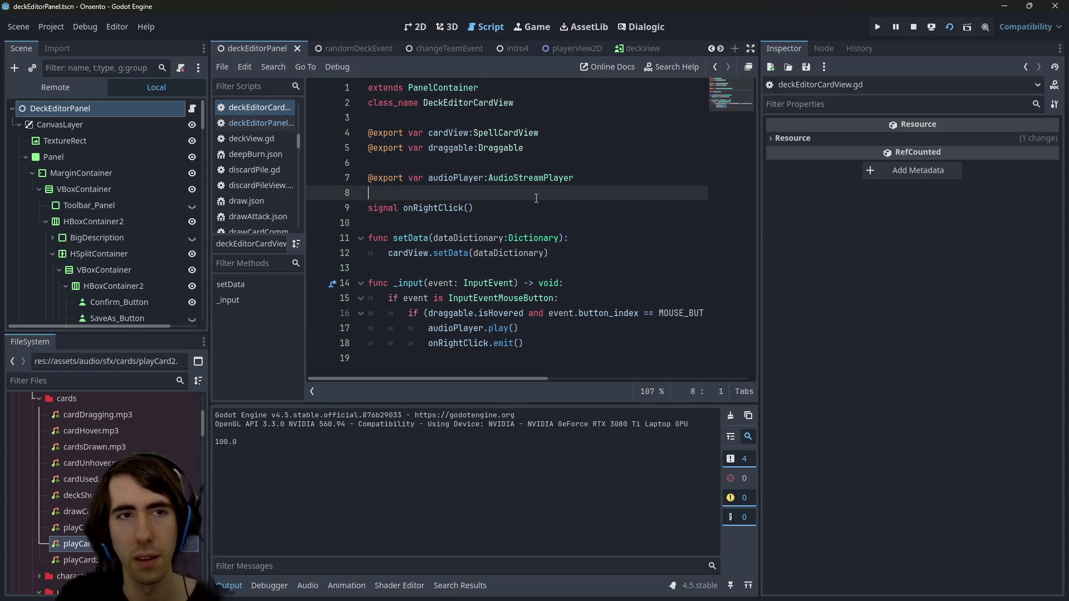
key("shift+alt+o")
type("deck editor panel")
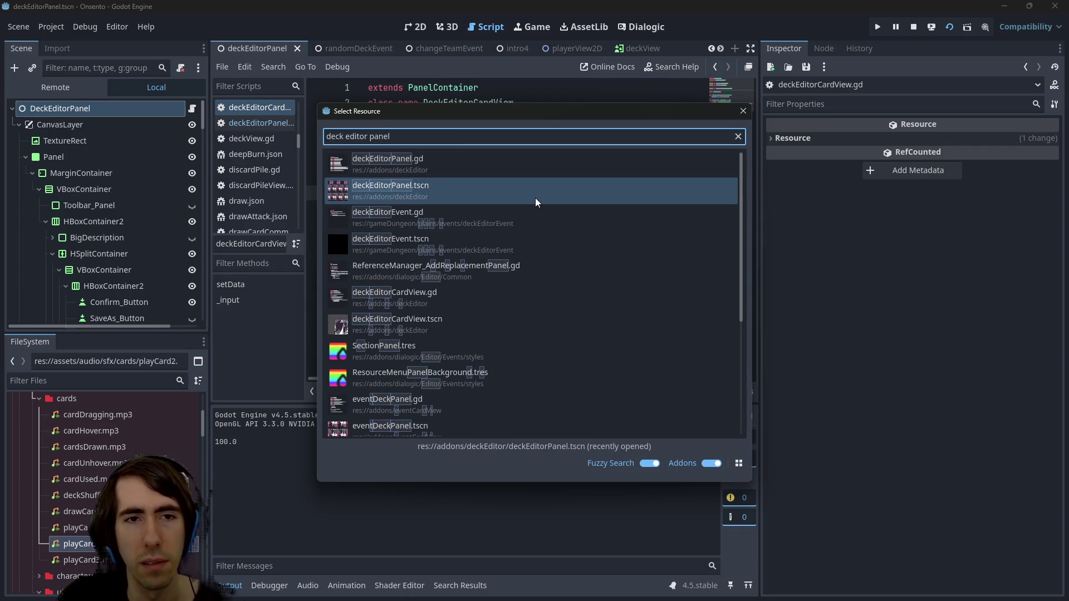
Look over the deck editor scene in 2D and its deckEditorPanel and deckEditorCardView scripts
key("Escape")
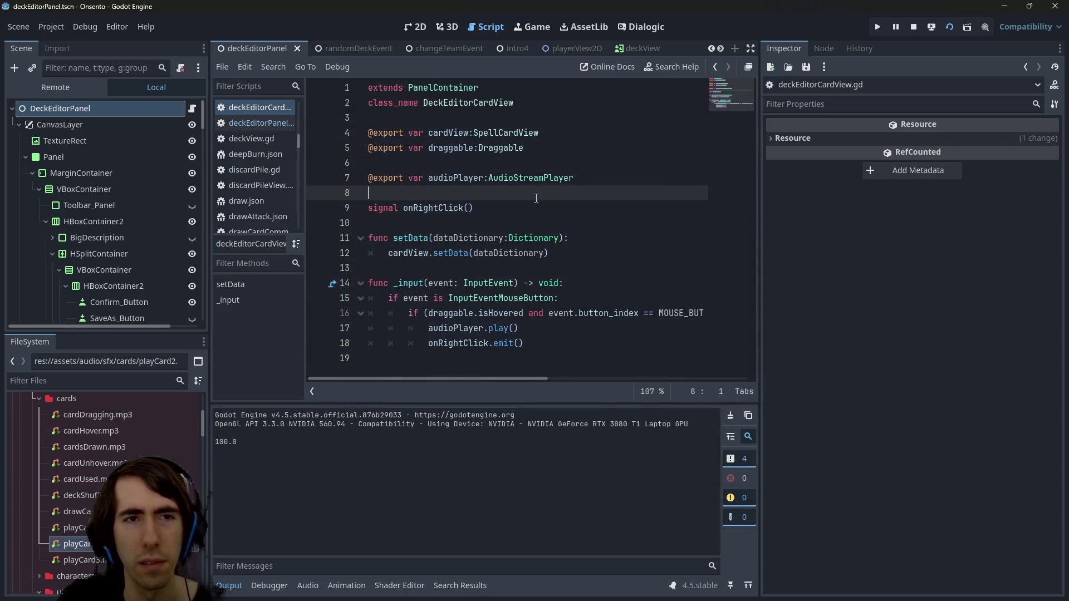
left_click(418, 27)
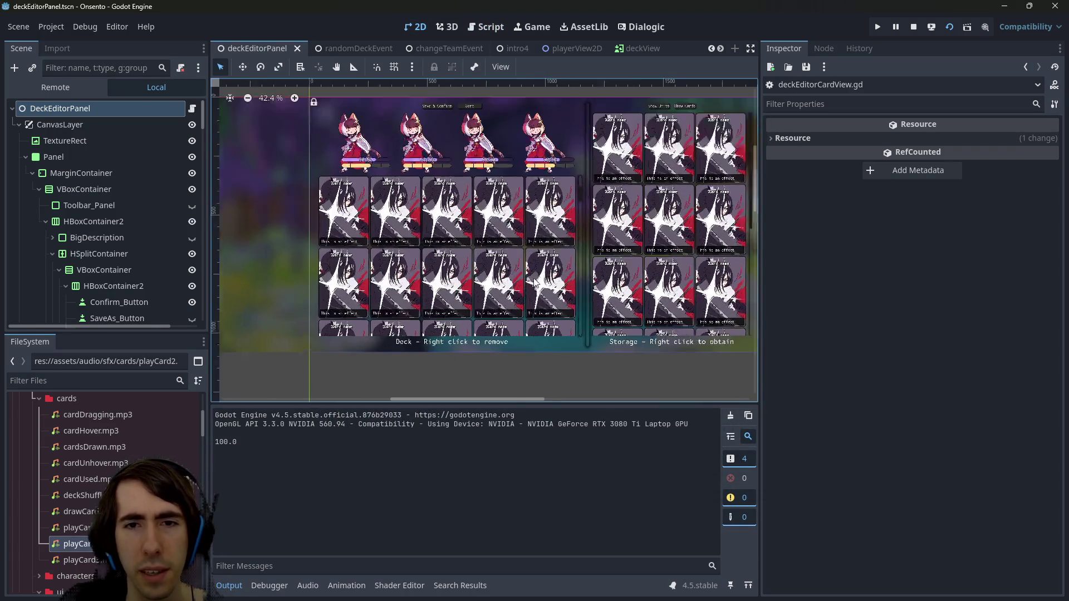
left_click(22, 122)
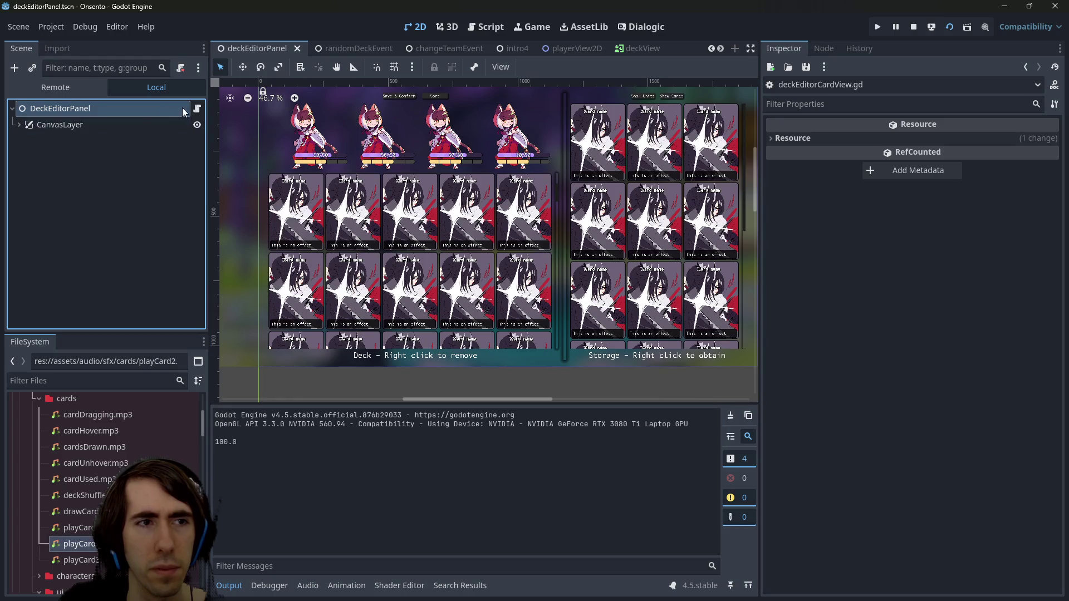
left_click(197, 108)
scroll(421, 198, "up", 3)
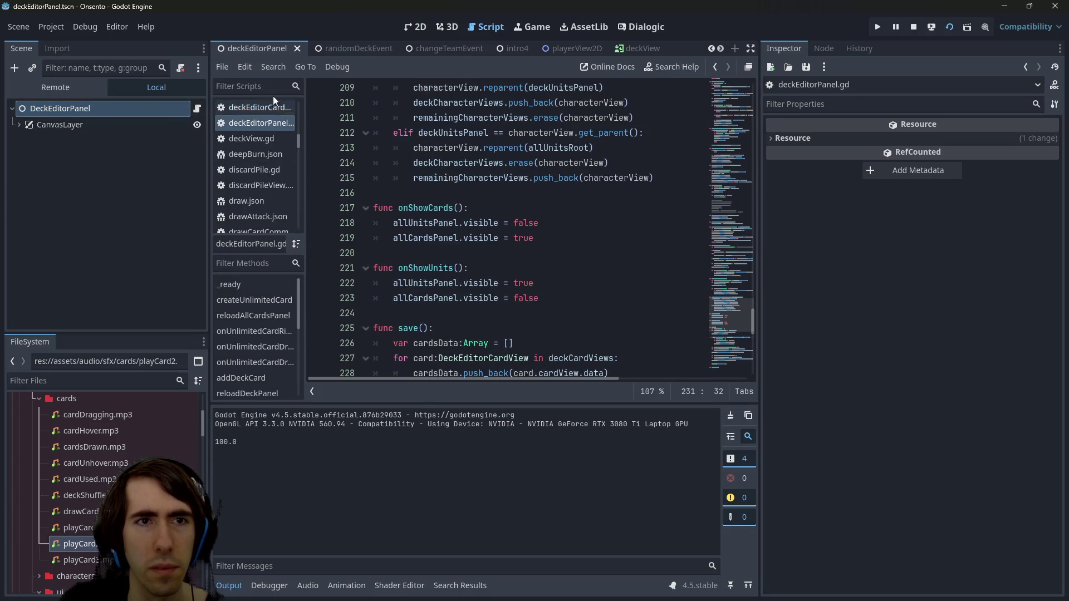
left_click(580, 48)
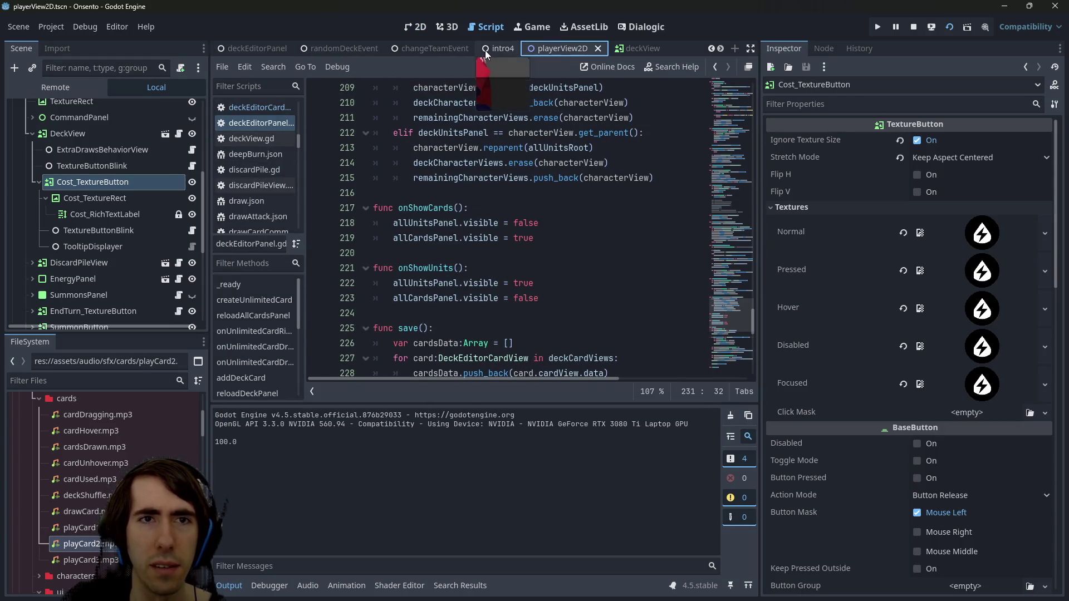
scroll(486, 50, "down", 3)
scroll(486, 50, "up", 2)
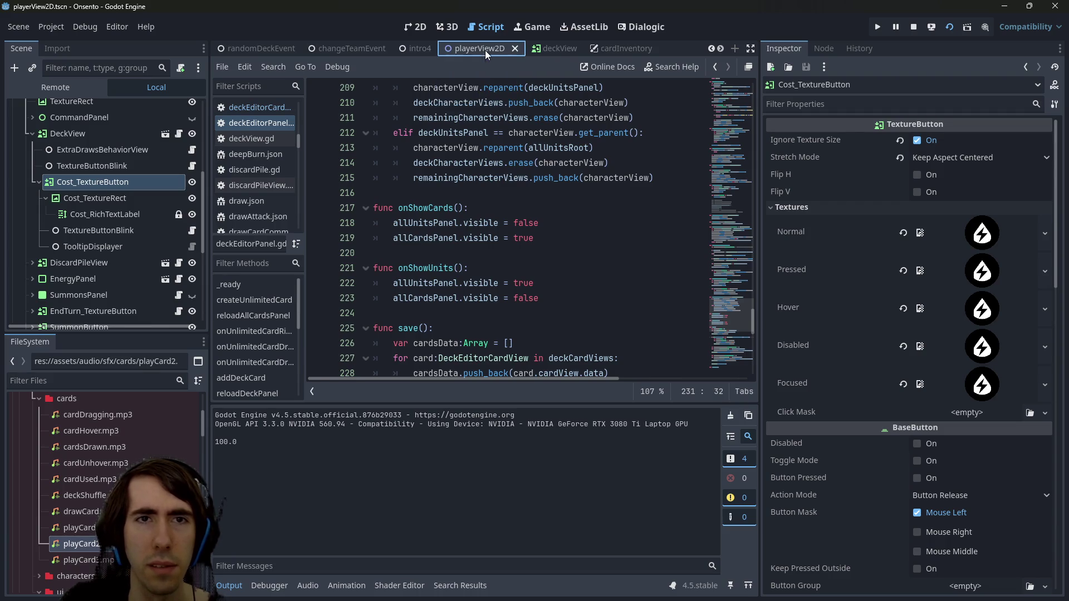
left_click(258, 108)
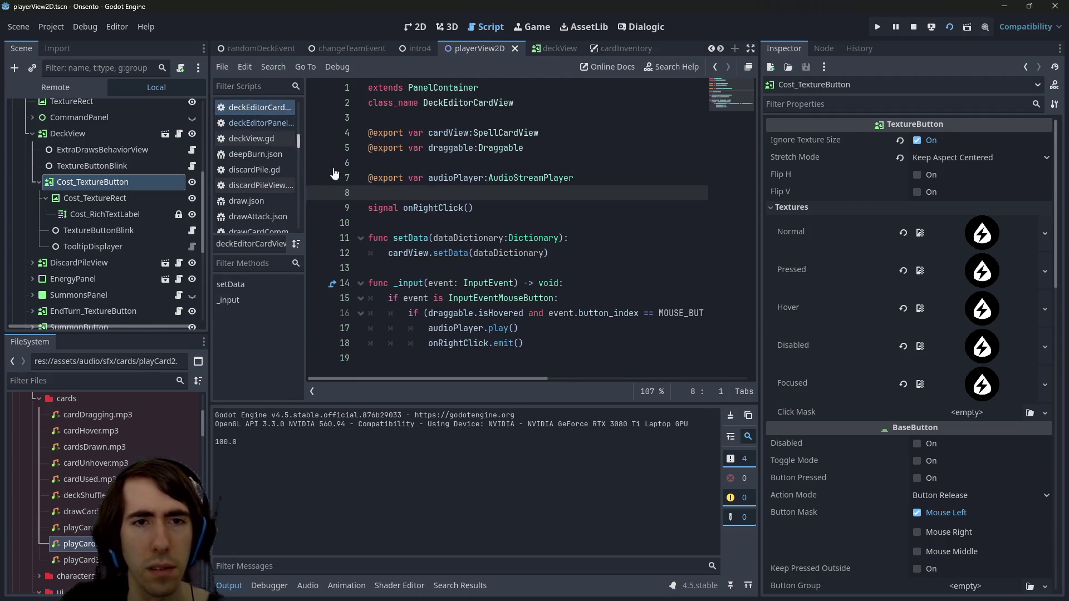
left_click(262, 122)
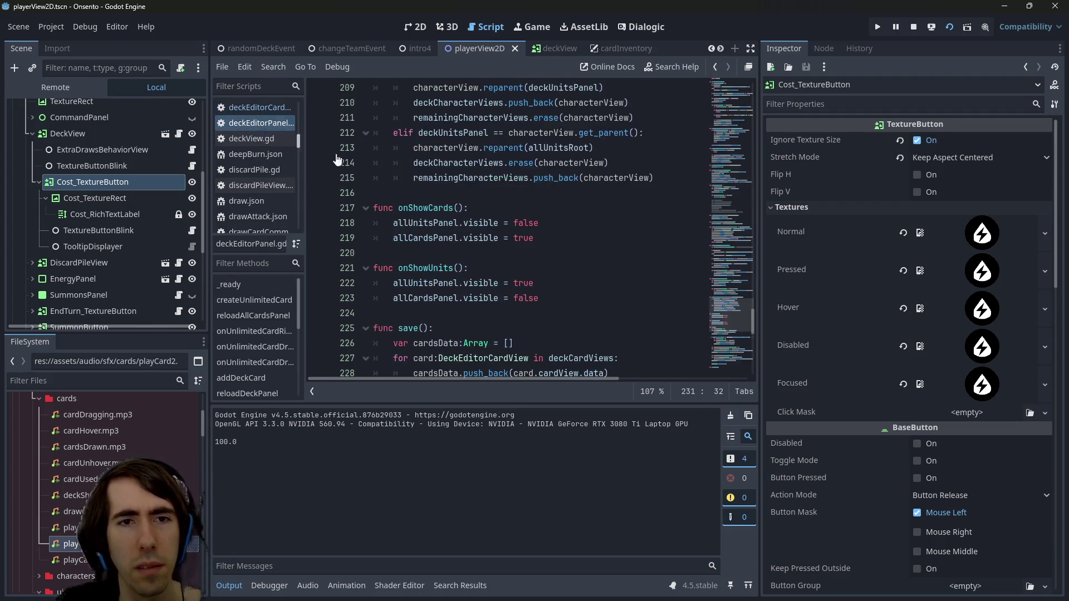
left_click(240, 109)
scroll(276, 179, "up", 10)
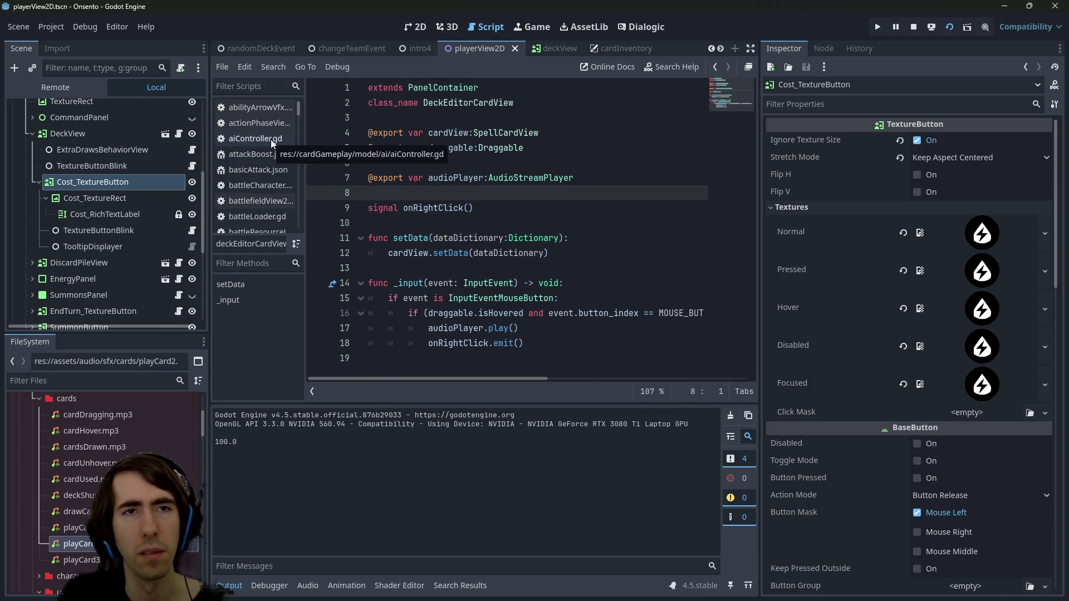
Quick-open deckEditorPanel.tscn, then open deckEditorCardView.tscn the same way
key("shift+alt+o")
type("deck editor")
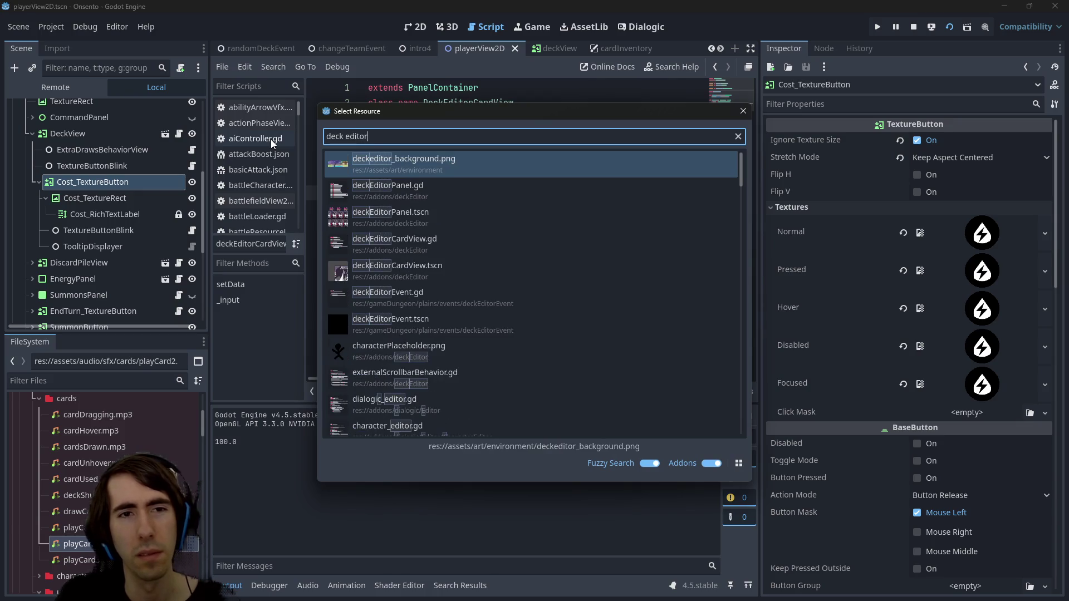
key("Down")
key("Down")
key("Return")
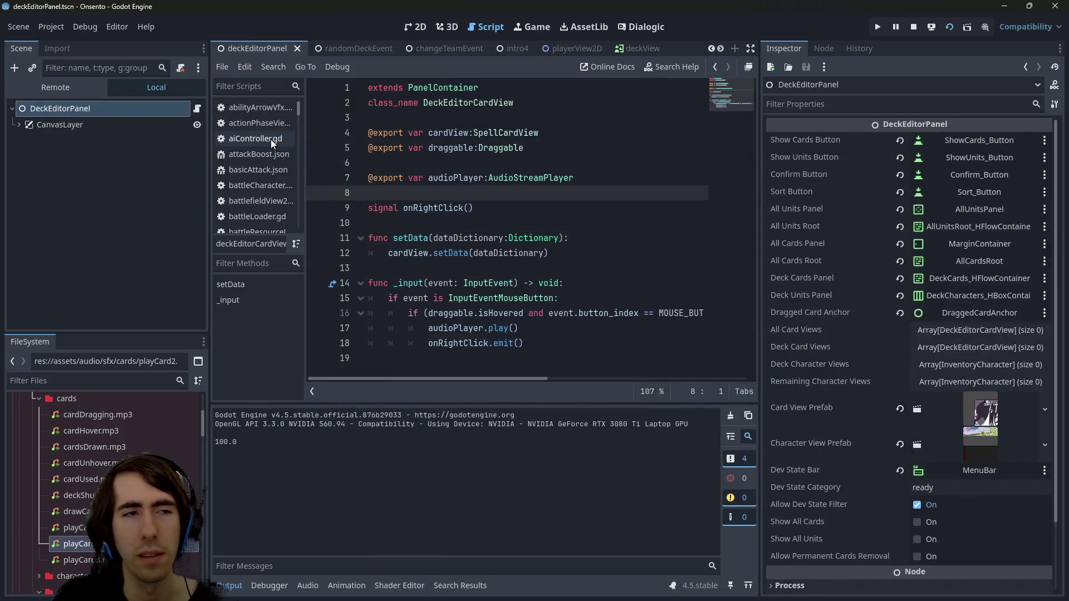
key("shift+alt+o")
type("deck editor card view")
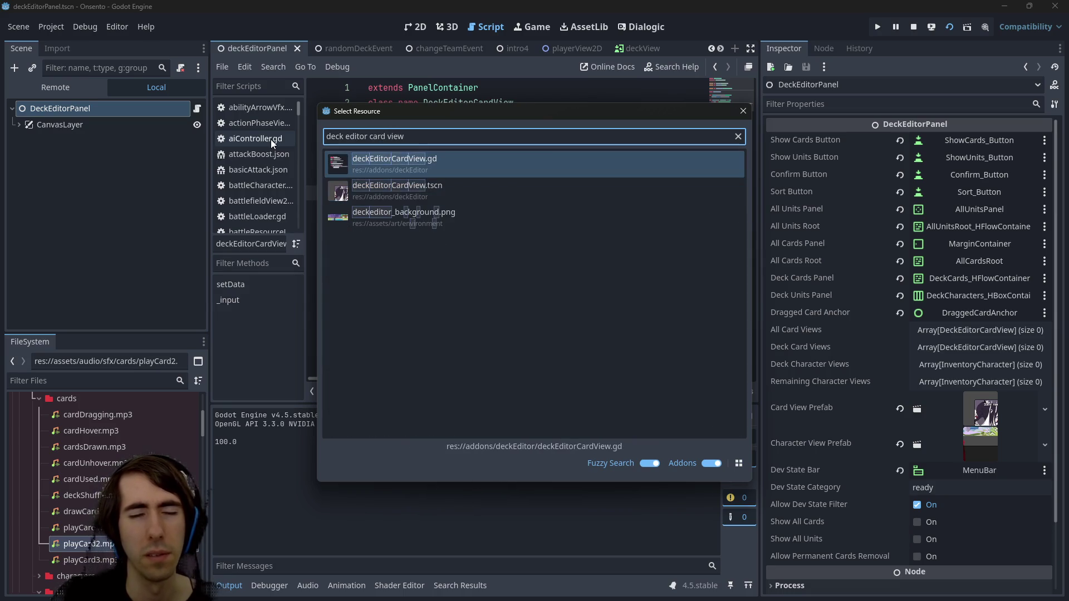
key("Down")
key("Return")
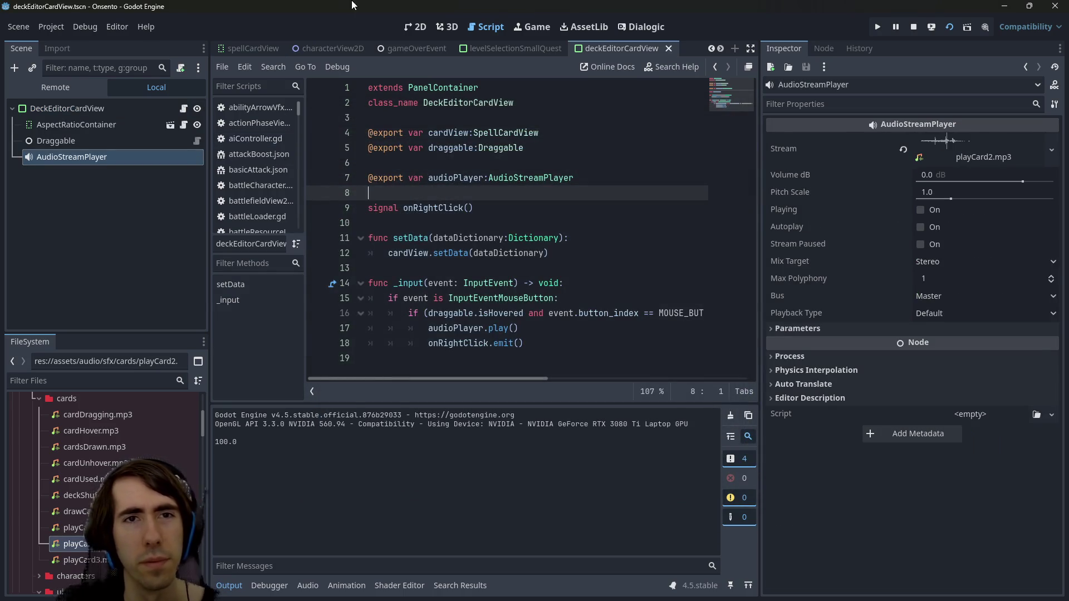
right_click(587, 46)
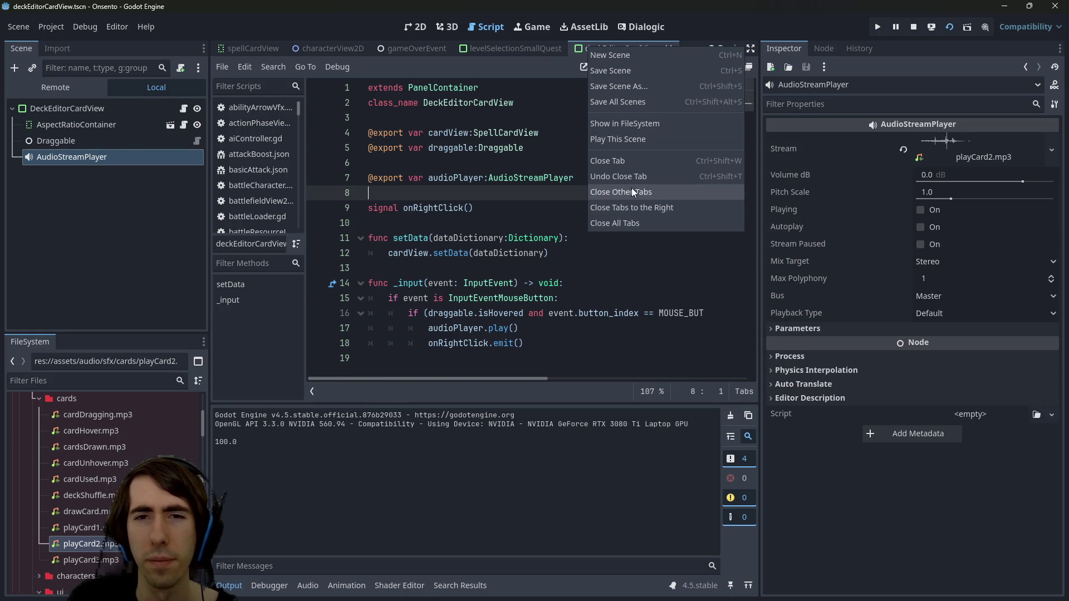
Close every scene tab except deckEditorCardView
left_click(646, 193)
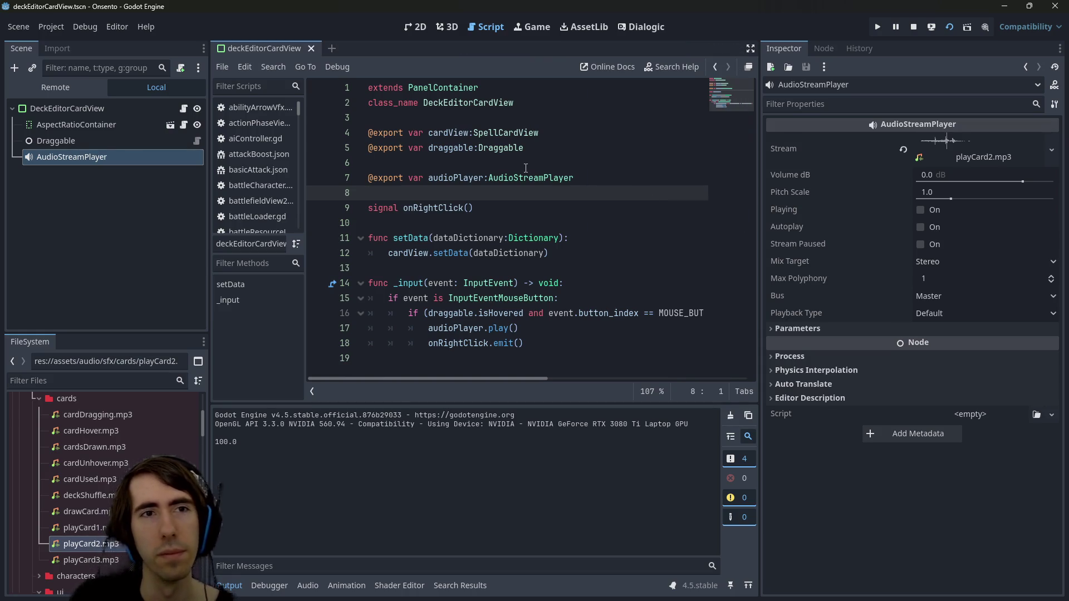
key("ctrl+alt+o")
key("Escape")
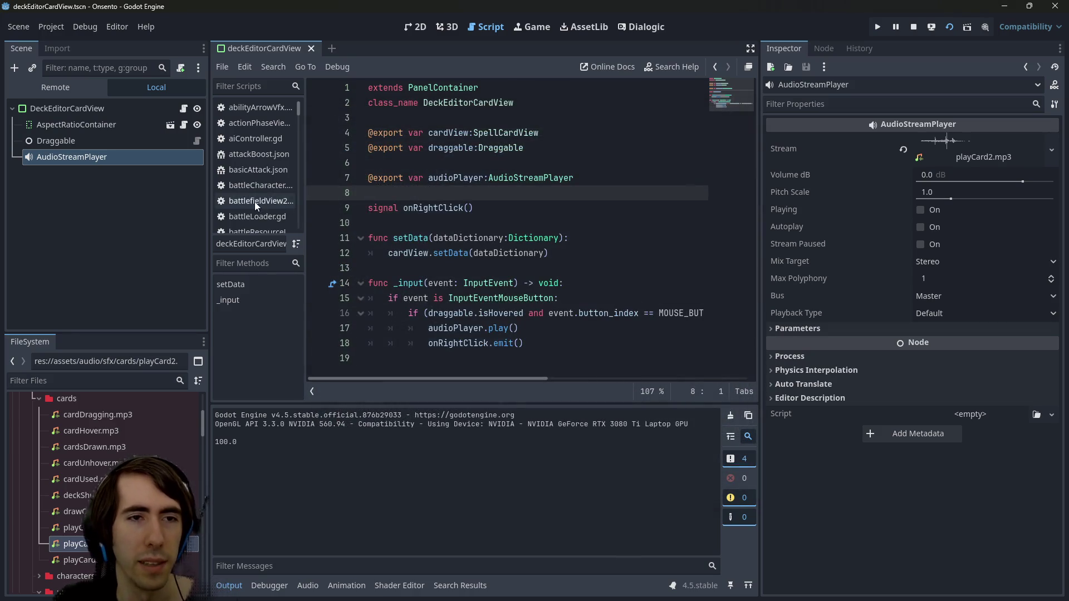
scroll(255, 198, "down", 5)
scroll(255, 199, "up", 3)
Close all open scripts, then reopen the card view's attached script
right_click(256, 167)
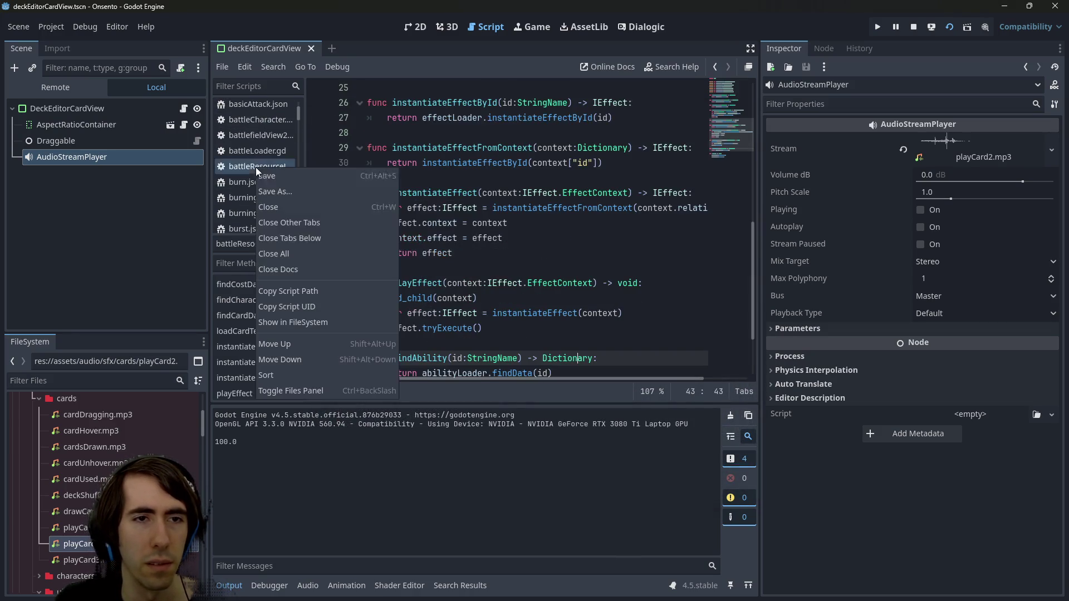
left_click(305, 252)
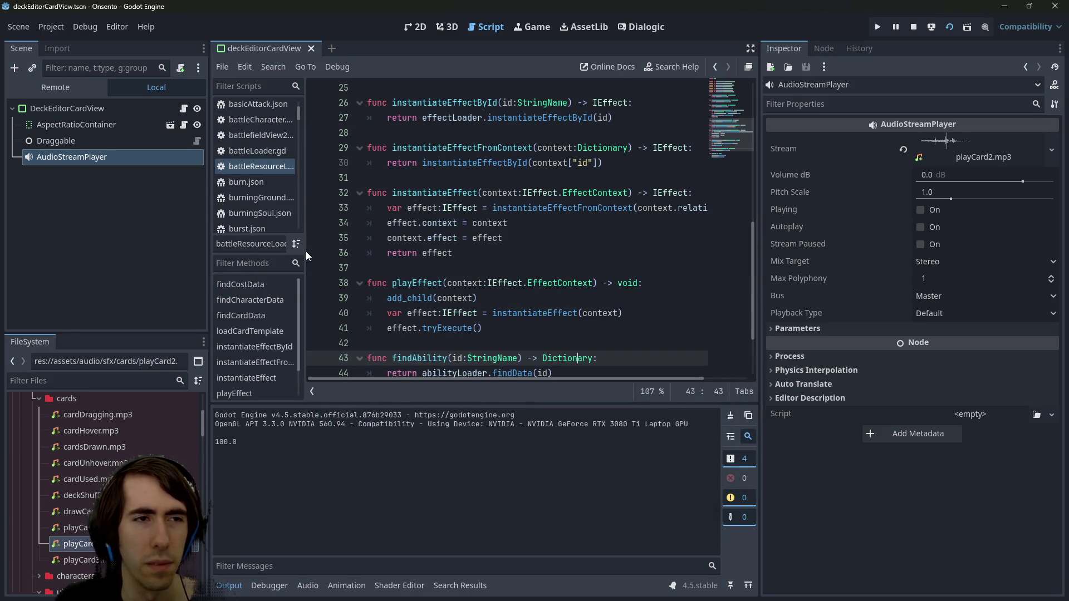
left_click(184, 111)
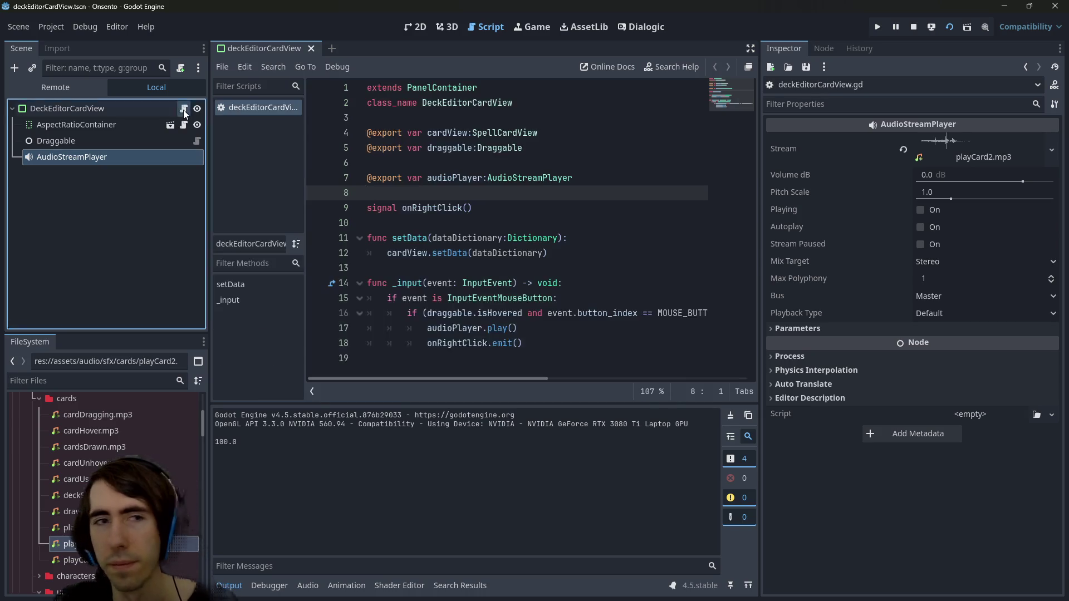
left_click(433, 207)
key("shift+alt+o")
Open deckEditorPanel.tscn and its script, comparing the 2D layout with the code
type("deck editor p")
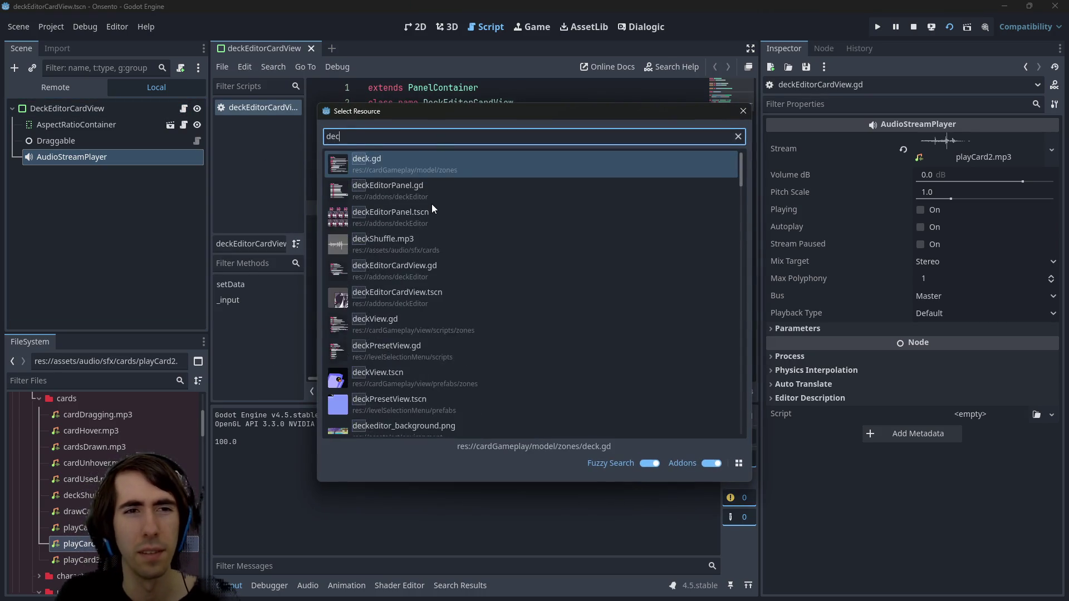
type("anel")
key("Return")
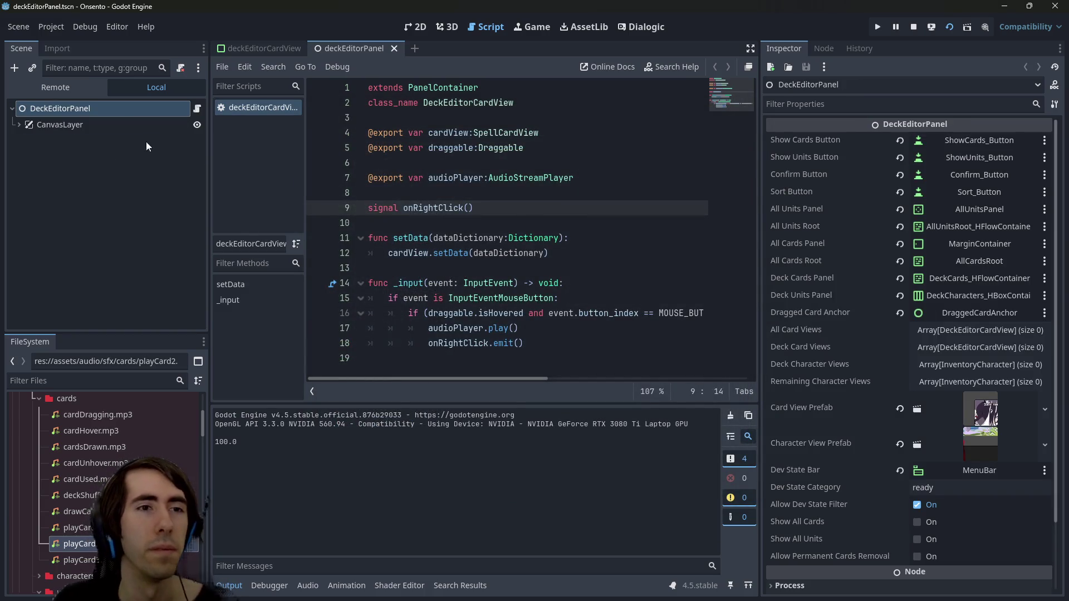
left_click(202, 112)
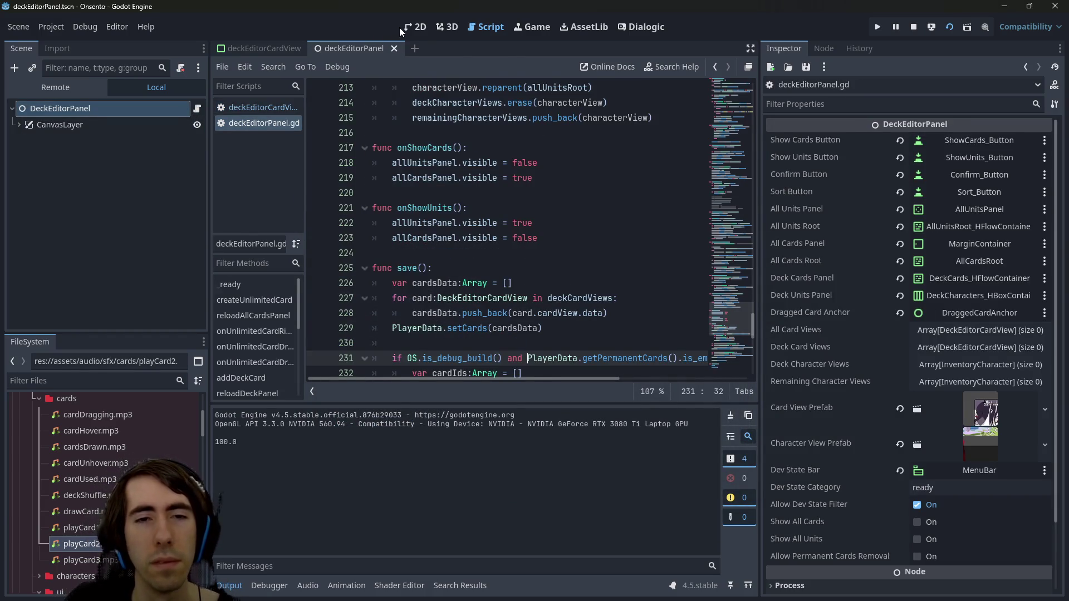
left_click(412, 27)
scroll(556, 252, "up", 4)
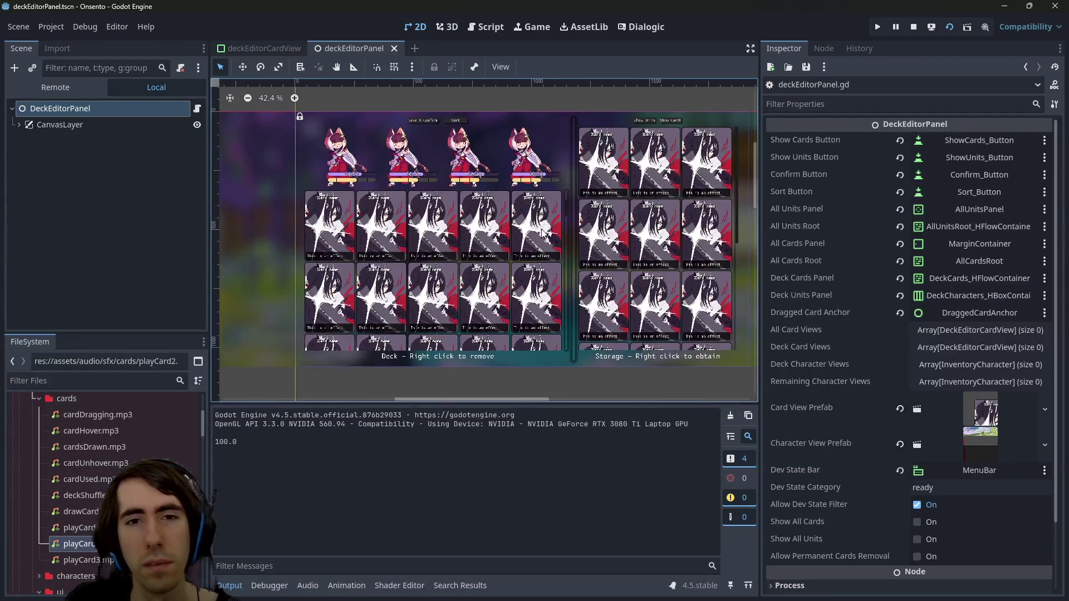
scroll(552, 253, "down", 2)
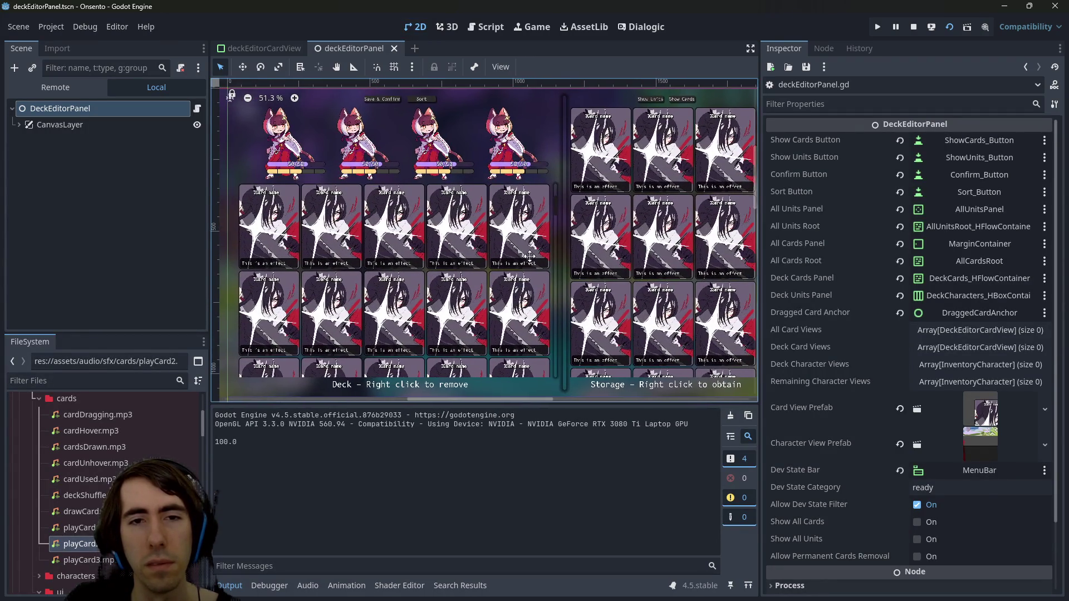
scroll(532, 262, "up", 2)
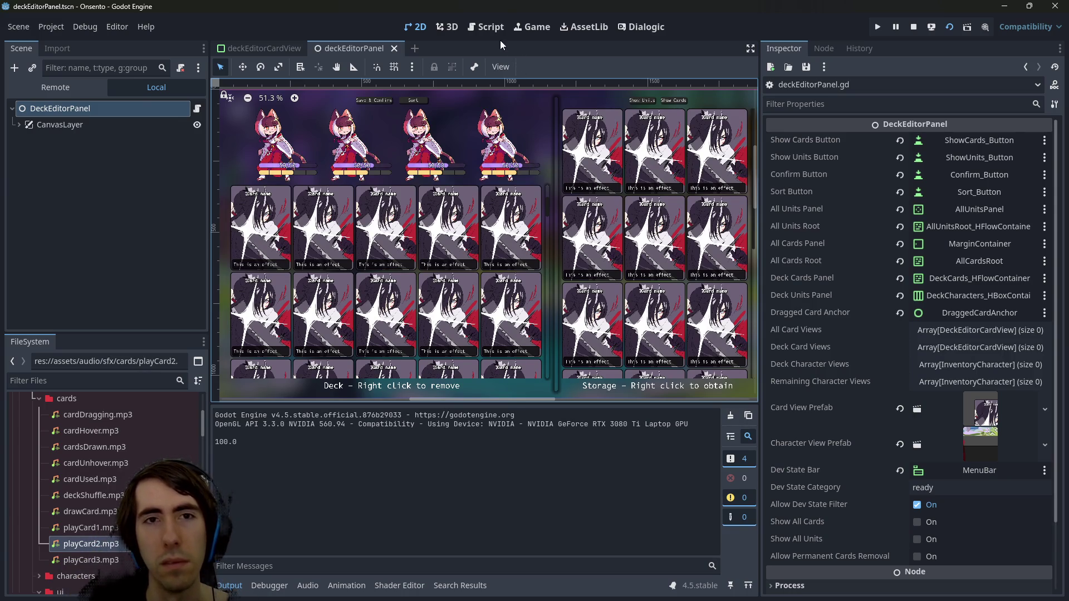
left_click(487, 27)
scroll(504, 287, "down", 1)
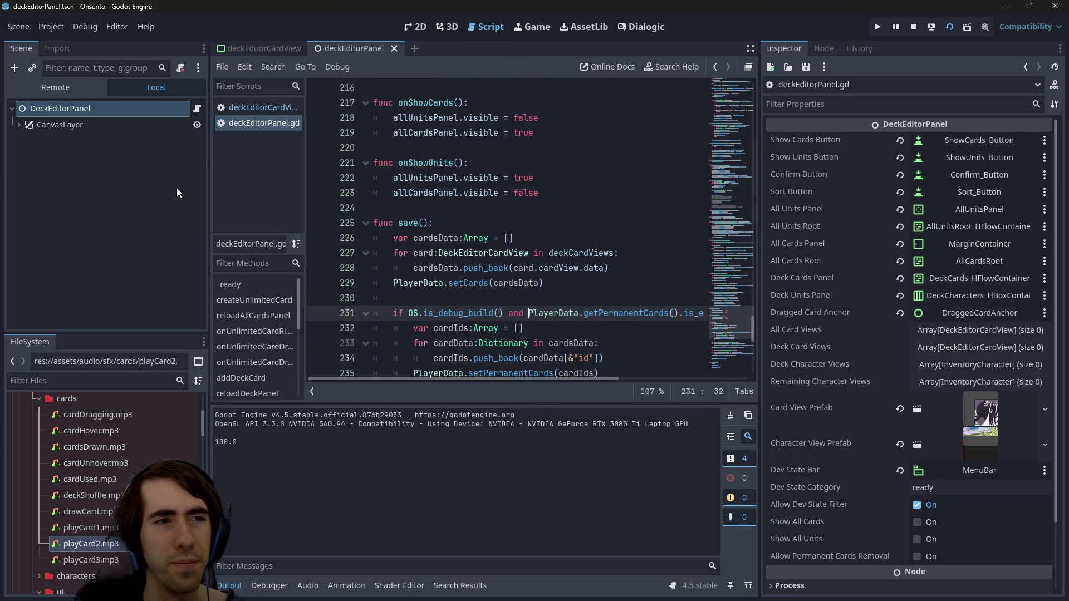
Expand CanvasLayer and select the 'Deck - Right click to remove' label
left_click(19, 125)
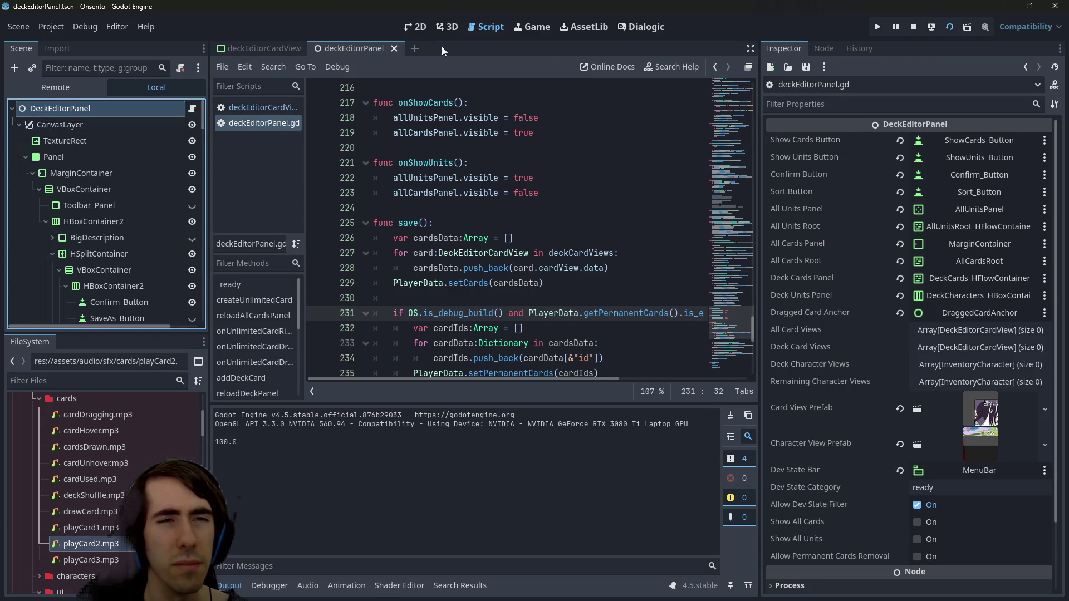
left_click(413, 28)
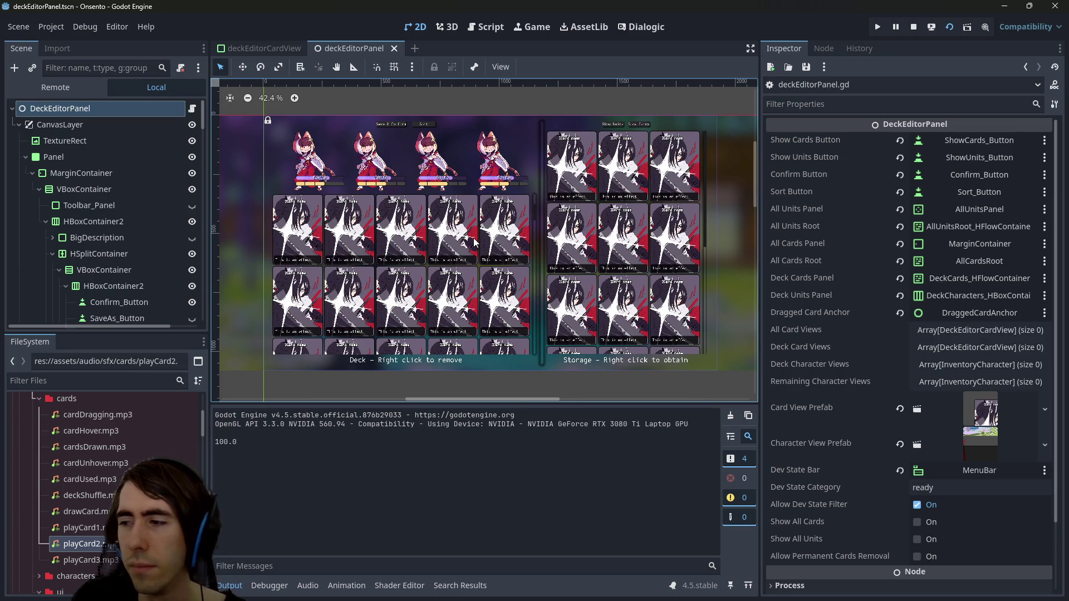
left_click(192, 109)
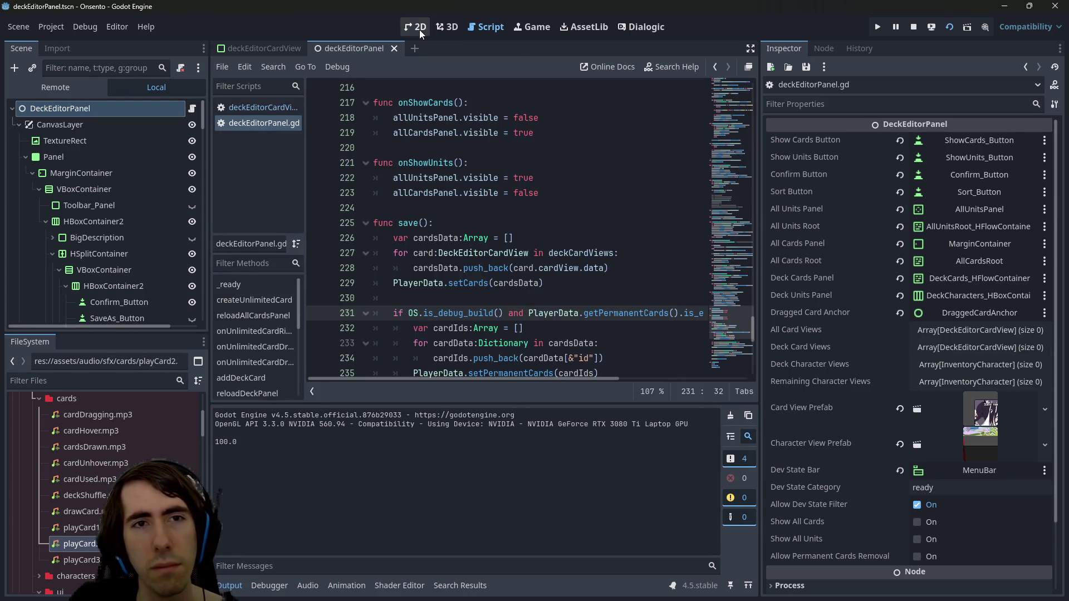
left_click(419, 28)
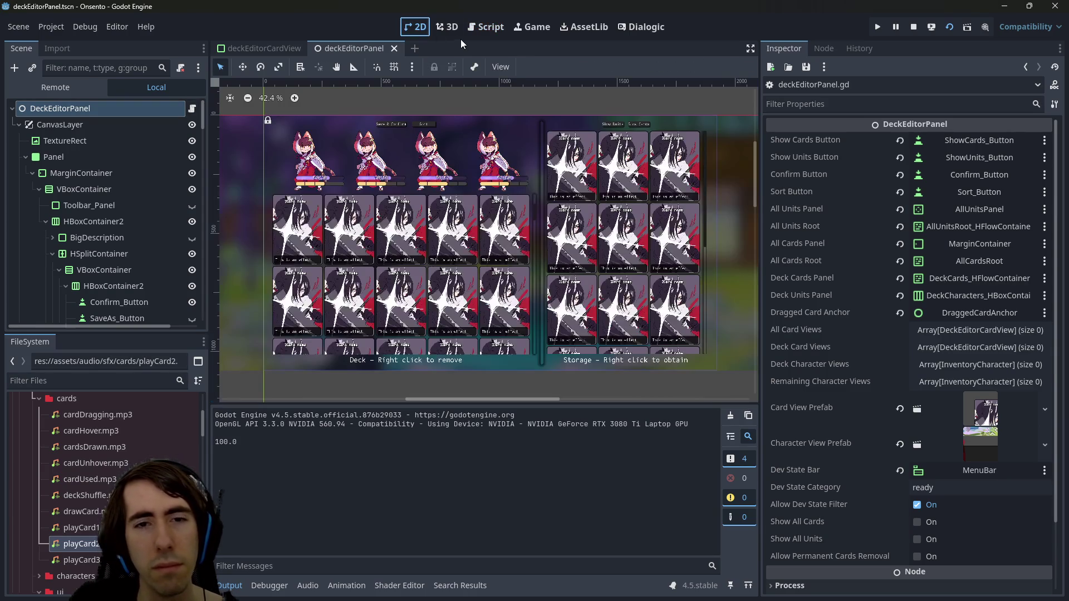
left_click(431, 366)
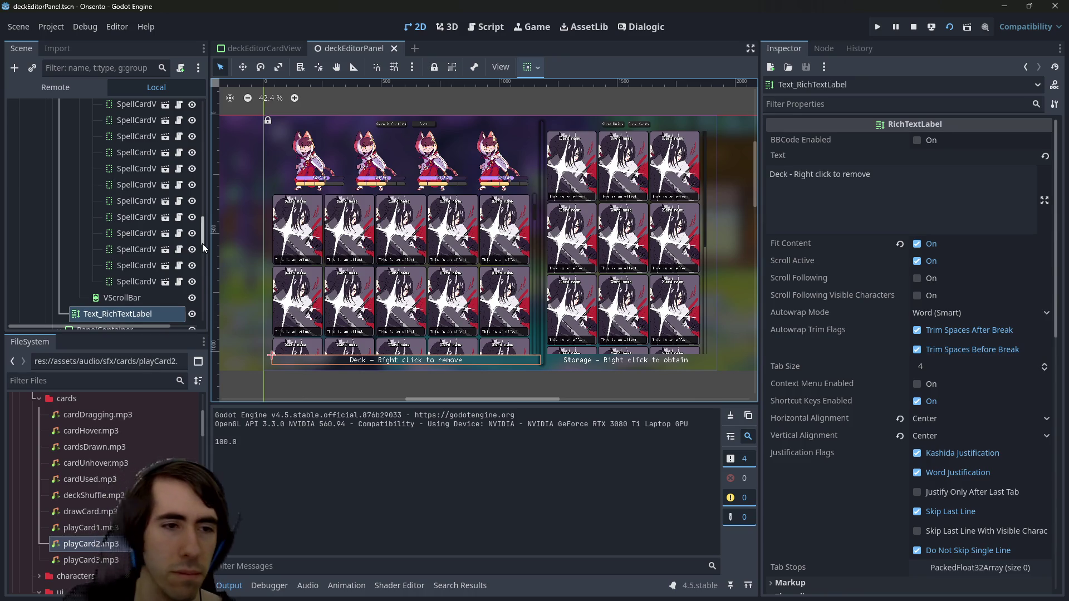
Check the card view's AudioStreamPlayer, then select the DeckEditorPanel root node
scroll(203, 221, "up", 10)
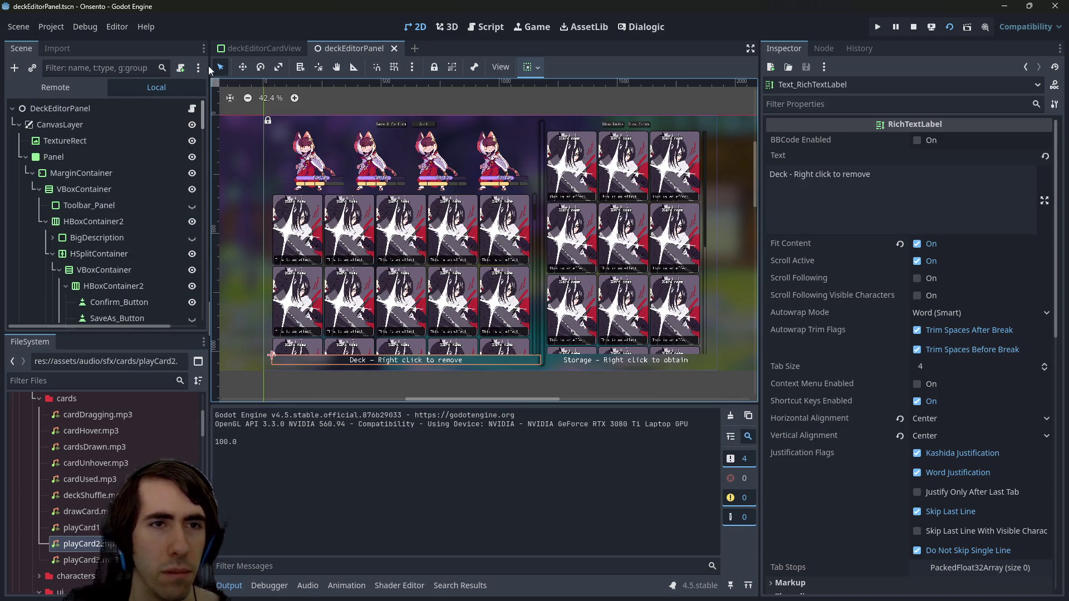
left_click(253, 51)
left_click(97, 162)
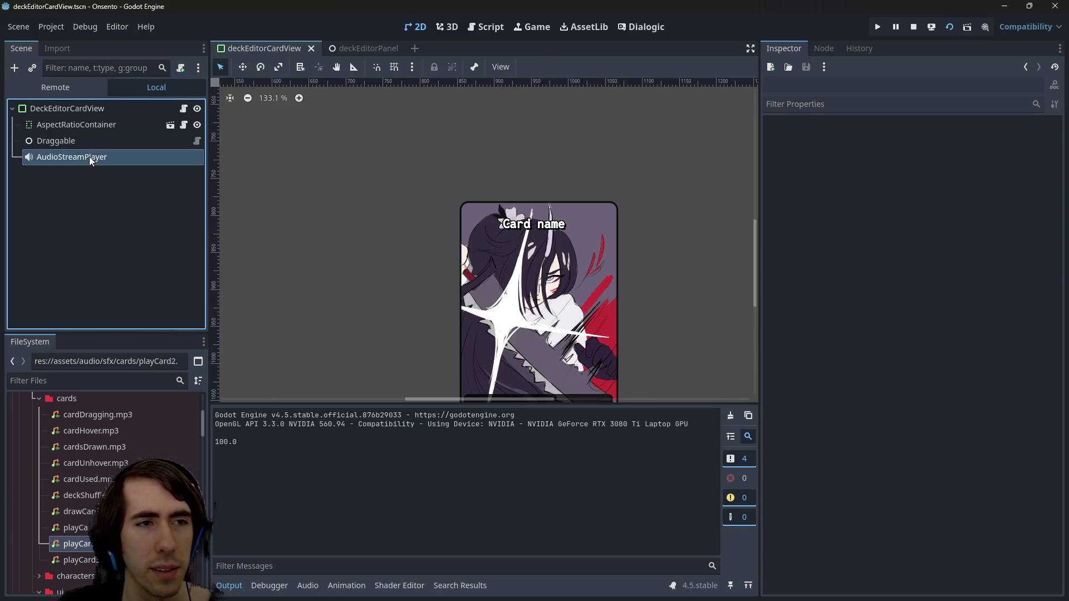
left_click(368, 44)
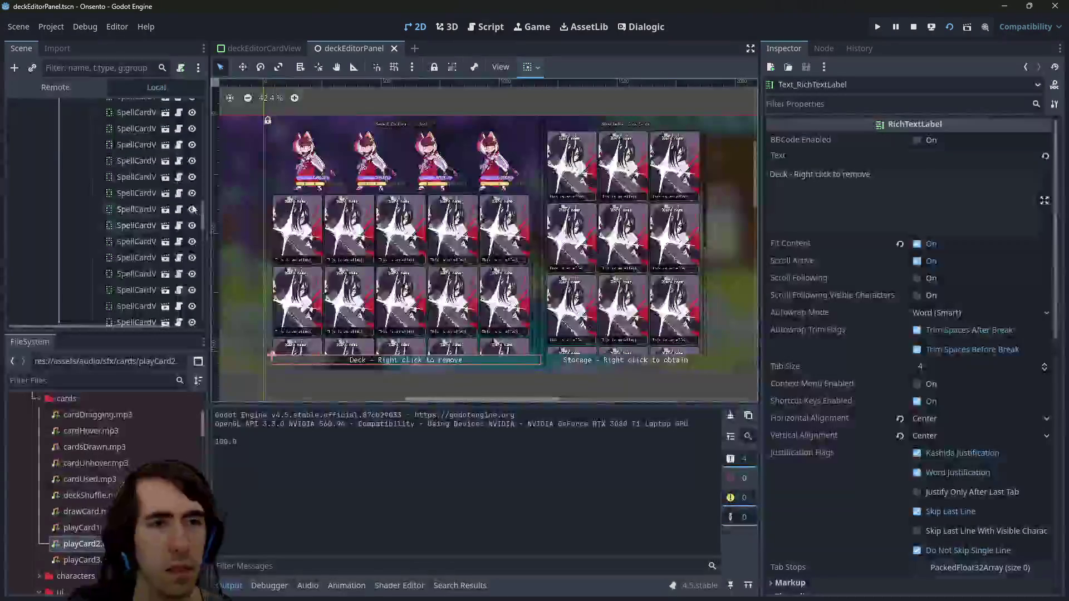
left_click_drag(205, 209, 205, 105)
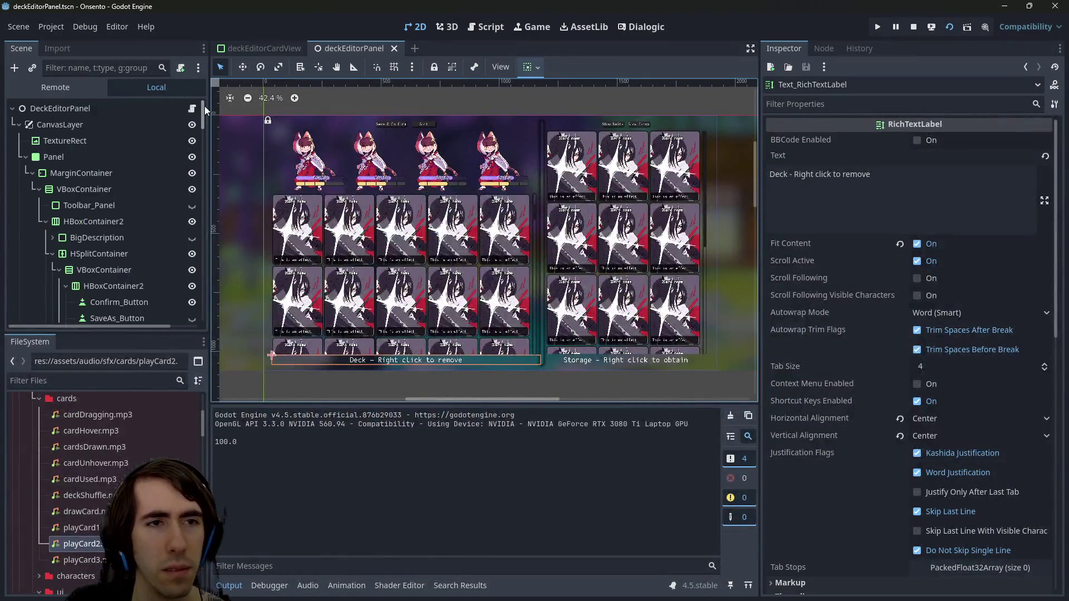
left_click(28, 156)
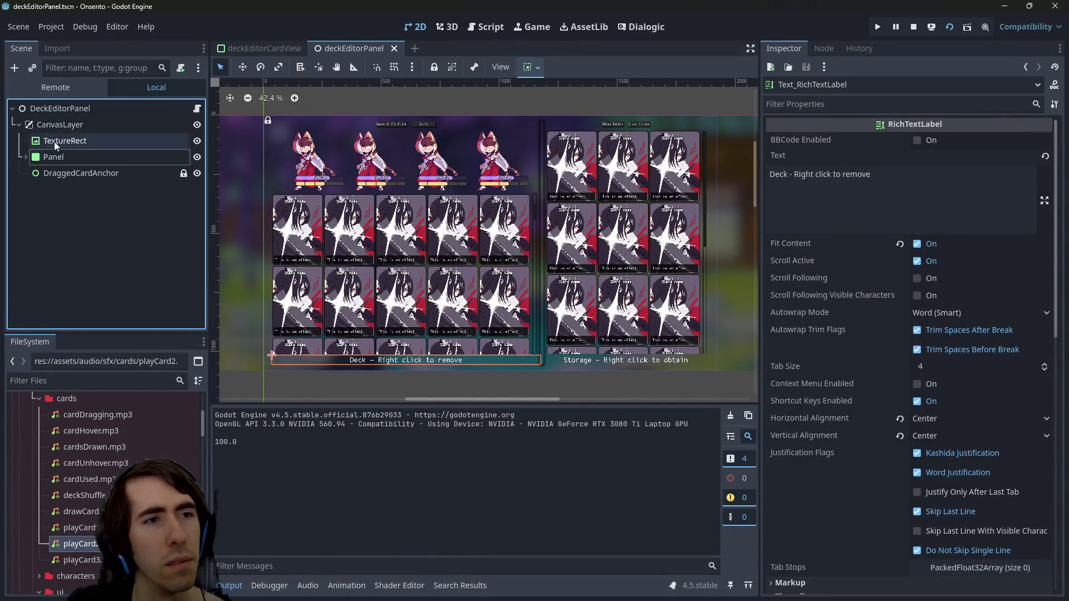
left_click(123, 105)
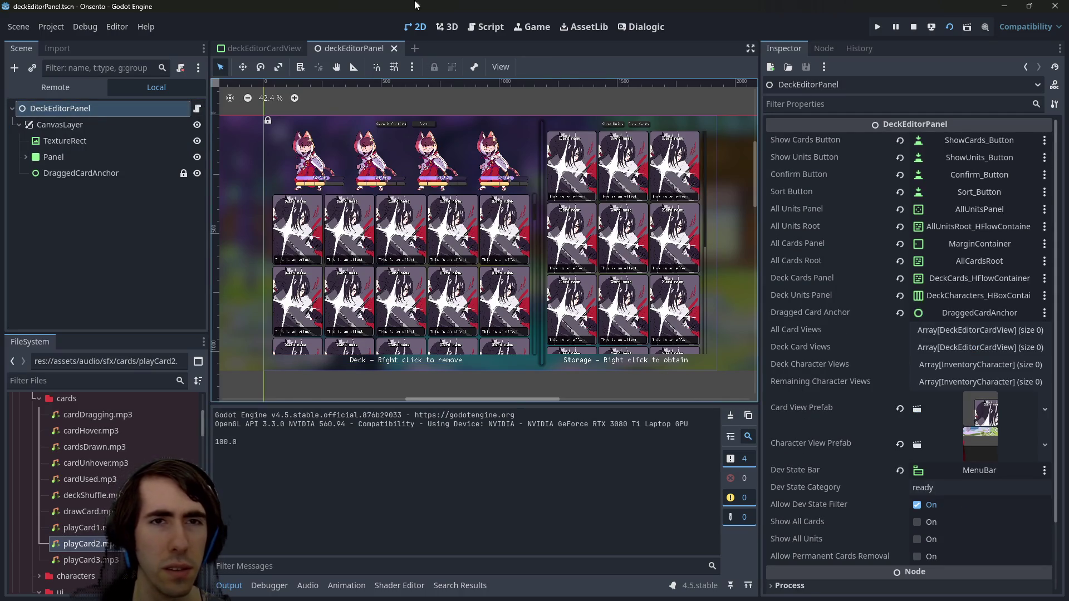
key("alt+shift+o")
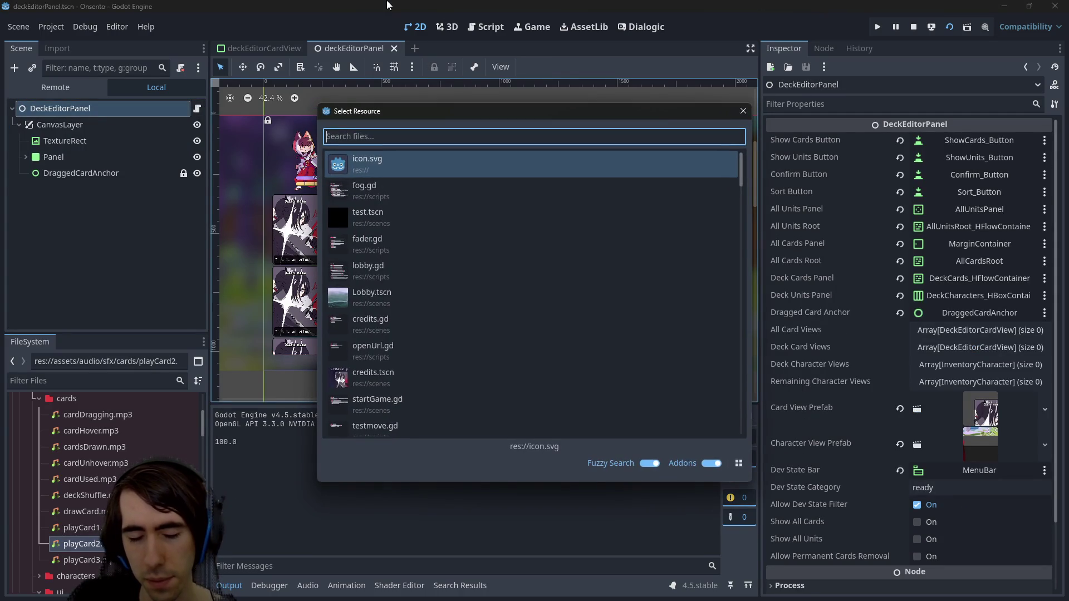
Open playCardSfx.gd and select its playSfx function on lines 80–85
type("sfx")
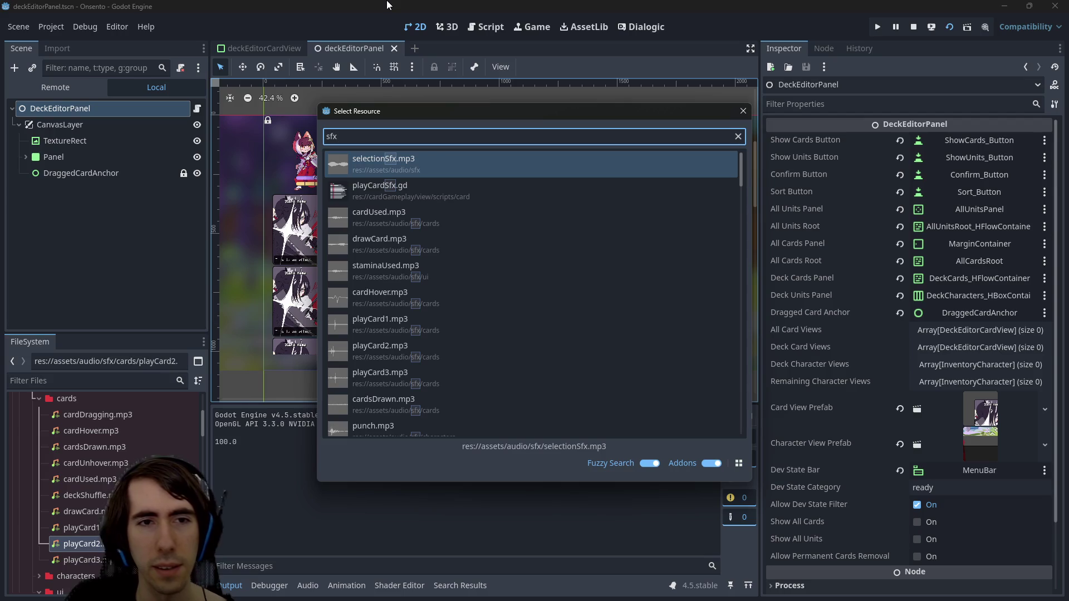
key("Down")
key("Return")
scroll(471, 201, "up", 13)
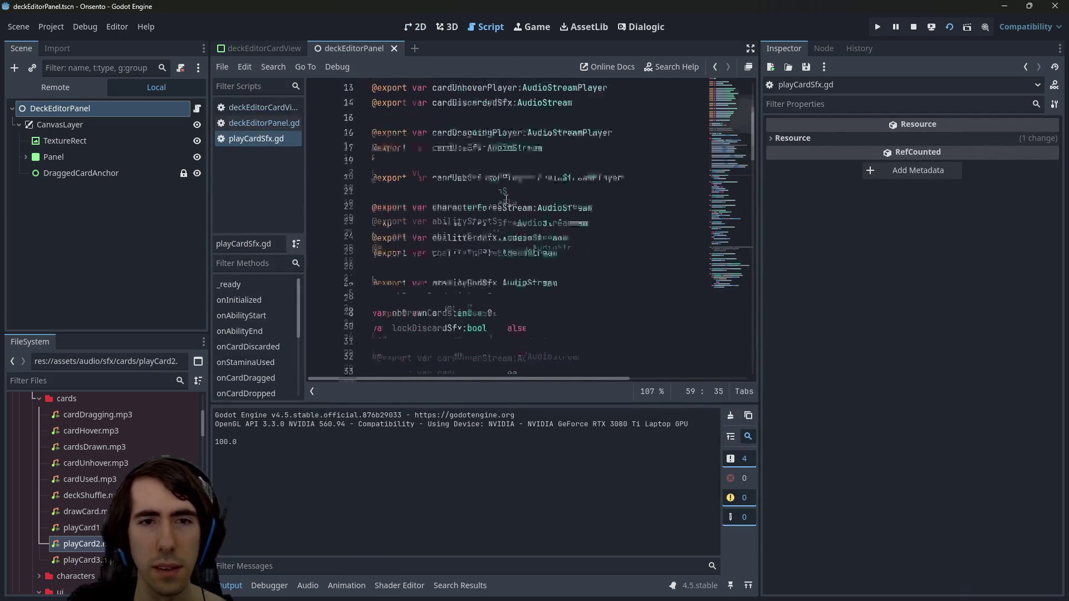
scroll(482, 209, "down", 8)
scroll(482, 209, "down", 10)
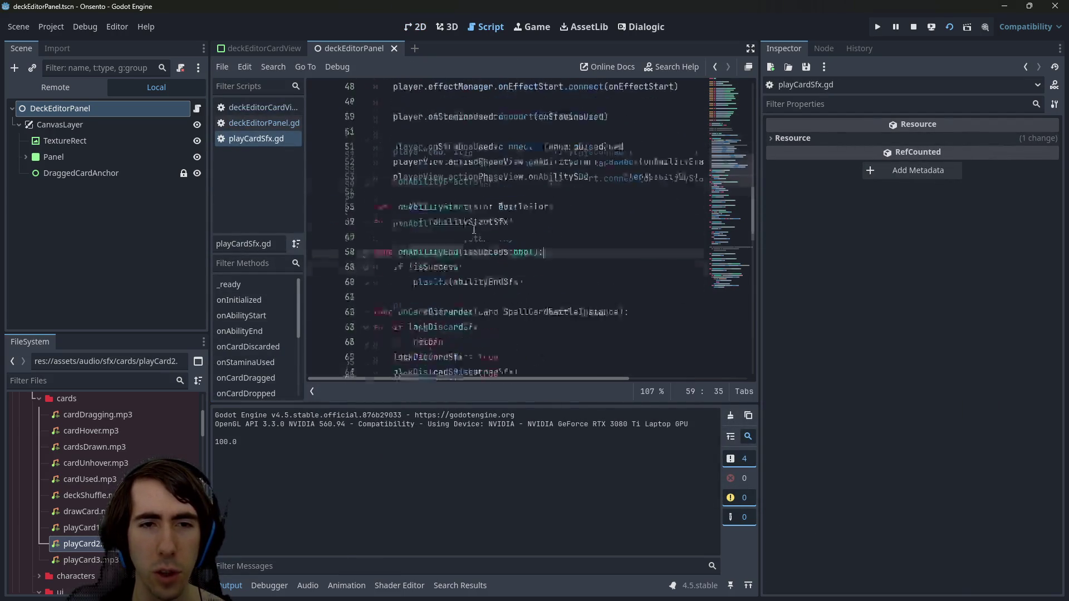
scroll(477, 219, "up", 3)
scroll(473, 229, "down", 5)
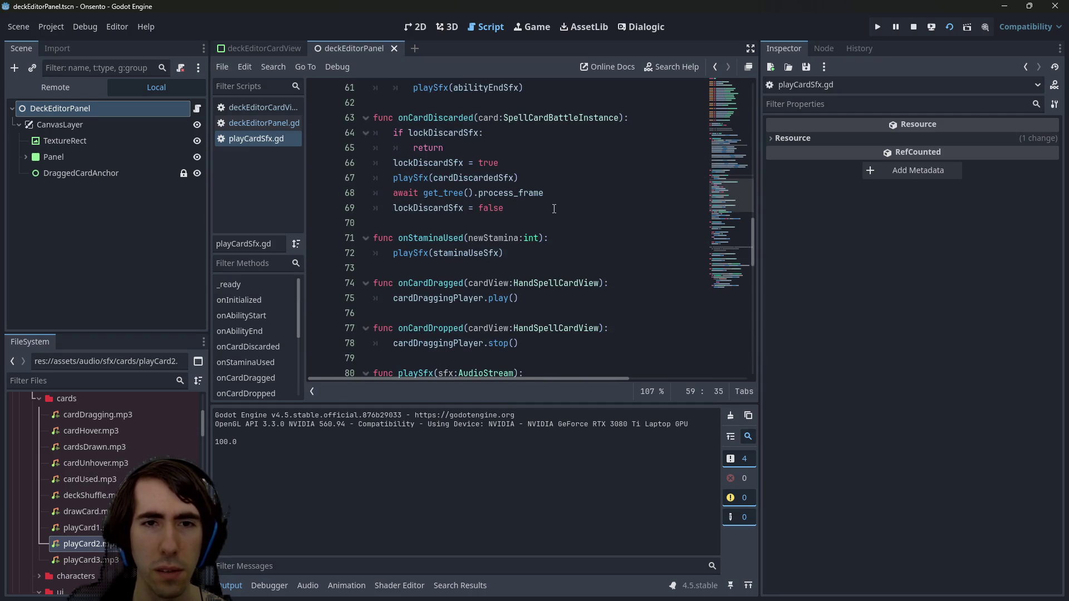
scroll(564, 212, "down", 4)
mouse_move(657, 268)
left_mouse_down()
mouse_move(384, 211)
mouse_move(353, 189)
left_mouse_up()
key("ctrl+c")
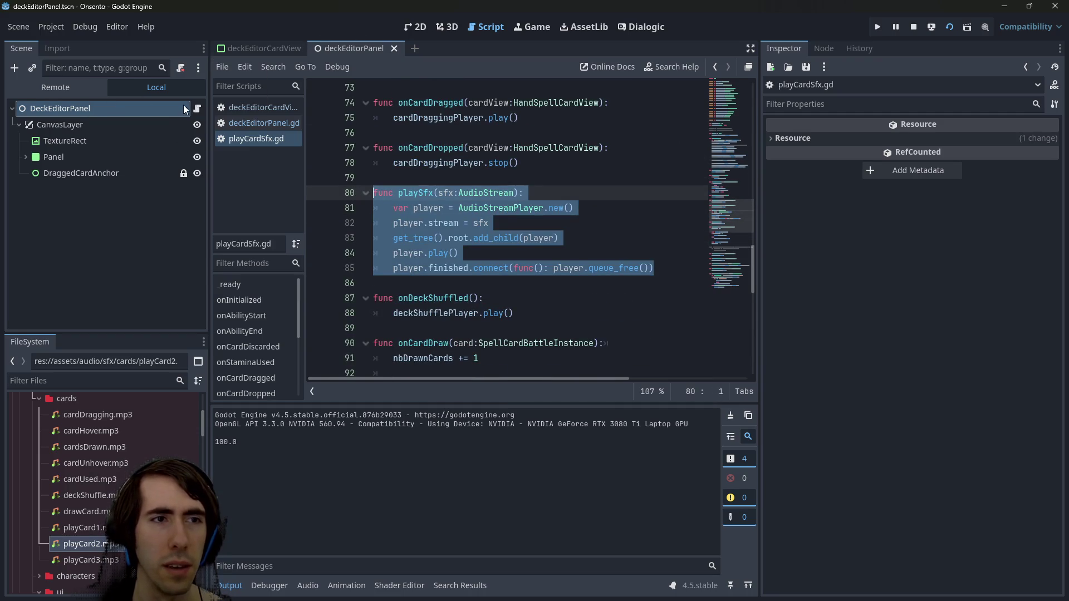
Paste the playSfx function above save() in deckEditorPanel.gd, then undo the paste
left_click(264, 49)
left_click(354, 49)
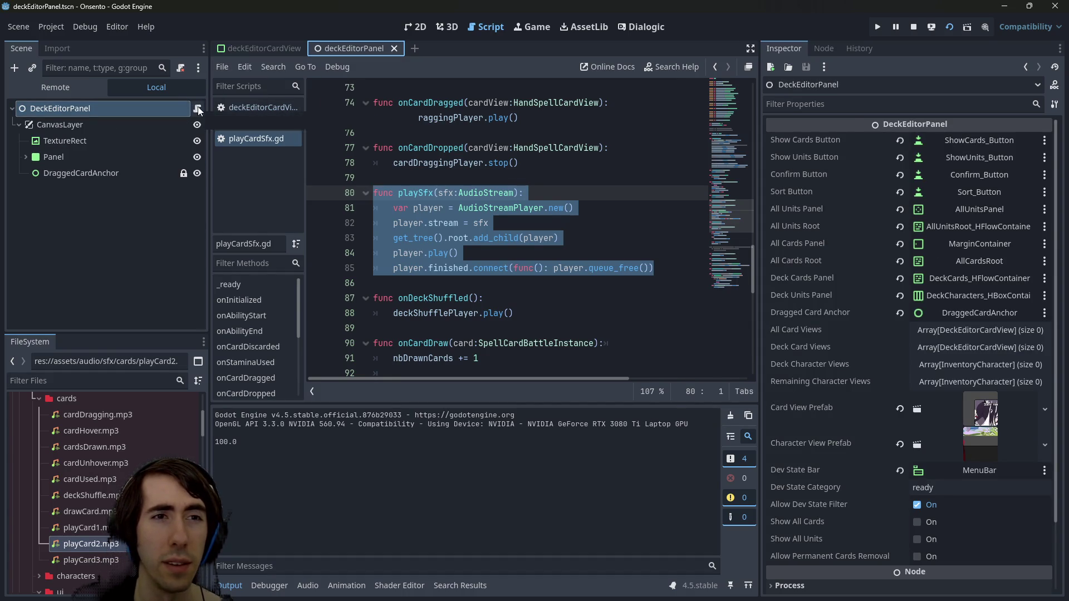
left_click(198, 109)
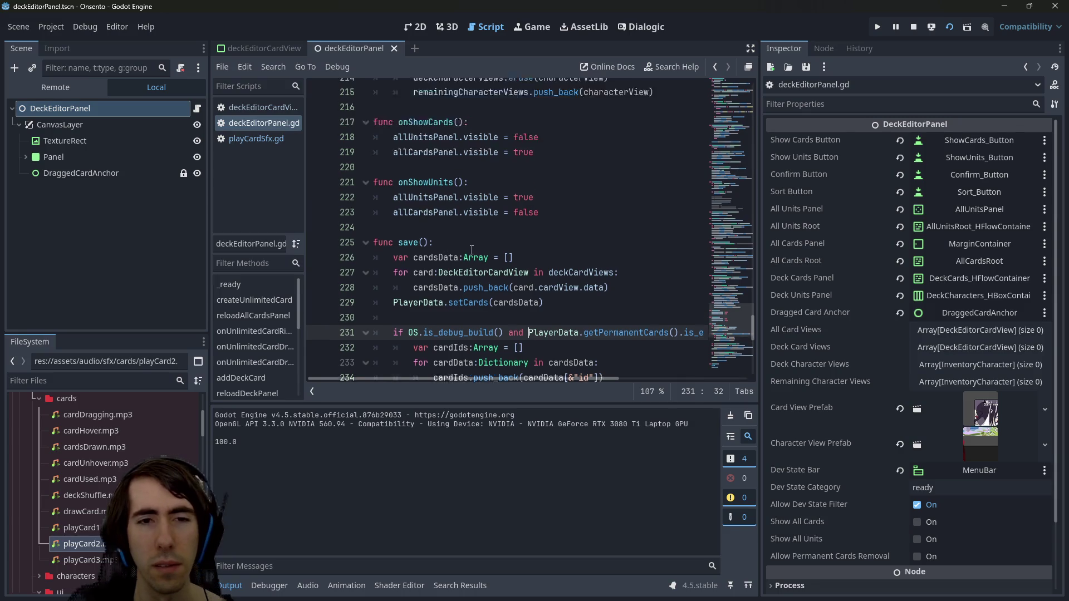
left_click(264, 48)
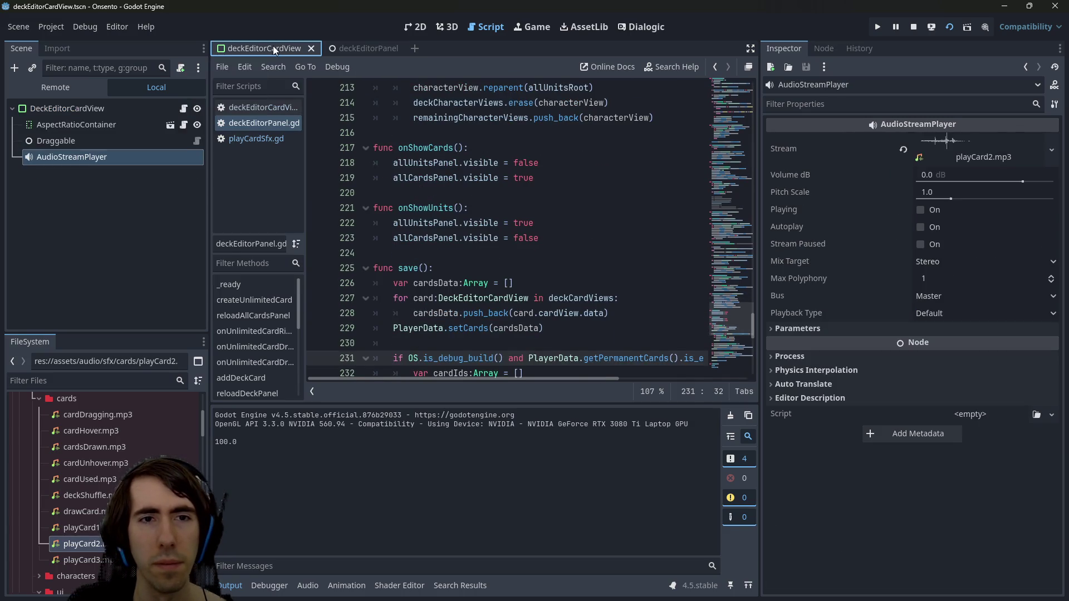
left_click(354, 49)
left_click(468, 254)
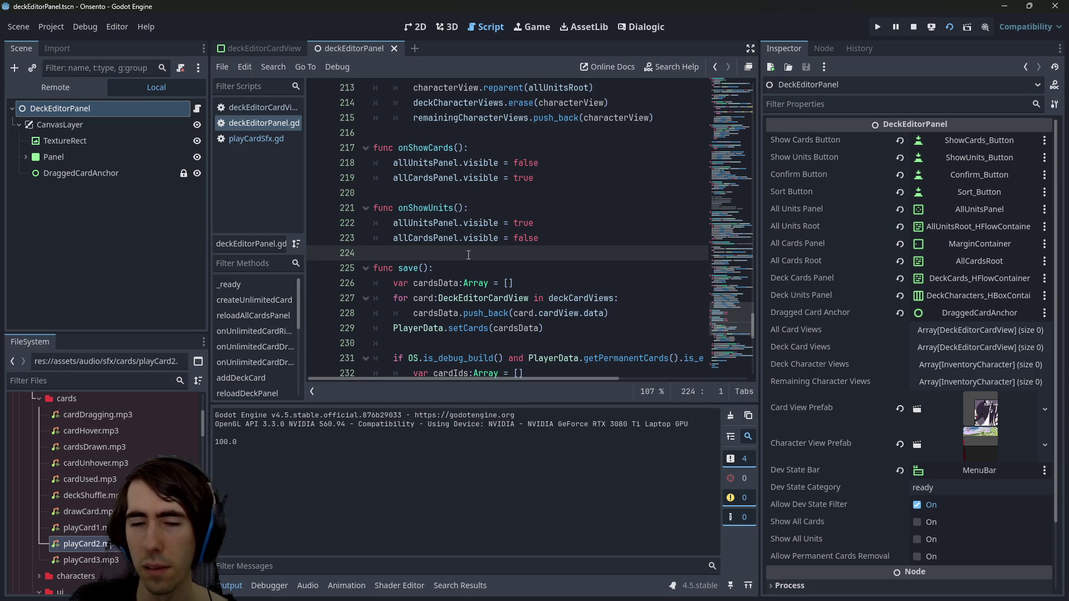
key("ctrl+v")
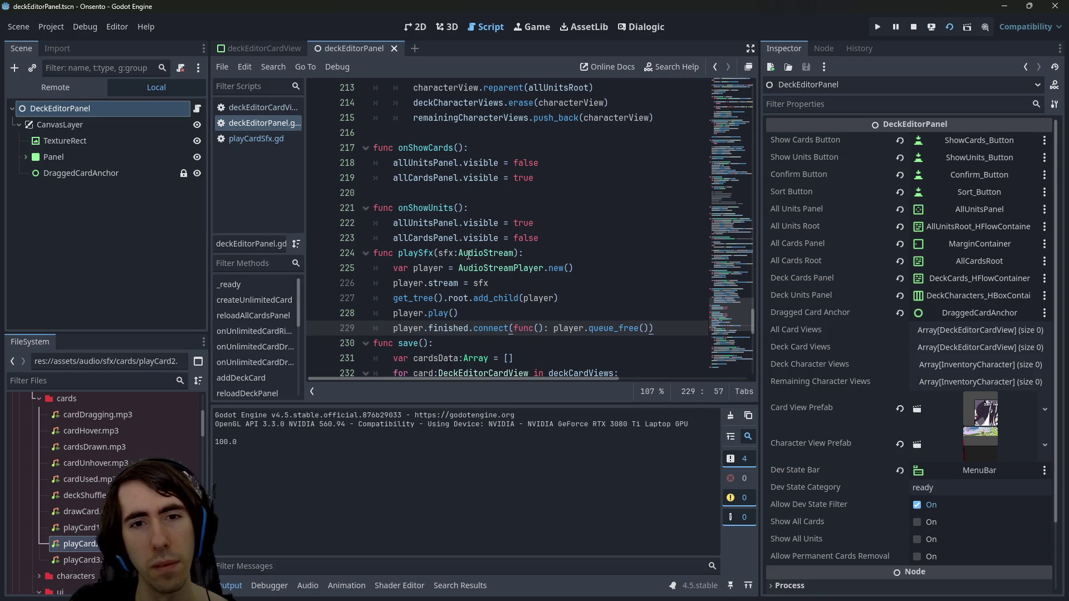
key("ctrl+z")
key("shift+alt+o")
Paste playSfx(sfx:AudioStream) after the last line of playerDataScript.gd and save
type("playerdata")
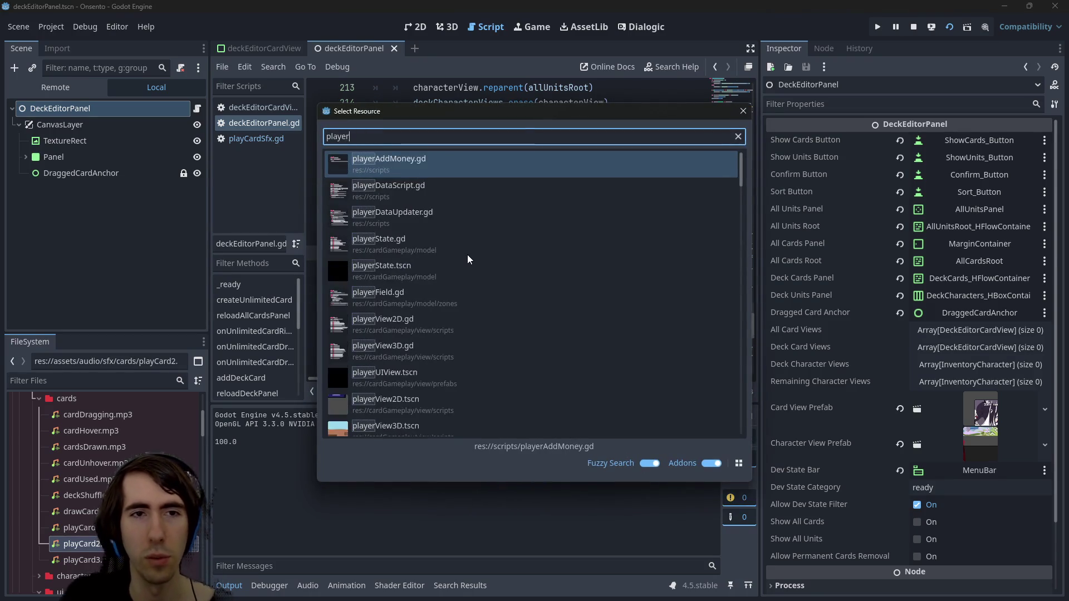
key("Return")
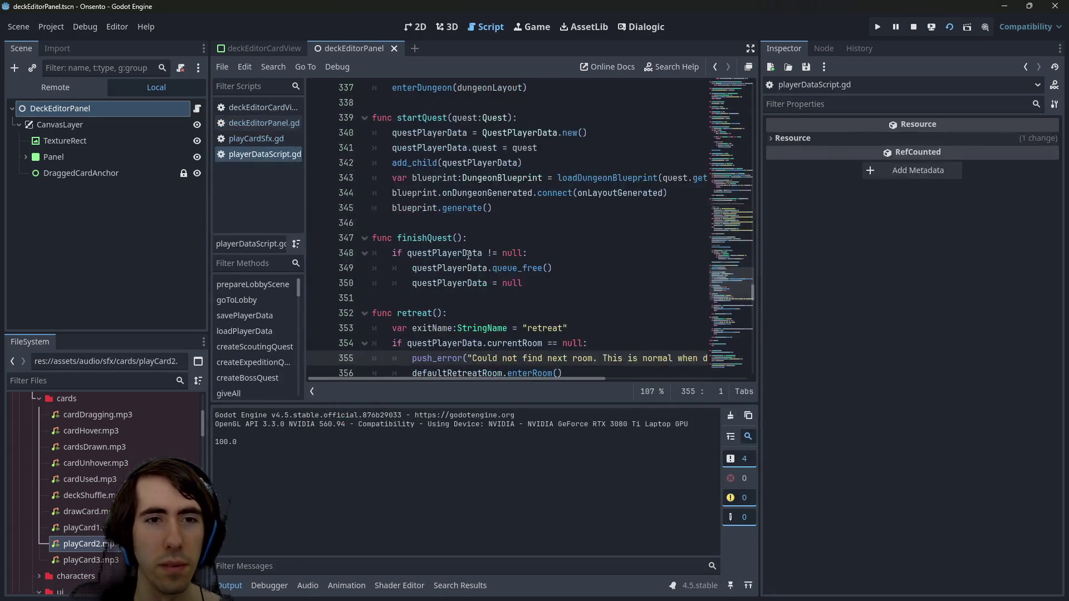
scroll(598, 265, "down", 20)
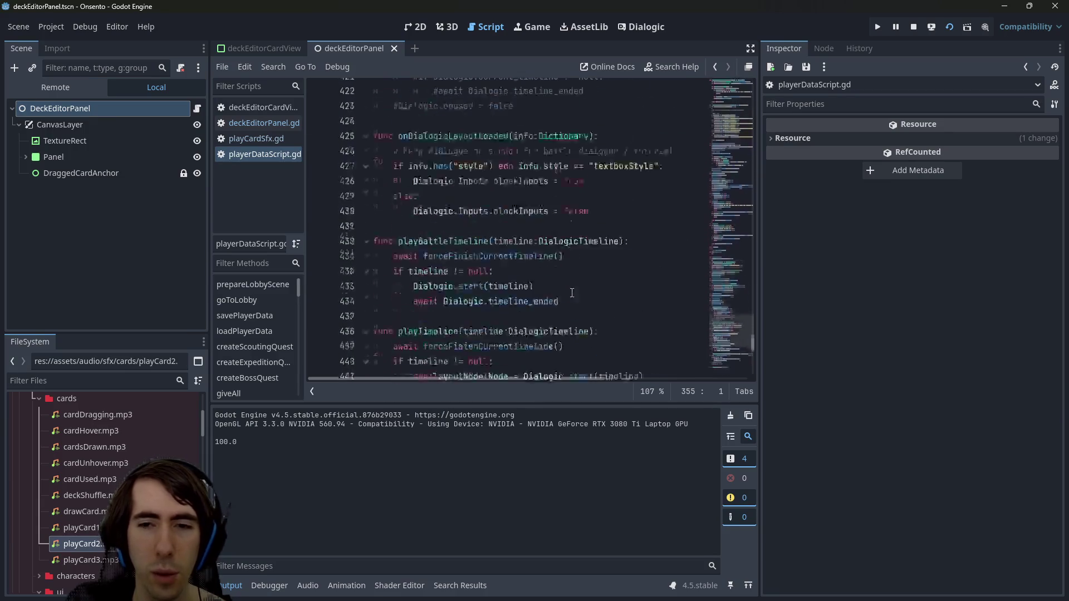
left_click(472, 361)
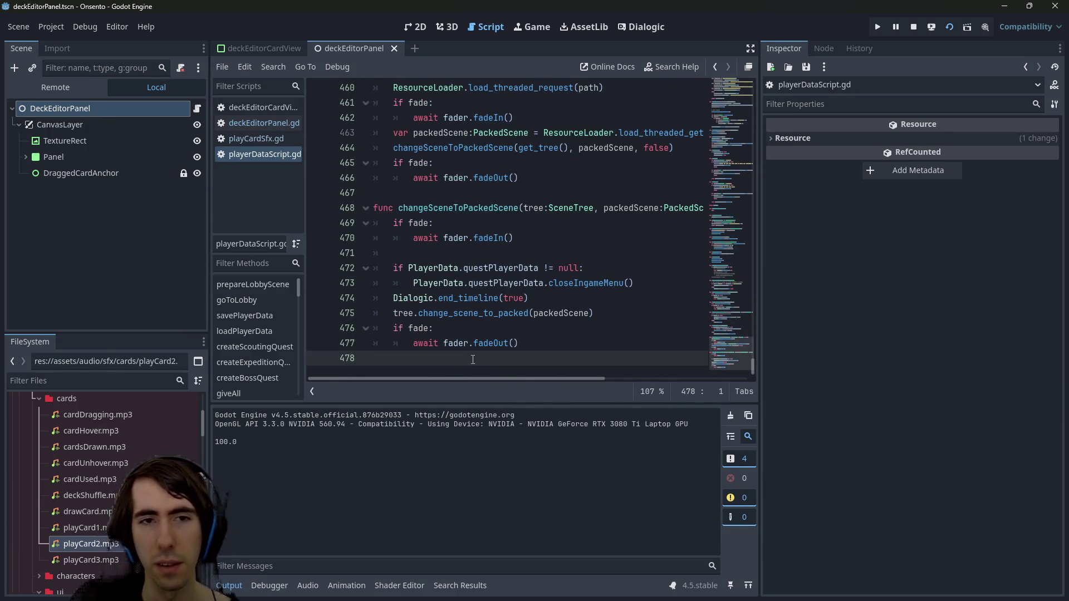
key("ctrl+v")
key("ctrl+s")
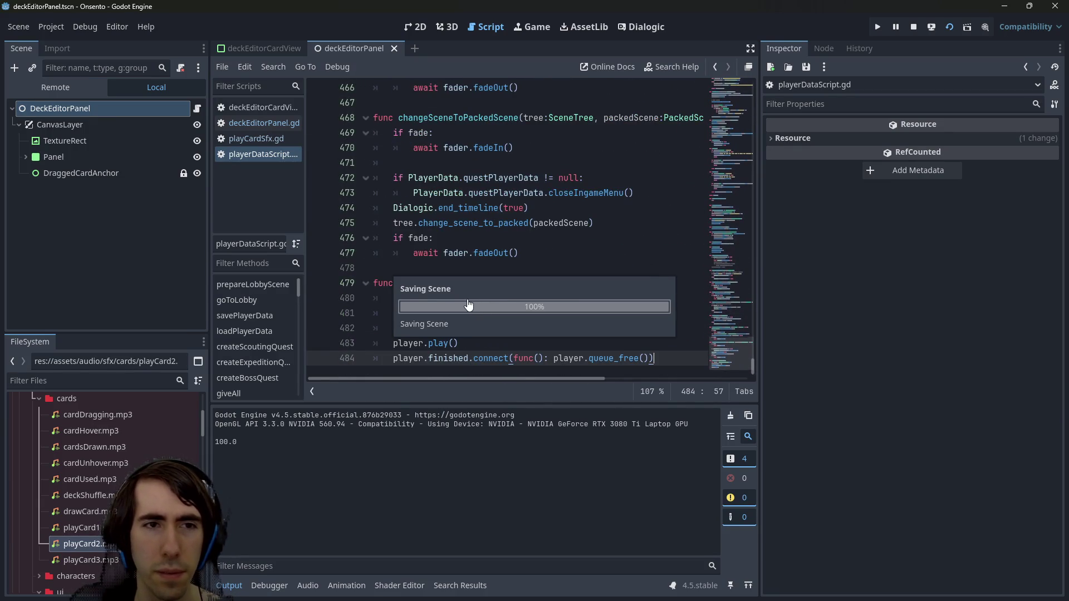
left_click(429, 287)
double_click(427, 284)
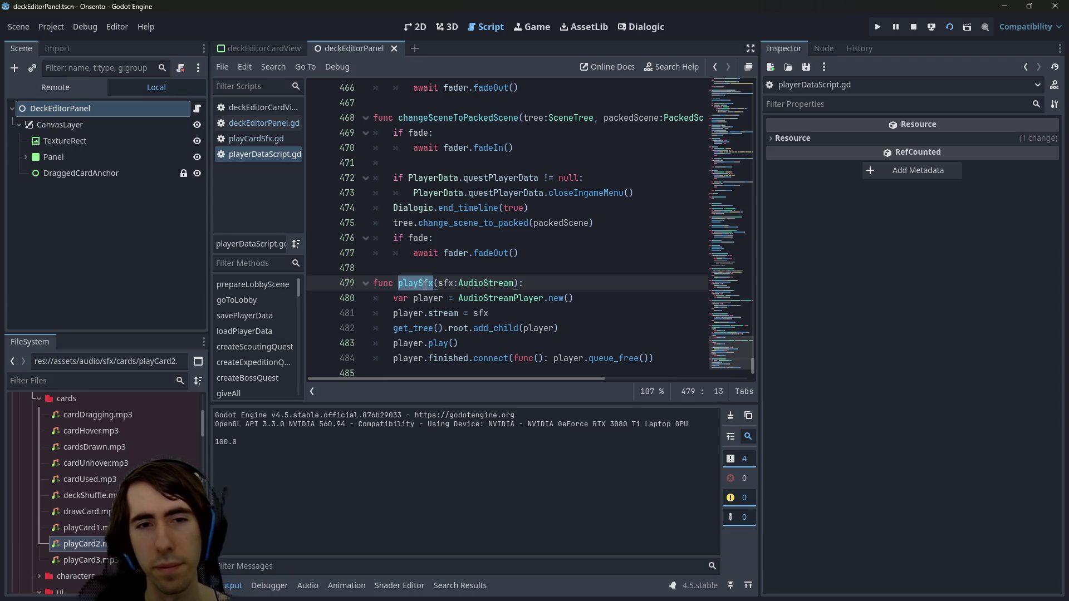
key("shift+alt+o")
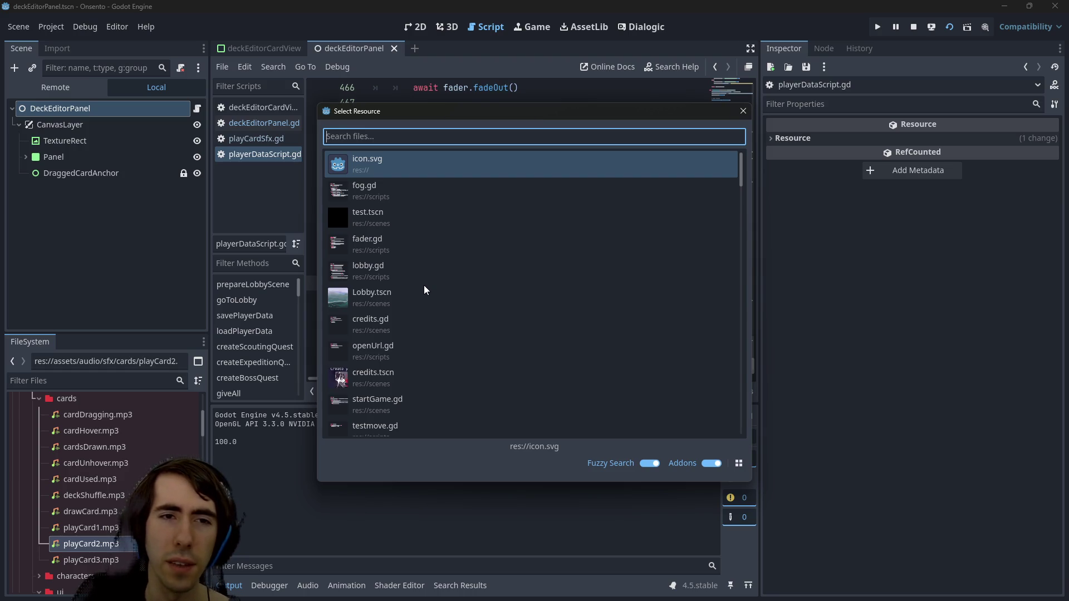
Search the whole project for playSfx and go to its definition in playCardSfx.gd
key("Escape")
key("ctrl+shift+f")
type("playS")
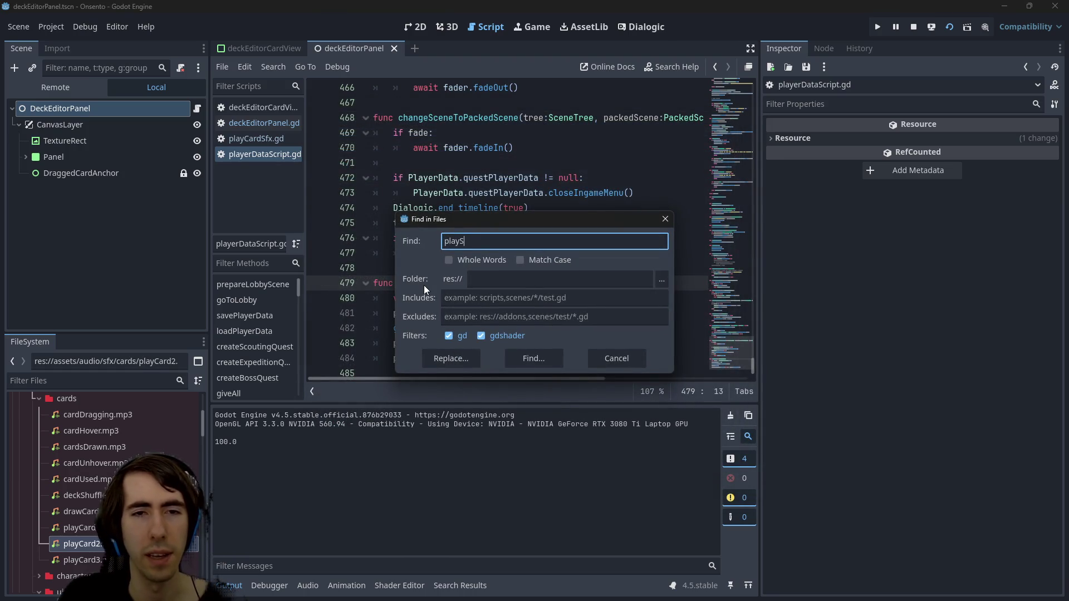
type("fx")
key("Return")
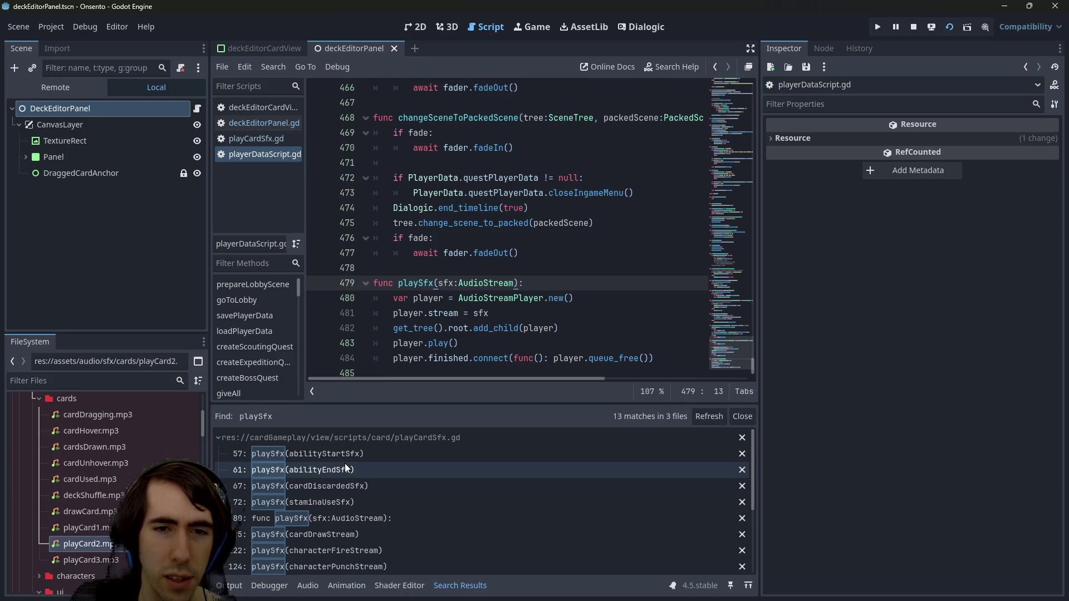
scroll(320, 487, "down", 1)
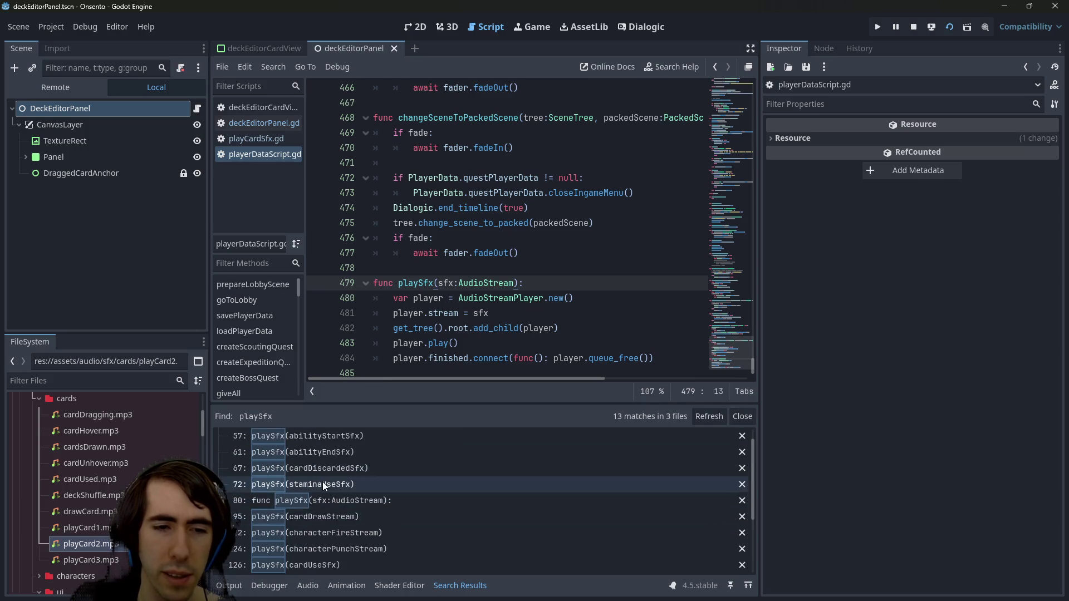
left_click(325, 501)
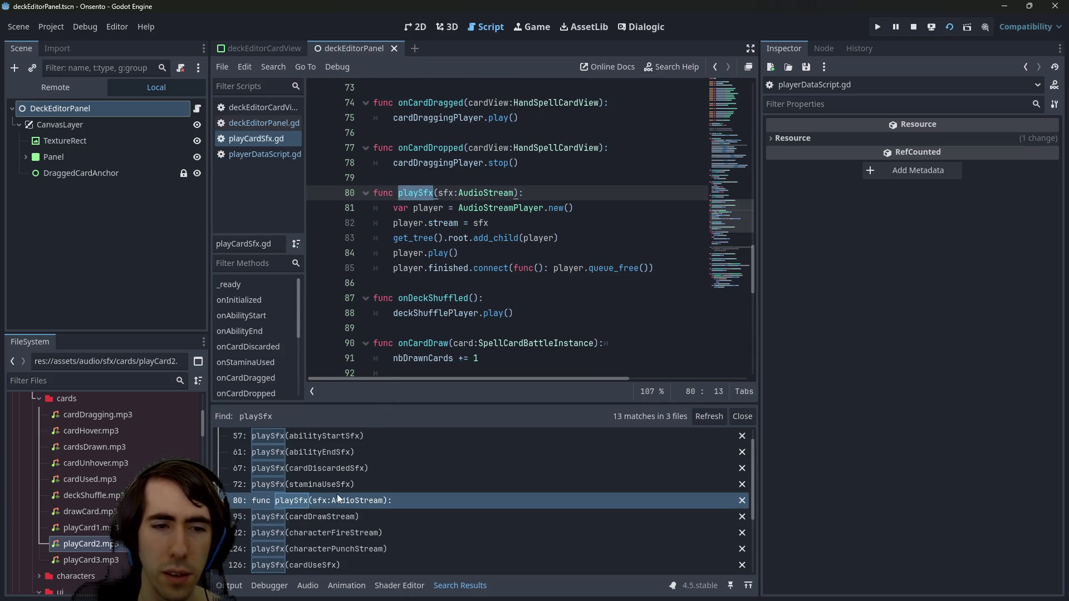
Replace the playSfx body in playCardSfx.gd with PlayerData.playSfx(sfx)
left_click_drag(669, 263, 369, 211)
key("BackSpace")
type("Player.")
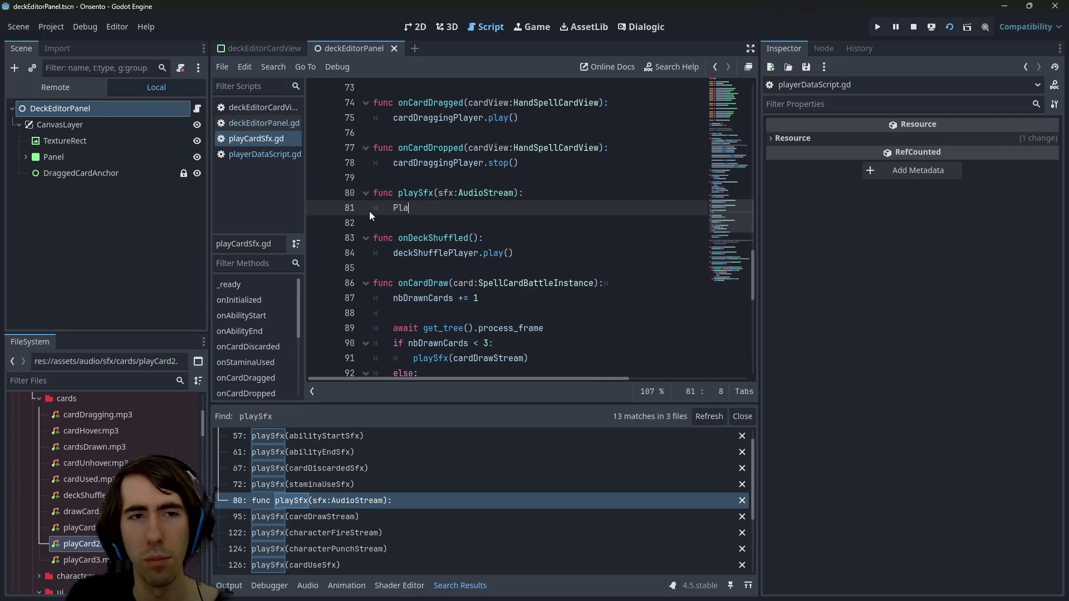
key("Escape")
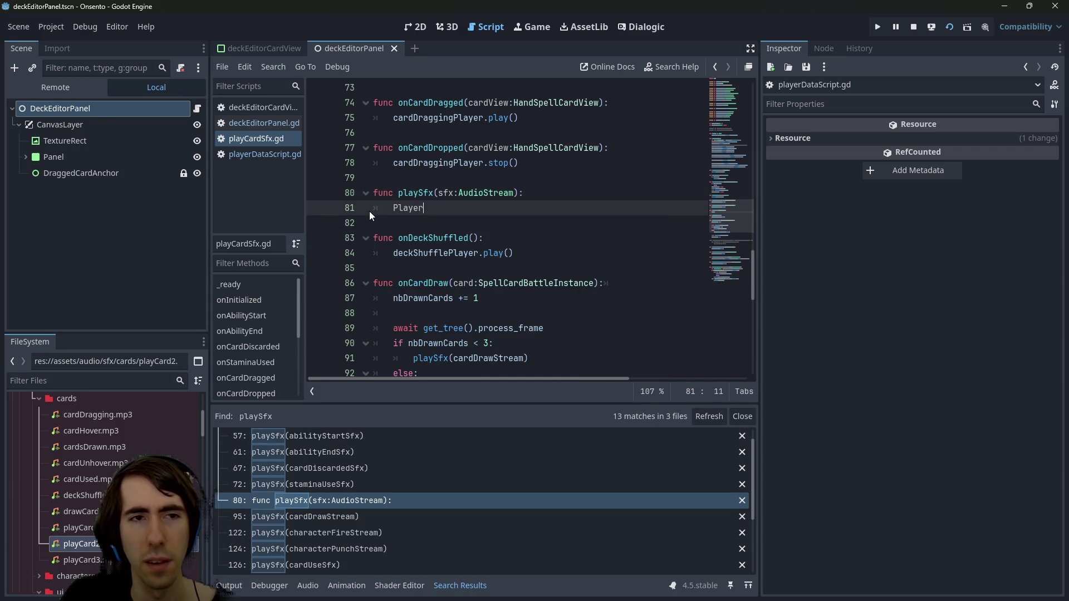
key("BackSpace")
type("Data.playSfx")
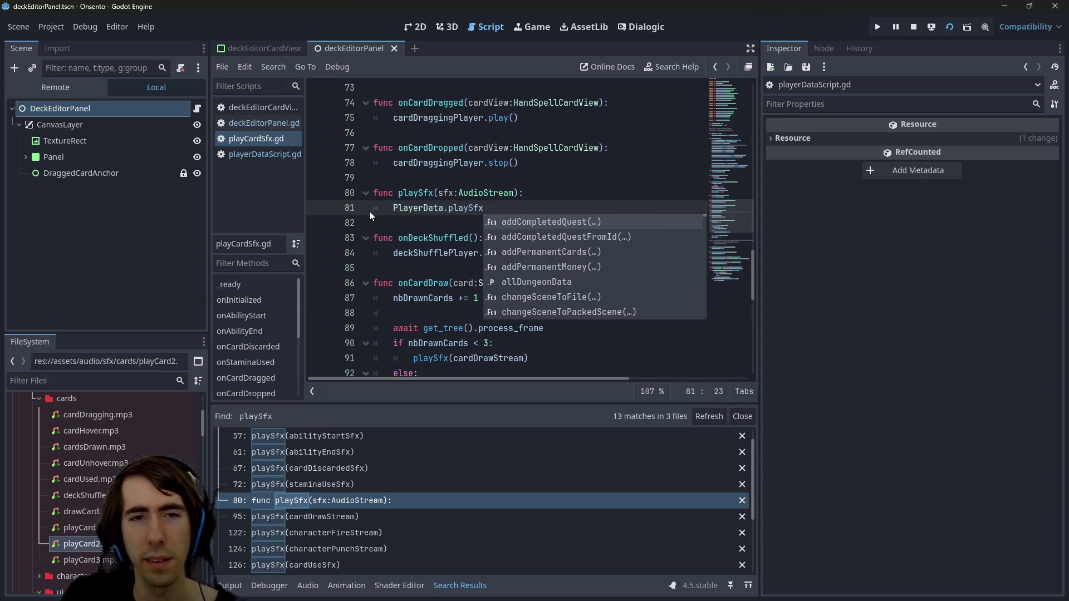
type("(sfx")
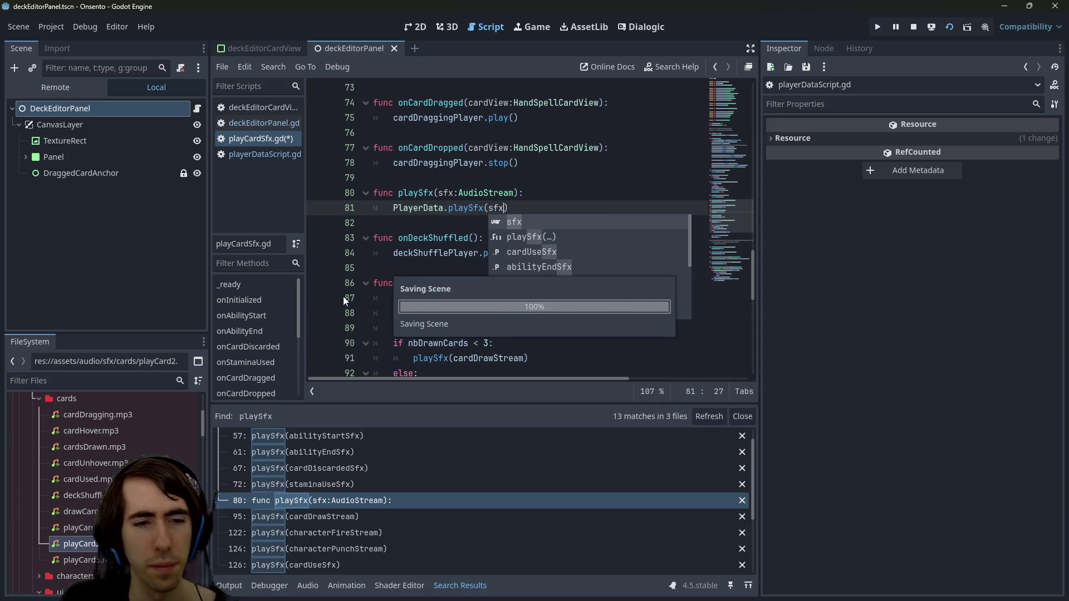
scroll(345, 523, "down", 3)
left_click(339, 499)
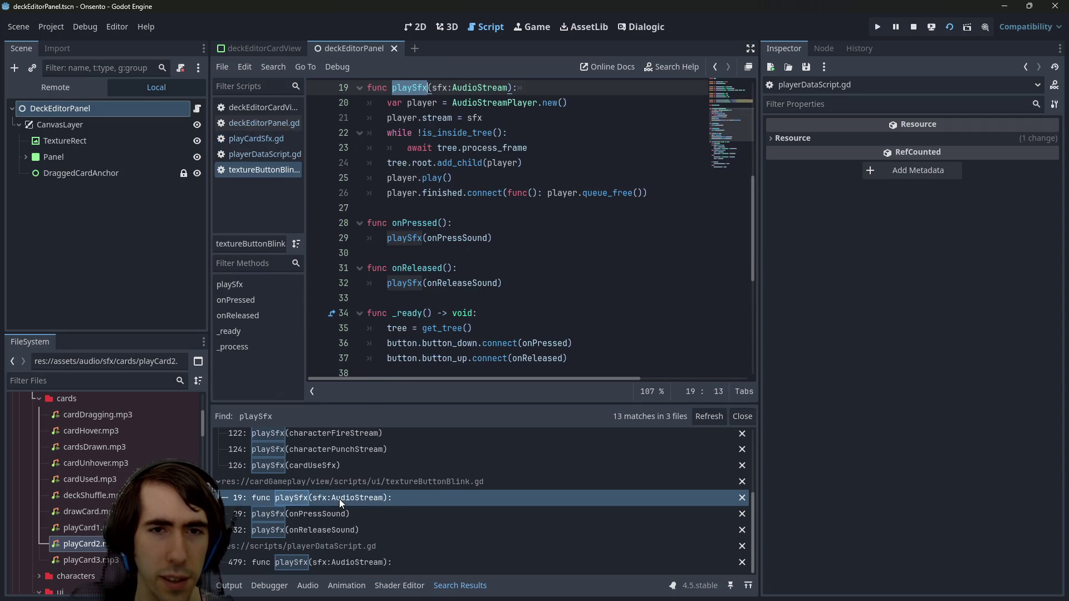
Prefix the onPressed and onReleased playSfx calls with PlayerData. and save
scroll(445, 317, "up", 2)
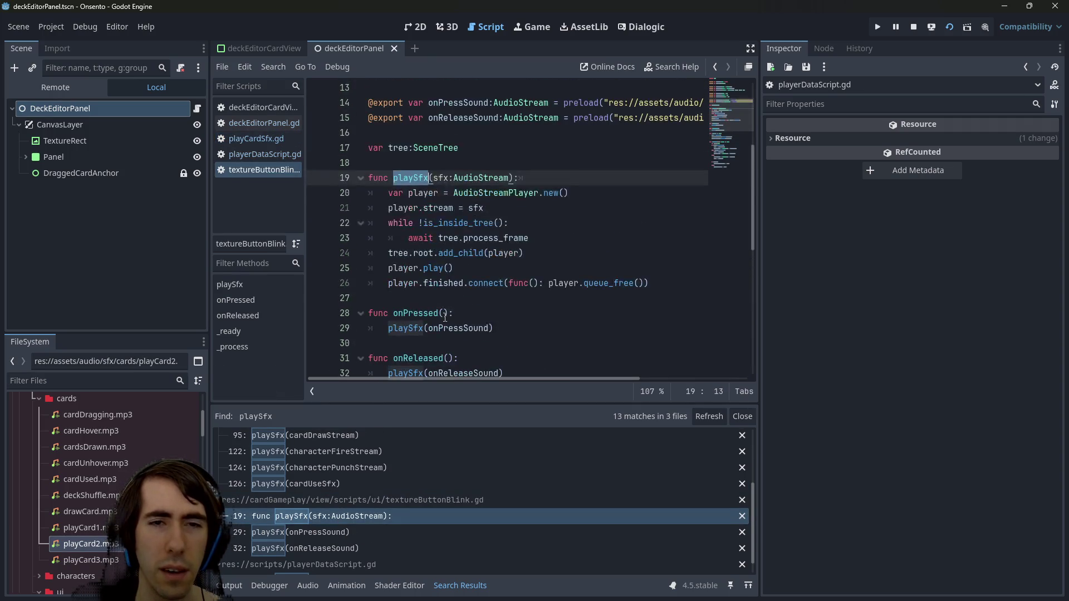
left_click(392, 328)
scroll(445, 312, "down", 1)
scroll(473, 300, "up", 1)
scroll(492, 292, "down", 2)
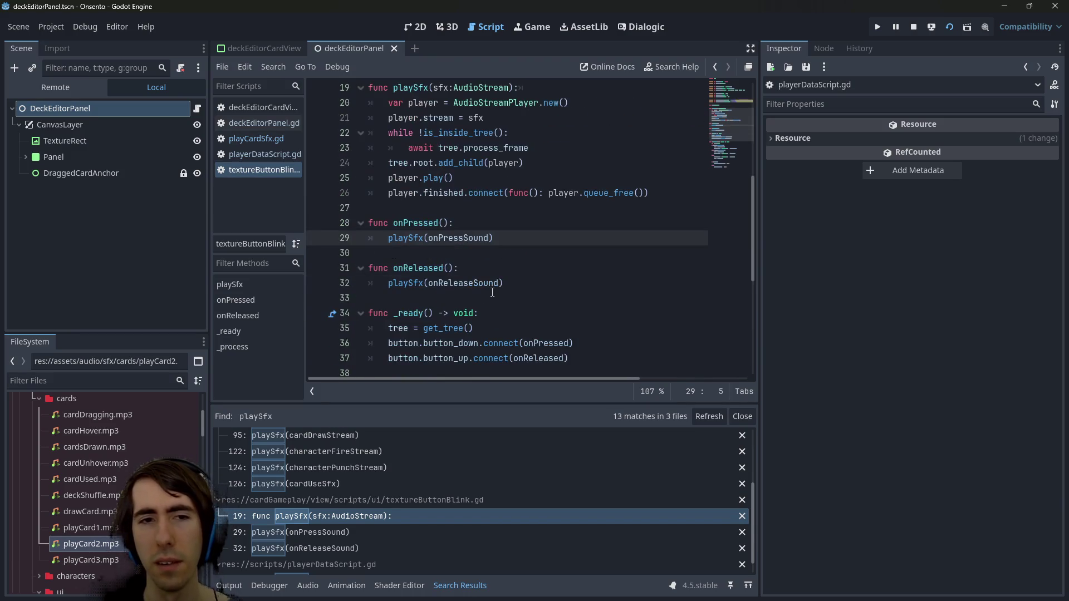
double_click(406, 238)
scroll(407, 236, "down", 6)
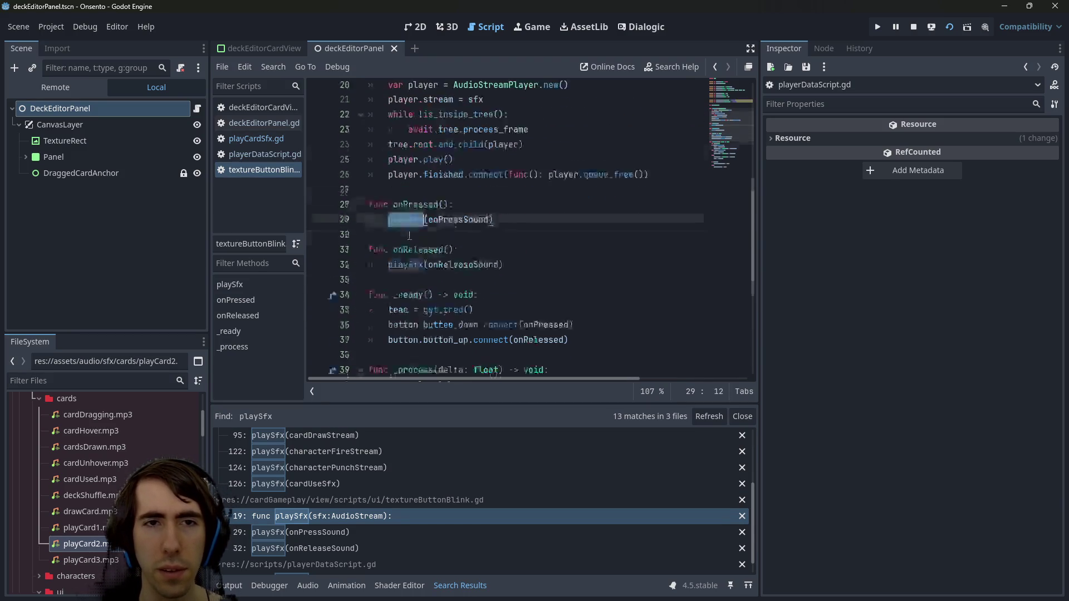
scroll(409, 237, "up", 6)
key("Left")
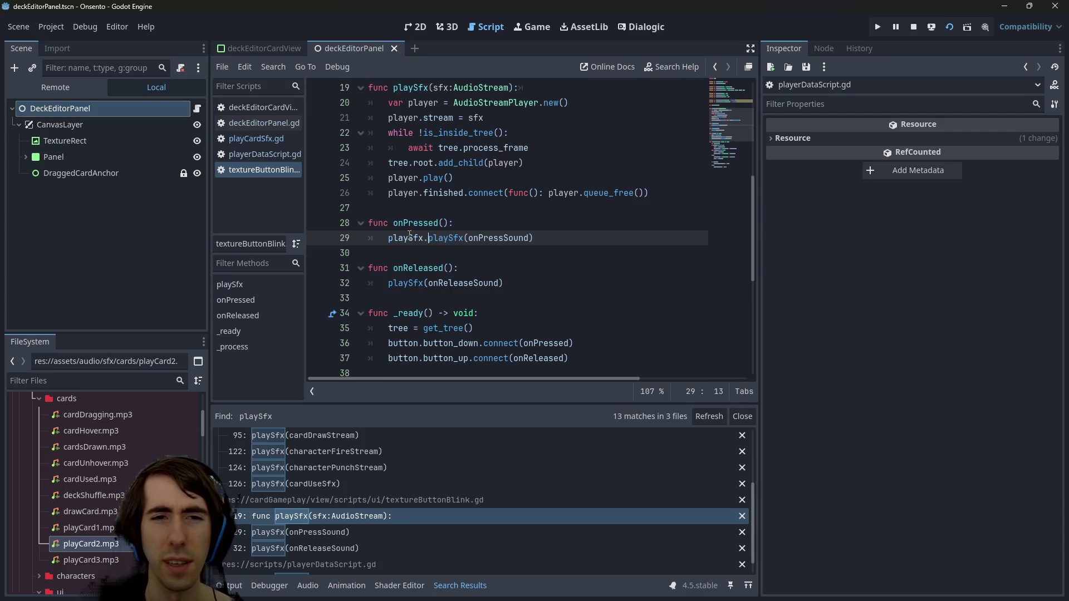
type("Play")
type("erData.")
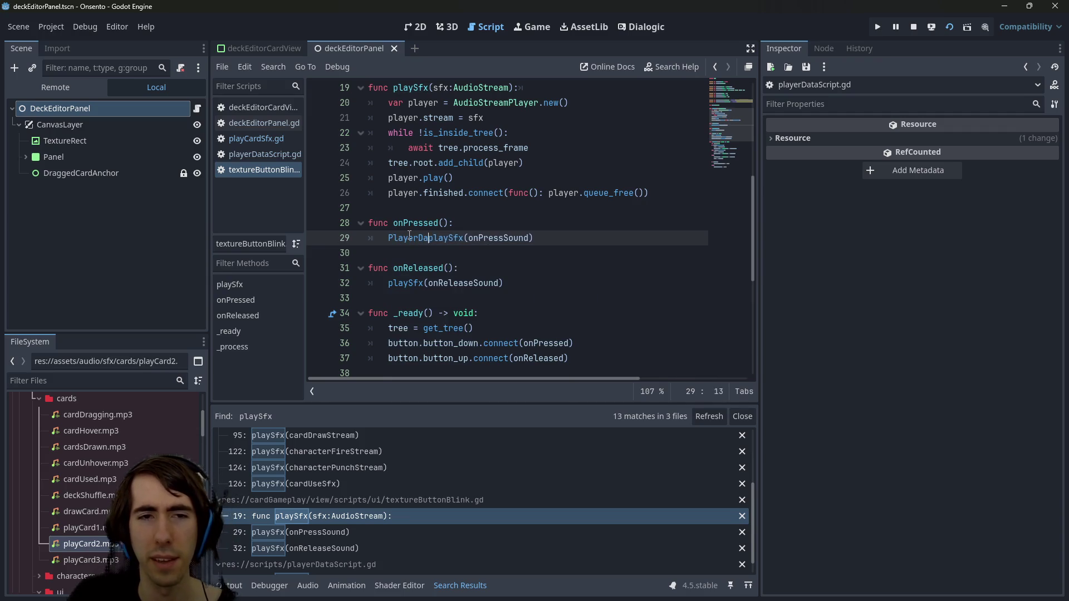
key("Home")
key("Down")
key("Down")
key("Down")
type("PlayerData.")
key("ctrl+s")
Cut the local playSfx function and tree variable from textureButtonBlink.gd and save
scroll(526, 260, "up", 2)
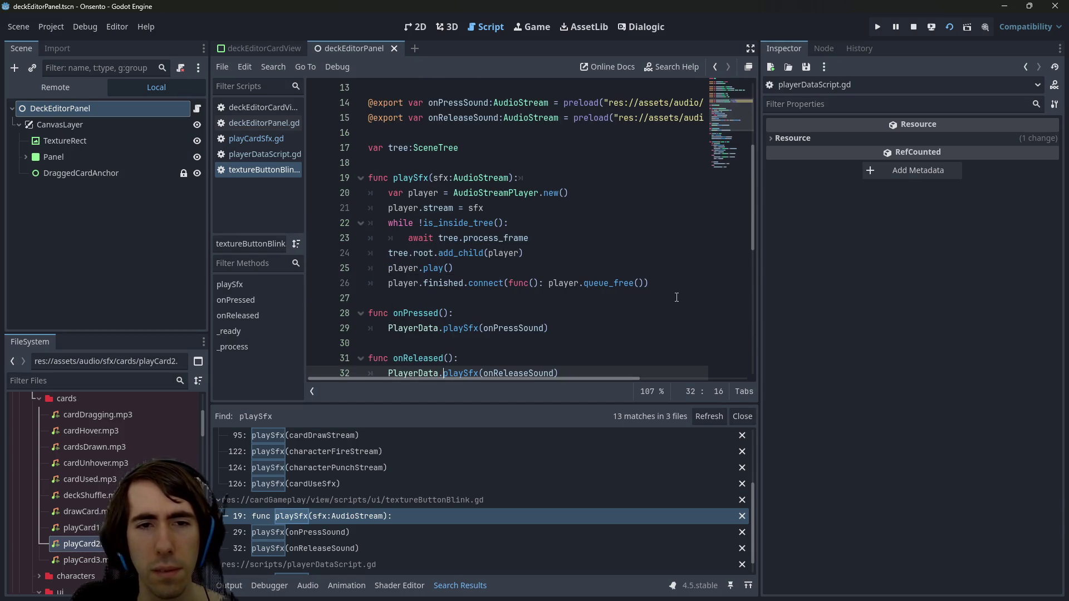
left_click_drag(677, 297, 345, 178)
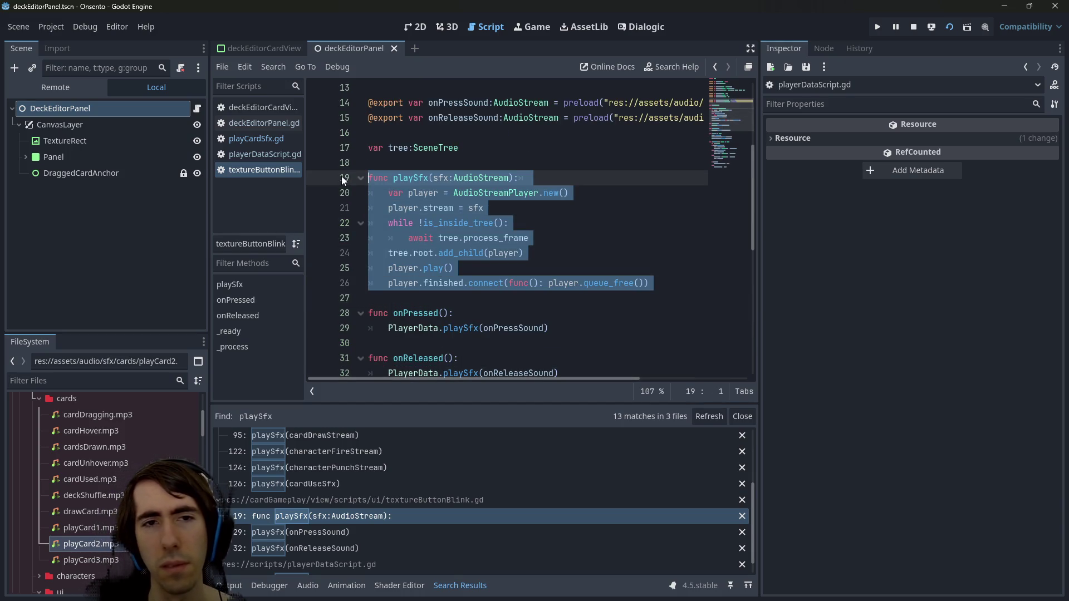
key("ctrl+x")
key("Delete")
key("ctrl+z")
key("ctrl+z")
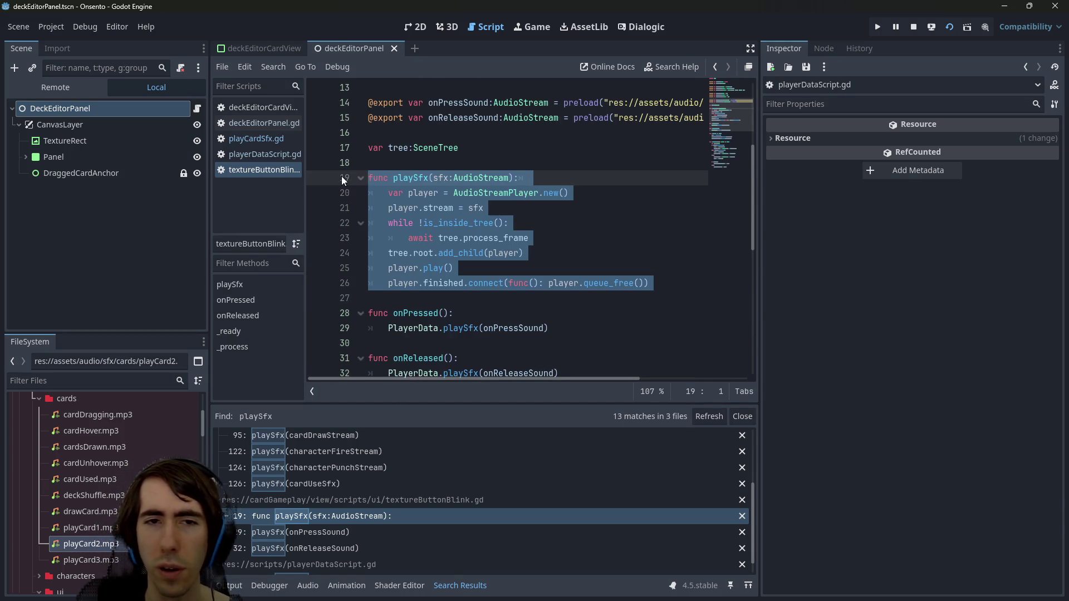
key("ctrl+x")
key("BackSpace")
key("BackSpace")
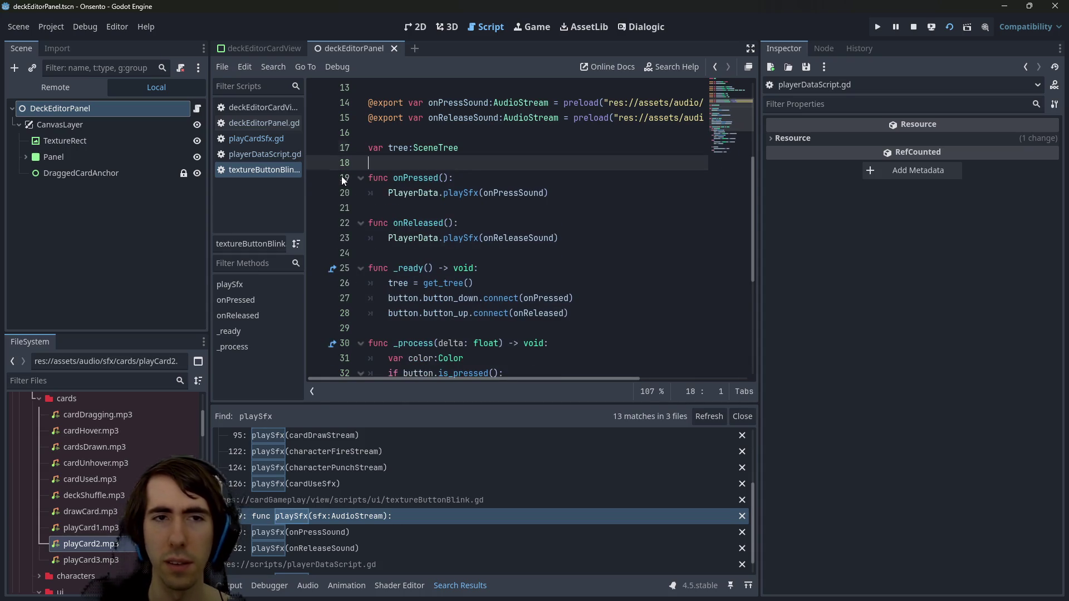
key("BackSpace")
key("BackSpace")
key("BackSpace")
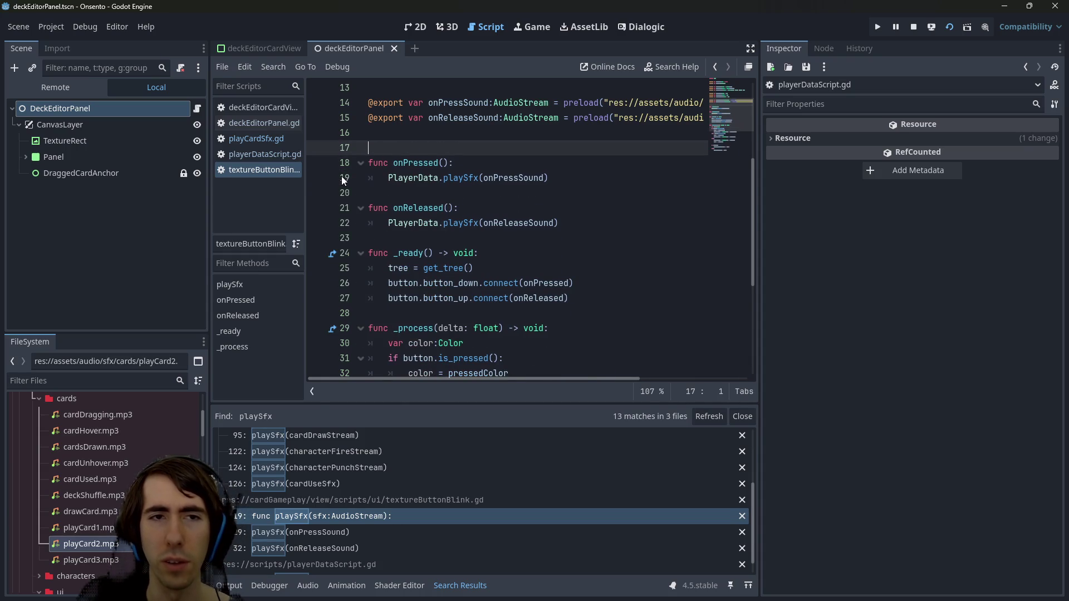
key("ctrl+s")
Delete the tree = get_tree() line from _ready and save the script
left_click(320, 250)
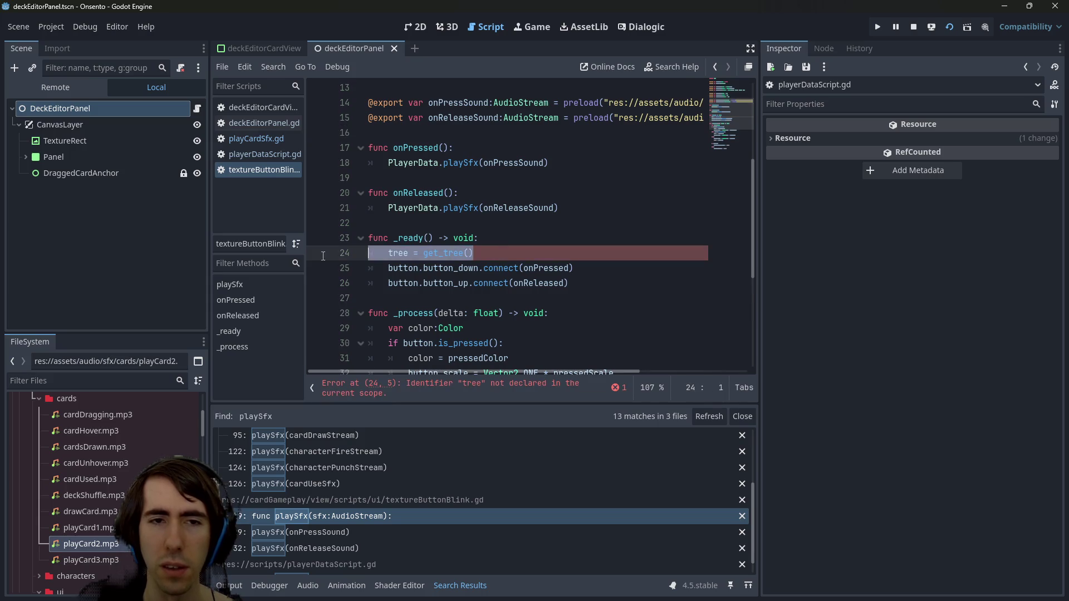
key("BackSpace")
key("BackSpace")
key("ctrl+s")
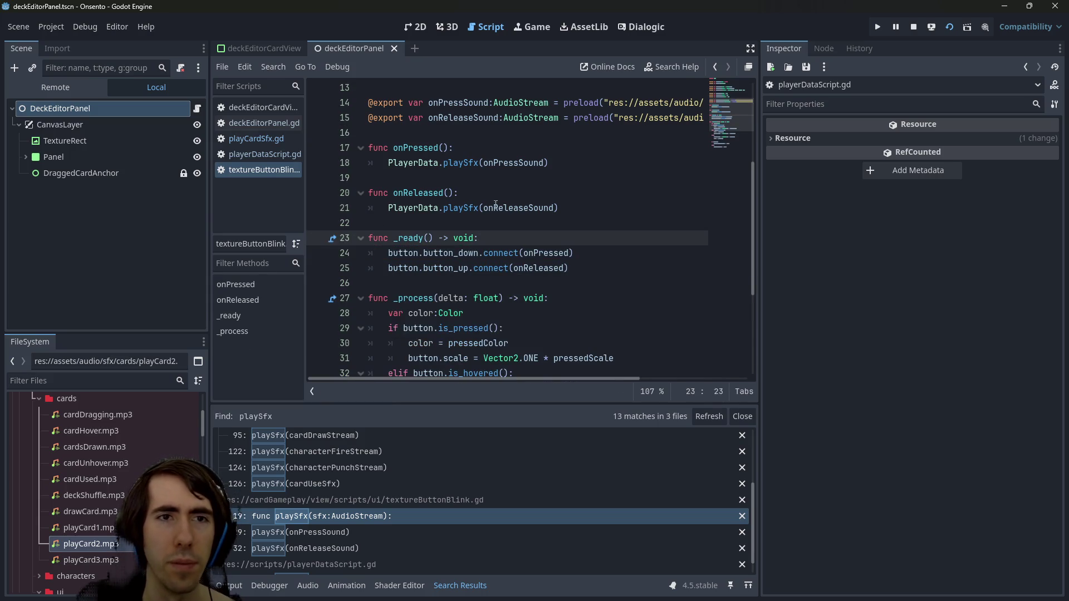
left_click(509, 208)
scroll(510, 208, "up", 4)
left_click_drag(305, 239, 293, 239)
left_click(450, 196)
key("ctrl+s")
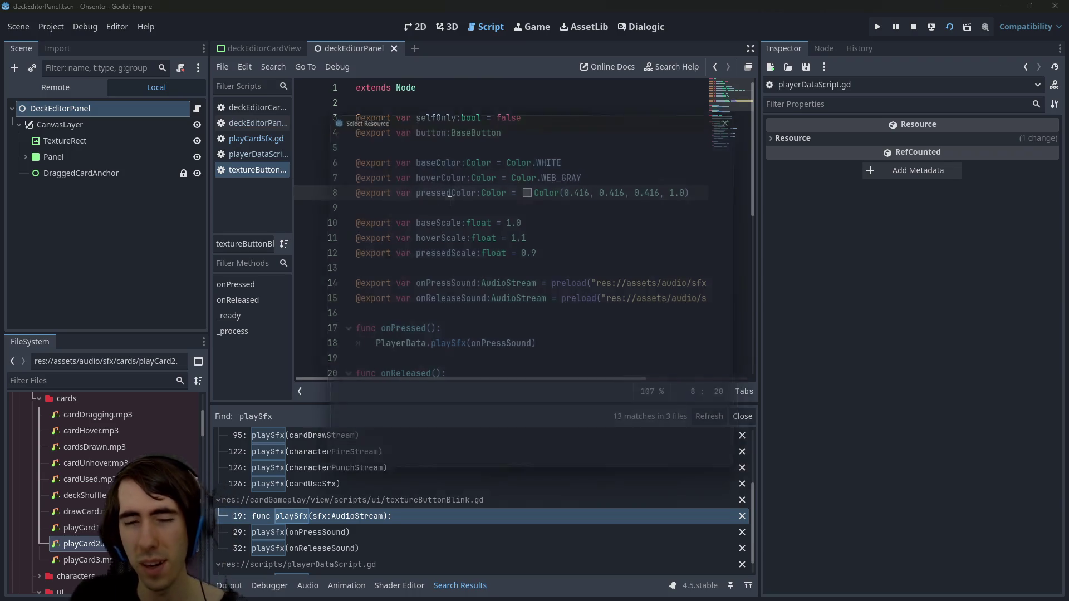
Open miniboss1.tscn and run it as the current scene
key("shift+alt+o")
type("miniboss")
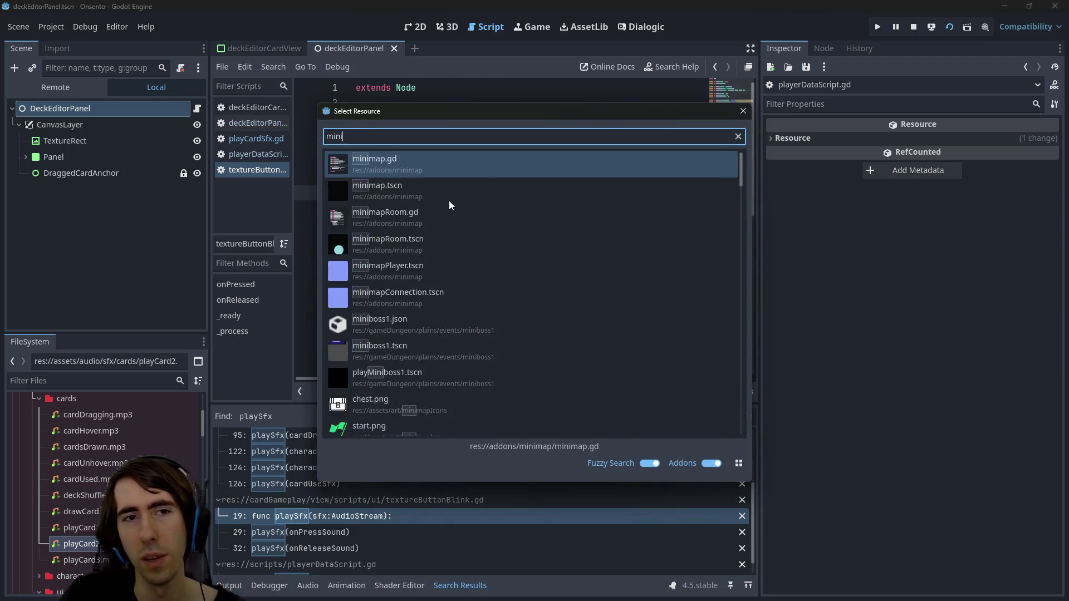
left_click(448, 201)
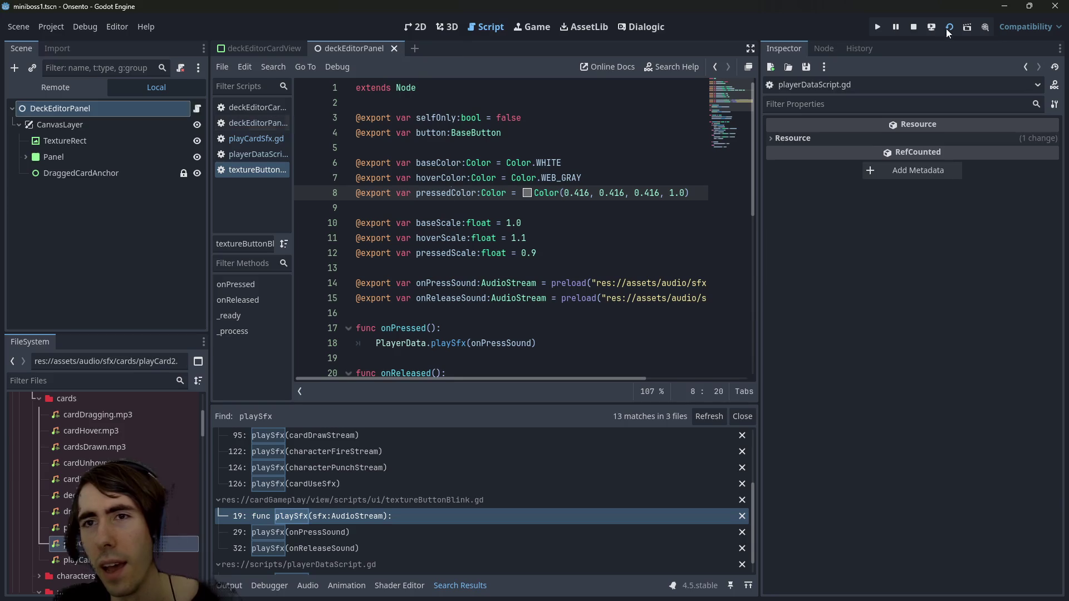
left_click(946, 29)
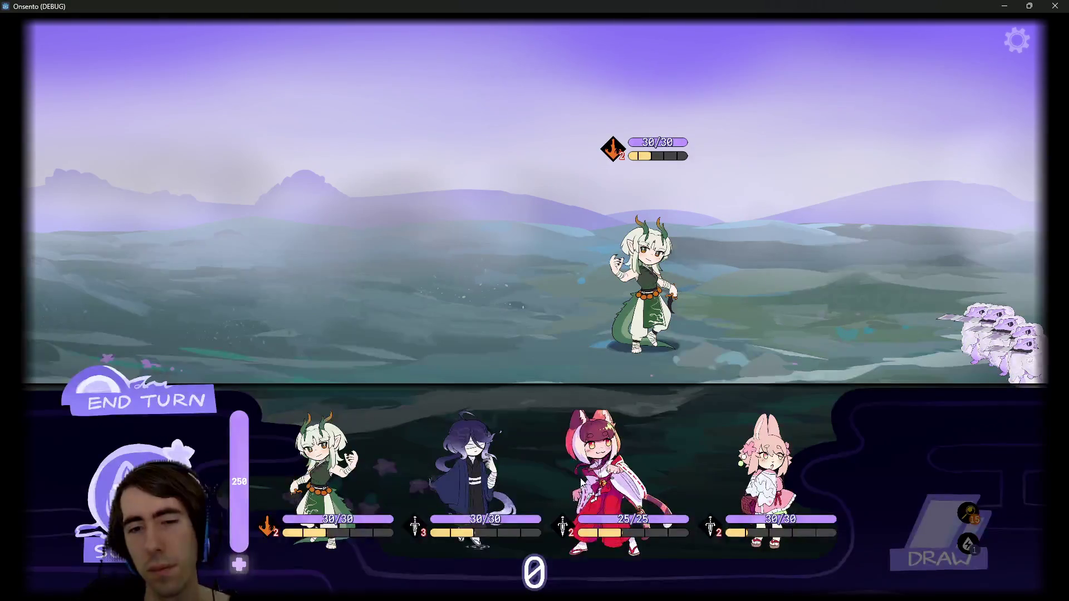
Deploy the fox-girl and green dragon-girl, end the turn, stop the game, and view debugger errors
left_click(583, 482)
left_click(322, 479)
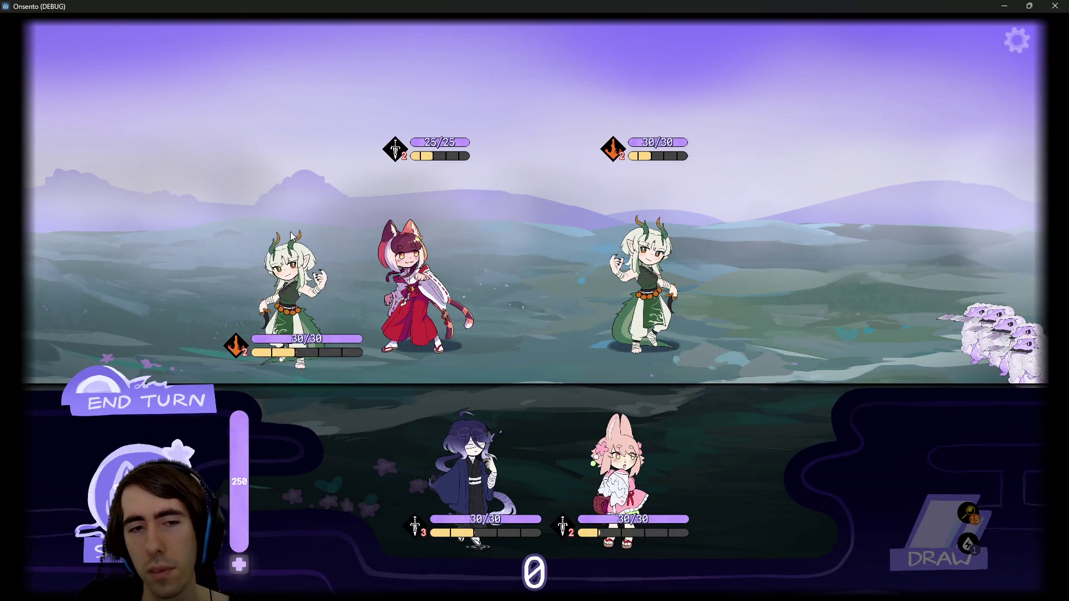
left_click(159, 402)
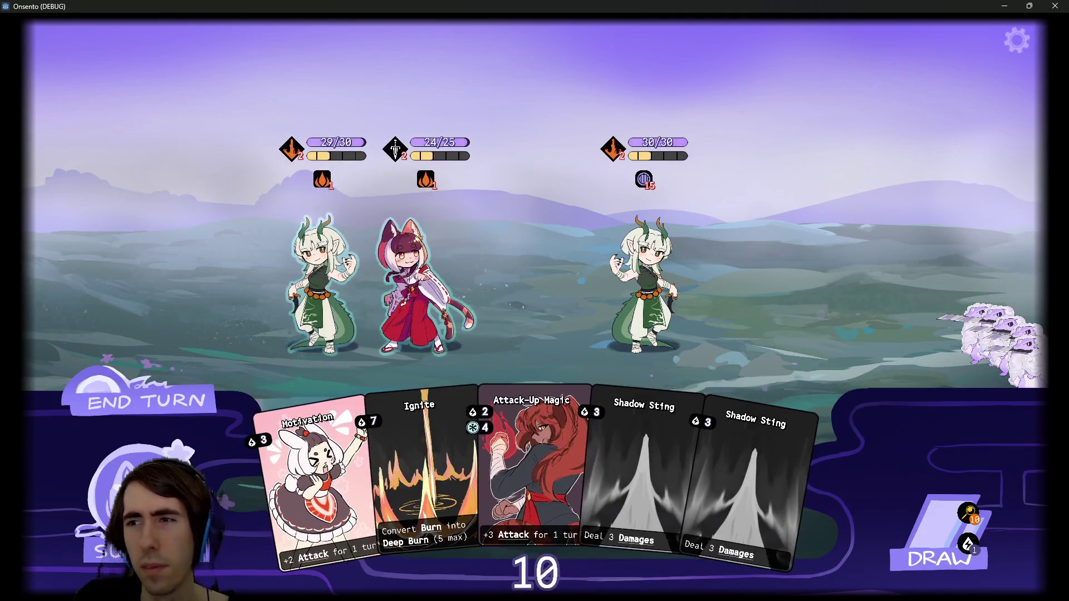
left_click(1014, 43)
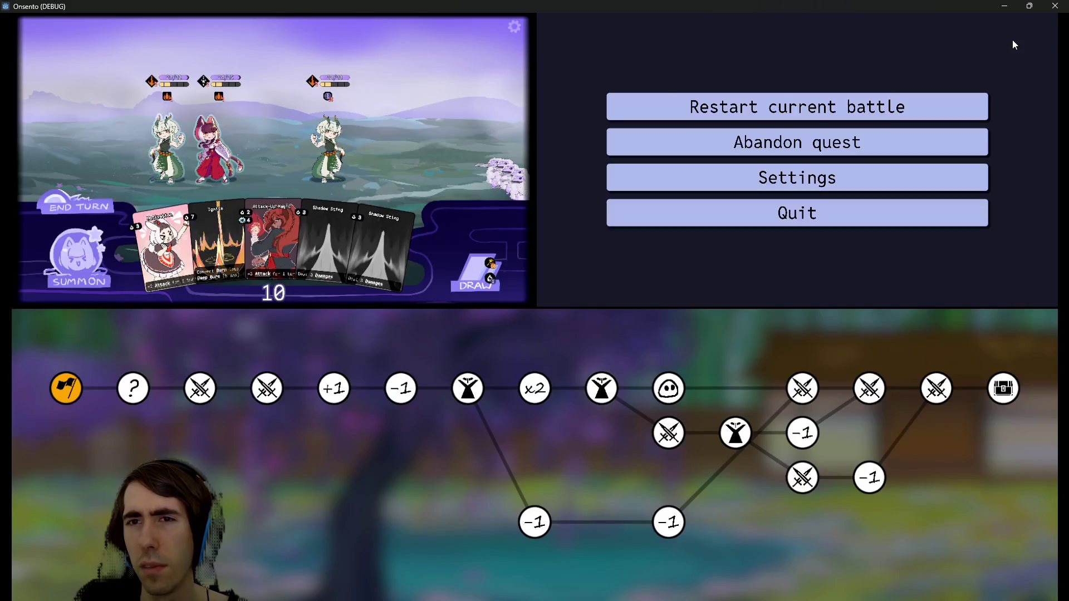
key("Escape")
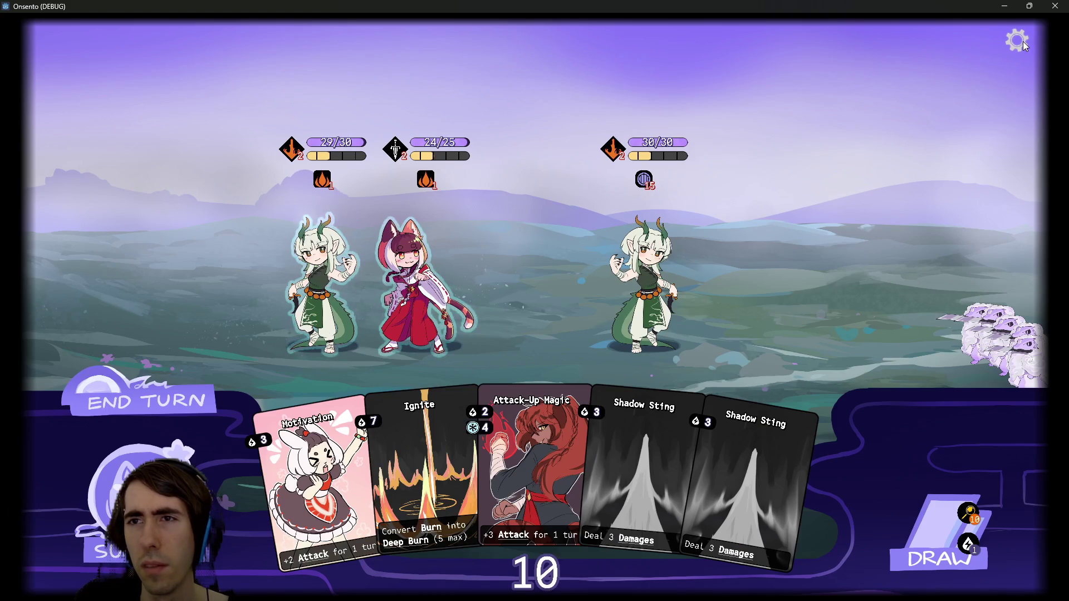
left_click(1024, 41)
left_click(1055, 5)
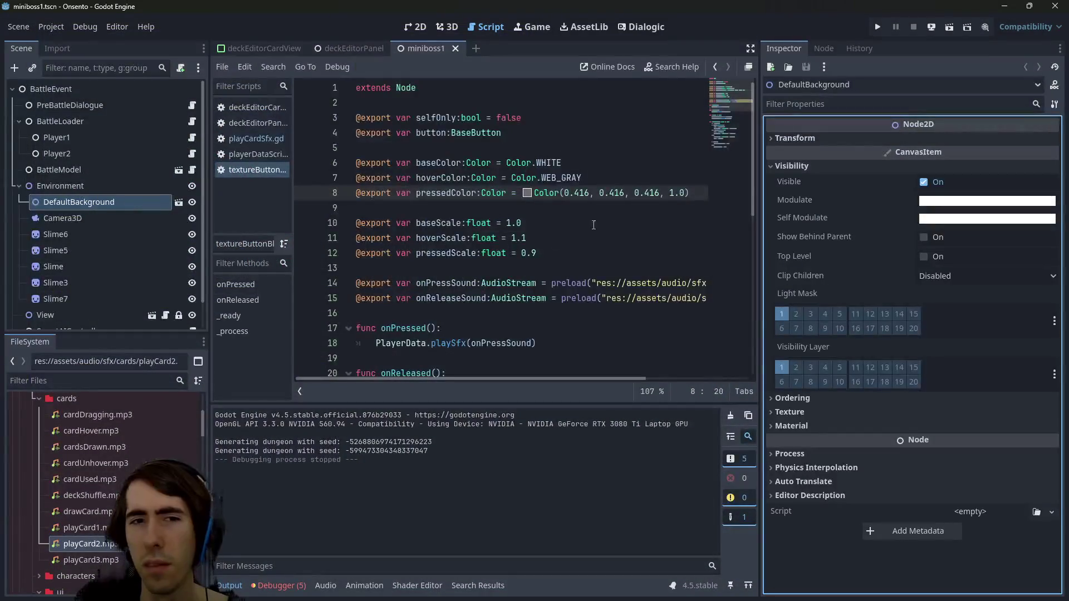
left_click(493, 282)
left_click(278, 586)
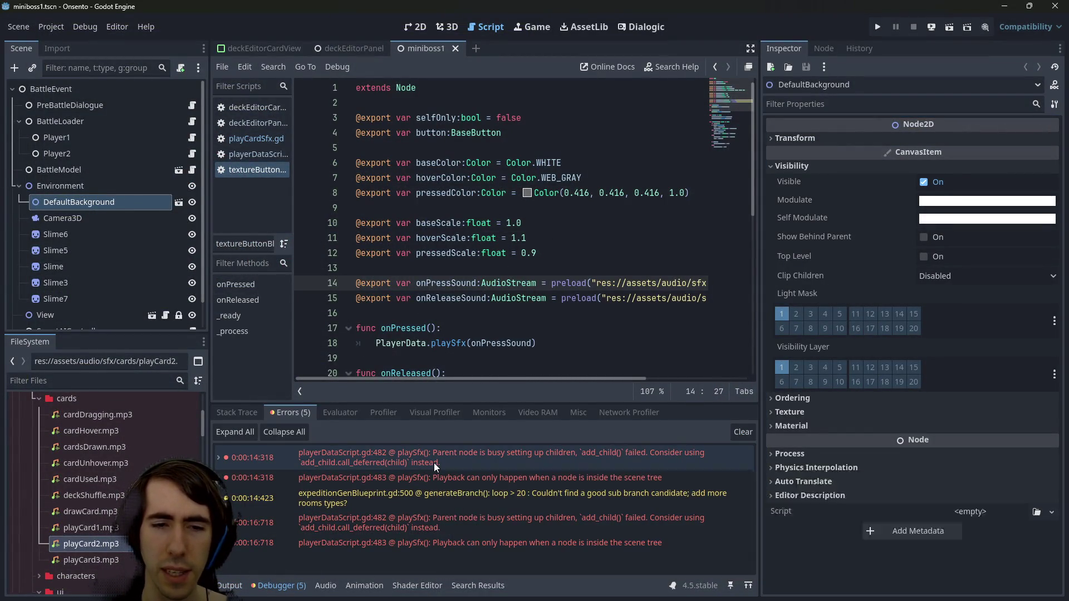
Go from the debugger errors to the playSfx code on lines 482–483 of playerDataScript.gd
double_click(433, 463)
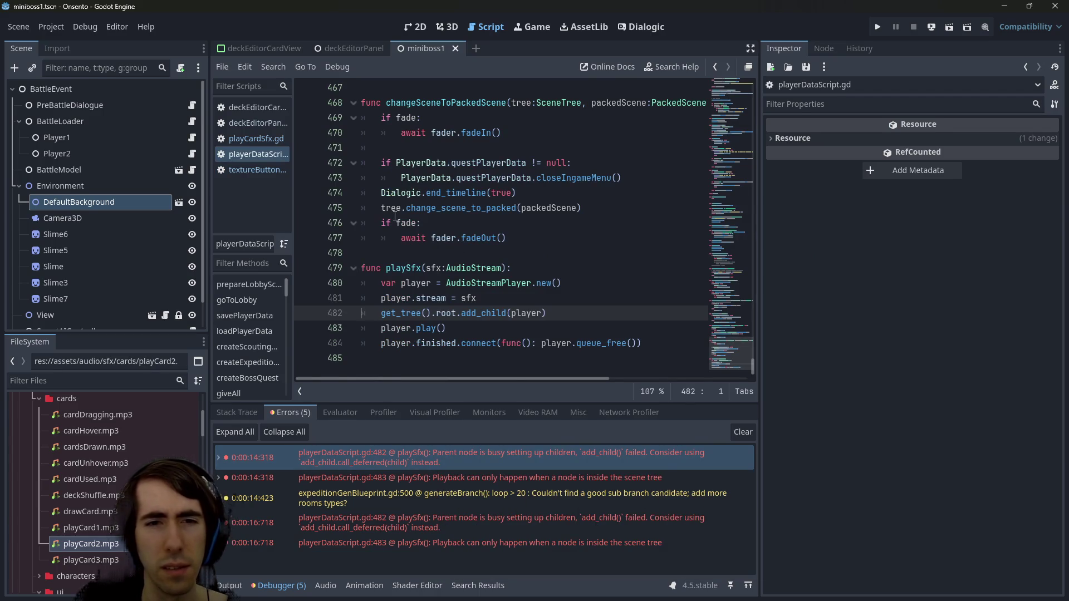
mouse_move(396, 216)
double_click(412, 314)
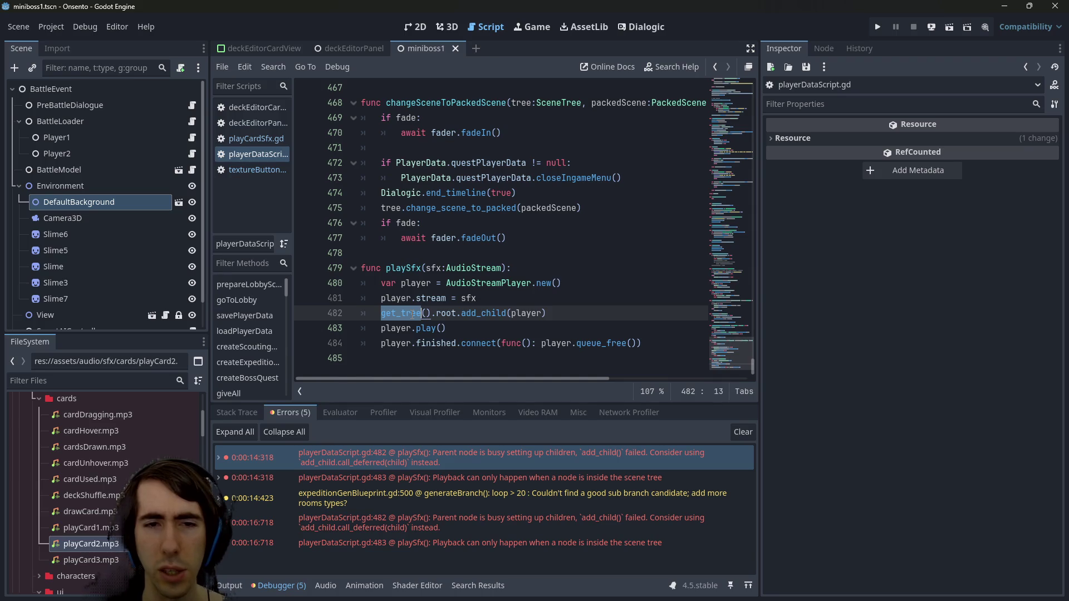
mouse_move(412, 316)
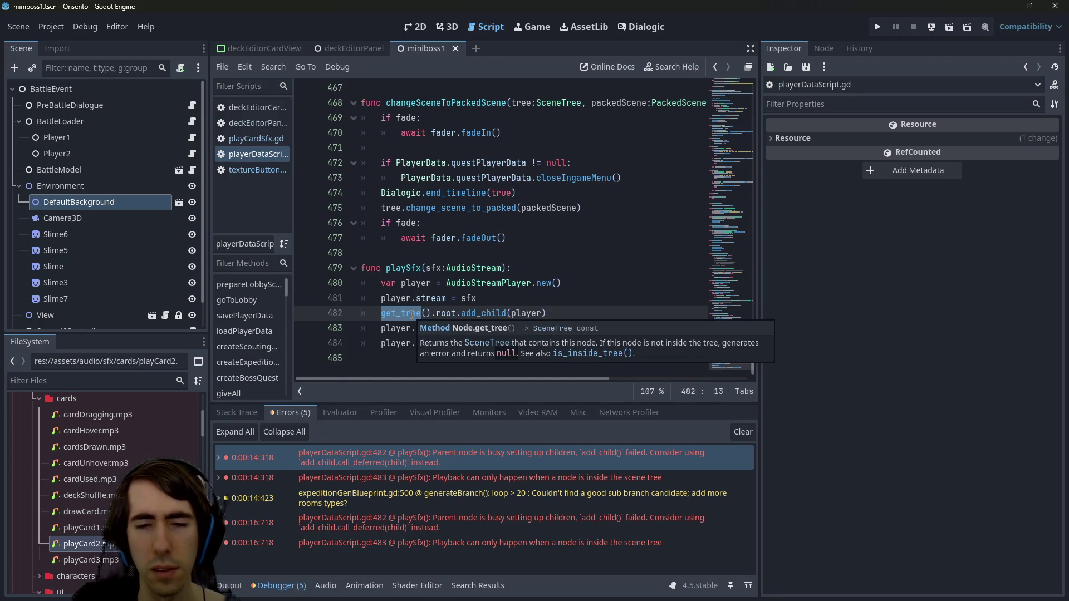
left_click(471, 476)
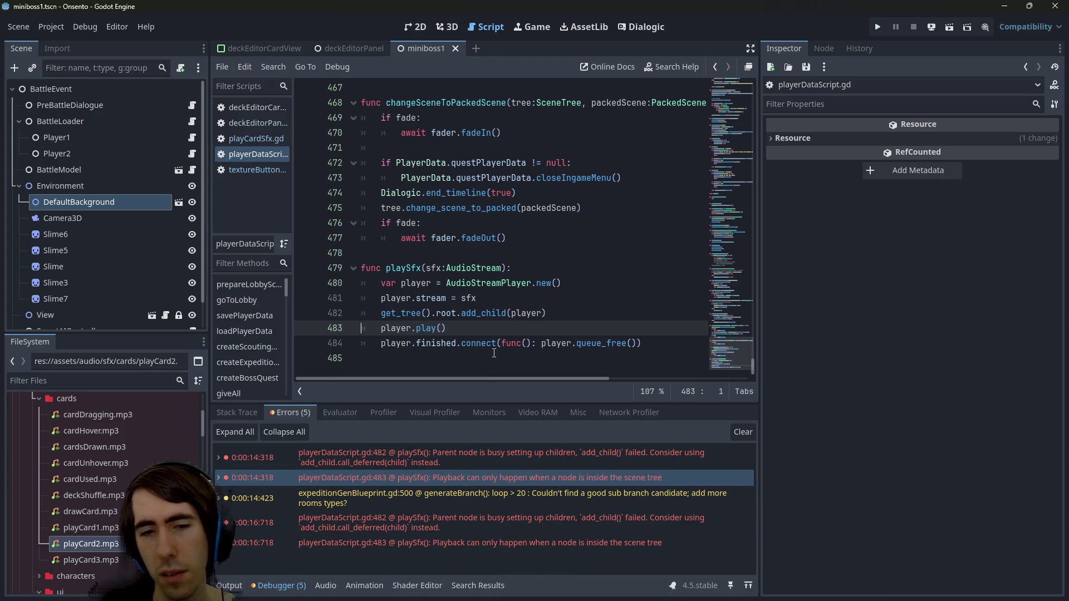
double_click(467, 543)
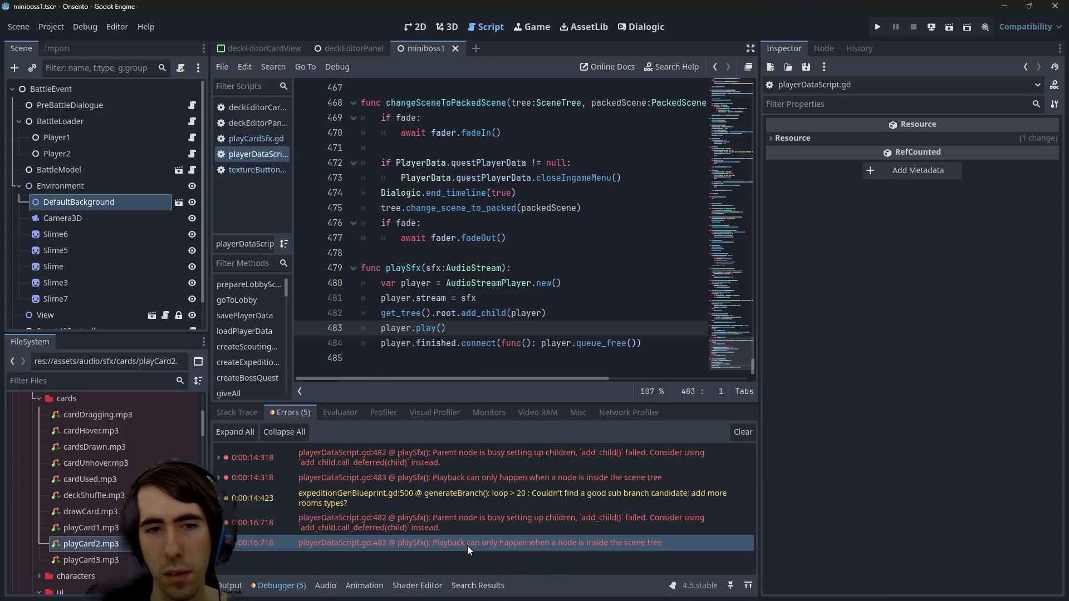
double_click(407, 325)
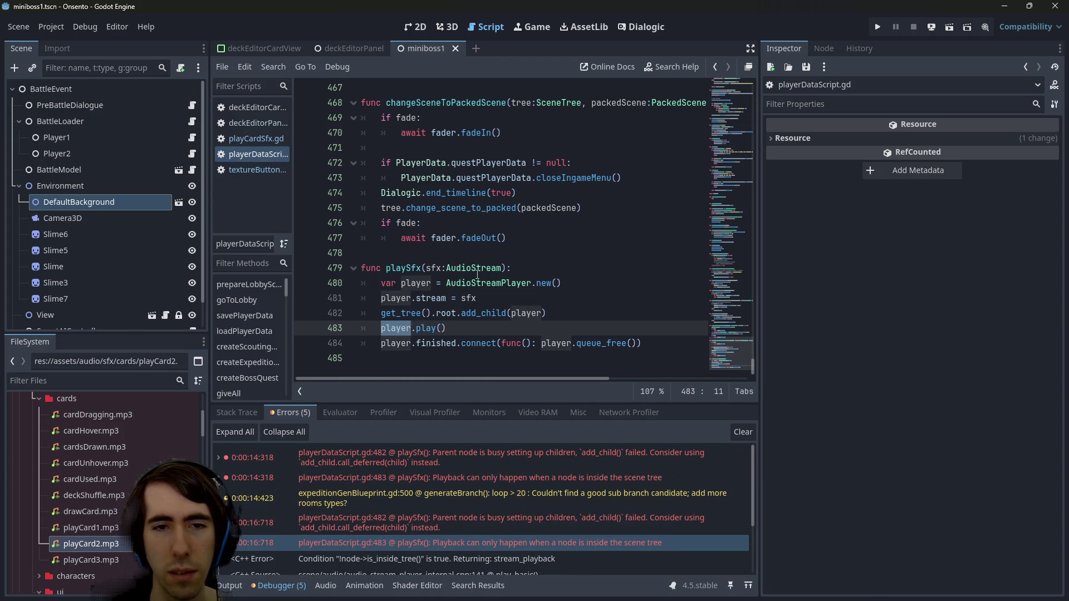
Change line 482 to add_child(player) by removing get_tree().root., save, and rerun the scene
left_click(455, 313)
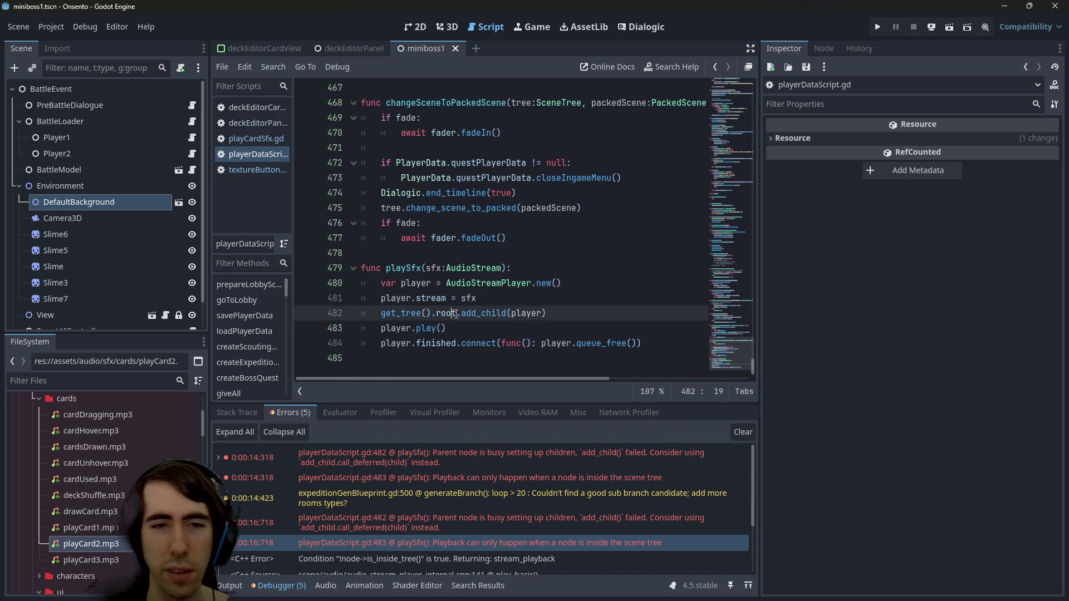
left_click_drag(456, 313, 376, 313)
key("Delete")
key("Delete")
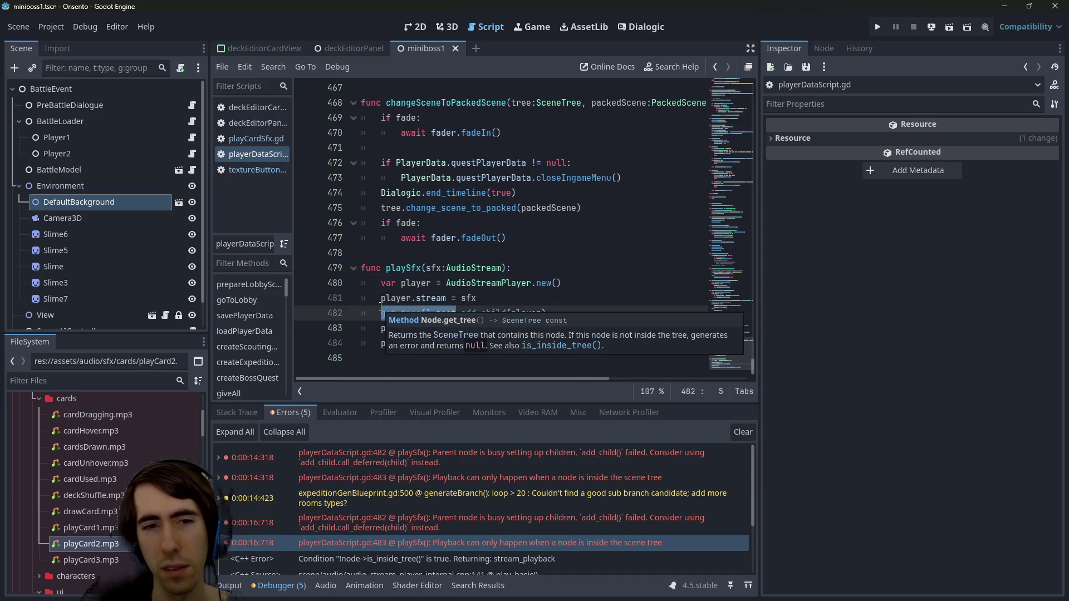
key("ctrl+s")
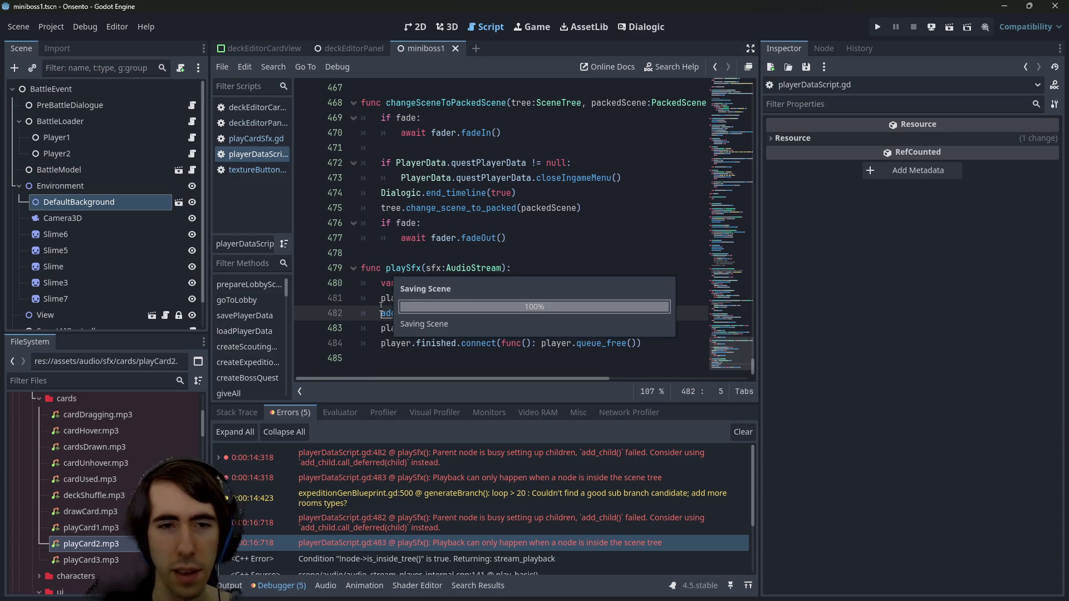
mouse_move(293, 187)
left_mouse_down()
mouse_move(351, 187)
mouse_move(281, 192)
left_mouse_up()
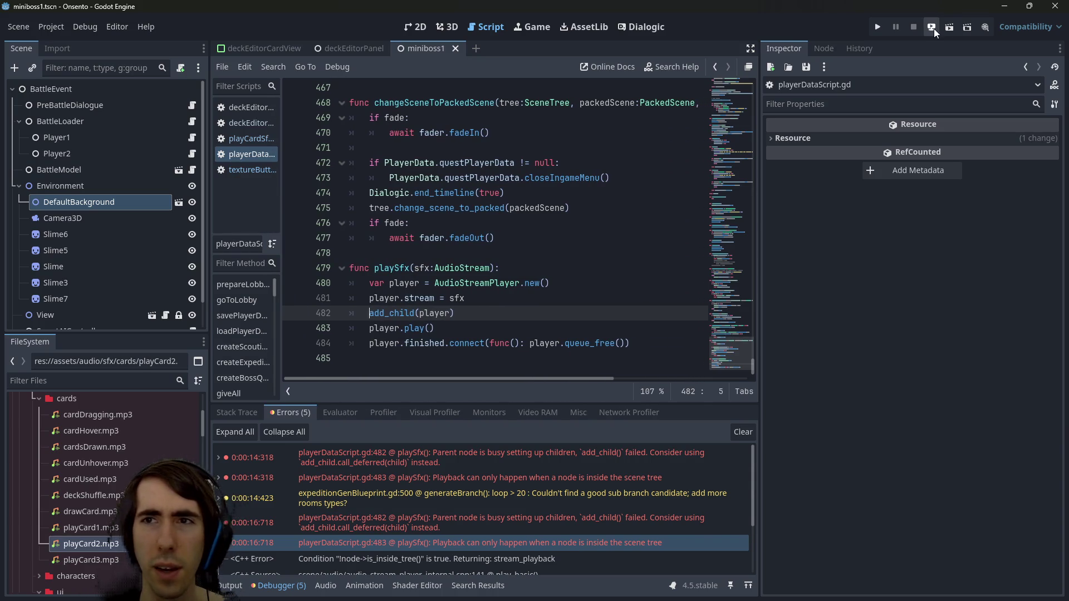
left_click(945, 31)
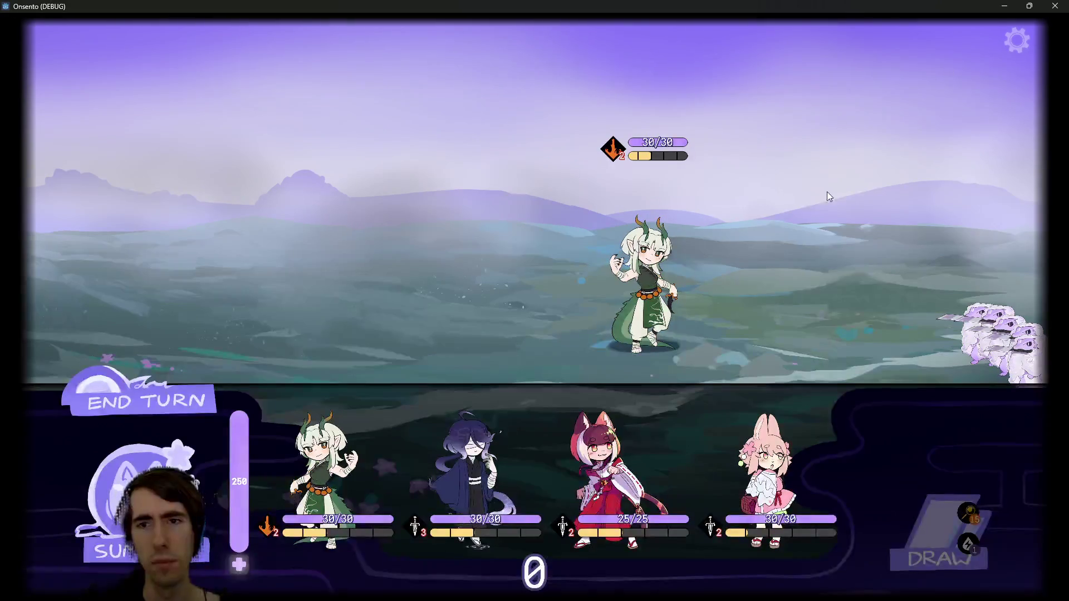
Toggle the miniboss1 test's pause menu, then stop the game to return to the editor
left_click(1019, 40)
left_click(402, 149)
key("Escape")
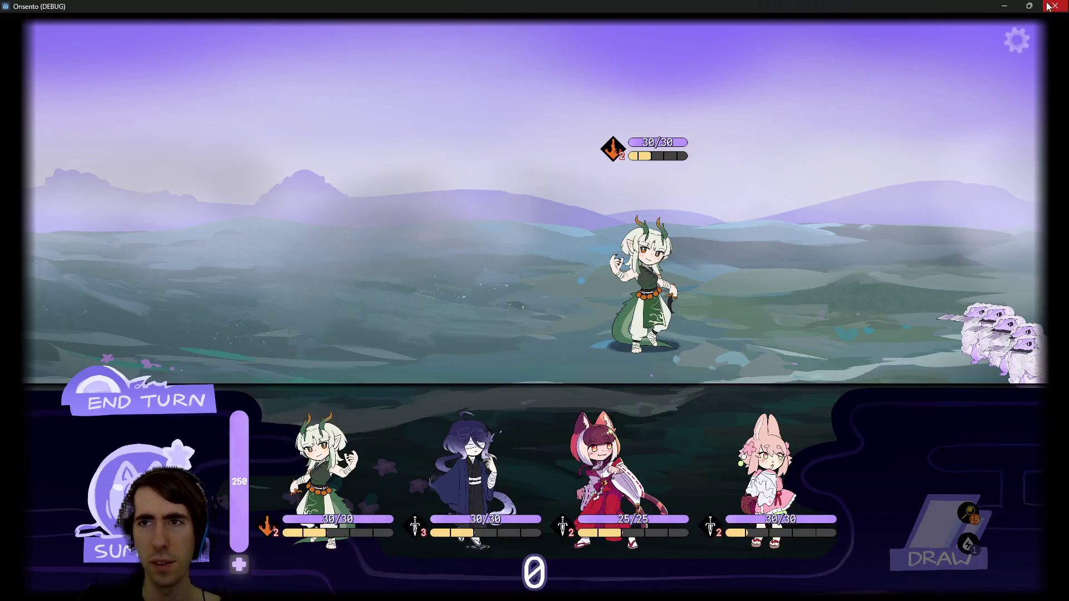
left_click(1055, 5)
left_click(519, 256)
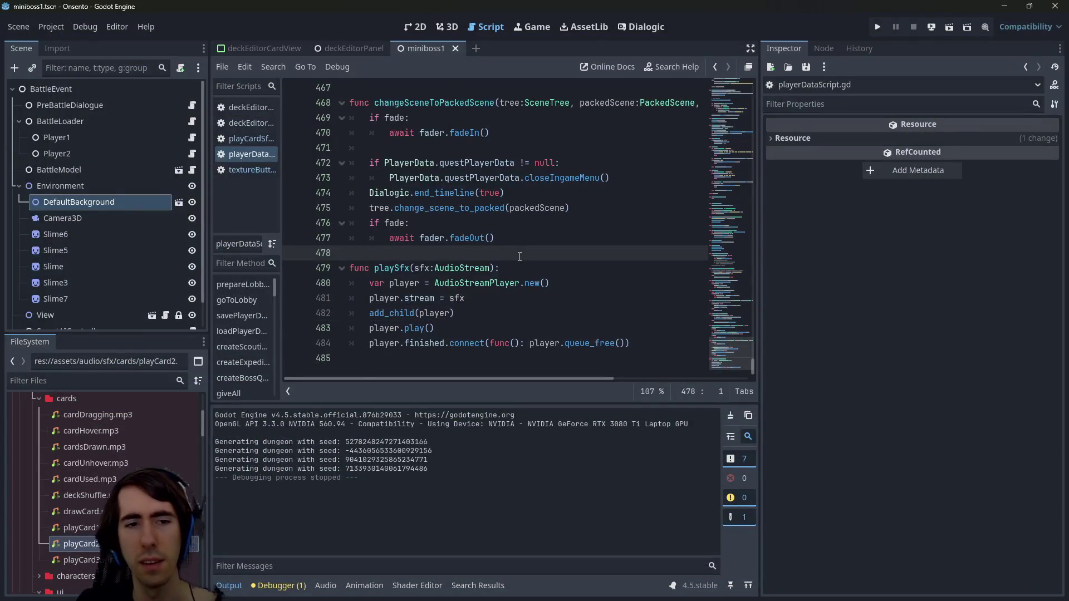
key("shift+alt+o")
type("deckeditor")
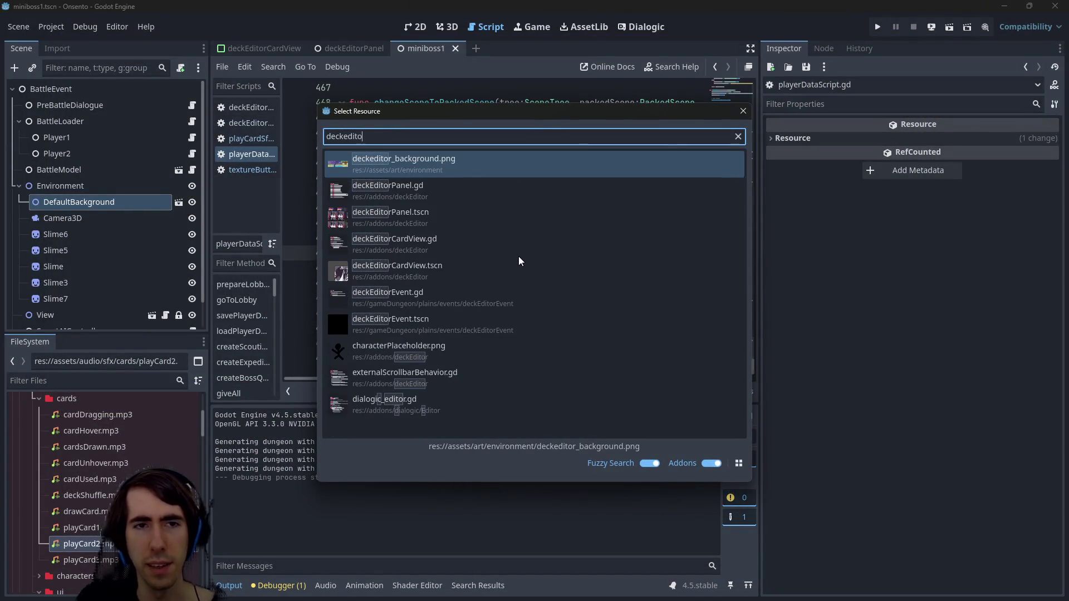
key("Down")
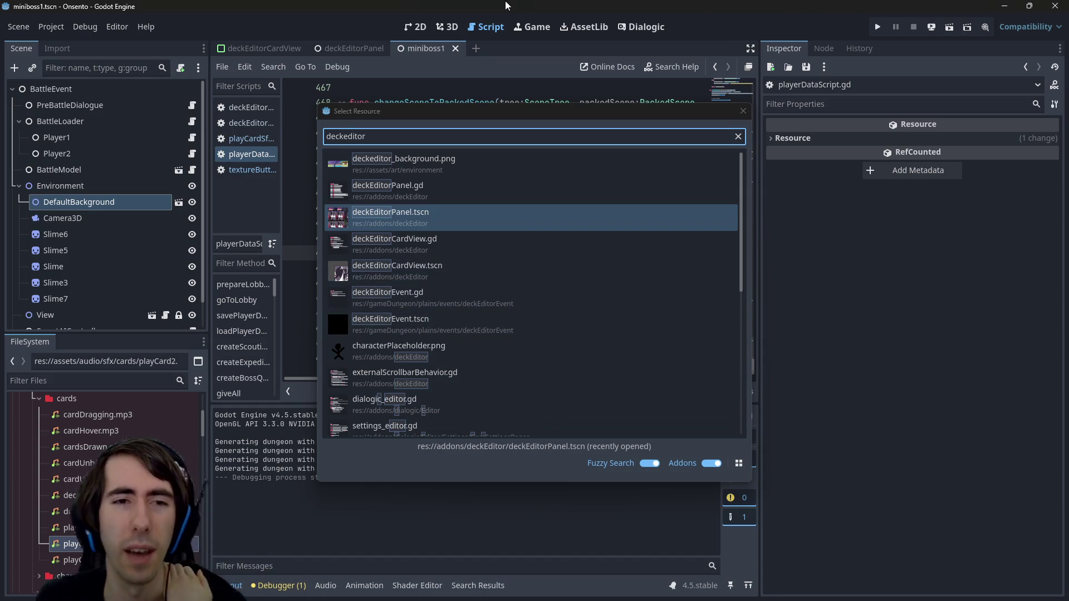
left_click(443, 252)
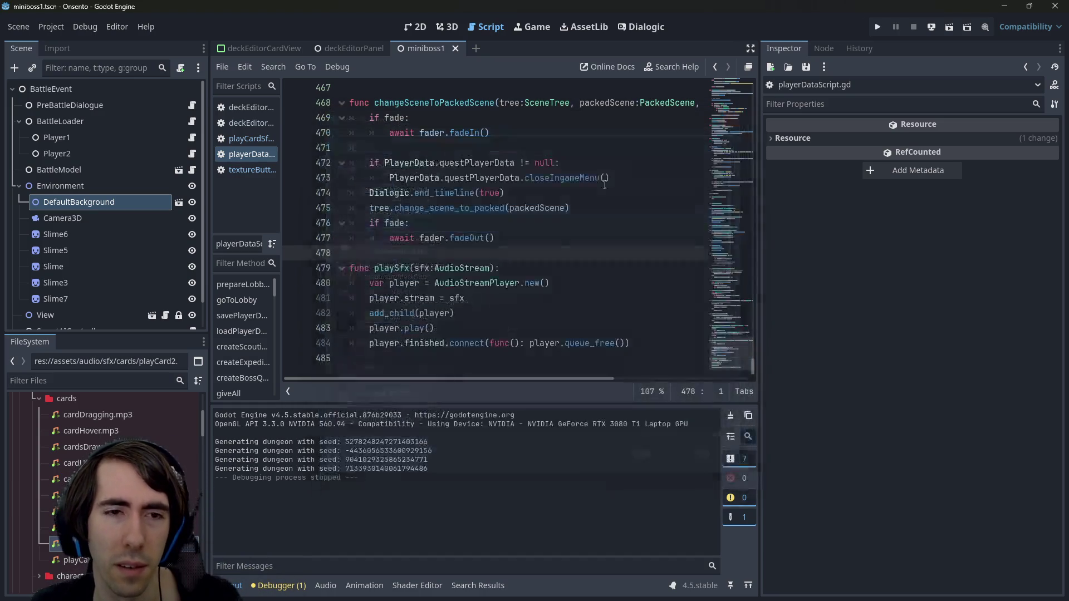
Add a new function playClickCardSfx() after line 478 of playerDataScript.gd
key("Return")
key("Return")
key("Up")
type("func play")
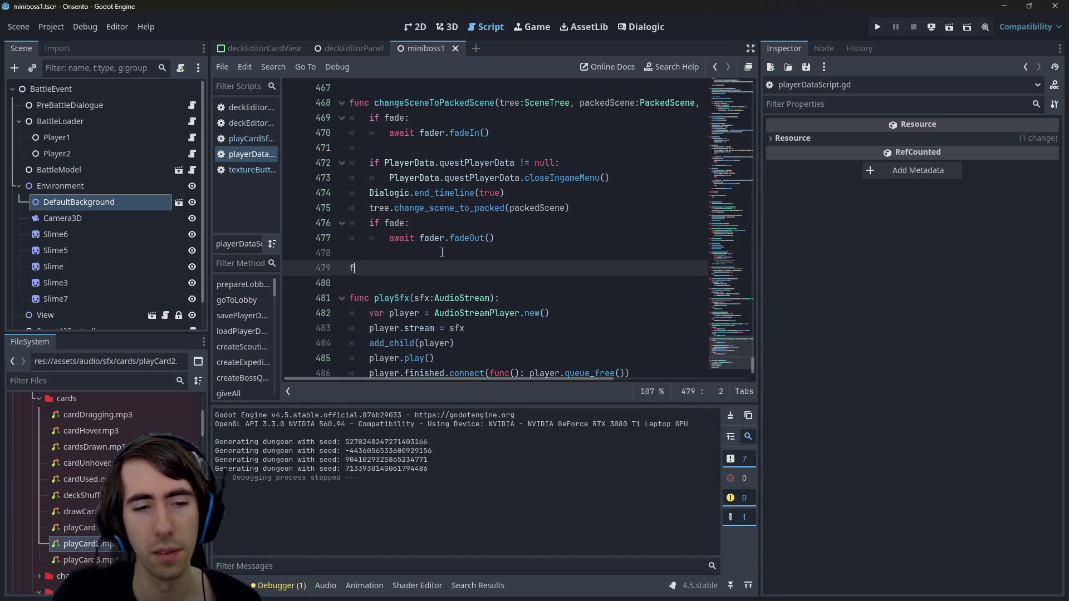
type("CardSfx")
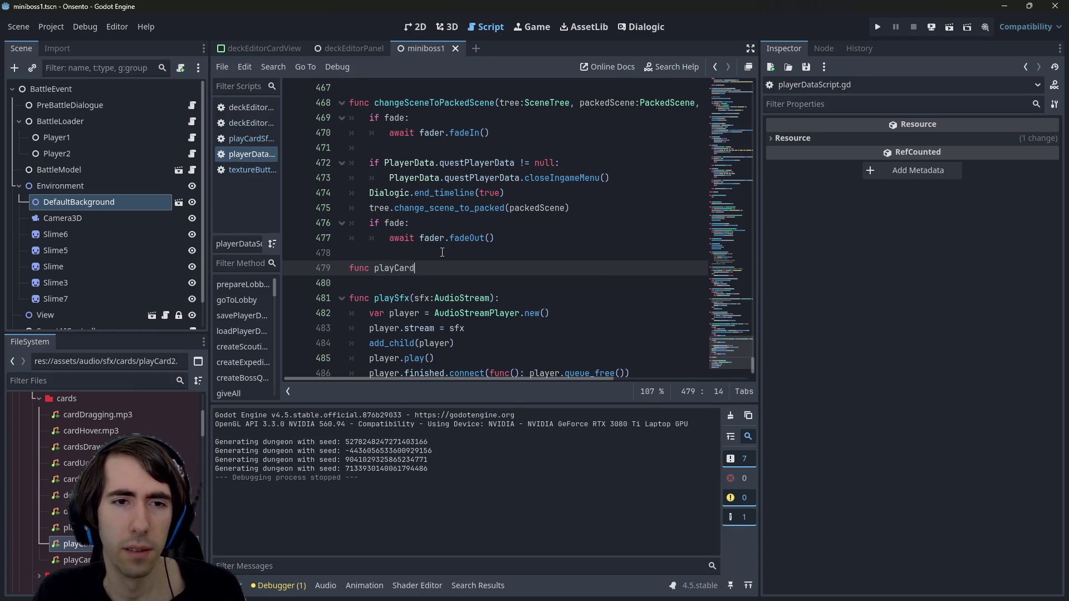
type("()")
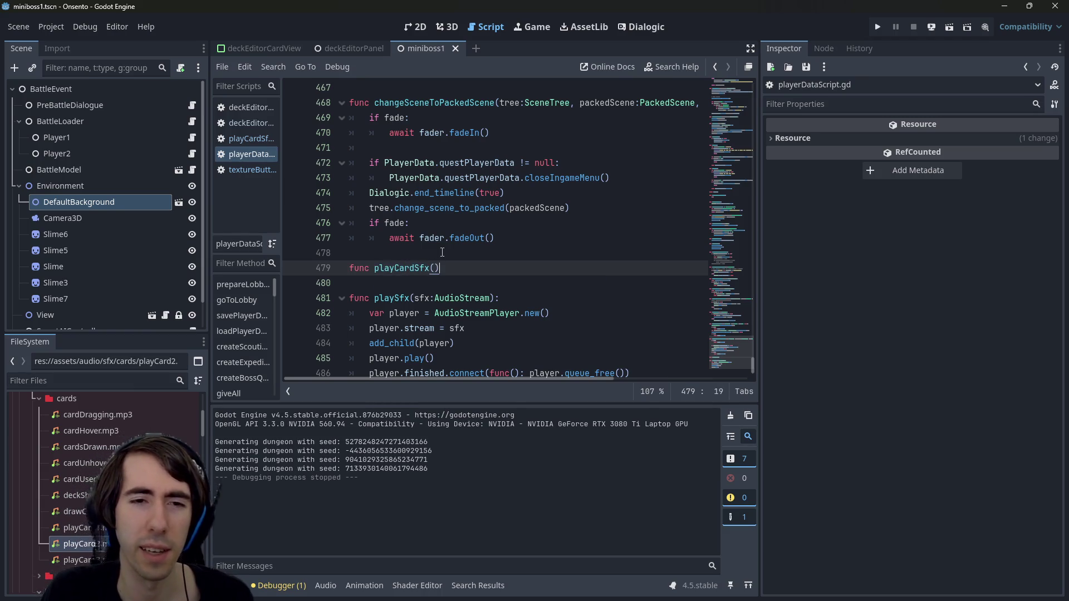
type(":")
key("Return")
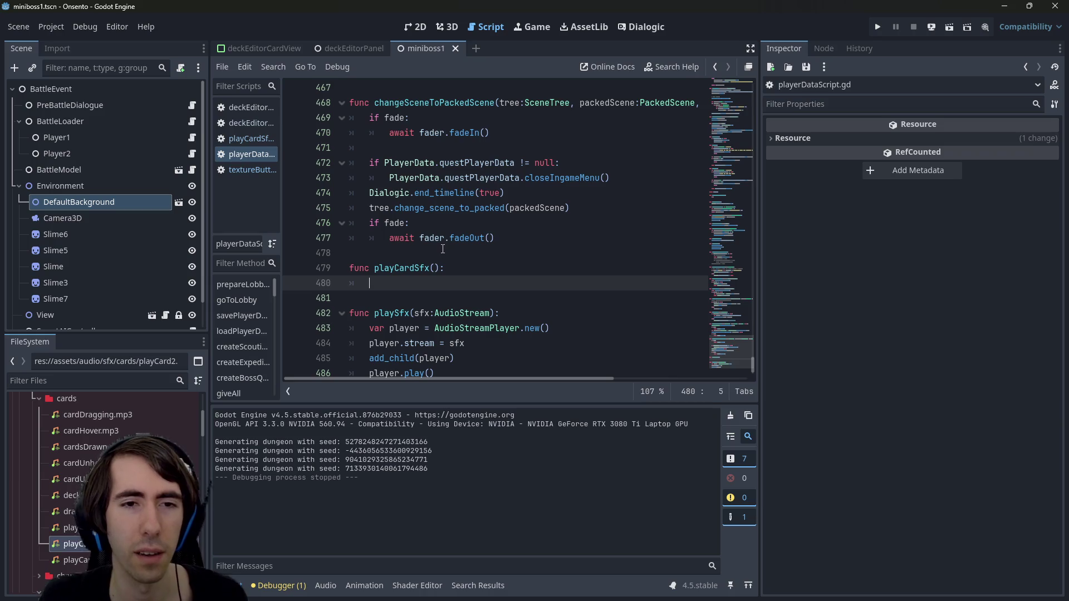
left_click(394, 269)
type("Click")
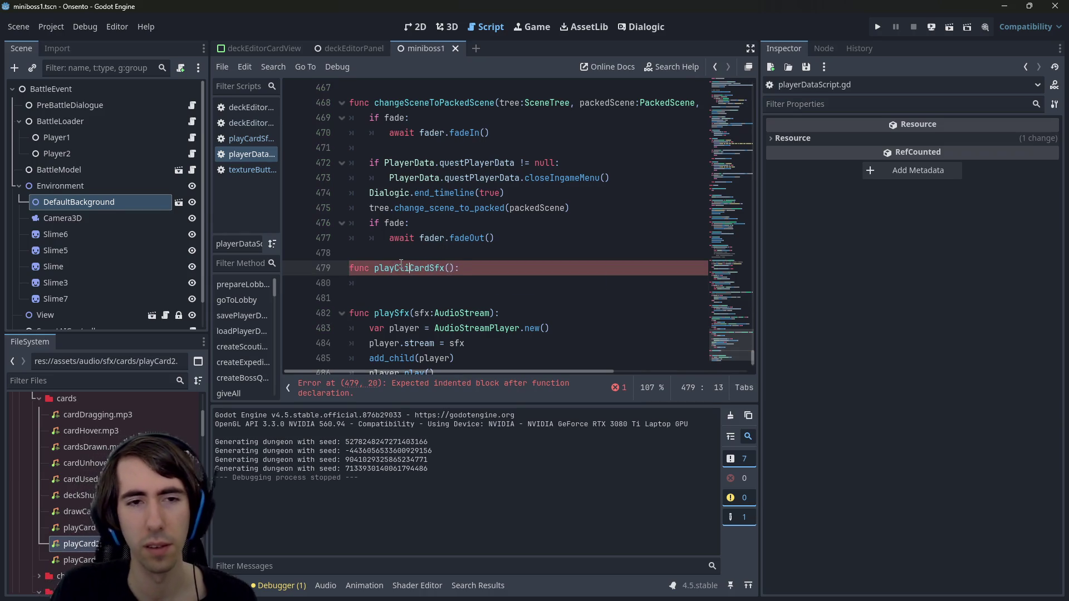
Give playClickCardSfx a body that calls playSfx(clickCardSfx)
scroll(474, 262, "down", 1)
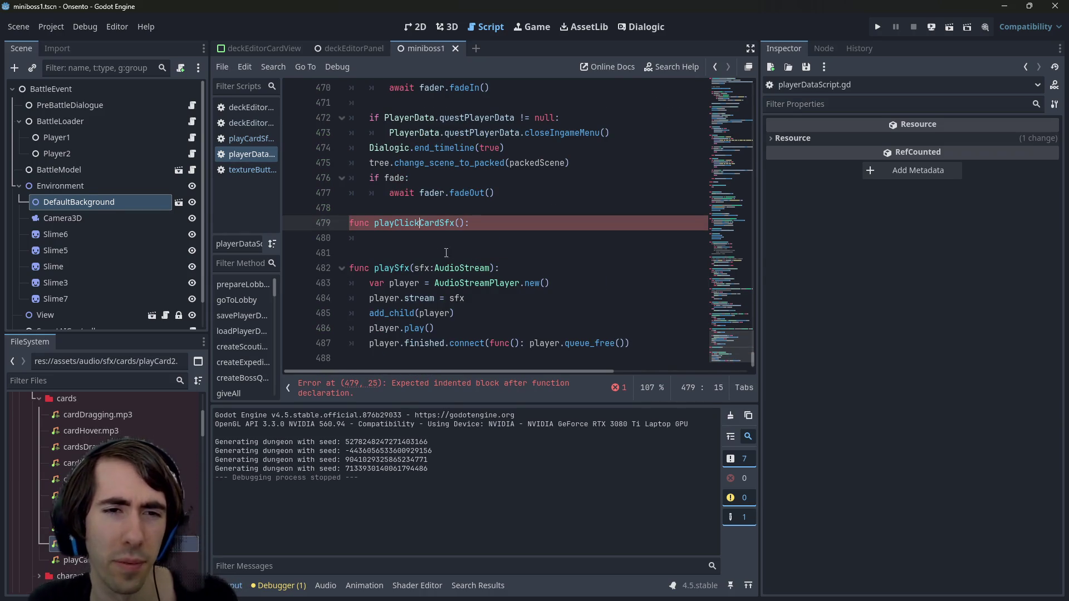
double_click(391, 267)
key("ctrl+c")
left_click(429, 238)
key("ctrl+v")
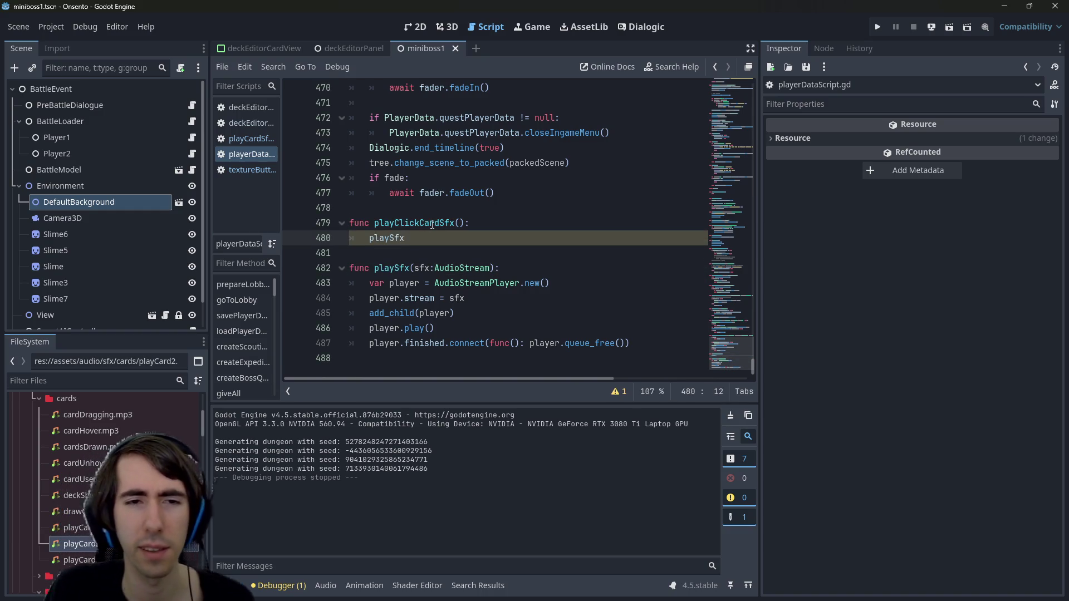
type("(")
key("Down")
key("Down")
key("ctrl+Right")
key("ctrl+Right")
key("ctrl+shift+Right")
key("ctrl+shift+Right")
key("ctrl+shift+Right")
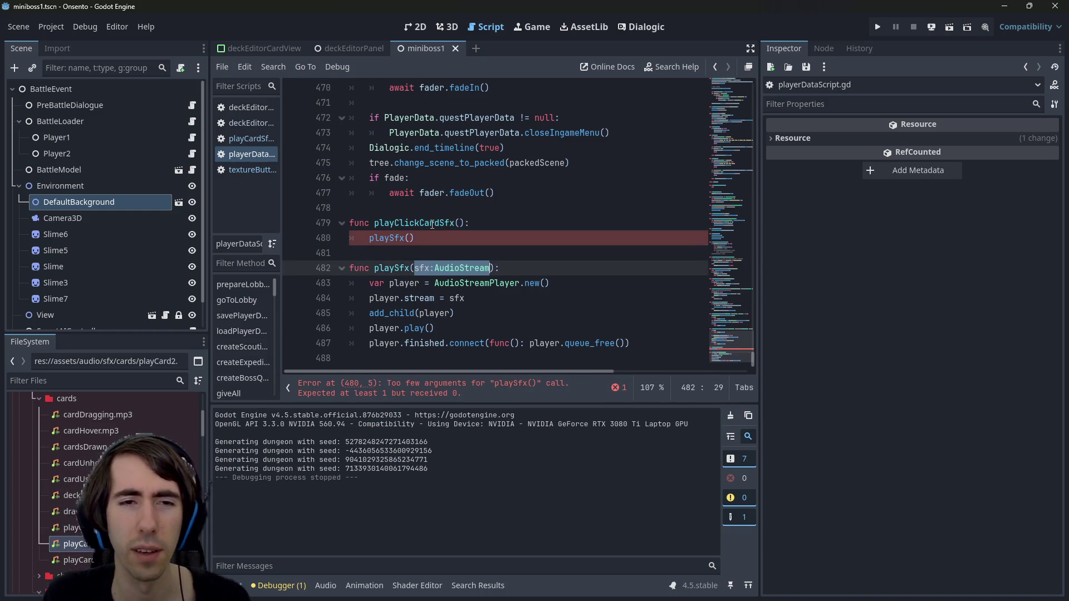
left_click(411, 239)
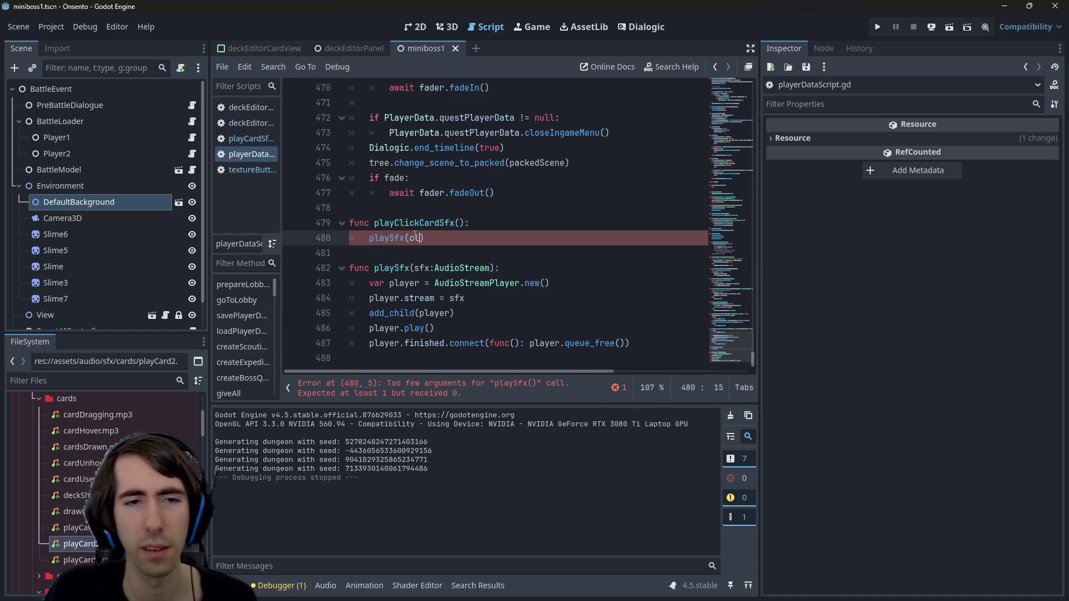
type("CardSfx")
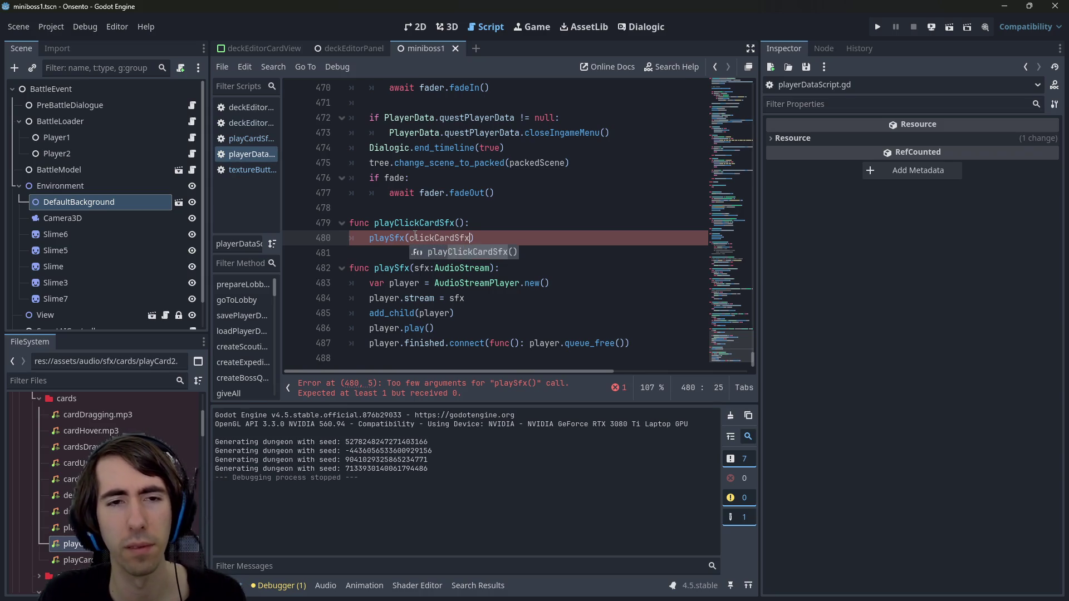
key("ctrl+shift+Left")
key("Escape")
key("Left")
left_click(731, 92)
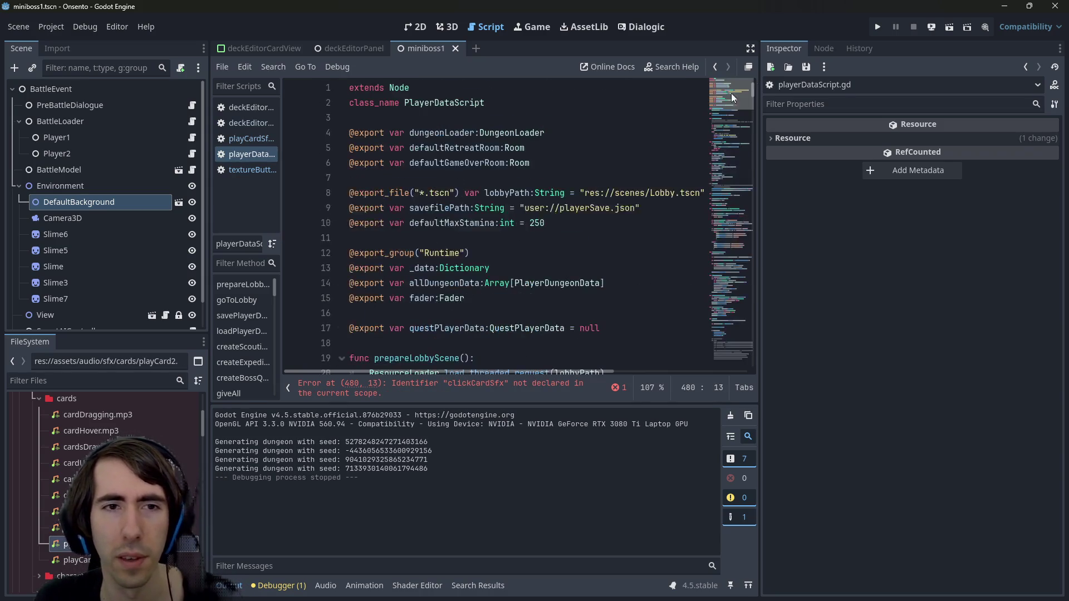
scroll(685, 167, "down", 2)
left_click(645, 241)
key("Return")
key("Return")
type("@export var clickCardSfx:A")
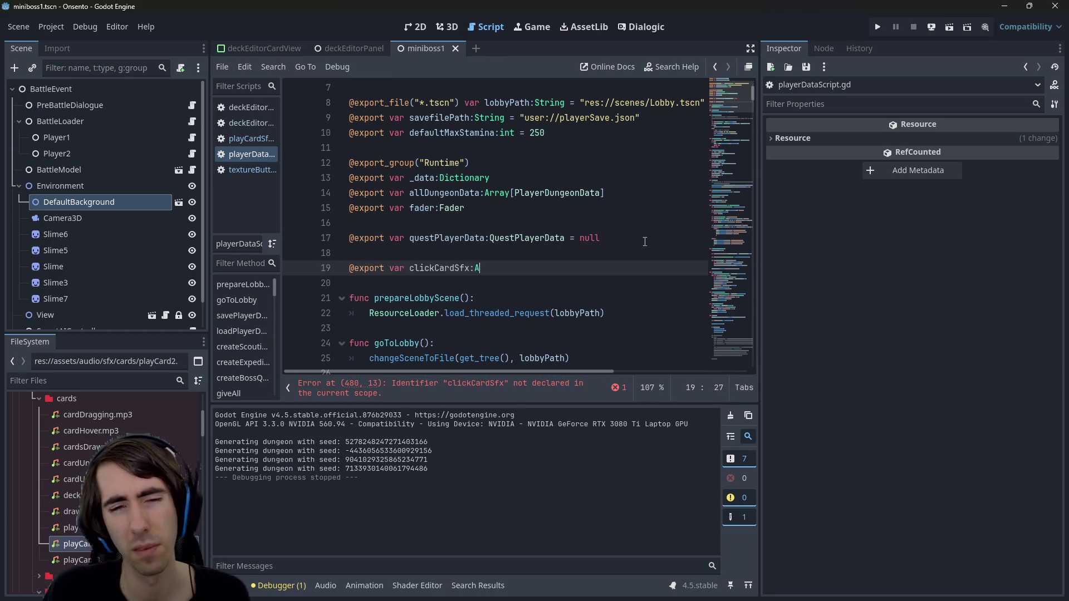
type("udioStream = preload(\"playcar")
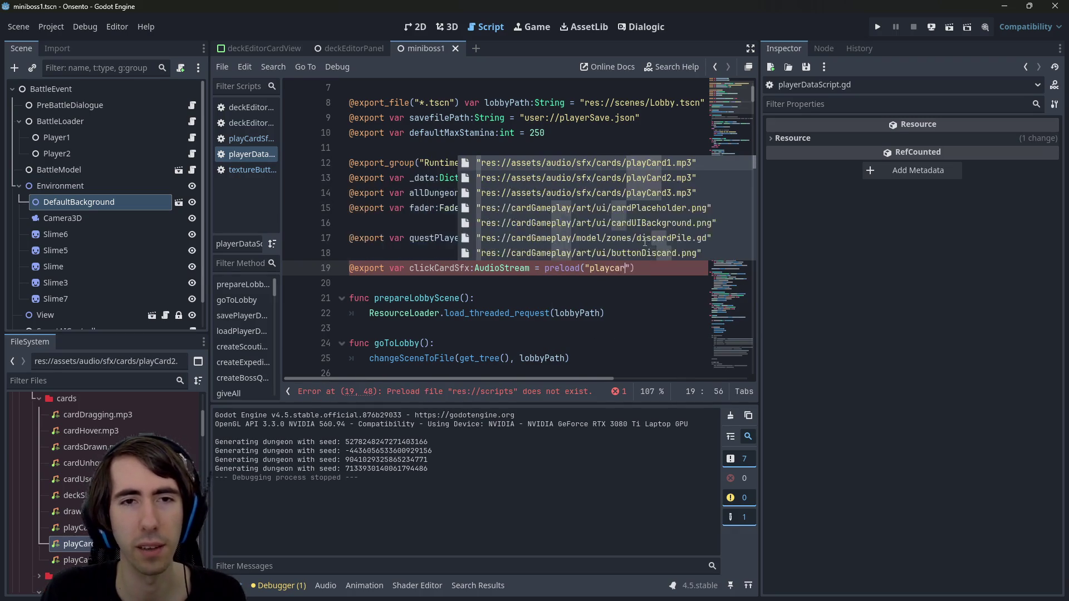
type("d2")
key("Return")
key("ctrl+s")
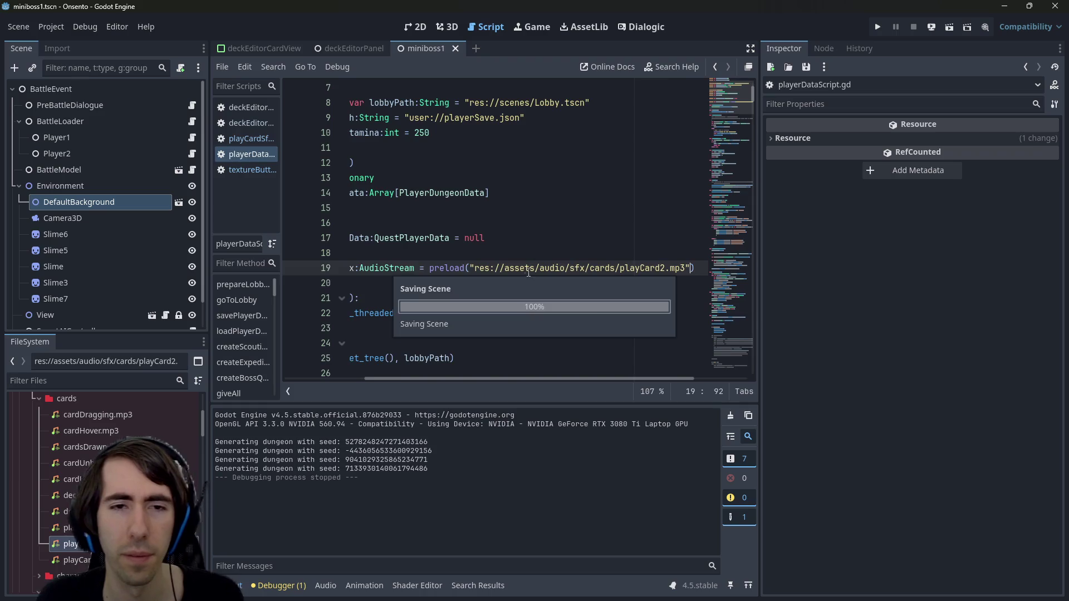
double_click(445, 268)
key("ctrl+f")
key("Return")
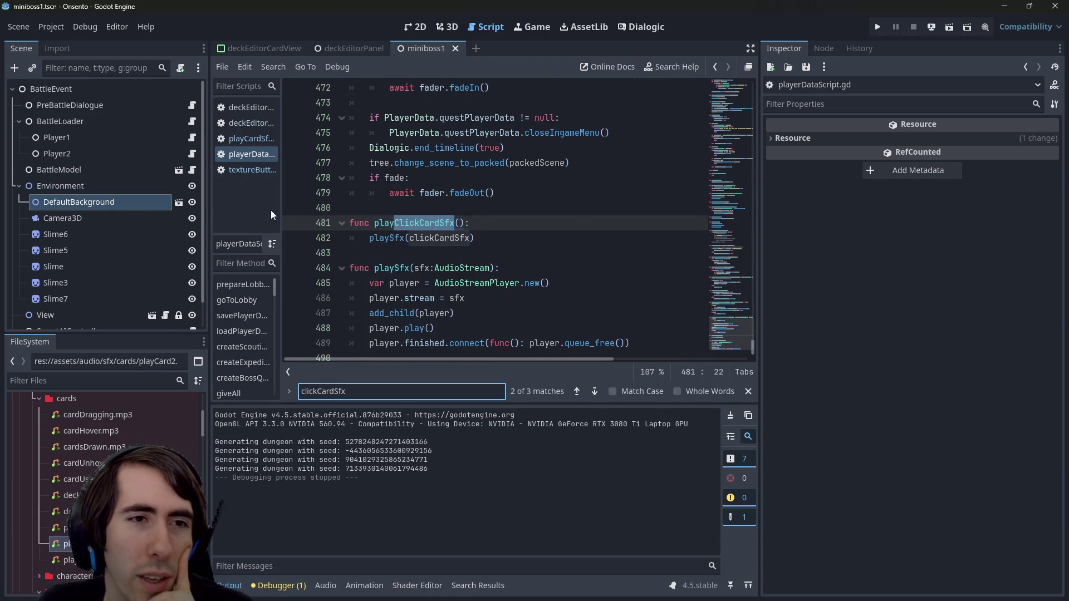
Delete the AudioStreamPlayer node from the deckEditorCardView scene and save it
left_click_drag(281, 177, 340, 181)
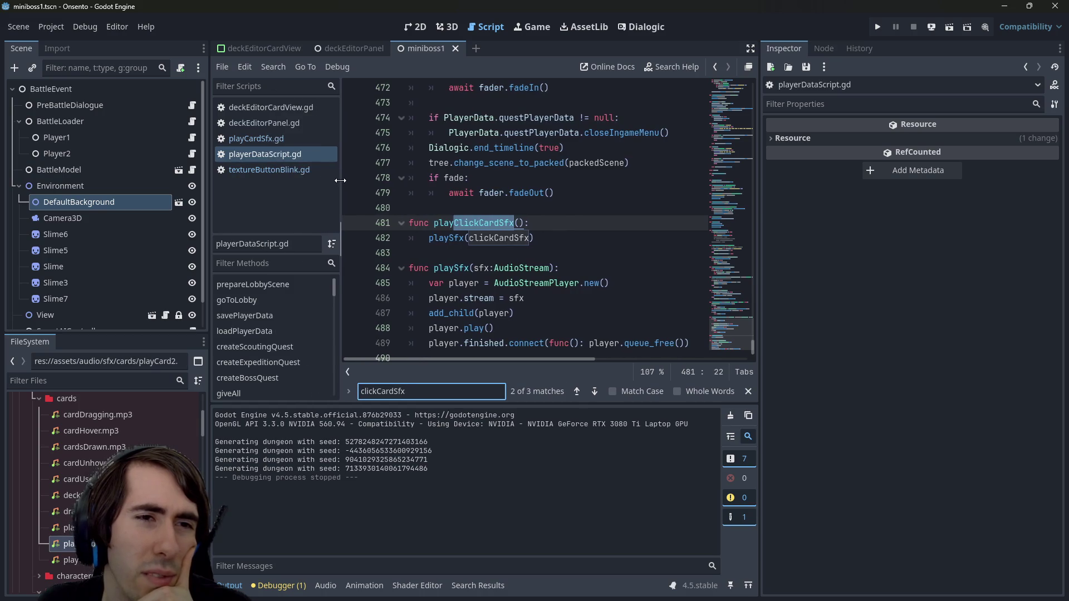
left_click(269, 48)
left_click(85, 122)
left_click(88, 136)
key("Delete")
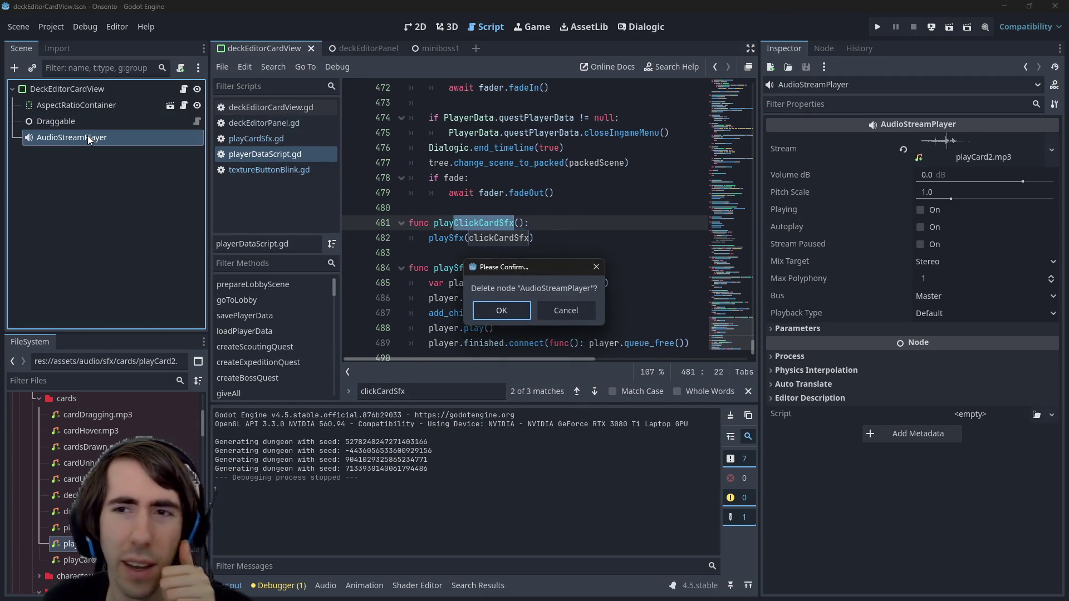
key("Return")
key("ctrl+s")
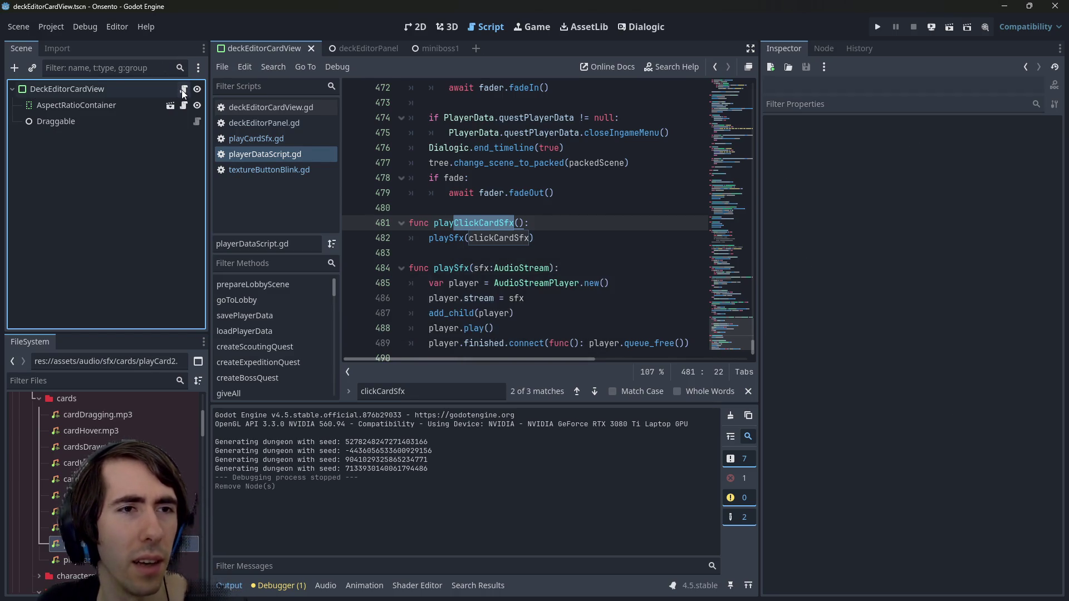
Remove the audioPlayer export and the audioPlayer.play() line from deckEditorCardView.gd, saving
left_click(183, 89)
left_click(578, 255)
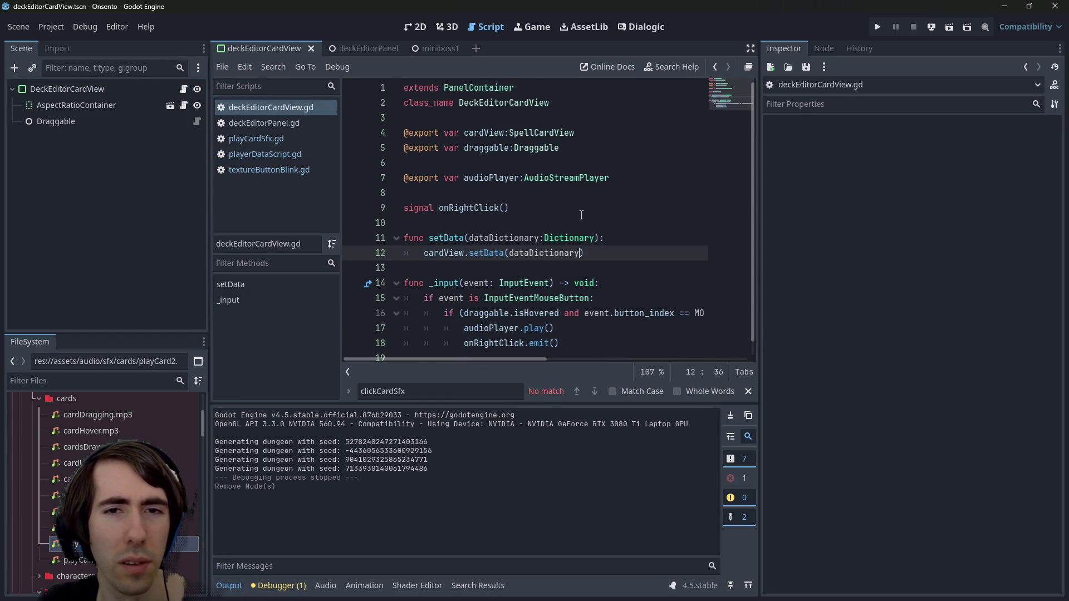
left_click_drag(612, 179, 358, 163)
key("BackSpace")
key("BackSpace")
key("ctrl+s")
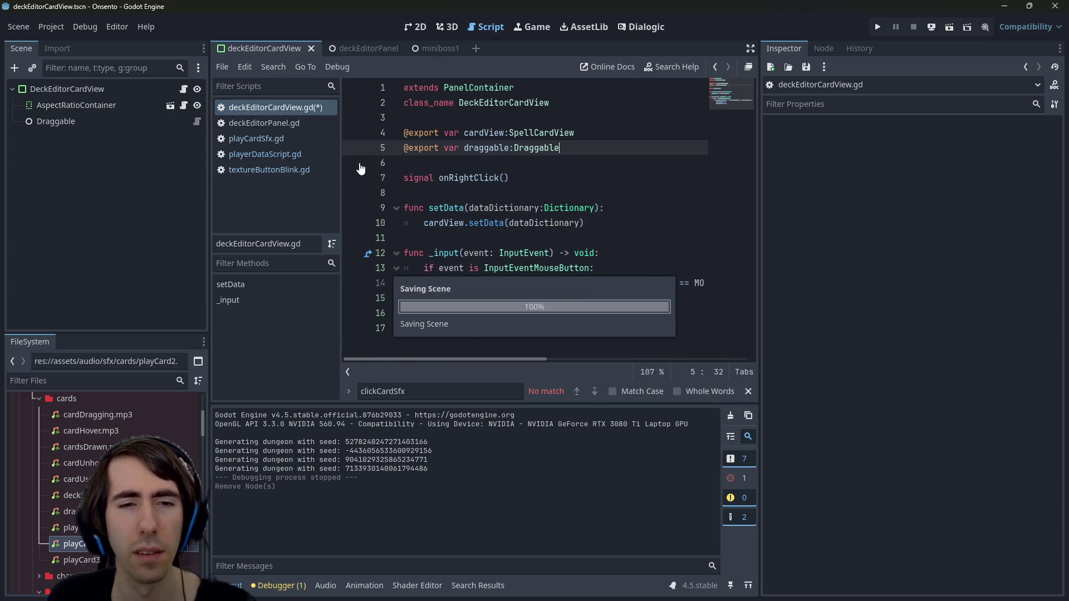
mouse_move(554, 298)
left_mouse_down()
mouse_move(412, 223)
mouse_move(543, 298)
mouse_move(295, 293)
left_mouse_up()
key("BackSpace")
key("BackSpace")
key("ctrl+s")
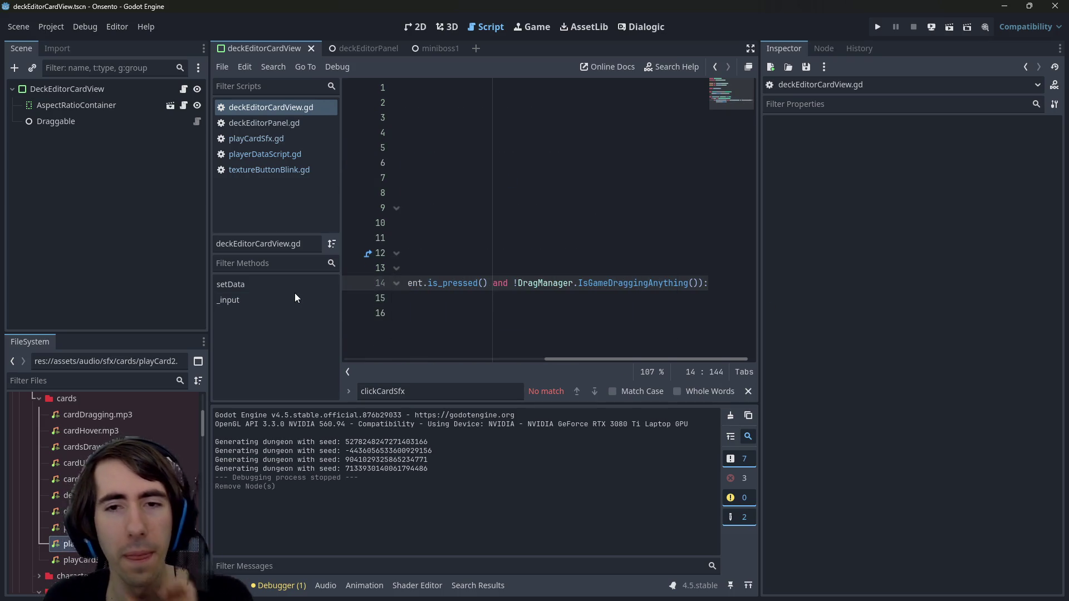
Bring up deckEditorPanel.gd from the deckEditorPanel scene
left_click(605, 208)
left_click(348, 49)
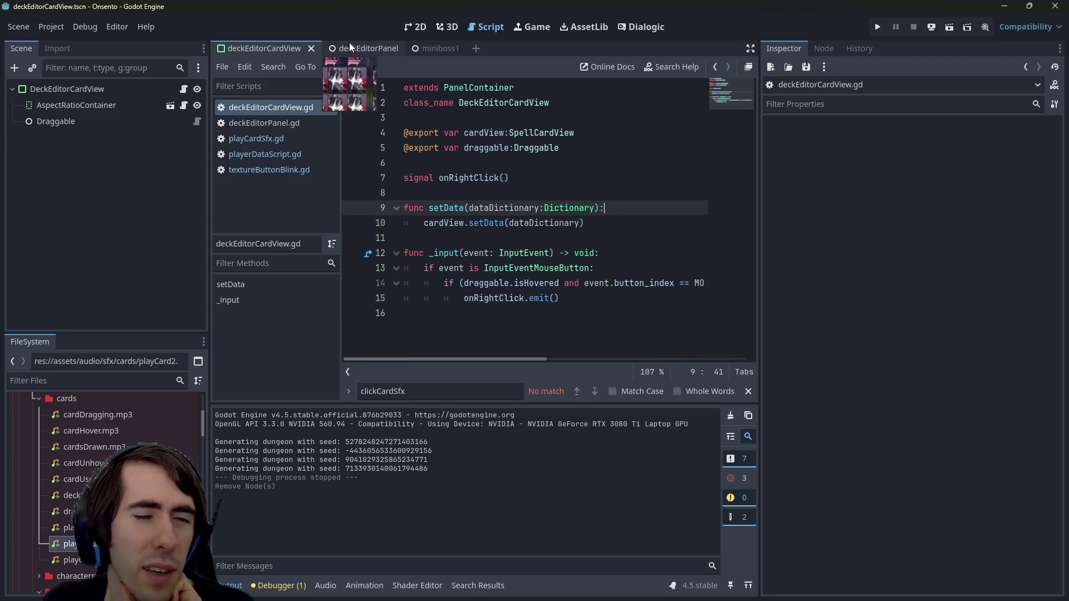
left_click(197, 88)
left_click(659, 194)
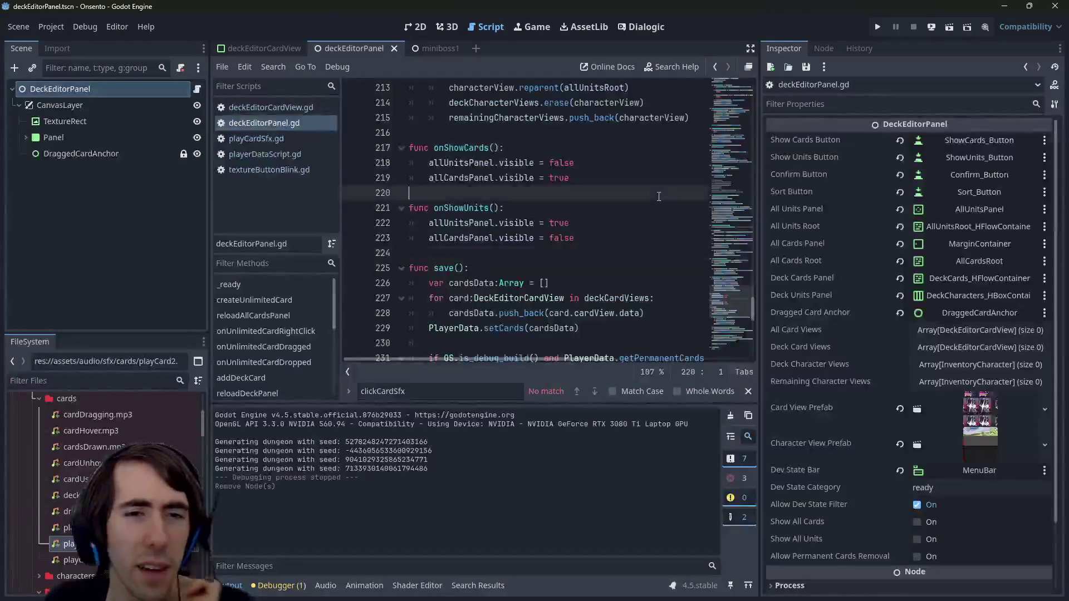
scroll(659, 196, "up", 1)
scroll(659, 197, "up", 6)
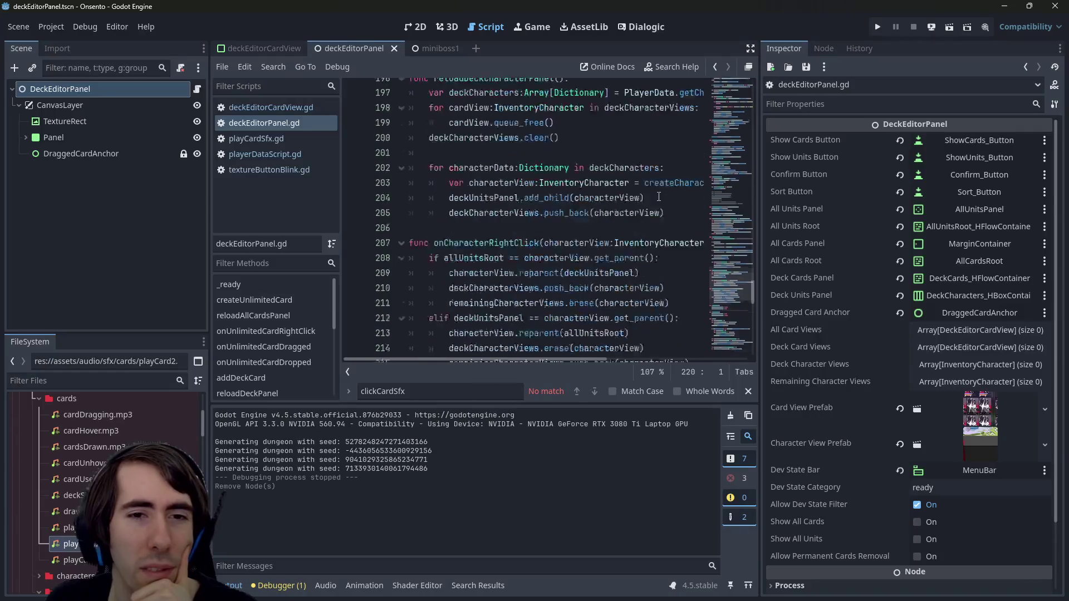
Insert PlayerData.playClickCardSfx() as the first line of onCharacterRightClick
scroll(658, 197, "down", 1)
double_click(486, 222)
left_click_drag(760, 223, 867, 229)
left_click(709, 229)
scroll(709, 229, "up", 3)
scroll(708, 228, "down", 3)
key("Return")
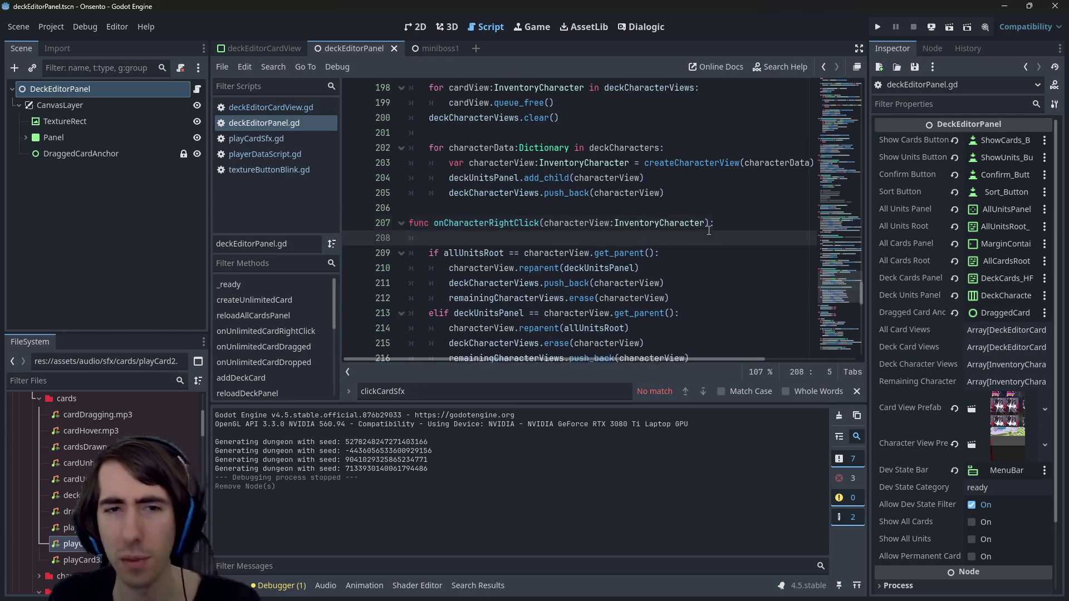
type("erData.play")
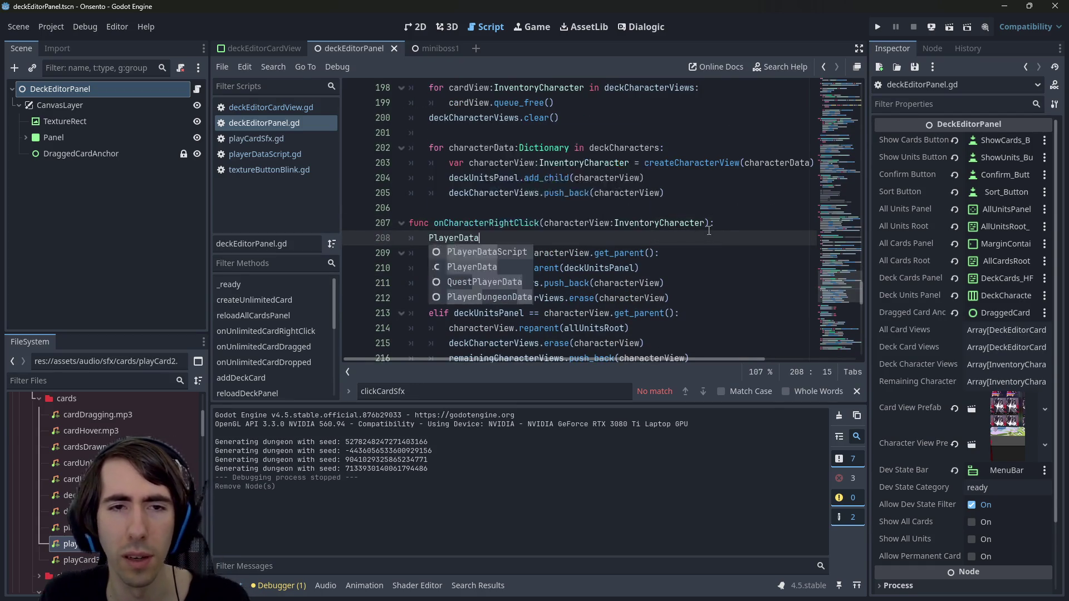
key("Down")
key("Return")
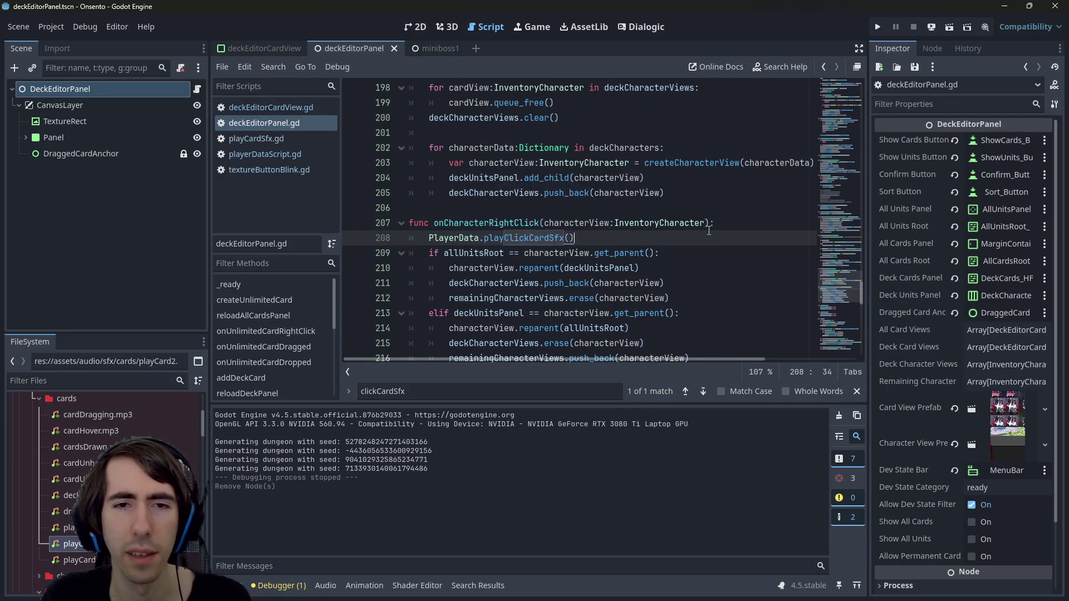
Jump to the playClickCardSfx definition in playerDataScript.gd and select the whole function
key("shift+Home")
left_click(527, 238, "ctrl")
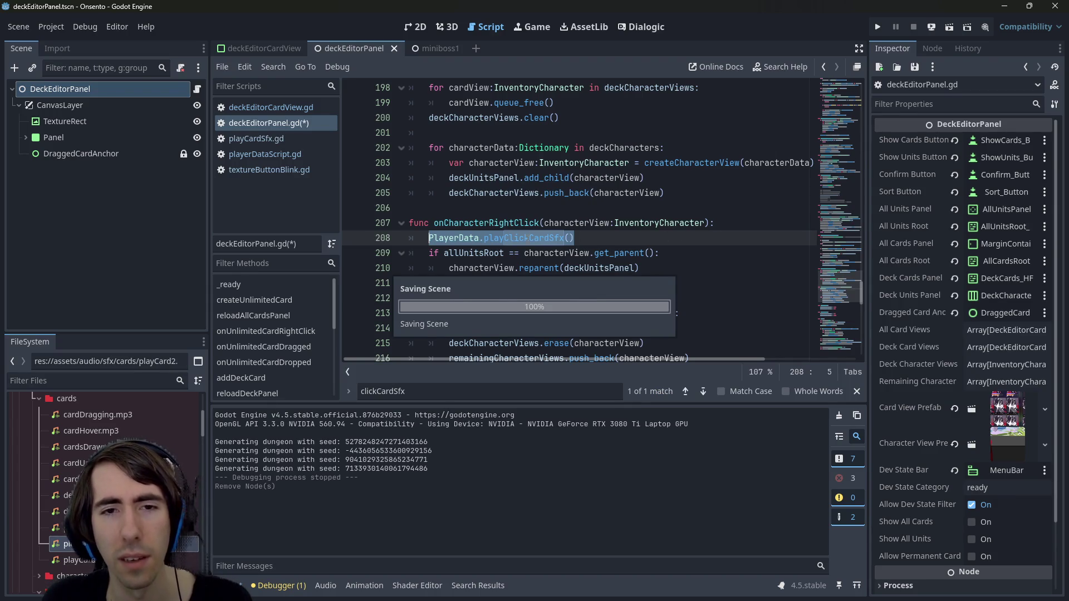
left_click_drag(577, 235, 359, 225)
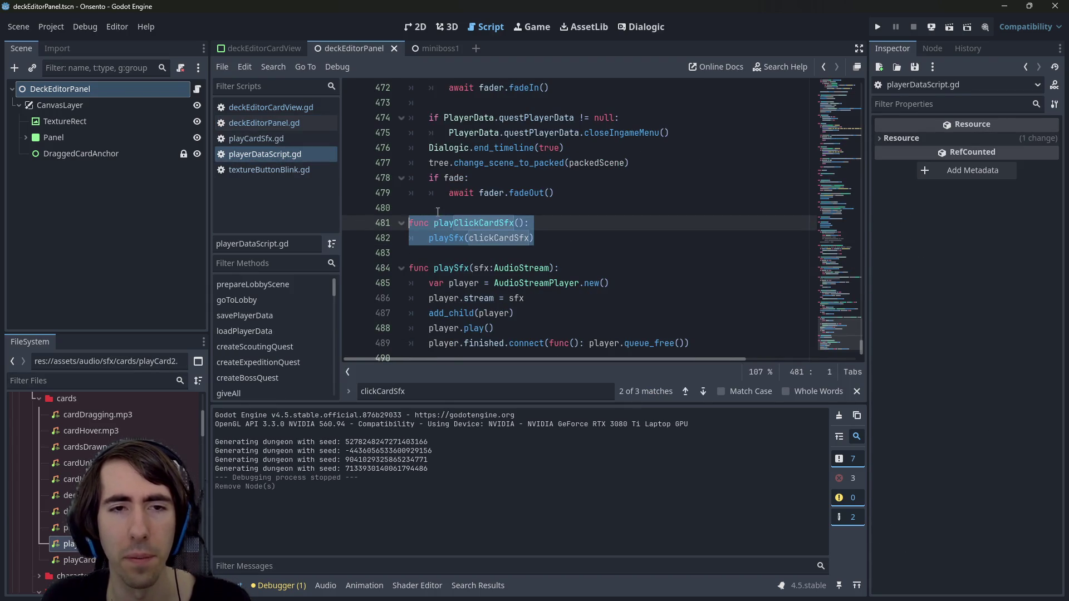
Duplicate playClickCardSfx below itself, rename the copy playClickCharacterSfx, and save
key("ctrl+c")
left_click(426, 268)
key("Return")
key("Return")
key("Up")
key("Up")
key("ctrl+v")
key("Up")
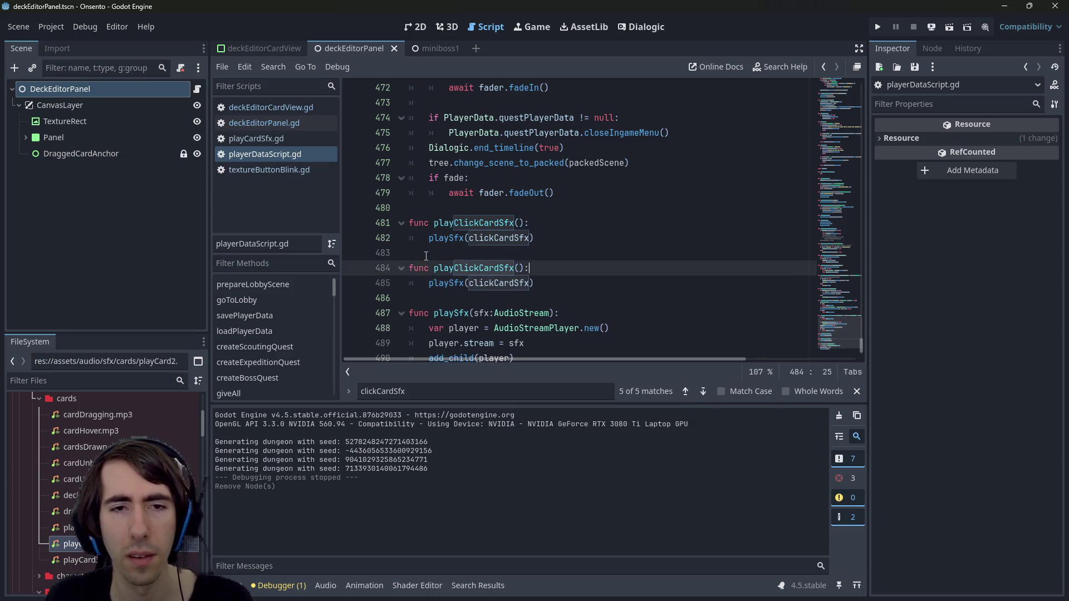
key("Left")
key("Left")
key("Left")
key("Delete")
key("Delete")
key("Delete")
type("Character")
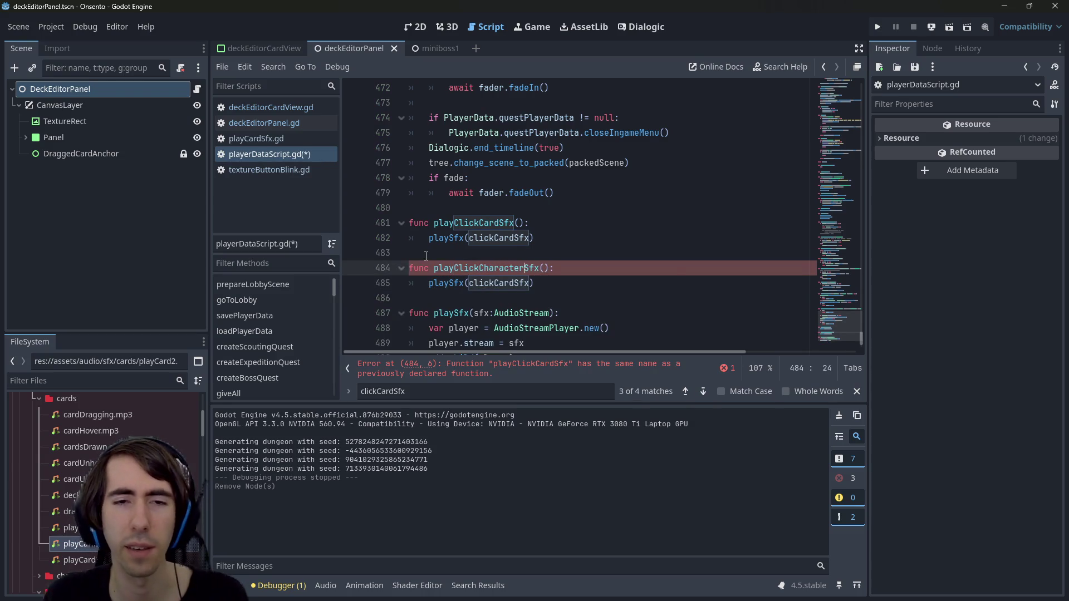
key("ctrl+s")
Copy the playClickCharacterSfx name and select the call on line 208 of deckEditorPanel.gd
key("ctrl+shift+Left")
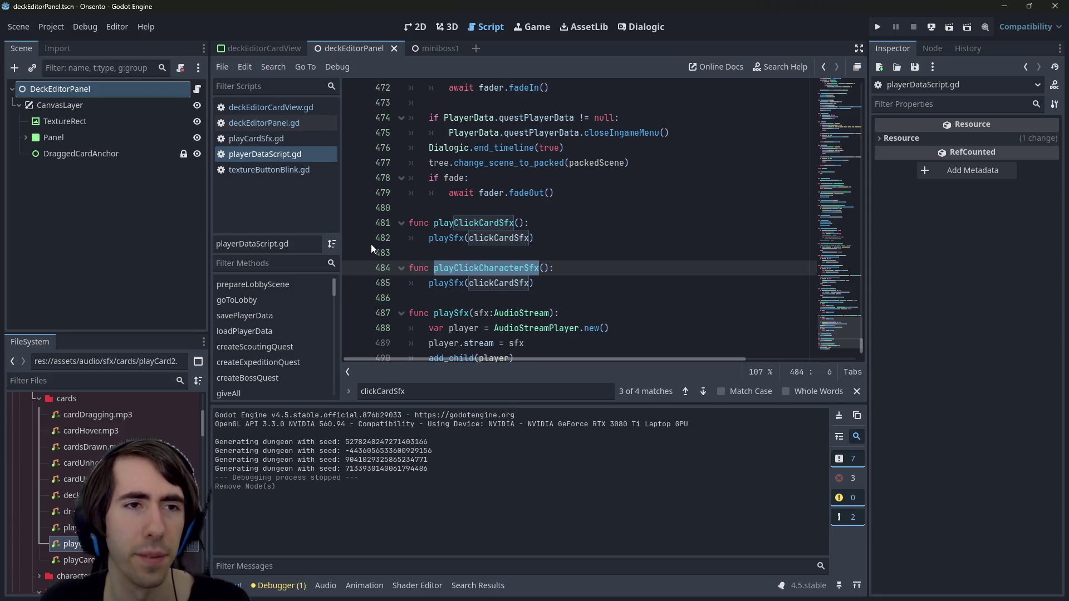
left_click(197, 88)
double_click(510, 239)
left_click(510, 238)
triple_click(510, 239)
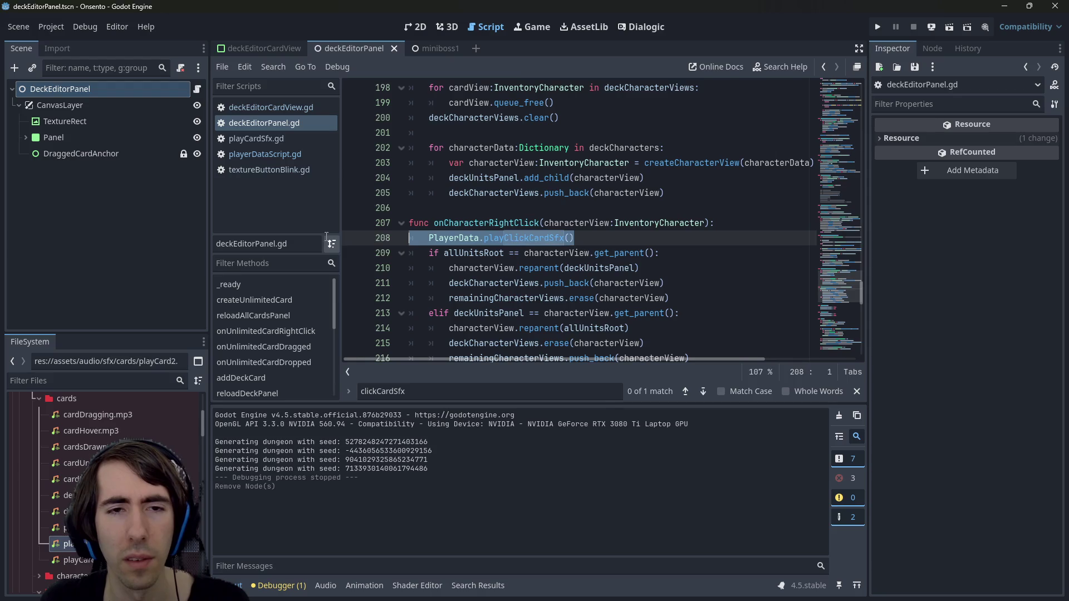
Replace line 208's call with playClickCharacterSfx and save deckEditorPanel.gd
key("ctrl+v")
key("ctrl+s")
scroll(571, 257, "down", 3)
scroll(572, 256, "down", 3)
scroll(572, 256, "up", 8)
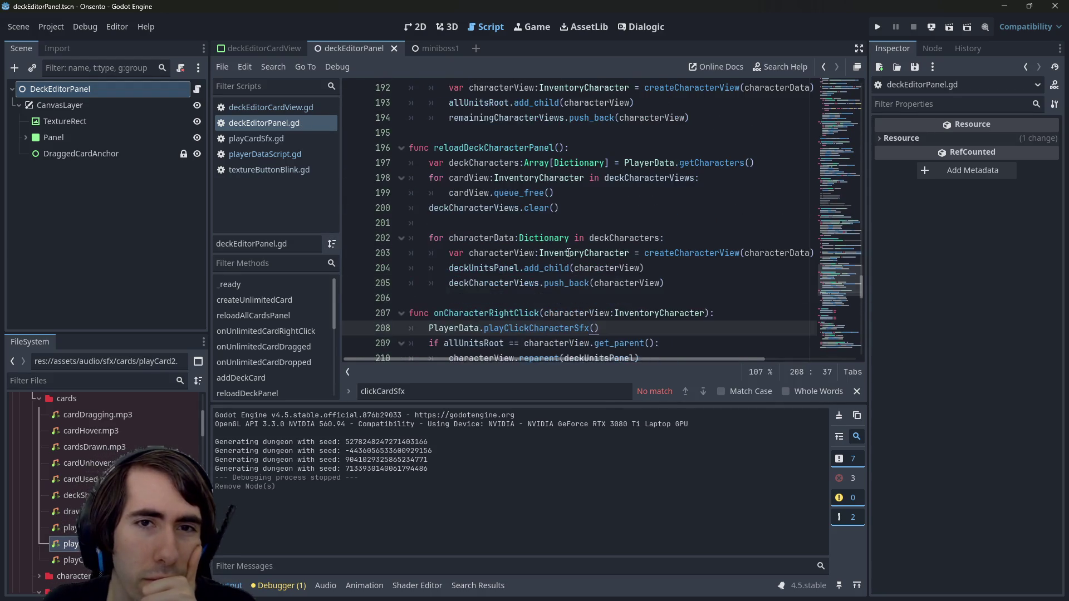
scroll(568, 252, "up", 8)
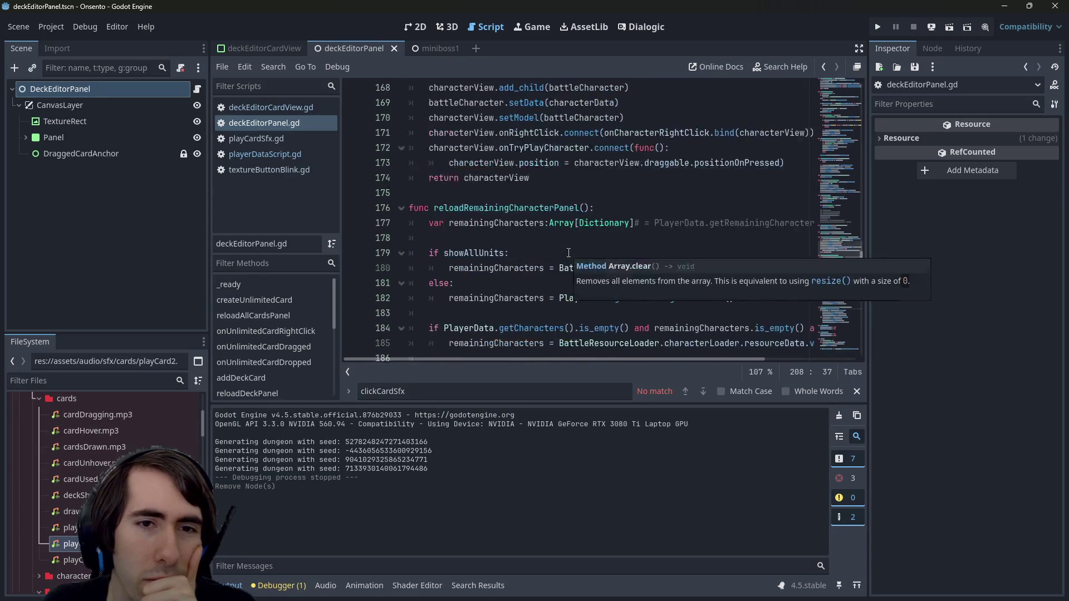
scroll(568, 253, "up", 4)
scroll(569, 253, "up", 15)
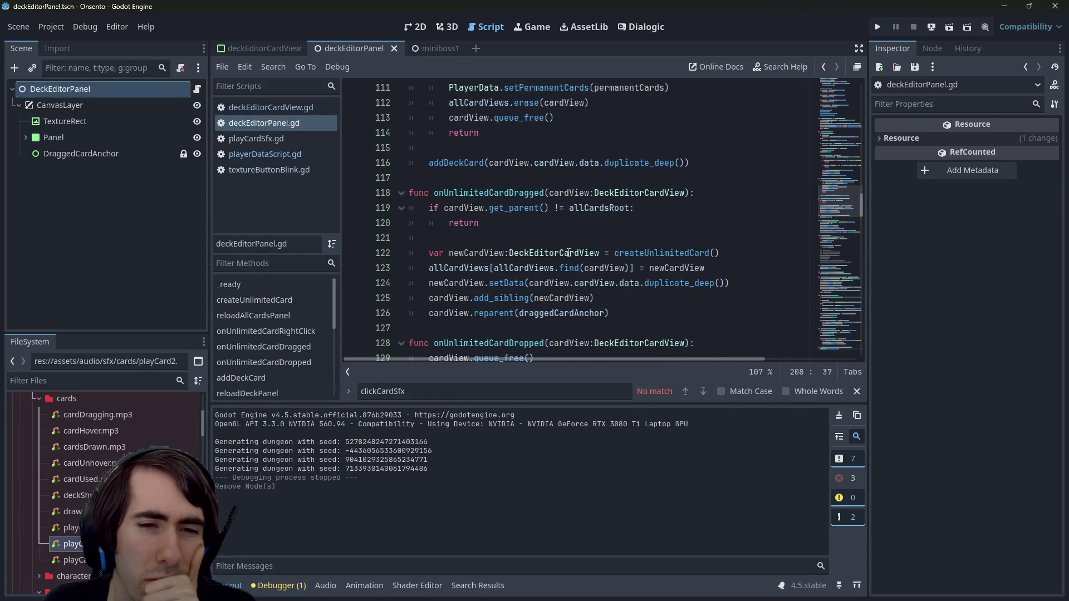
scroll(569, 253, "up", 12)
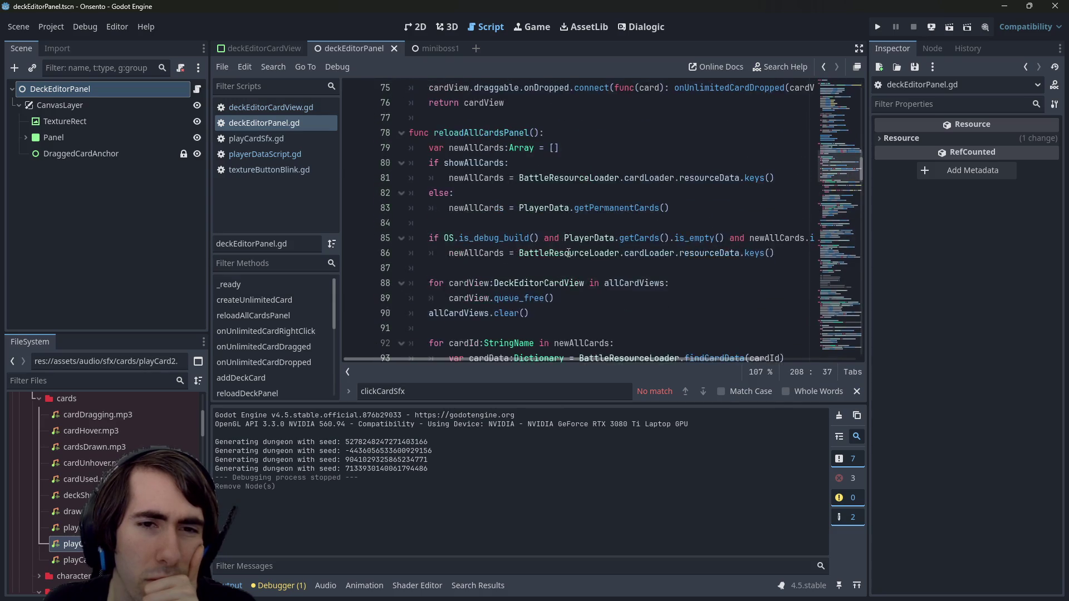
scroll(568, 253, "up", 4)
scroll(569, 253, "up", 20)
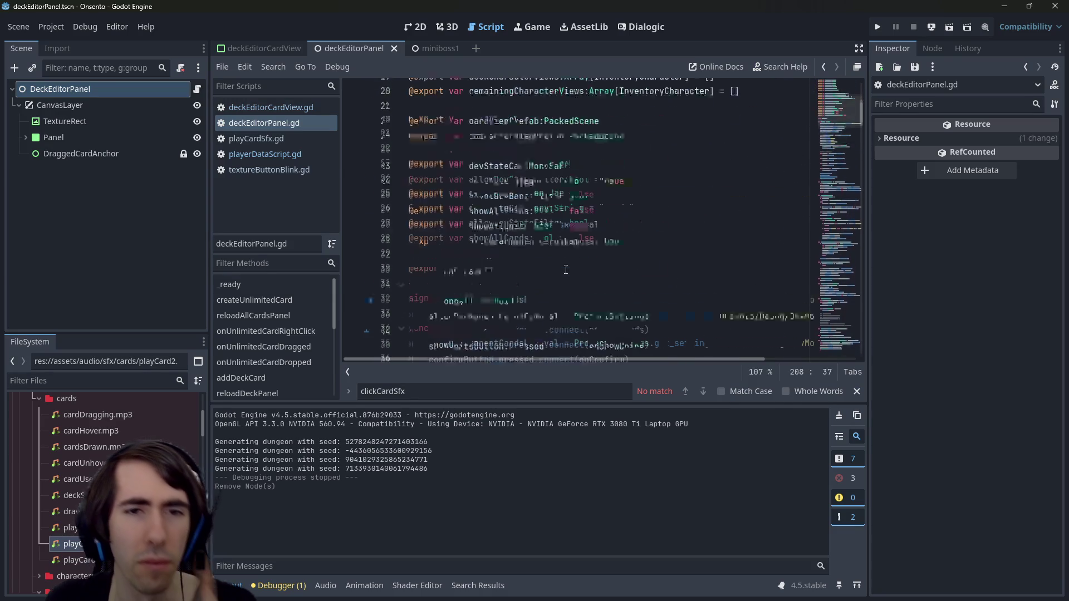
Search the script for 'click' and jump to the onUnlimitedCardRightClick definition
key("ctrl+f")
type("click")
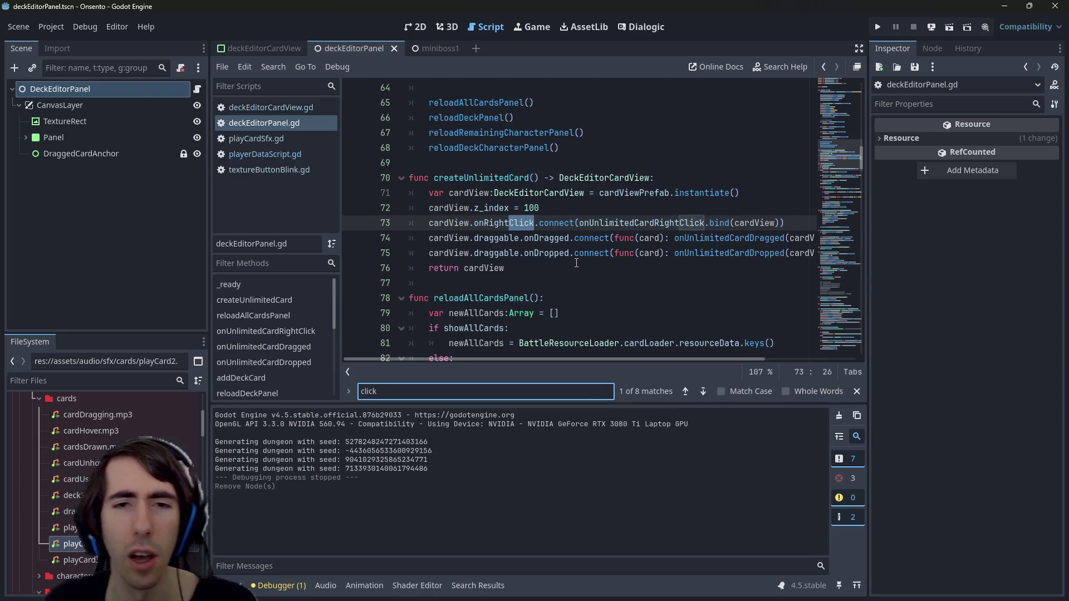
left_click(603, 225, "ctrl")
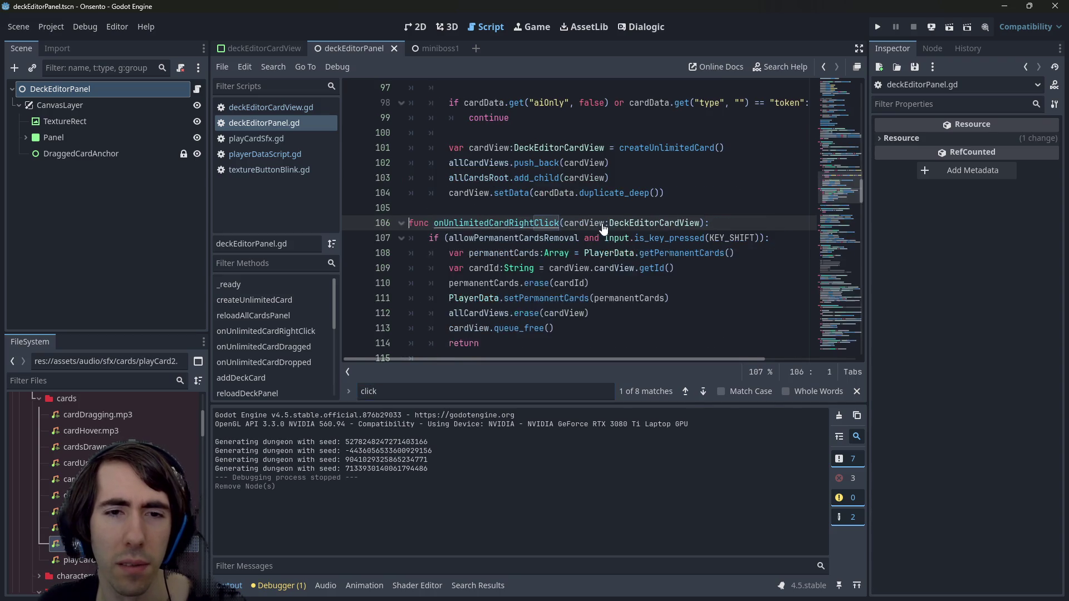
scroll(725, 222, "down", 1)
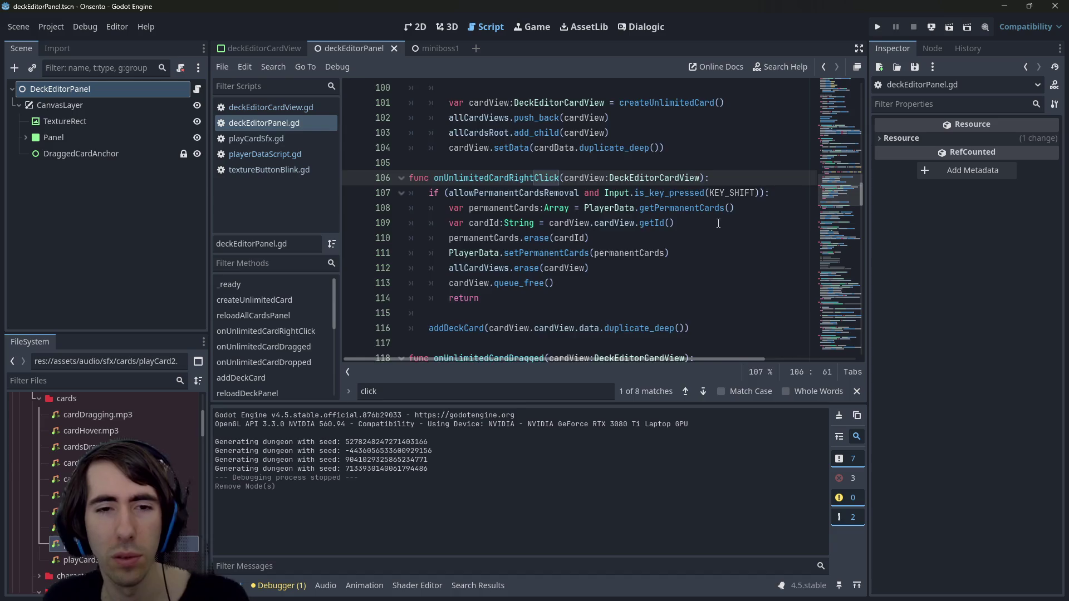
scroll(717, 224, "down", 2)
Add an unindented PlayerData.playClickCardSfx() line just before addDeckCard, and save
left_click(479, 214)
left_click(480, 223)
scroll(483, 223, "up", 2)
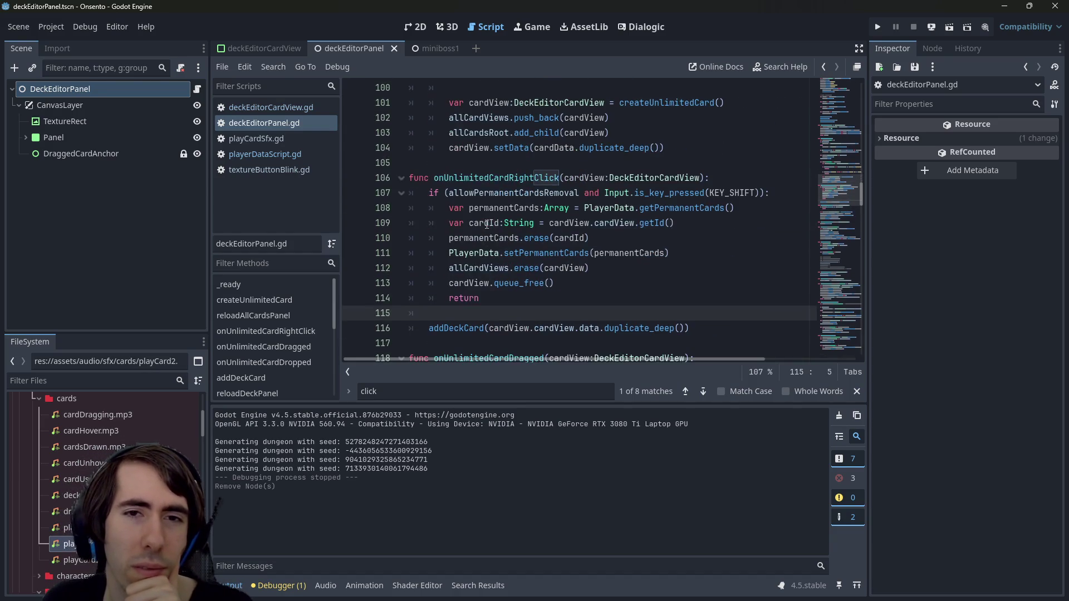
key("Return")
key("ctrl+v")
key("Up")
key("Down")
key("shift+Tab")
key("ctrl+s")
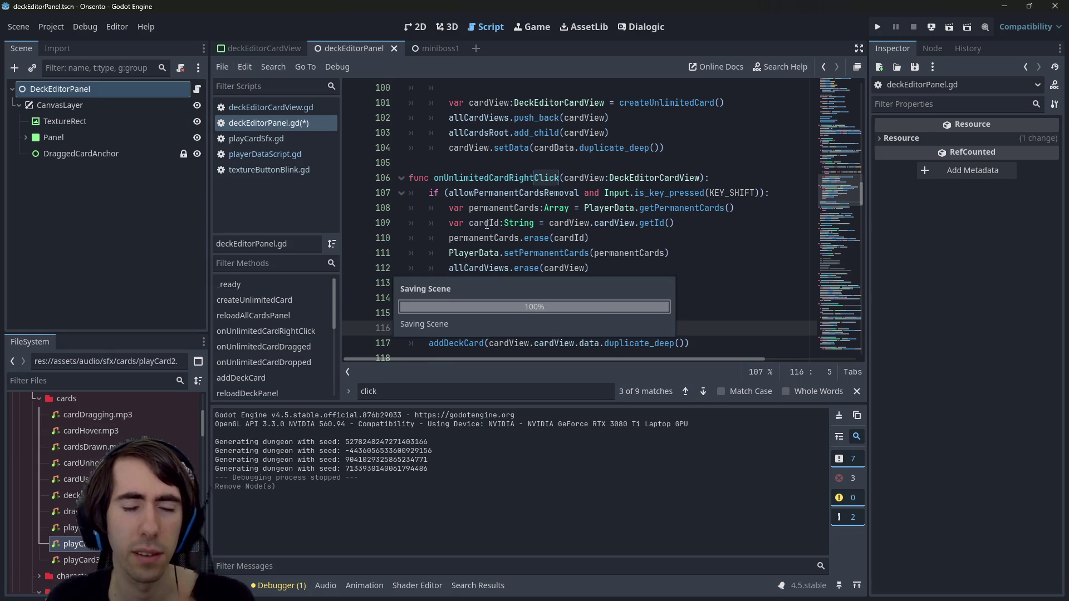
scroll(512, 217, "down", 1)
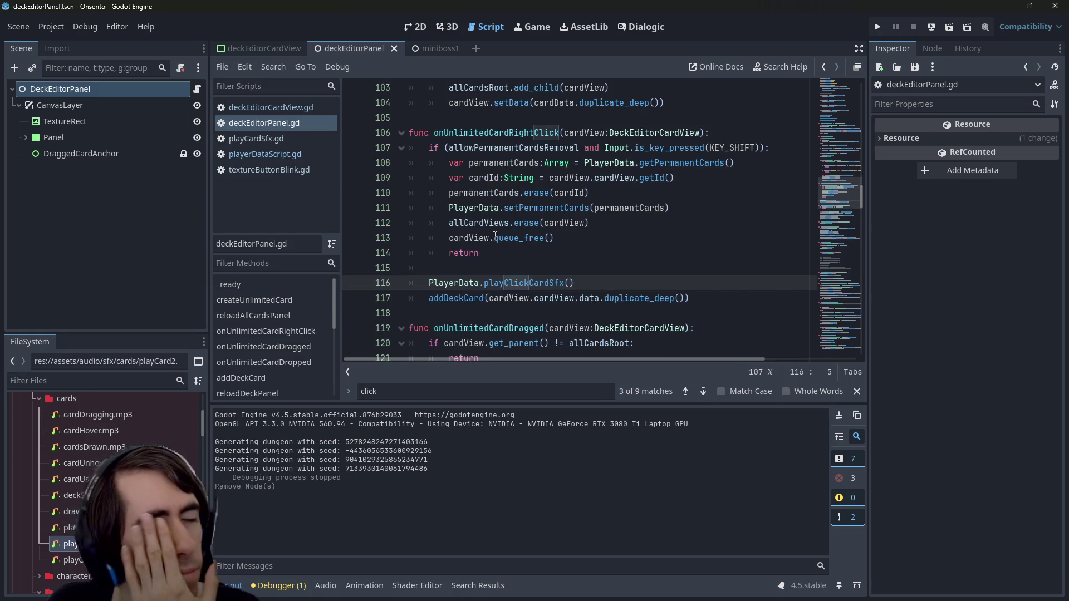
scroll(496, 237, "down", 3)
scroll(497, 244, "up", 4)
scroll(498, 243, "down", 4)
scroll(498, 244, "down", 2)
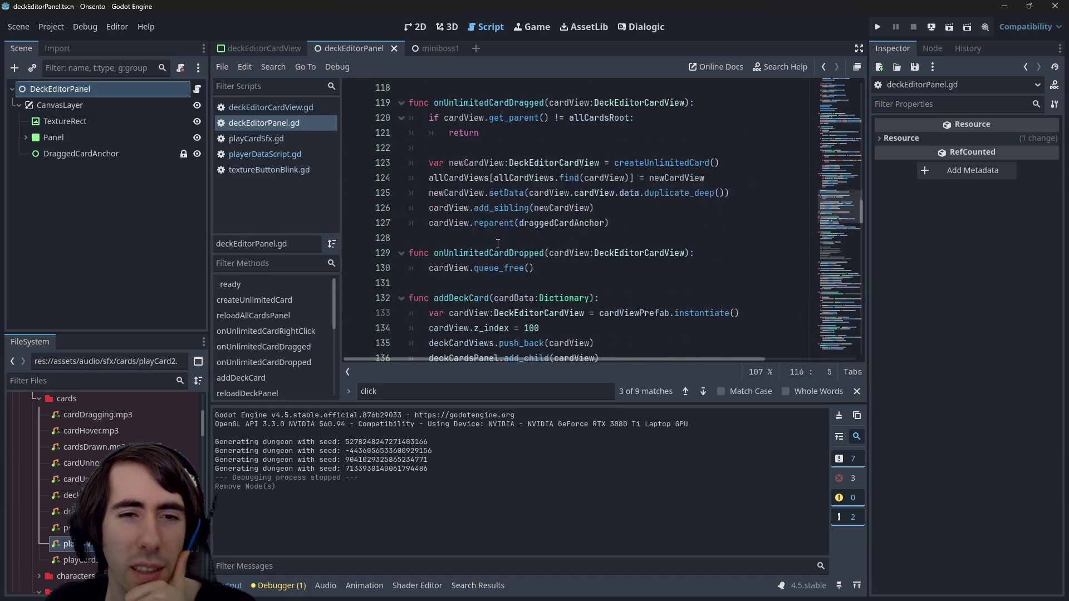
scroll(498, 243, "down", 1)
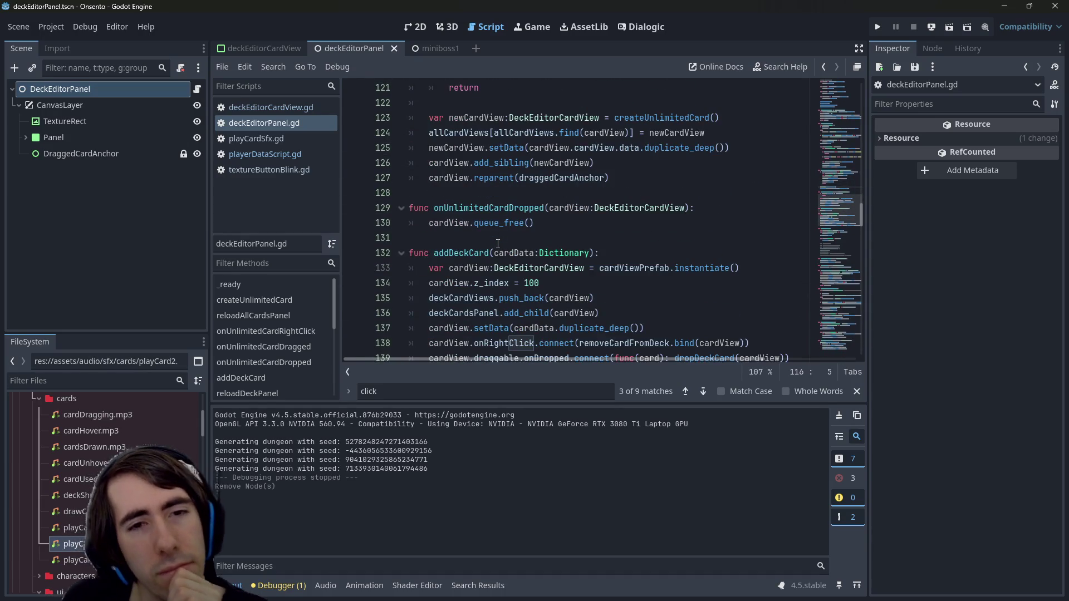
scroll(495, 239, "up", 4)
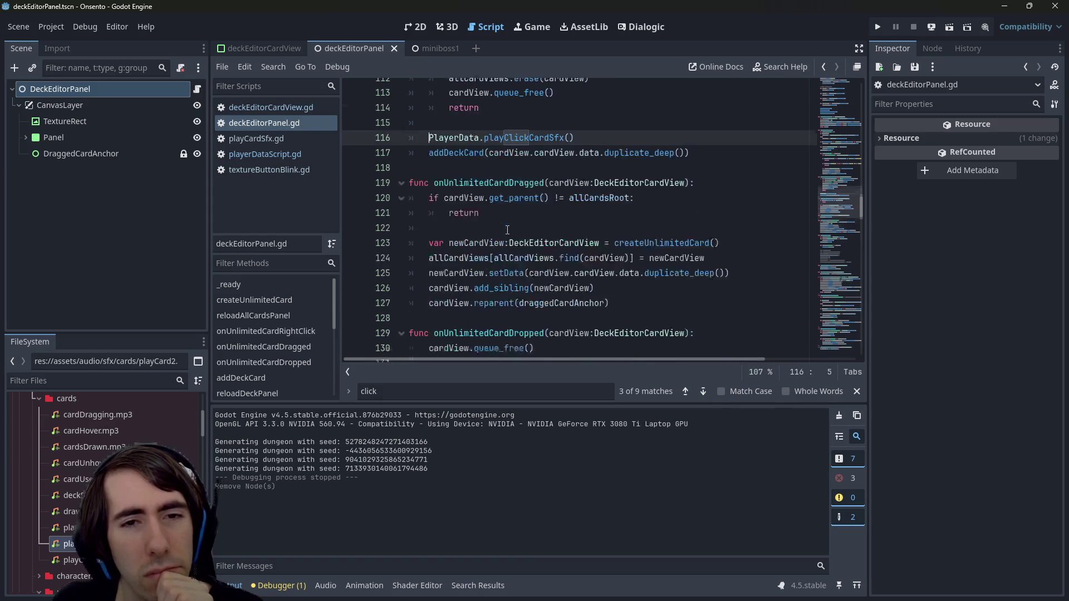
scroll(504, 234, "down", 5)
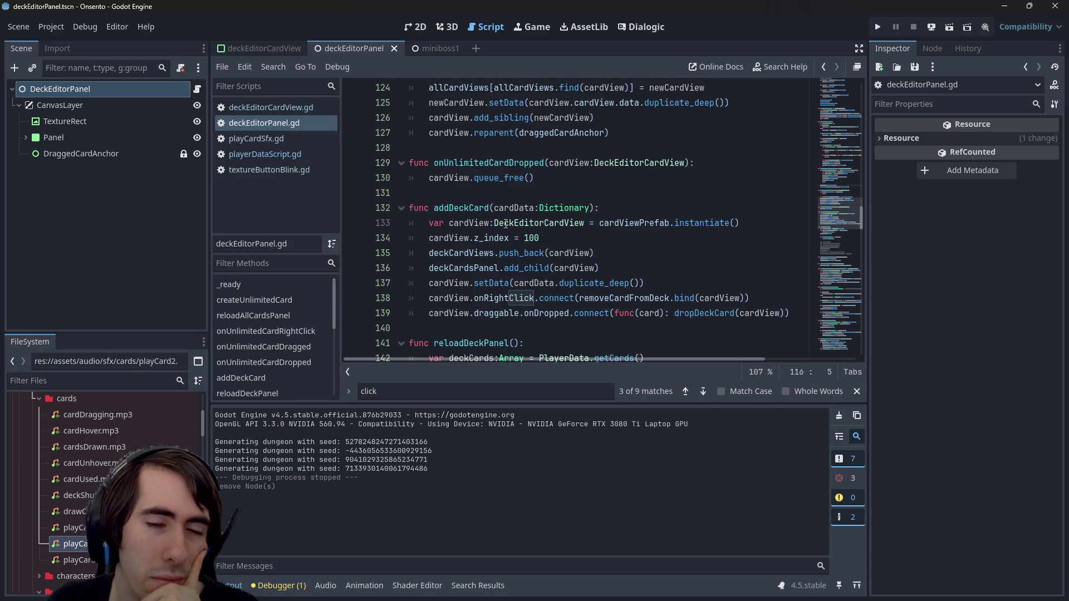
scroll(505, 224, "down", 2)
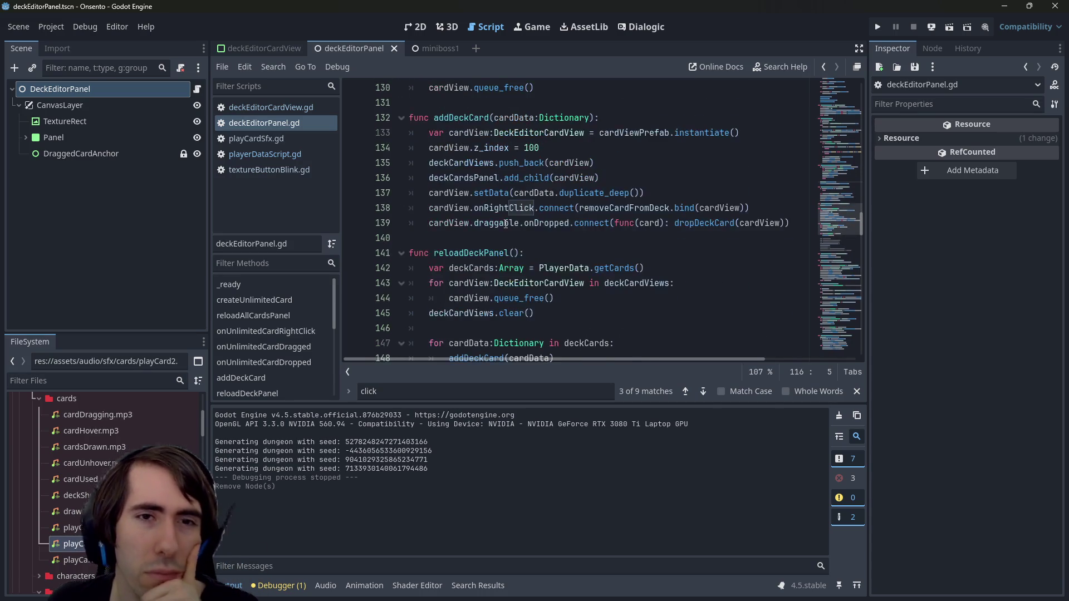
scroll(506, 224, "down", 8)
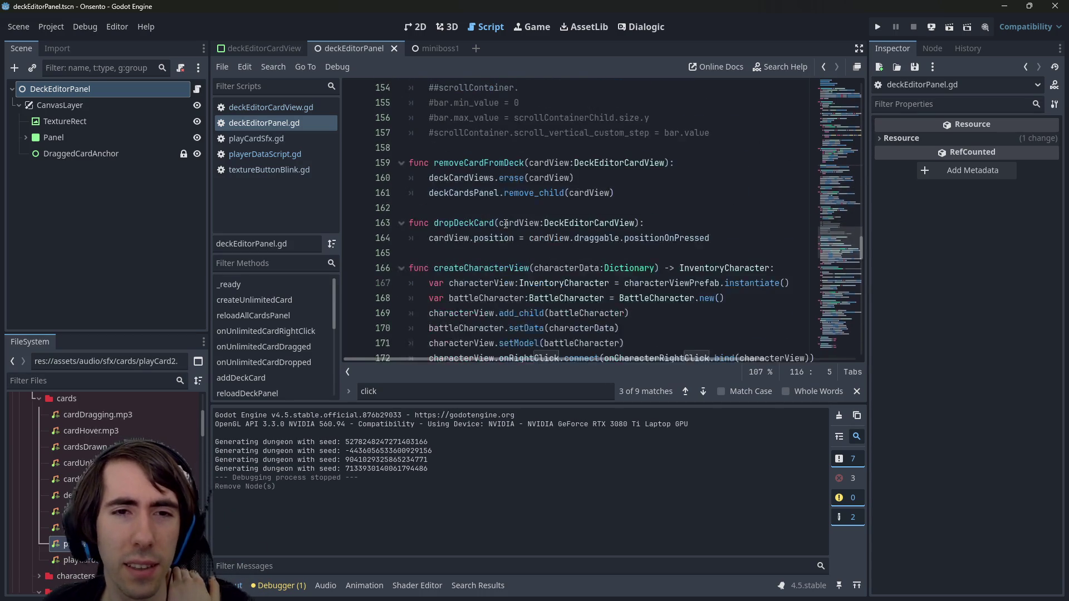
scroll(505, 224, "down", 5)
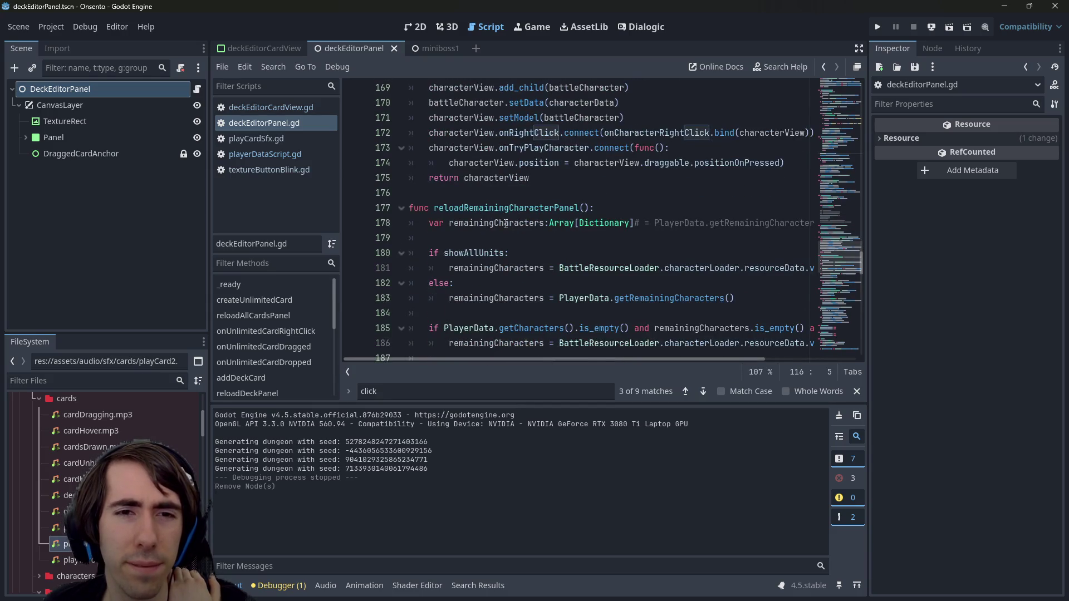
scroll(506, 224, "down", 9)
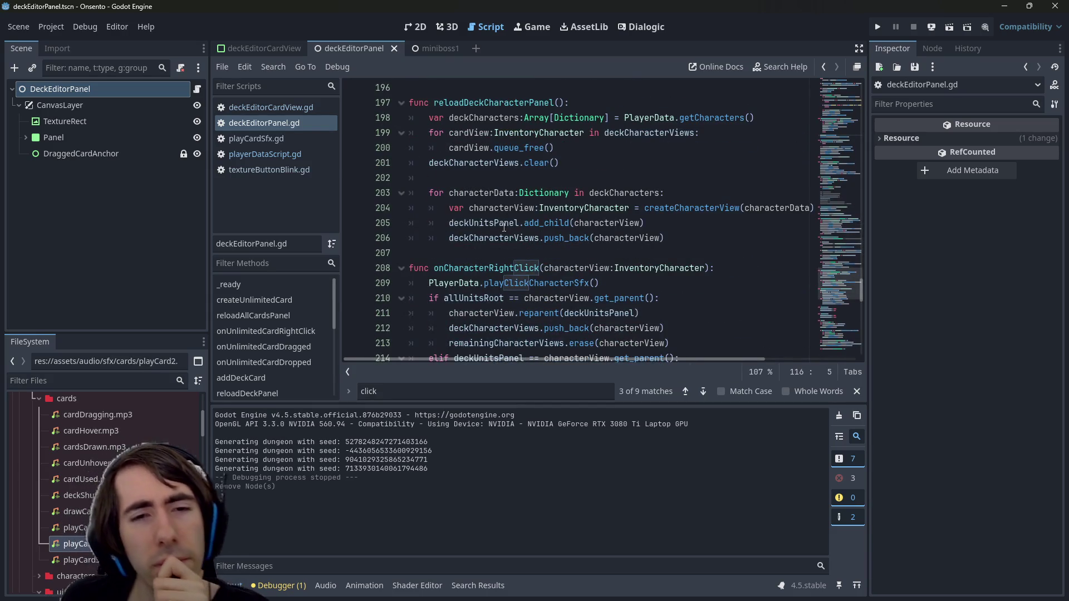
scroll(495, 234, "down", 2)
left_click(512, 178)
scroll(513, 212, "down", 13)
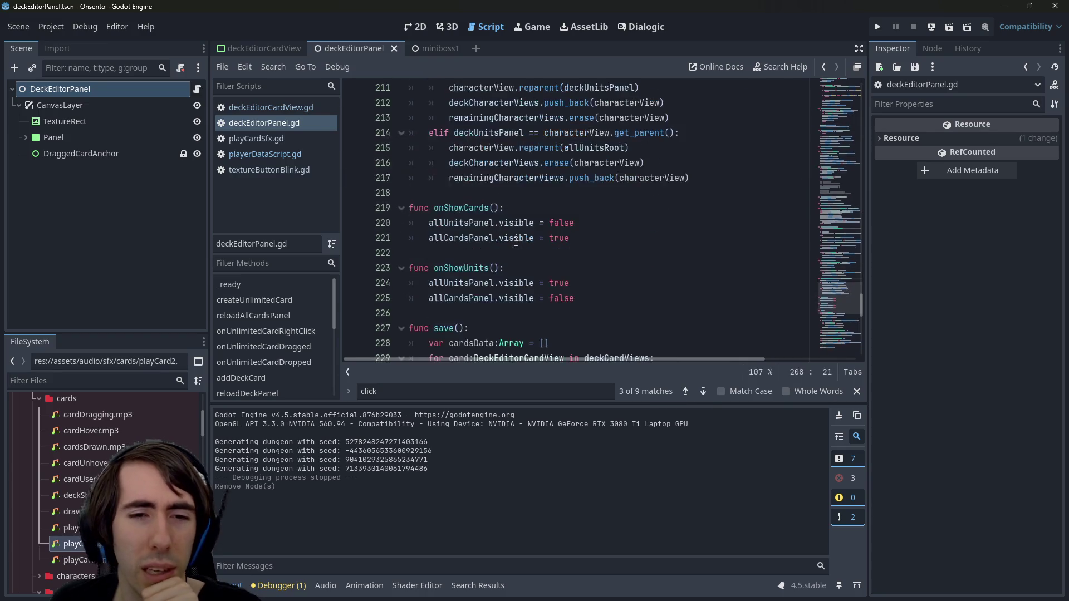
scroll(515, 241, "down", 3)
scroll(517, 237, "up", 18)
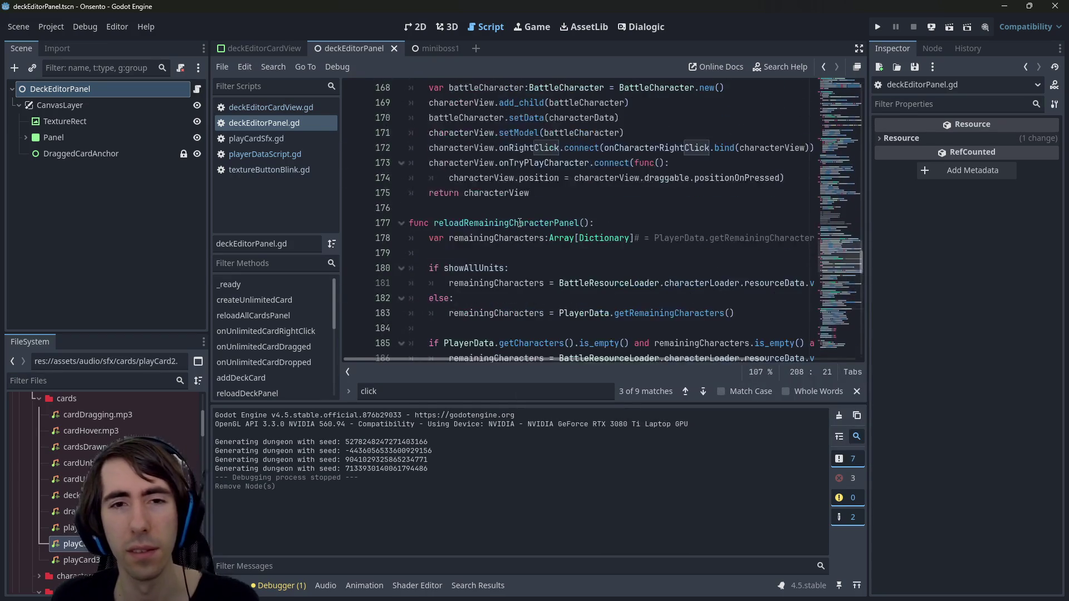
Search for 'unlimitedCard' and follow the code to the addDeckCard function definition
key("ctrl+f")
type("unlimitedCard")
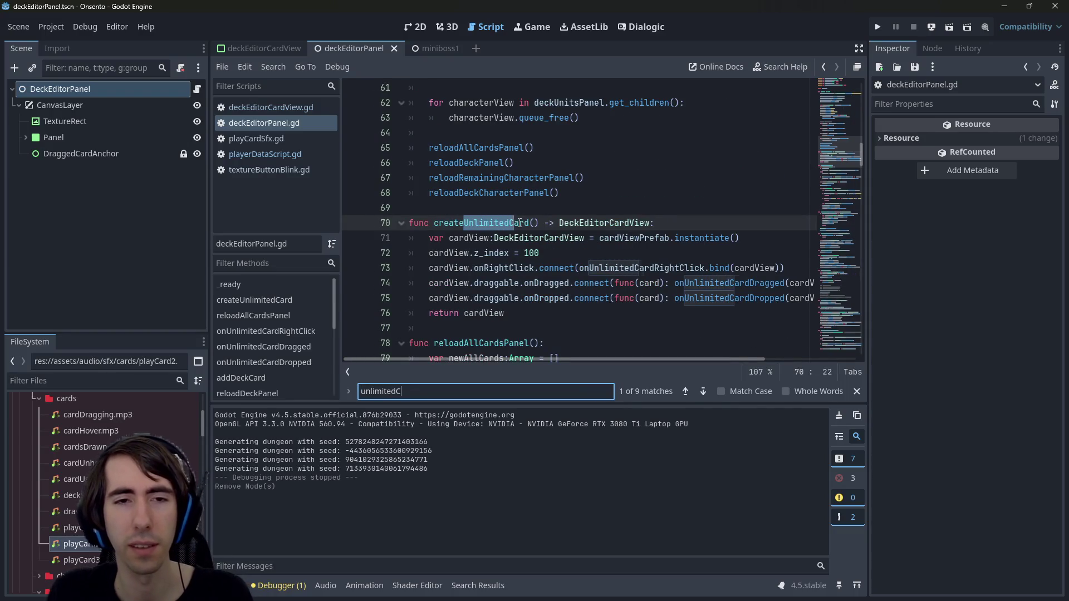
key("Return")
key("Return")
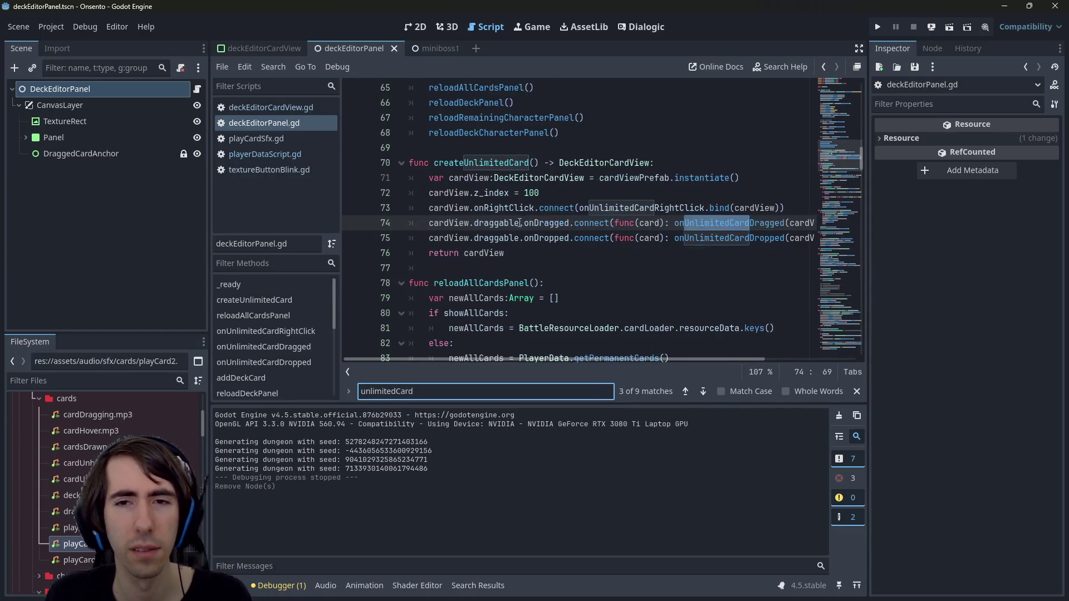
key("Return")
key("Return")
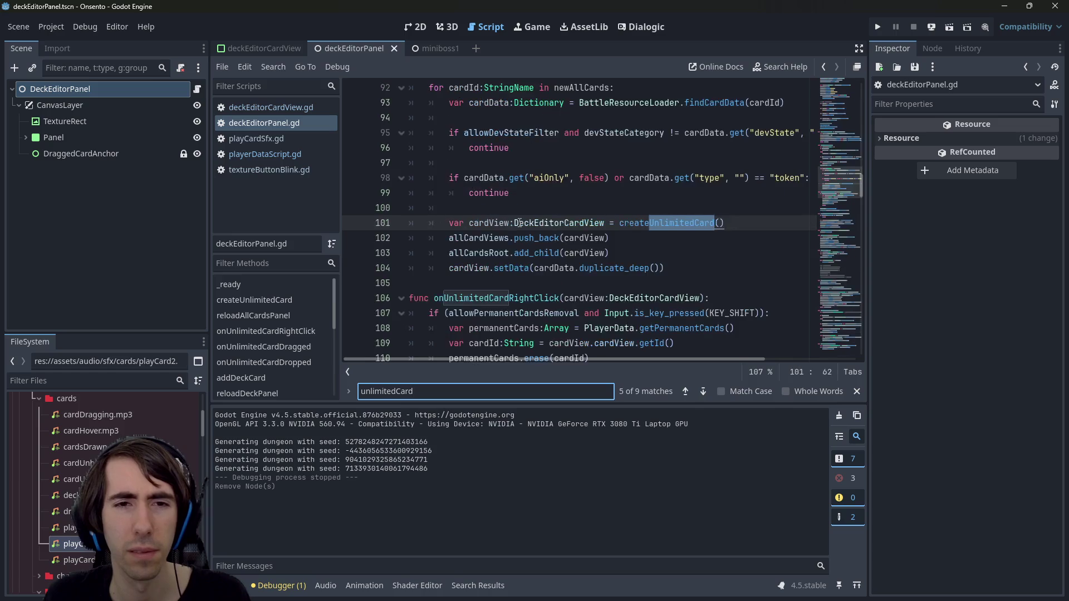
scroll(519, 223, "down", 4)
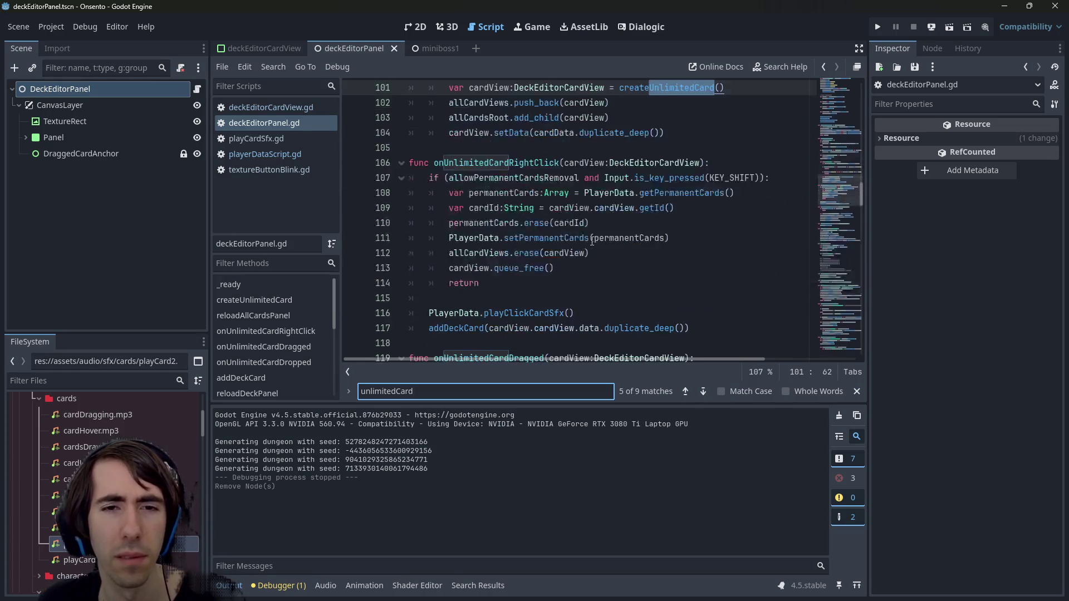
scroll(551, 159, "up", 1)
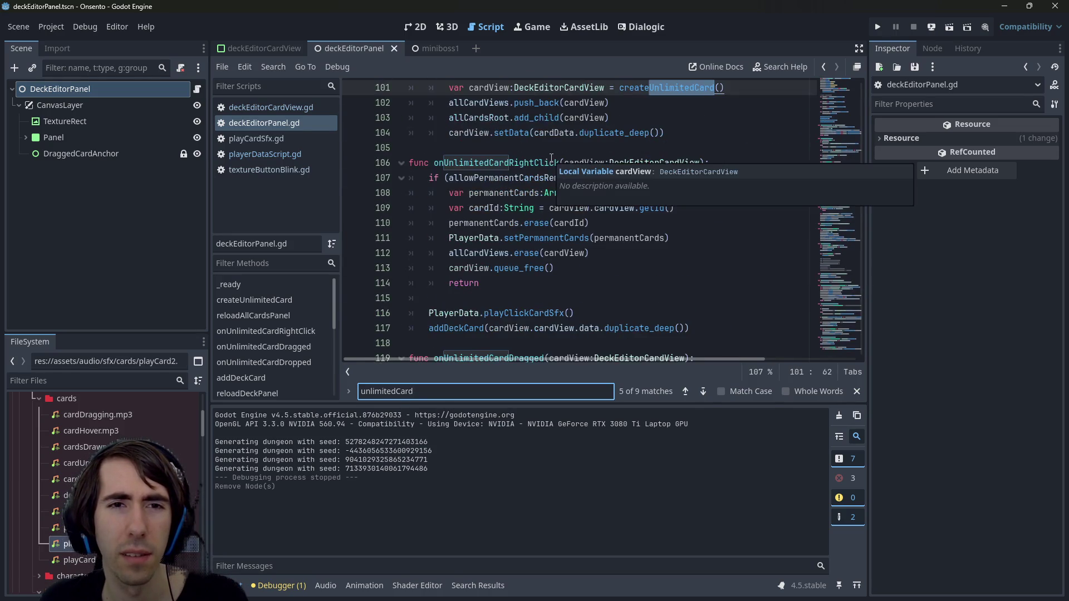
left_click(536, 238)
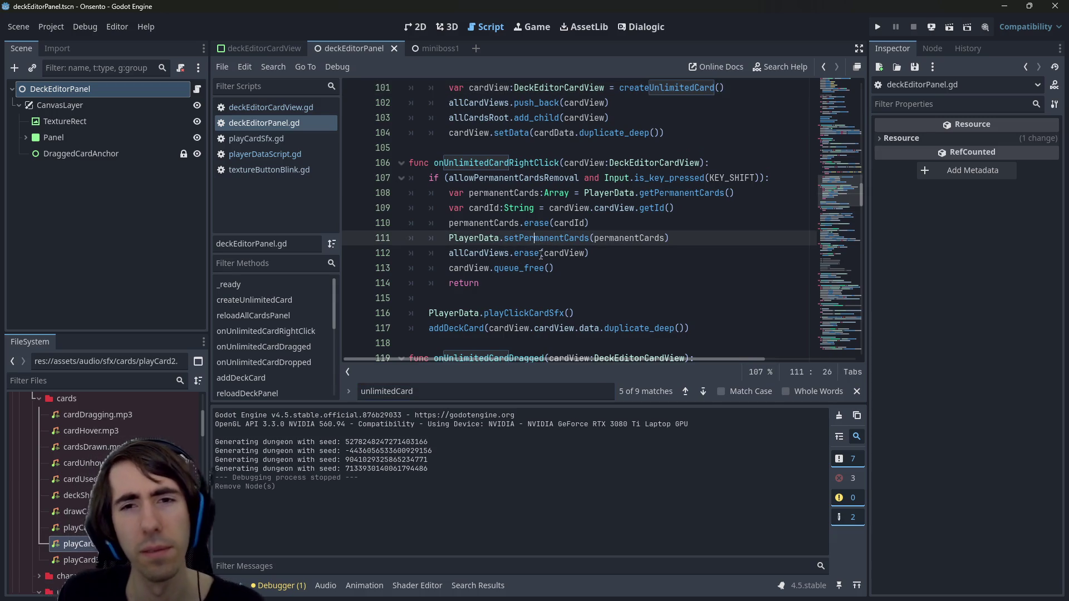
mouse_move(540, 255)
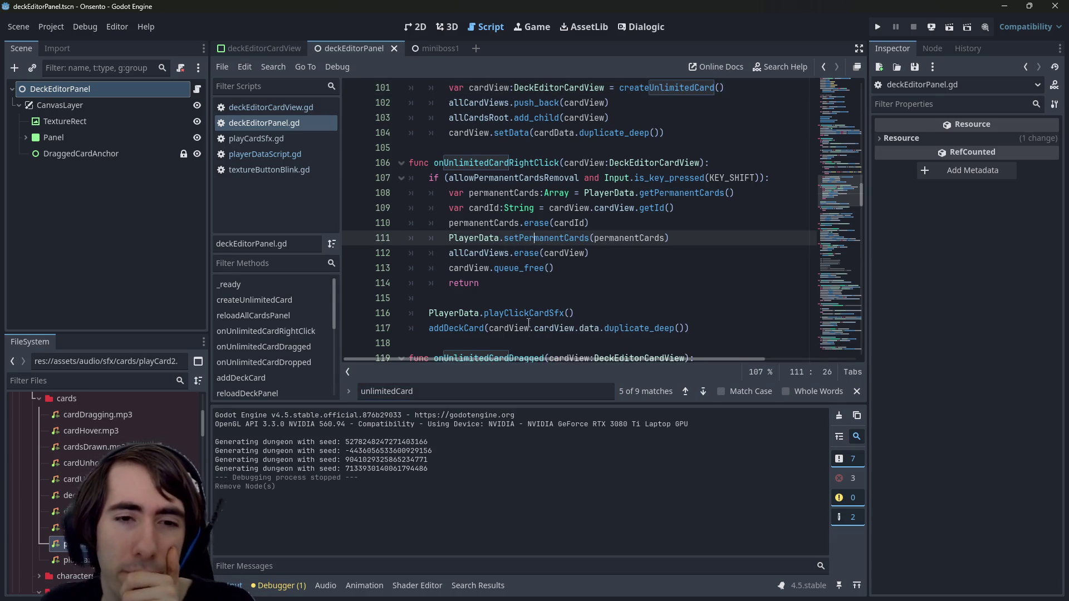
left_click(456, 329, "ctrl")
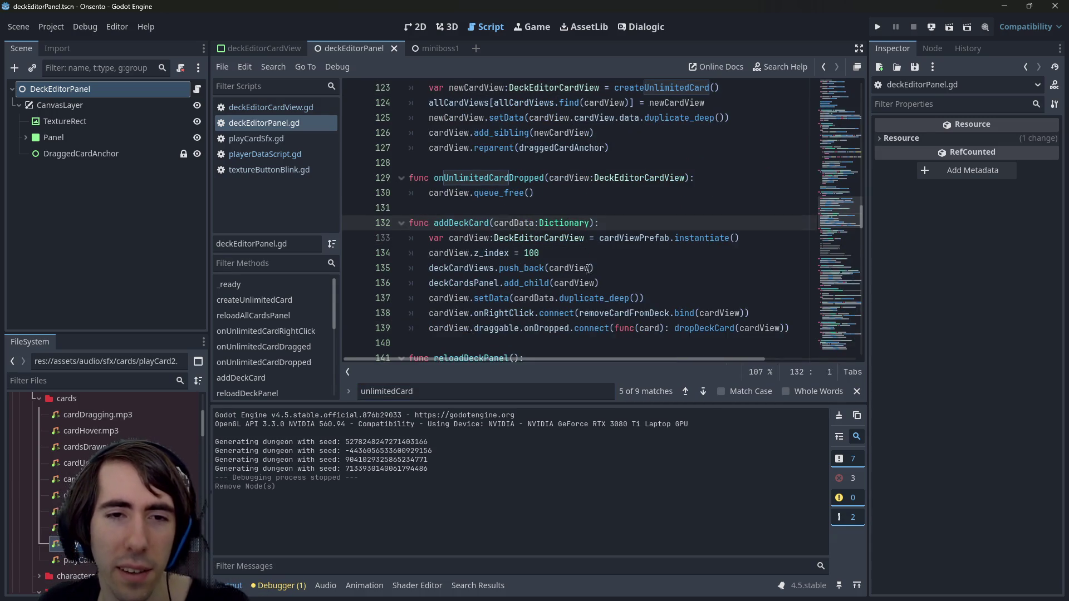
scroll(579, 273, "down", 2)
scroll(580, 273, "up", 1)
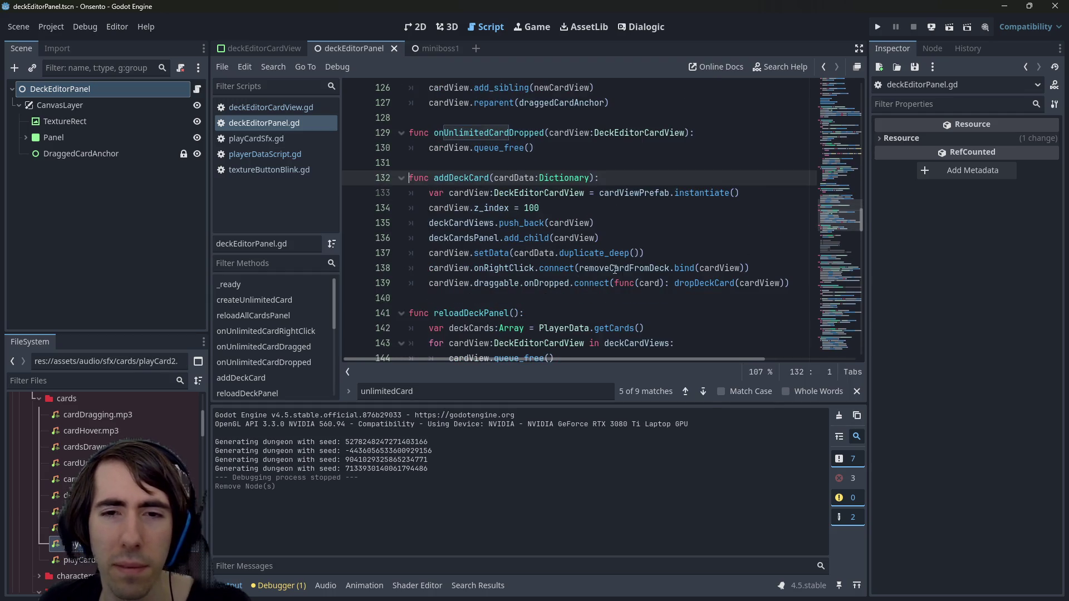
Make PlayerData.playClickCardSfx() the first line of removeCardFromDeck, and save
left_click(579, 272, "ctrl")
key("Return")
type("PlayerData.playClickCardSfx()")
key("ctrl+s")
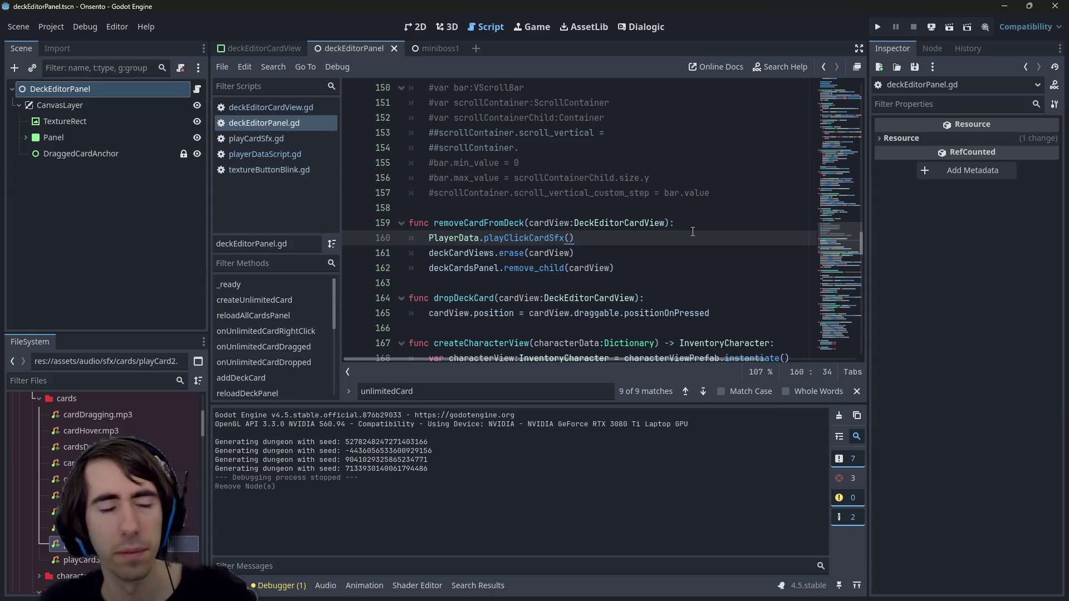
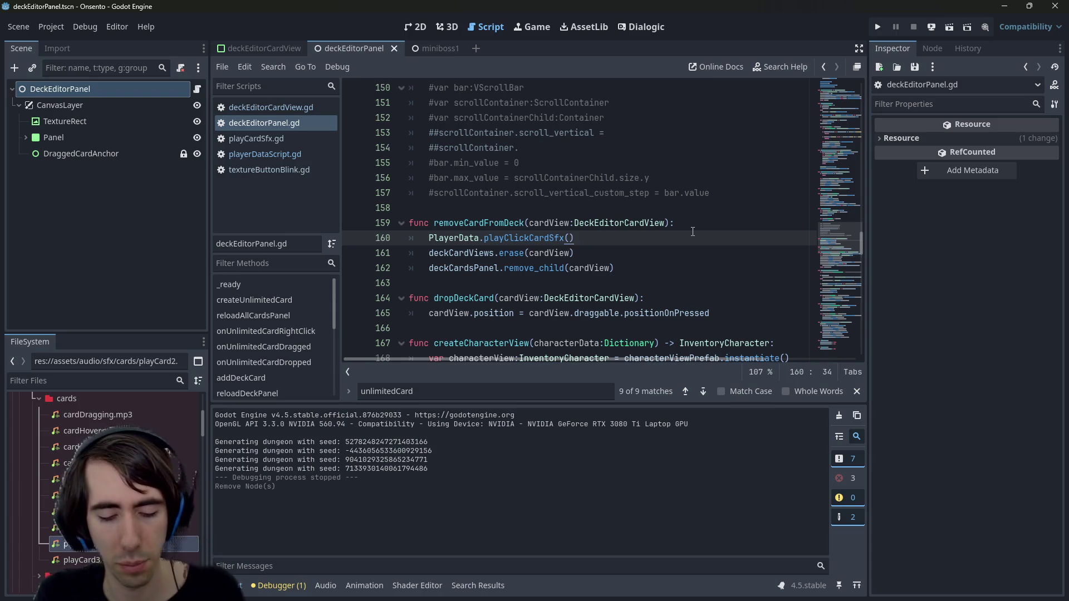
Quick Open the deckConstructionPanel scene and view its layout
key("shift+alt+o")
type("deck consturc")
key("BackSpace")
key("BackSpace")
key("BackSpace")
type("ruction")
key("Down")
key("Return")
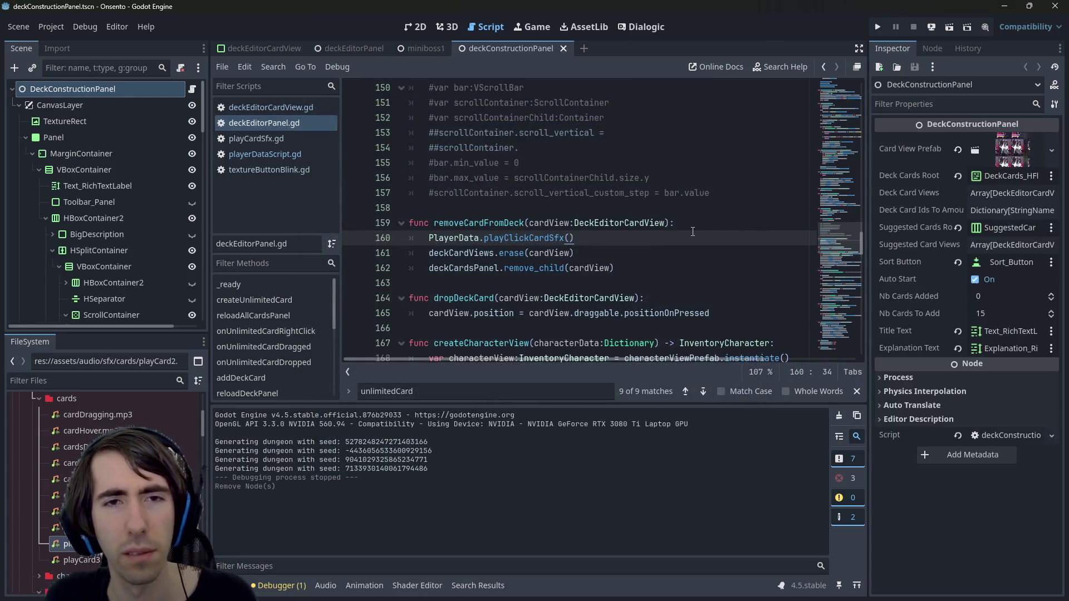
left_click(406, 30)
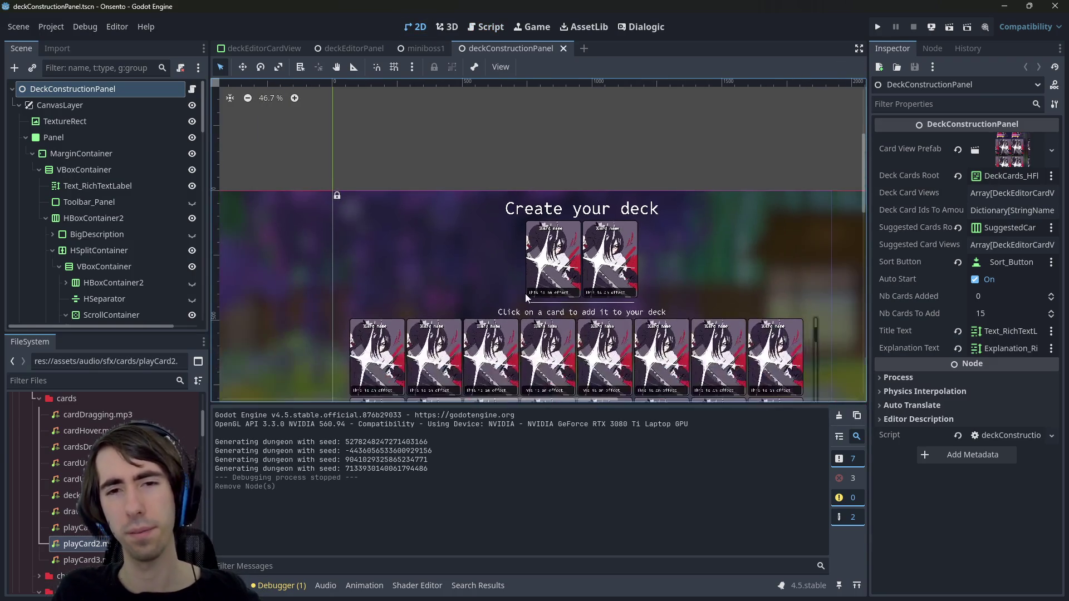
Open the panel's attached script and locate the onSuggestedCardClicked function
left_click(192, 90)
scroll(524, 207, "down", 5)
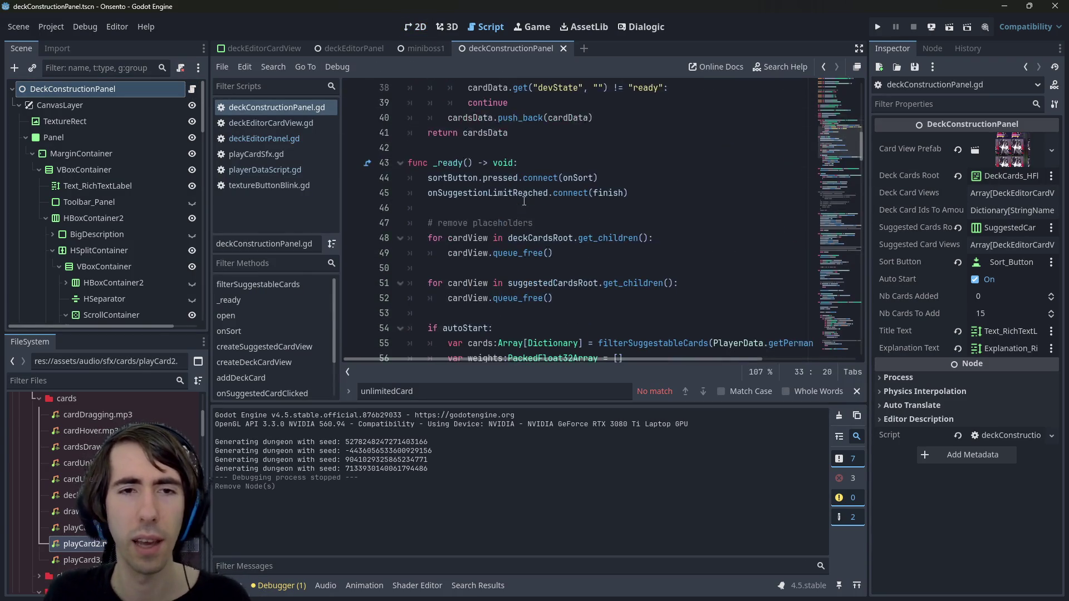
scroll(524, 208, "down", 10)
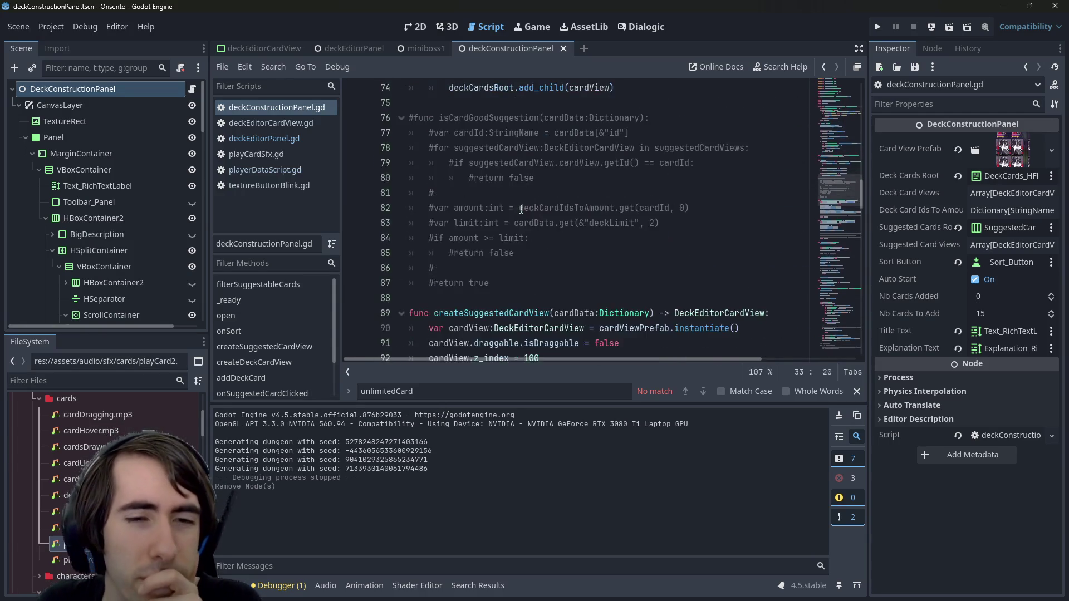
scroll(521, 209, "down", 9)
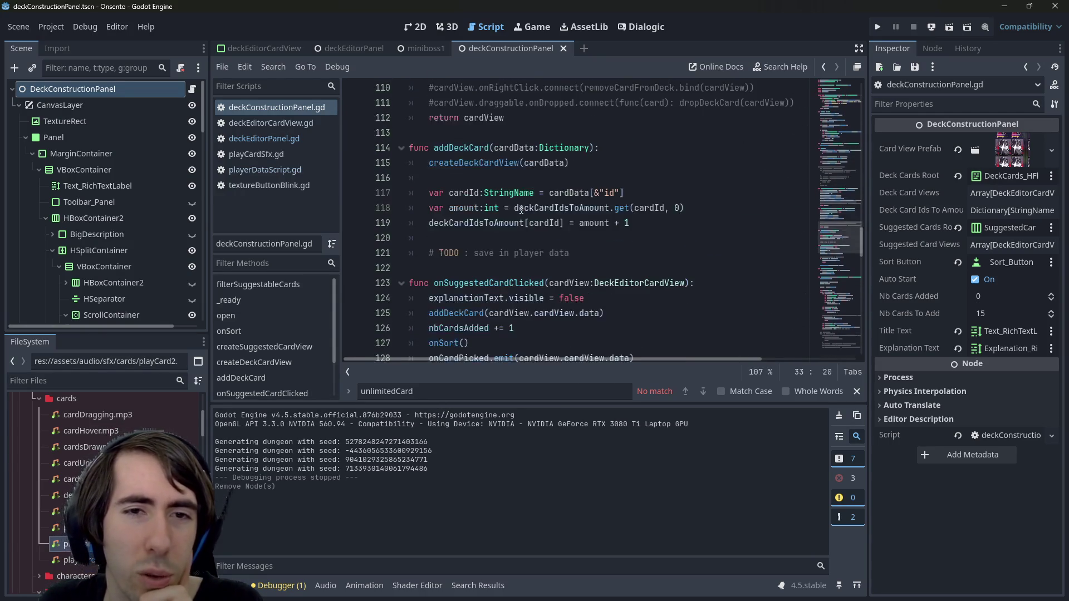
scroll(521, 209, "down", 2)
scroll(584, 139, "up", 2)
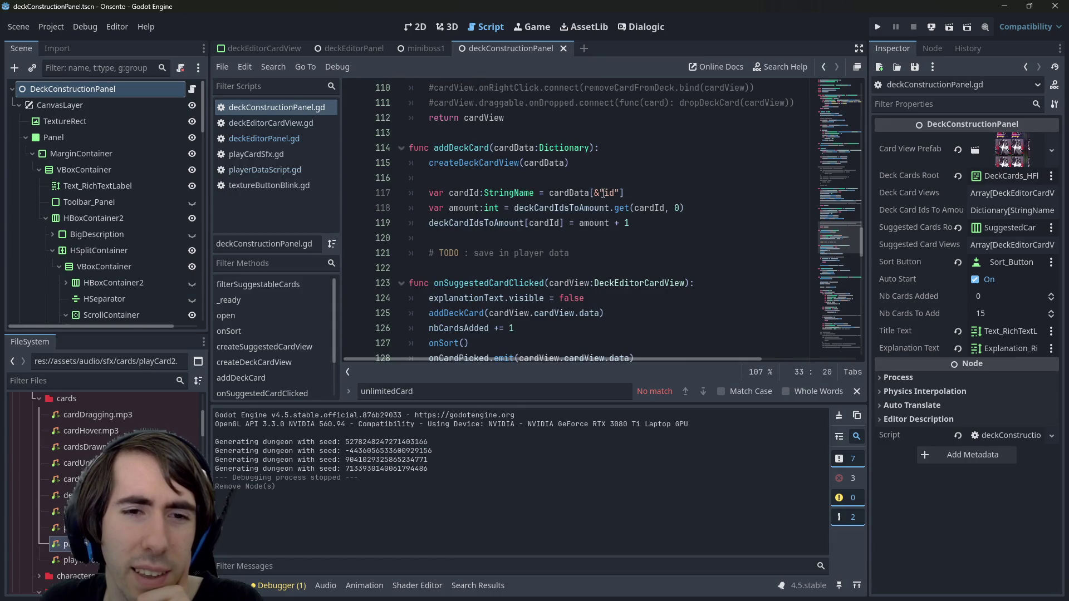
scroll(603, 194, "down", 1)
double_click(490, 237)
scroll(698, 162, "down", 3)
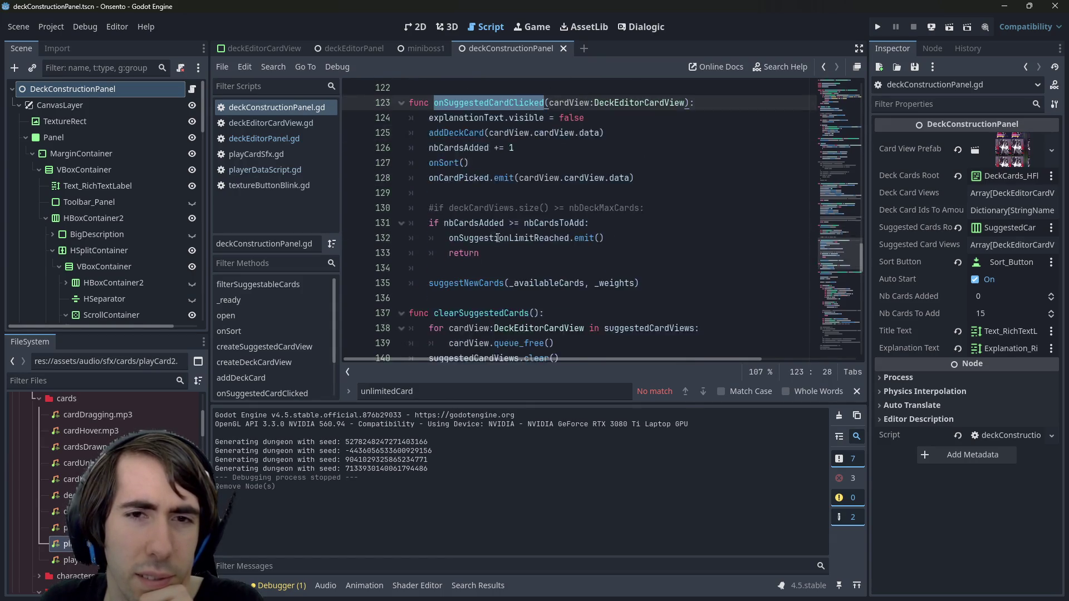
scroll(698, 163, "up", 1)
Paste PlayerData.playClickCardSfx() as the first line of onSuggestedCardClicked
left_click(727, 147)
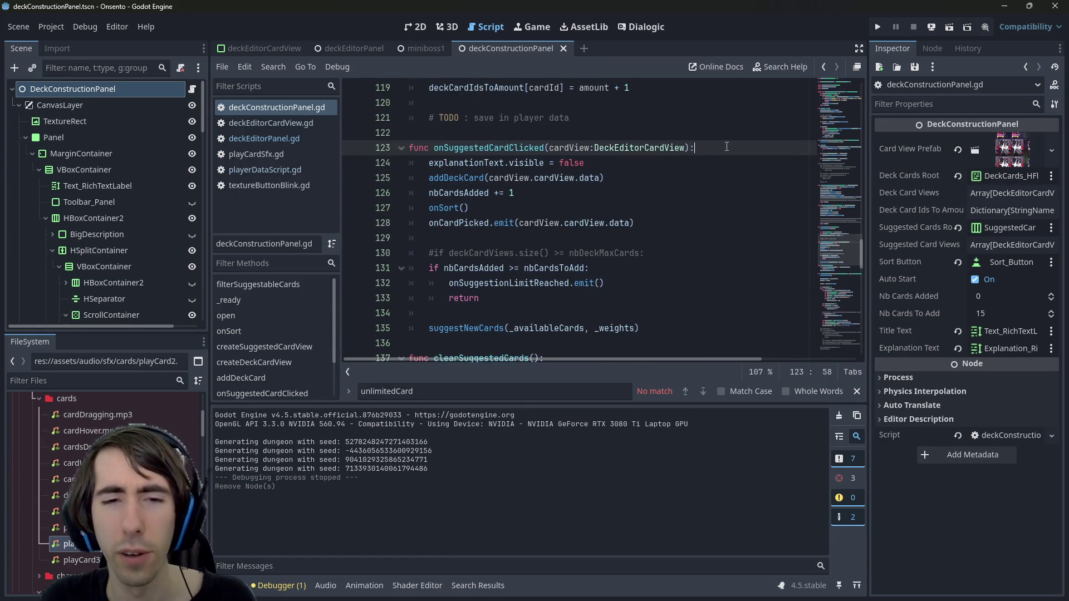
key("Return")
type("PlayerData.playClickCardSfx()")
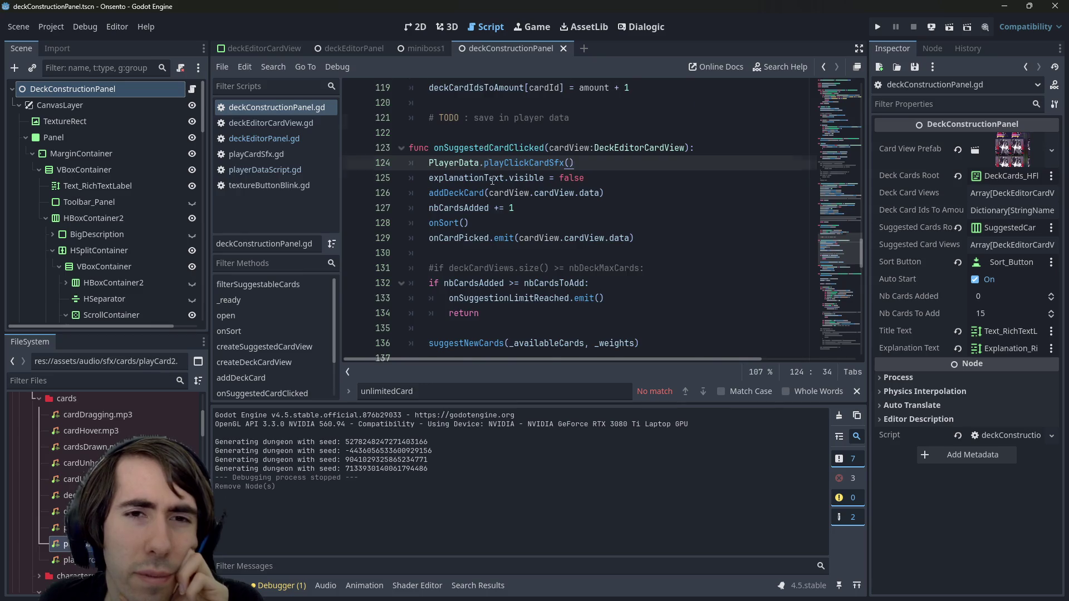
scroll(492, 180, "down", 8)
scroll(510, 225, "down", 7)
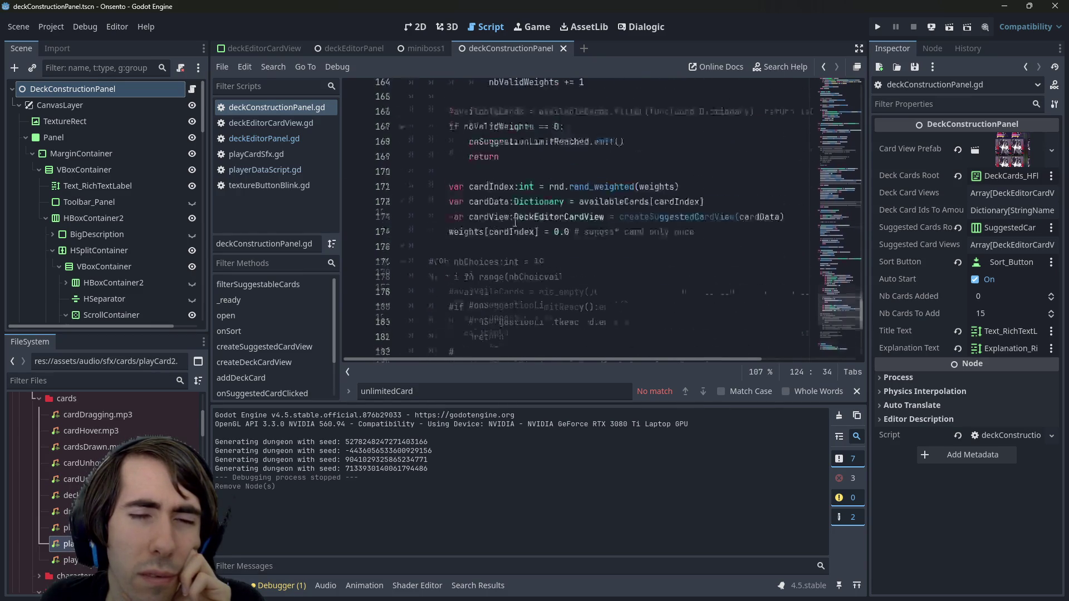
scroll(514, 223, "up", 20)
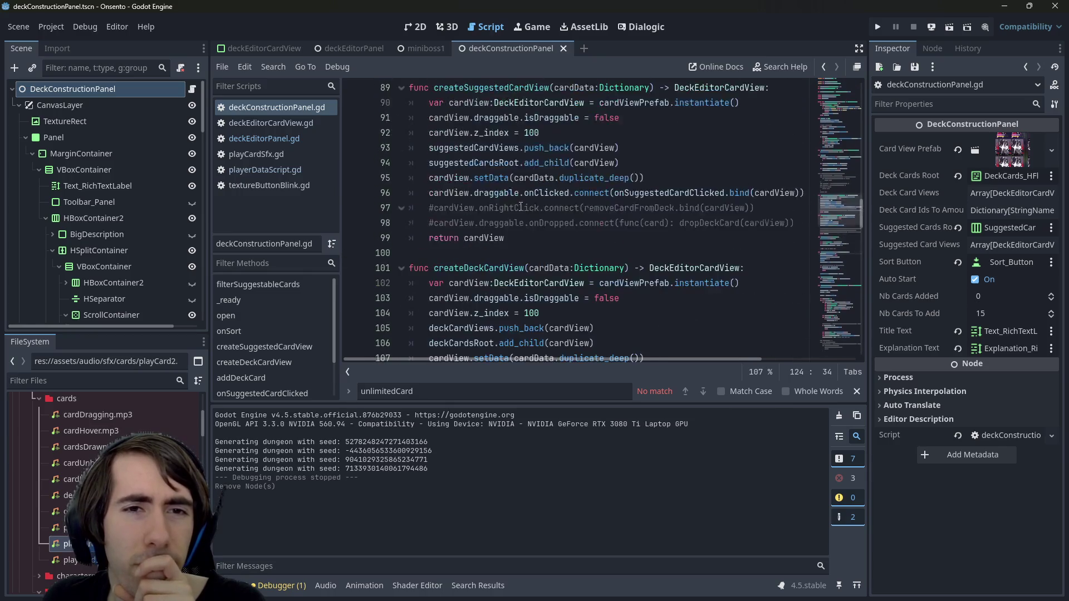
scroll(520, 207, "up", 2)
scroll(520, 208, "up", 8)
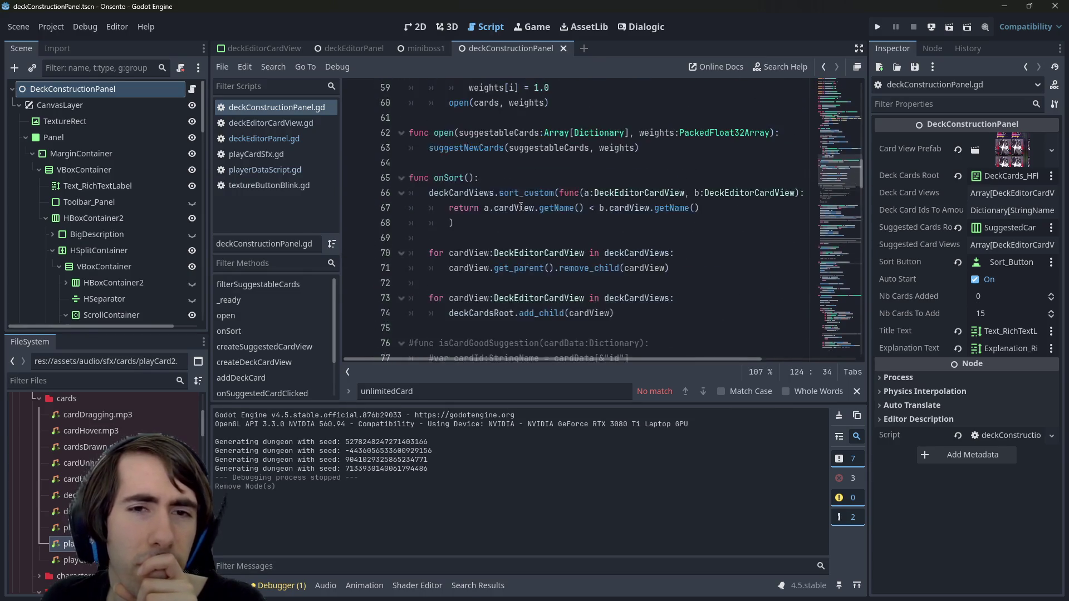
mouse_move(520, 208)
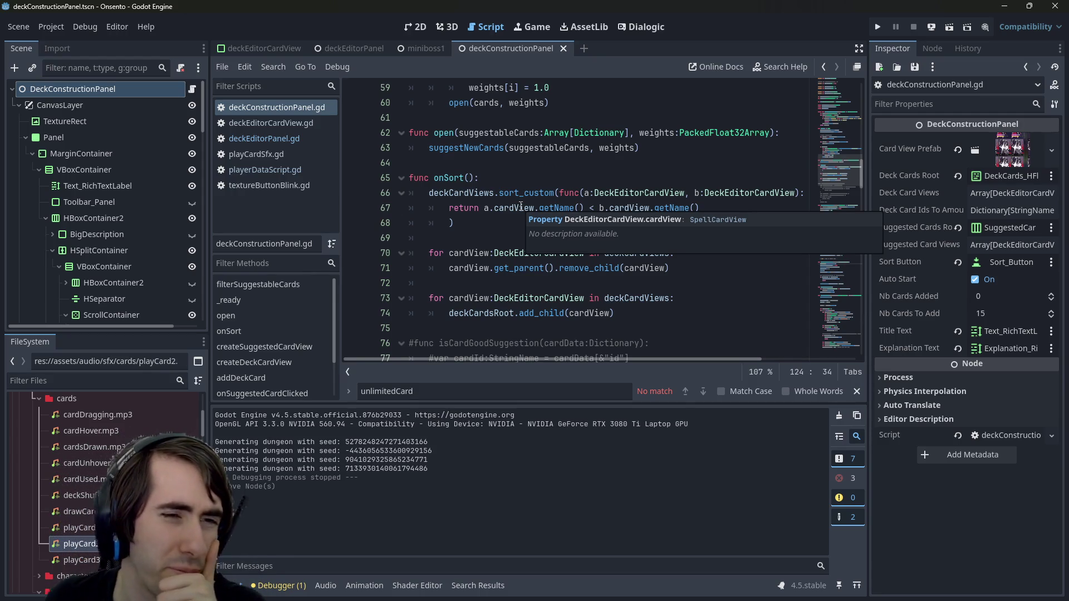
key("shift+alt+o")
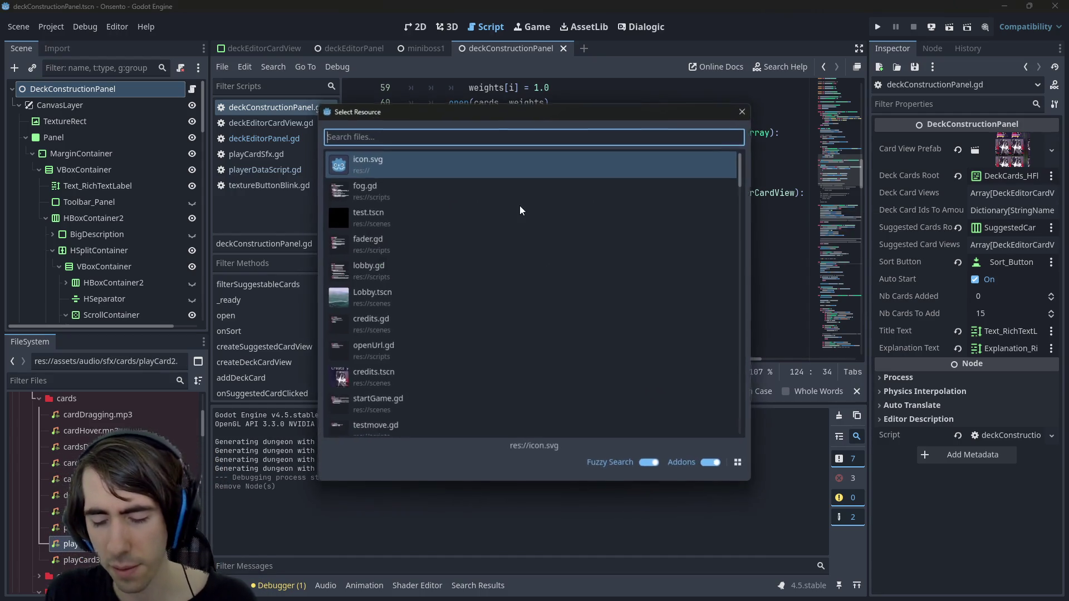
Open the pickCardEvent scene and its nested DeckConstructionPanel scene
type("pickcar")
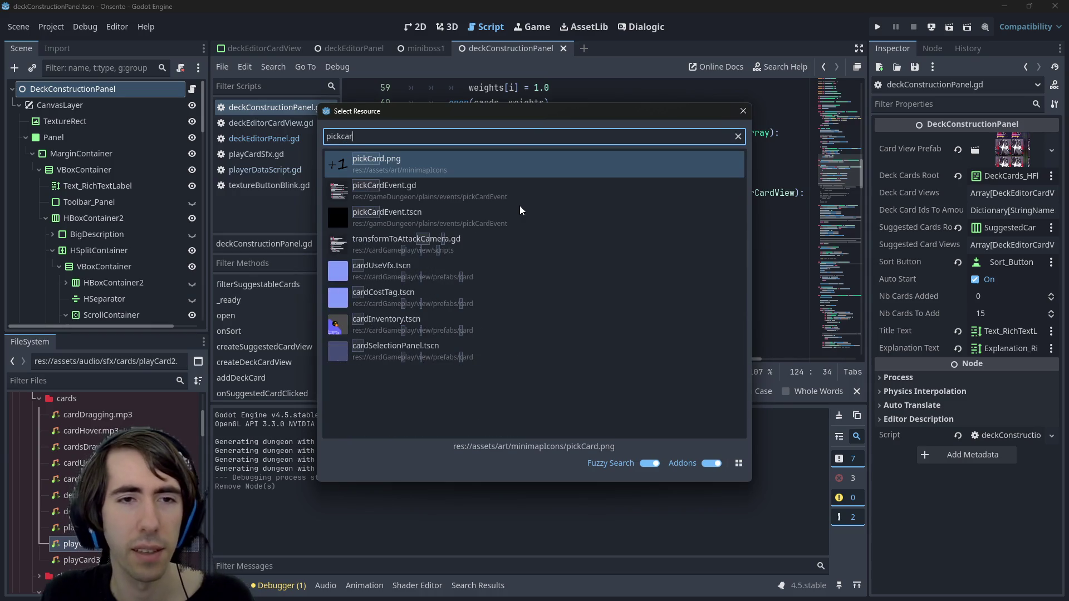
key("Down")
key("Down")
key("Return")
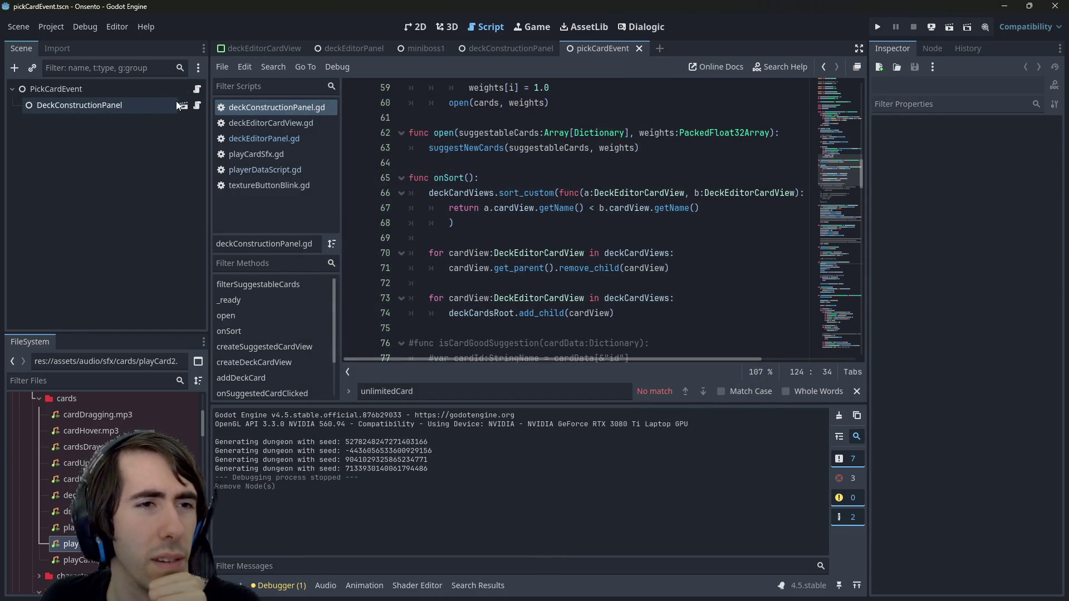
left_click(182, 105)
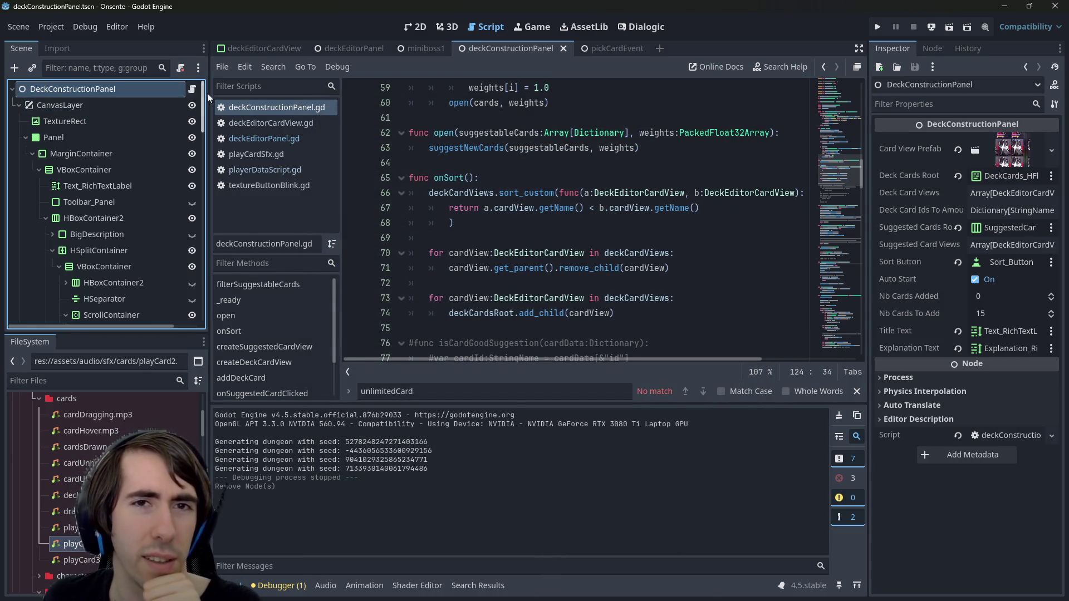
left_click(500, 223)
Open the removeCardEvent scene, its nested eventDeckPanel, and the eventDeckPanel script
key("ctrl+shift+o")
type("removecard")
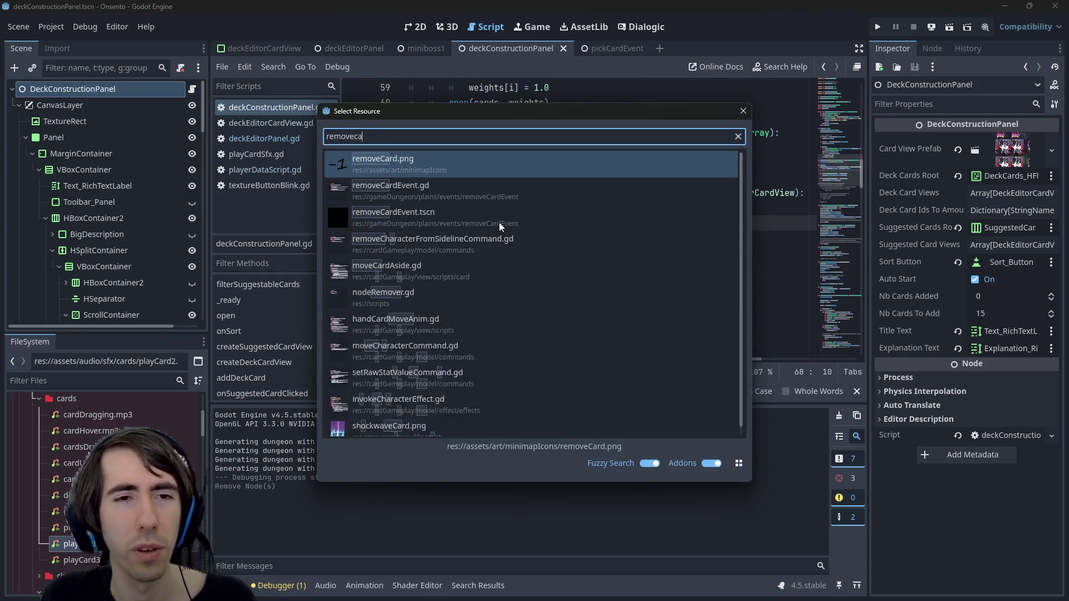
key("Return")
left_click(172, 104)
scroll(172, 106, "up", 5)
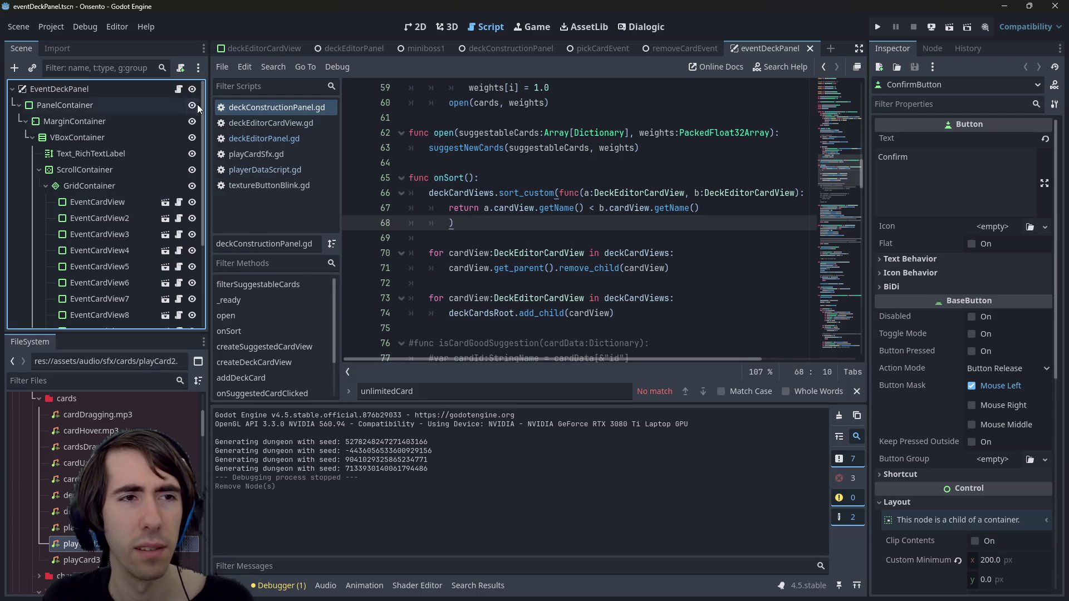
left_click(178, 89)
Insert PlayerData.playClickCardSfx() at the top of onCardClicked and save the script
left_click(614, 253)
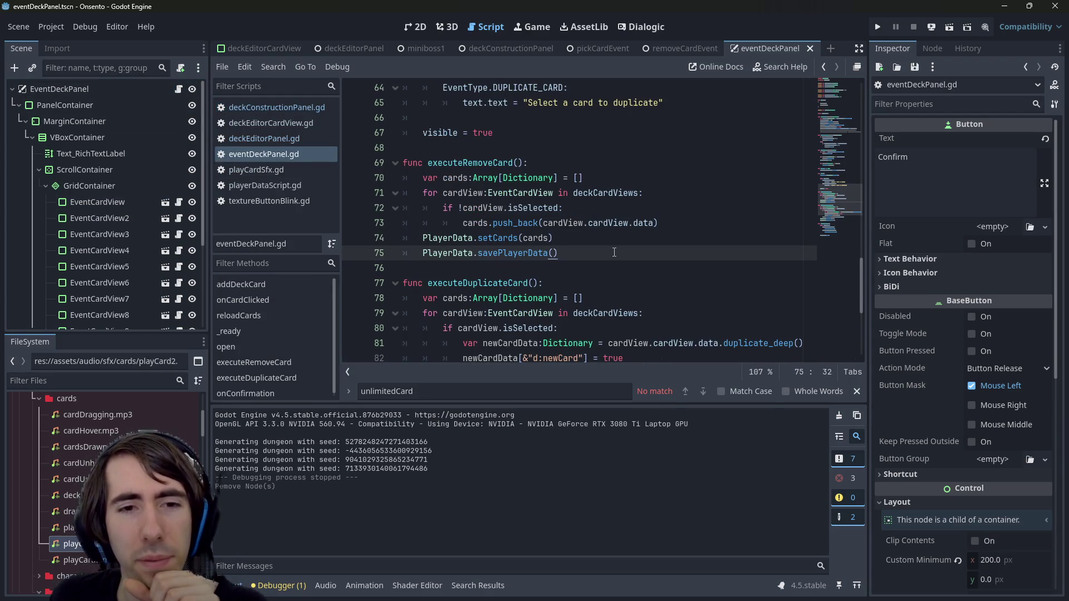
scroll(614, 253, "up", 10)
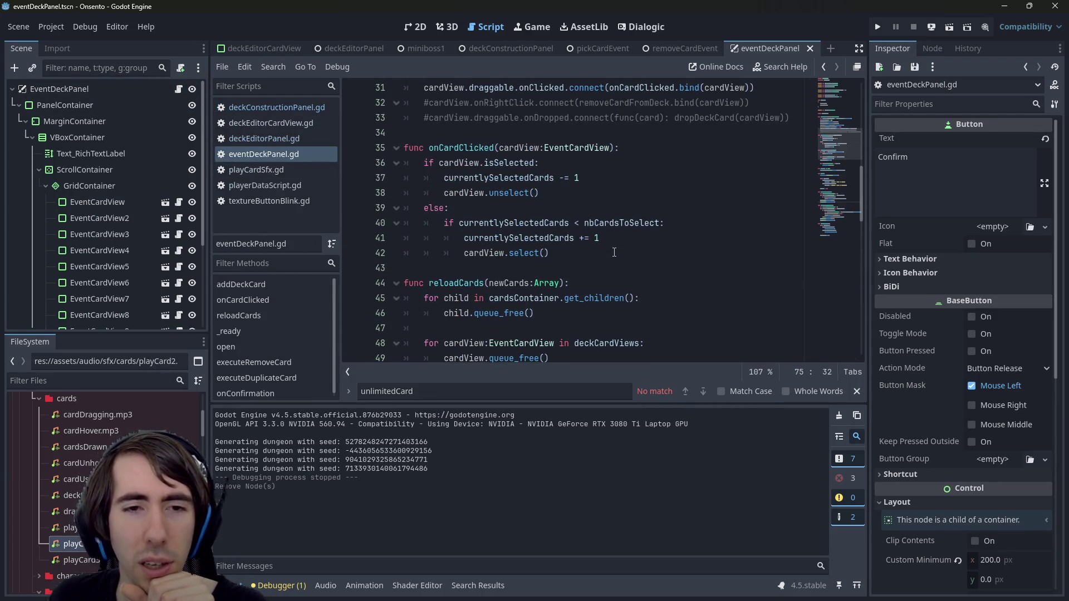
scroll(614, 253, "up", 5)
scroll(615, 253, "down", 3)
left_click(632, 238)
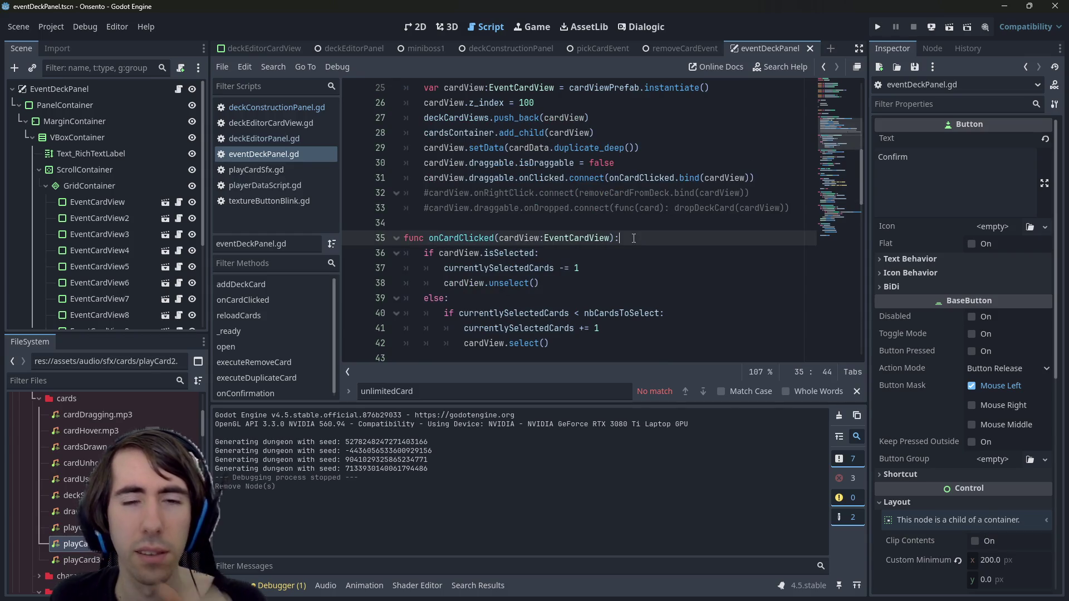
key("Return")
type("PlayerData.playClickCardSfx()")
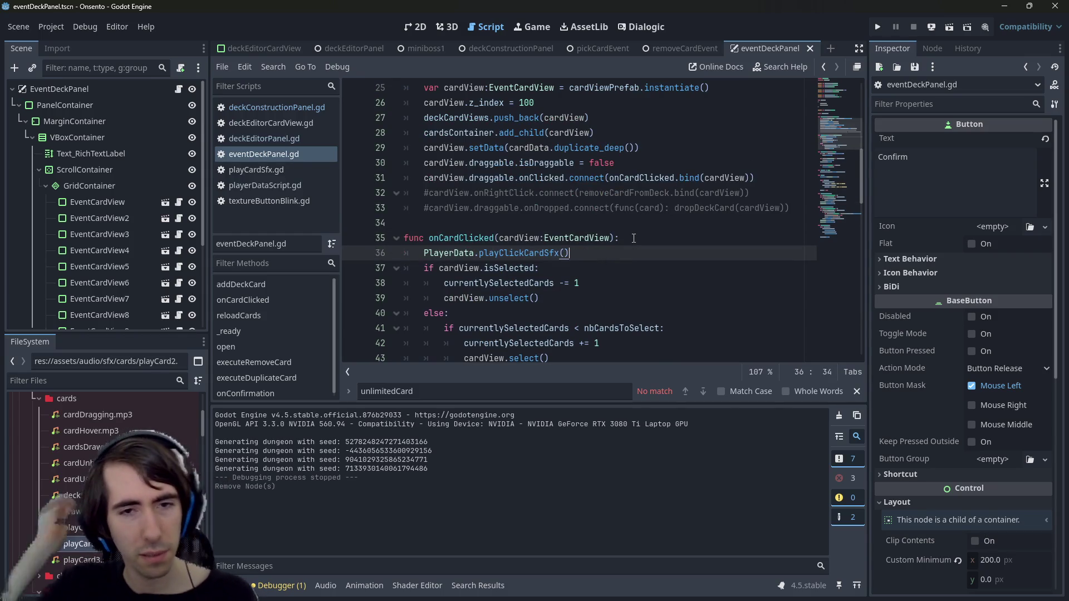
key("ctrl+s")
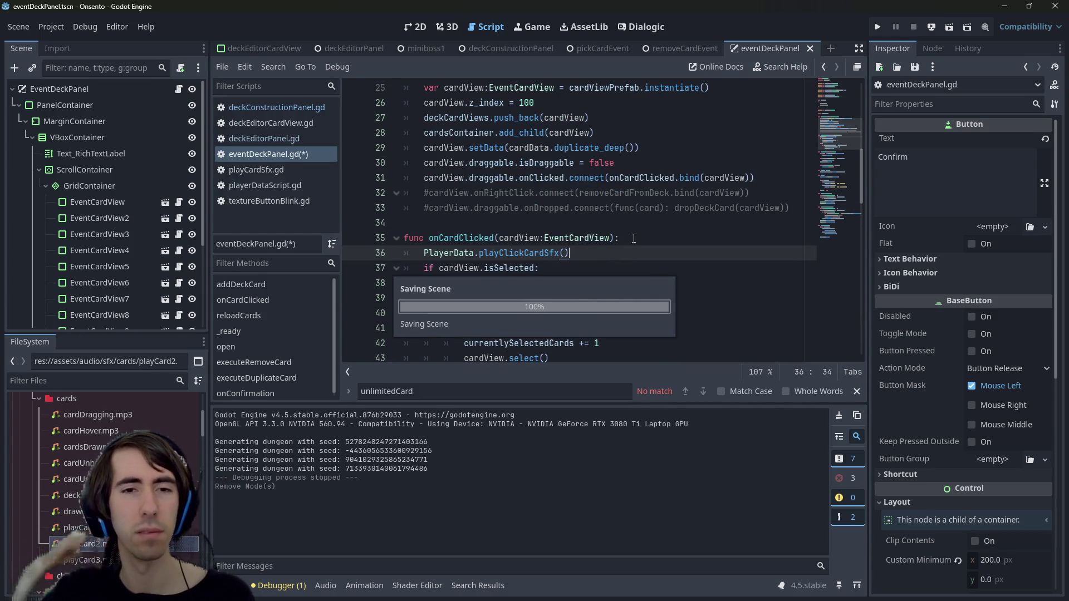
Search eventDeckPanel.gd for addDeckCard and place the caret on currentlySelectedCards
scroll(634, 238, "up", 2)
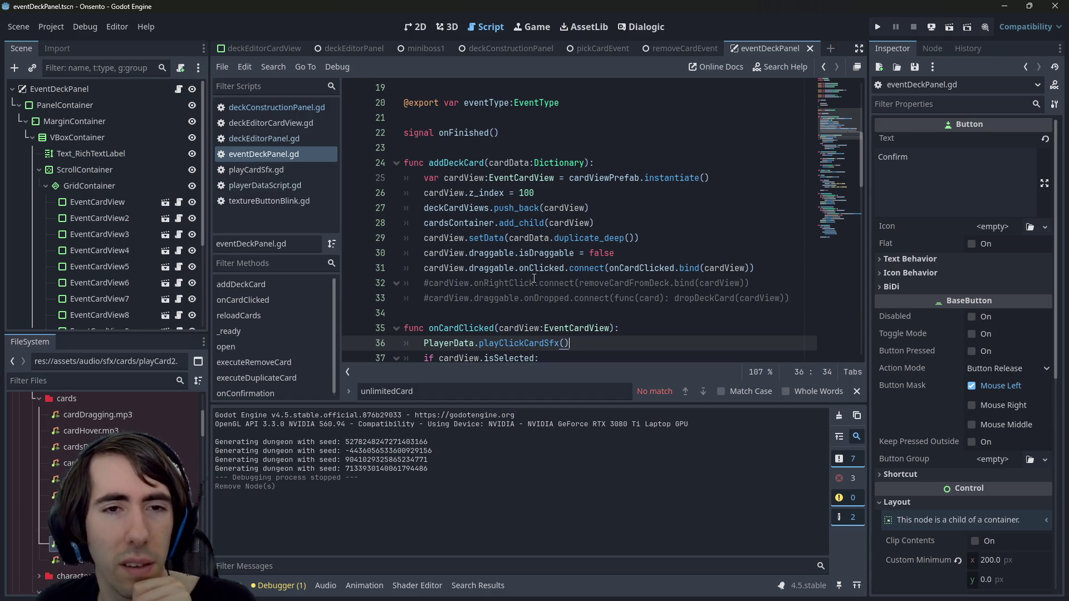
left_click(464, 178)
key("ctrl+f")
type("addDeckCard")
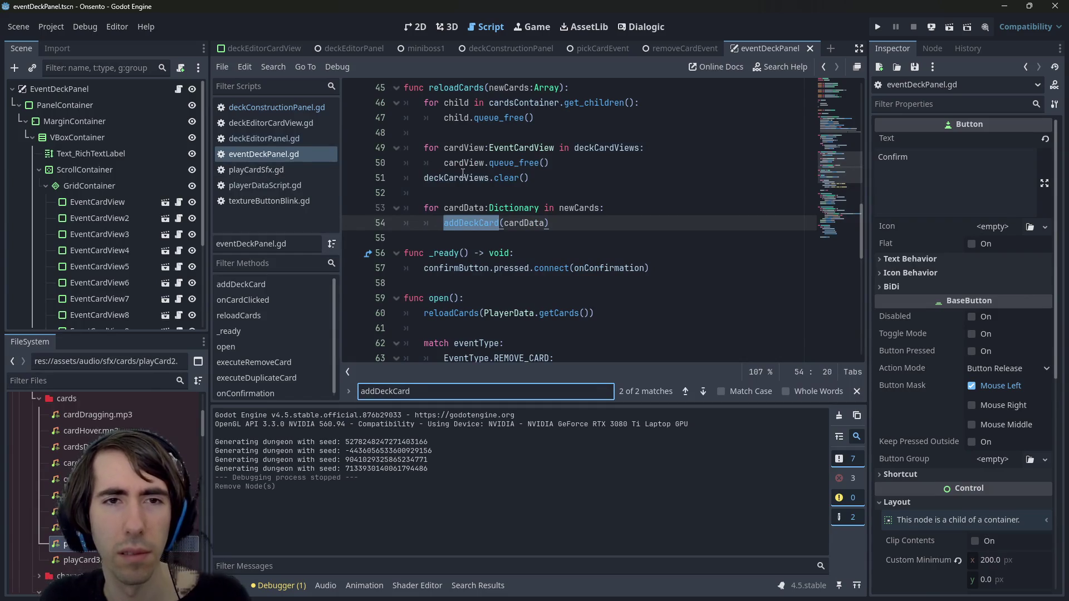
scroll(463, 174, "up", 10)
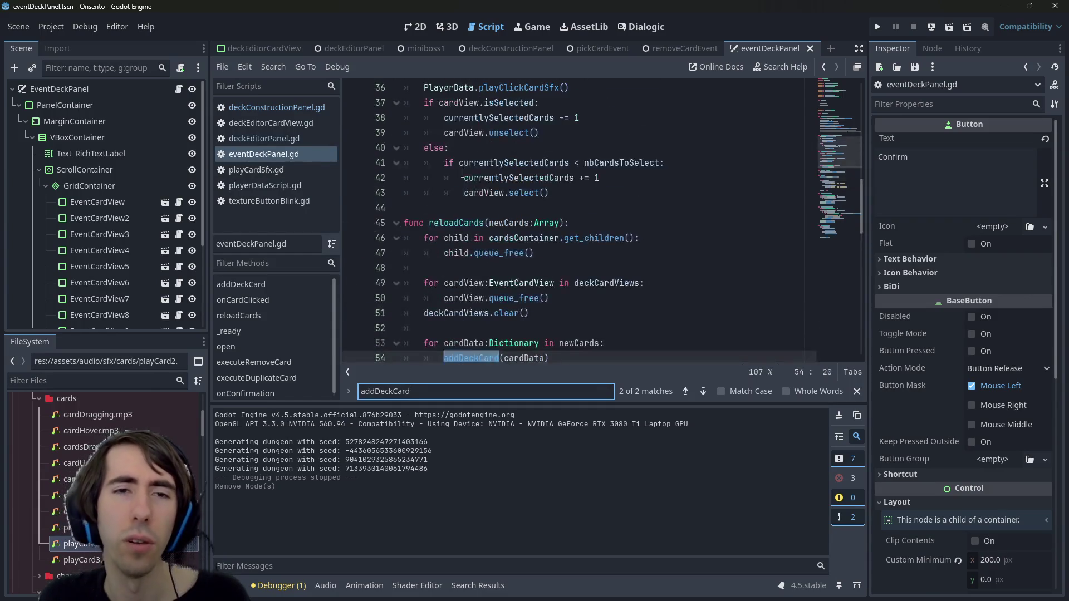
key("Escape")
scroll(501, 164, "down", 6)
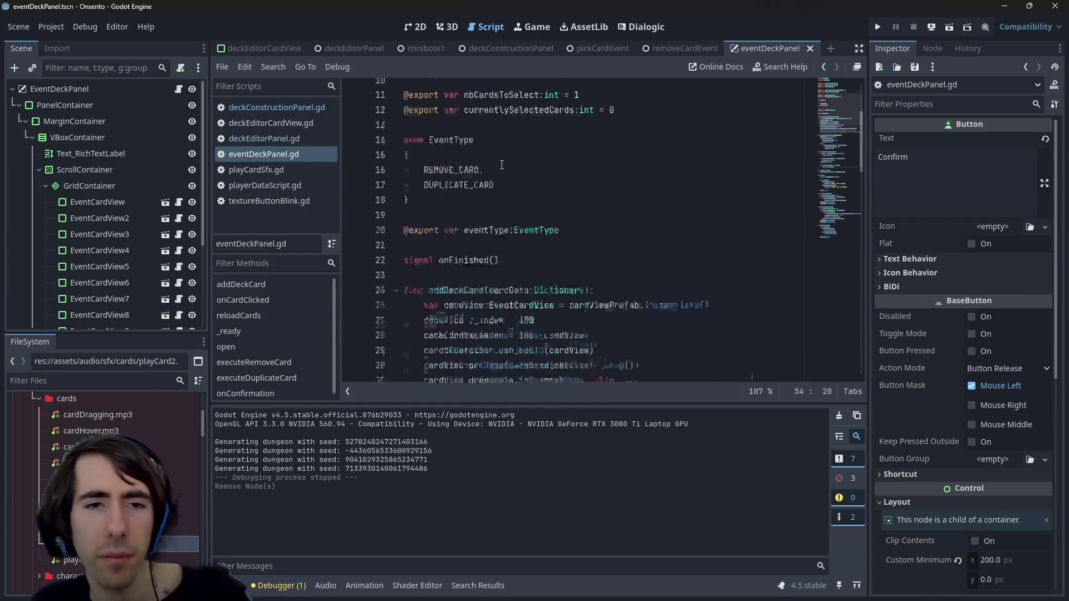
left_click(563, 208)
mouse_move(563, 211)
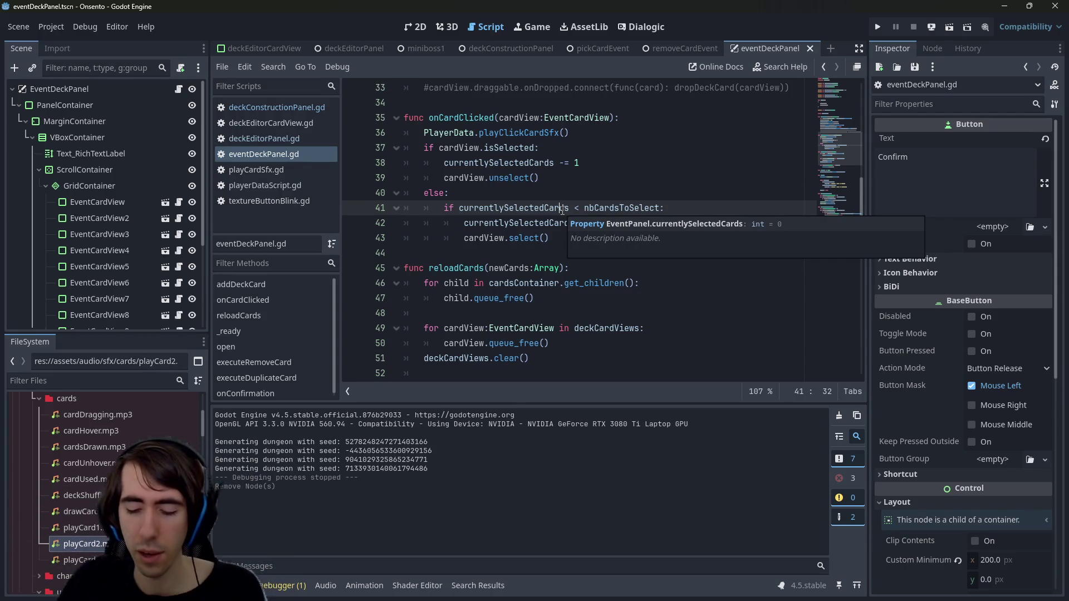
key("alt+shift+o")
Quick Open the characterJoinPanel scene by searching 'characterjoinpanel'
type("summon")
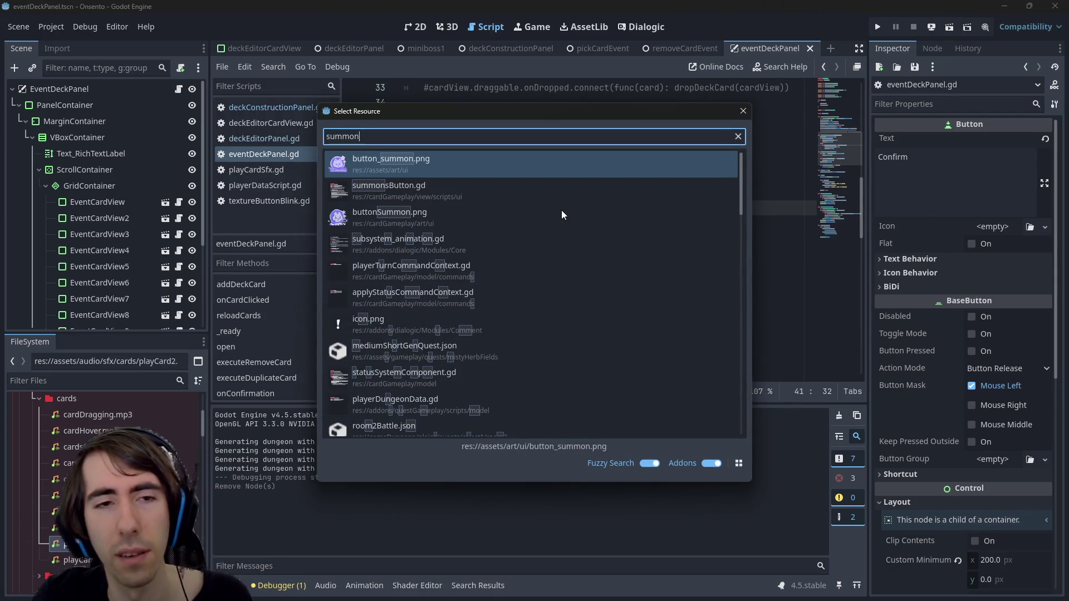
key("ctrl+BackSpace")
type("charcat")
type("er")
key("ctrl+BackSpace")
type("character")
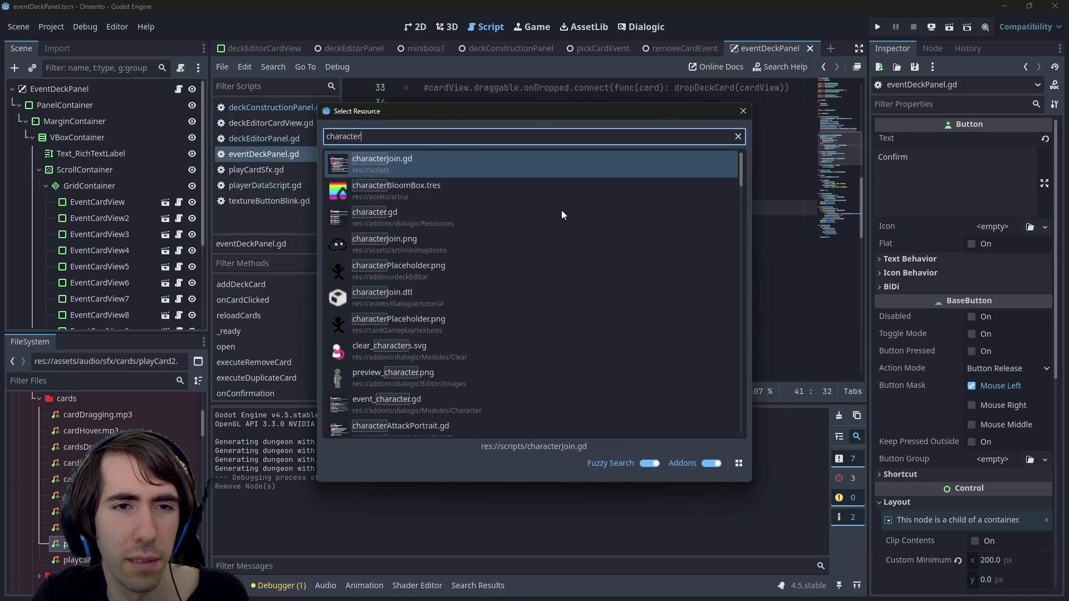
type("joinpane")
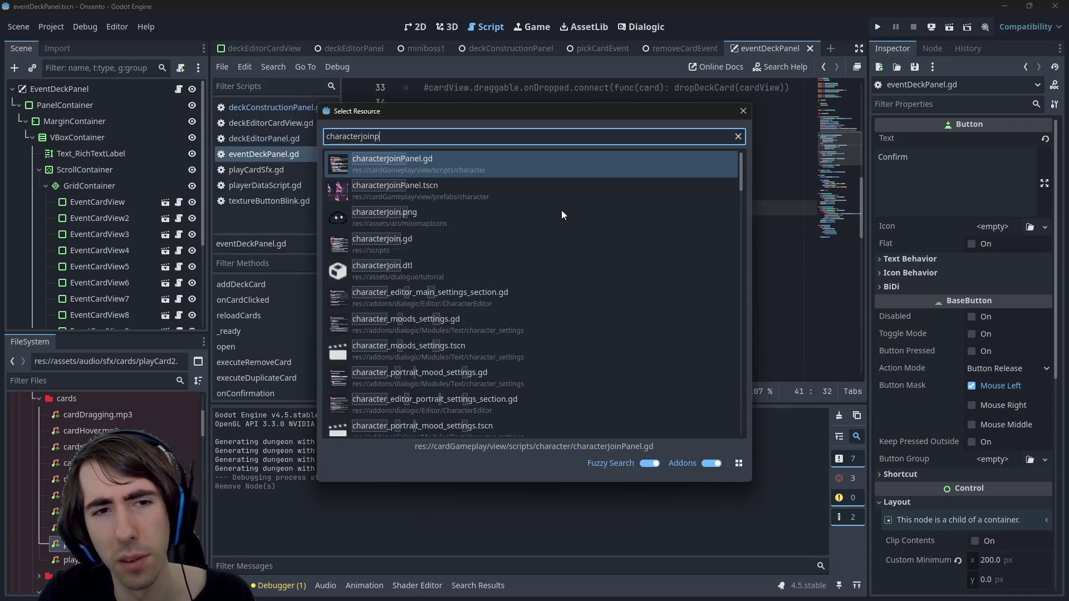
type("l")
key("Down")
key("Return")
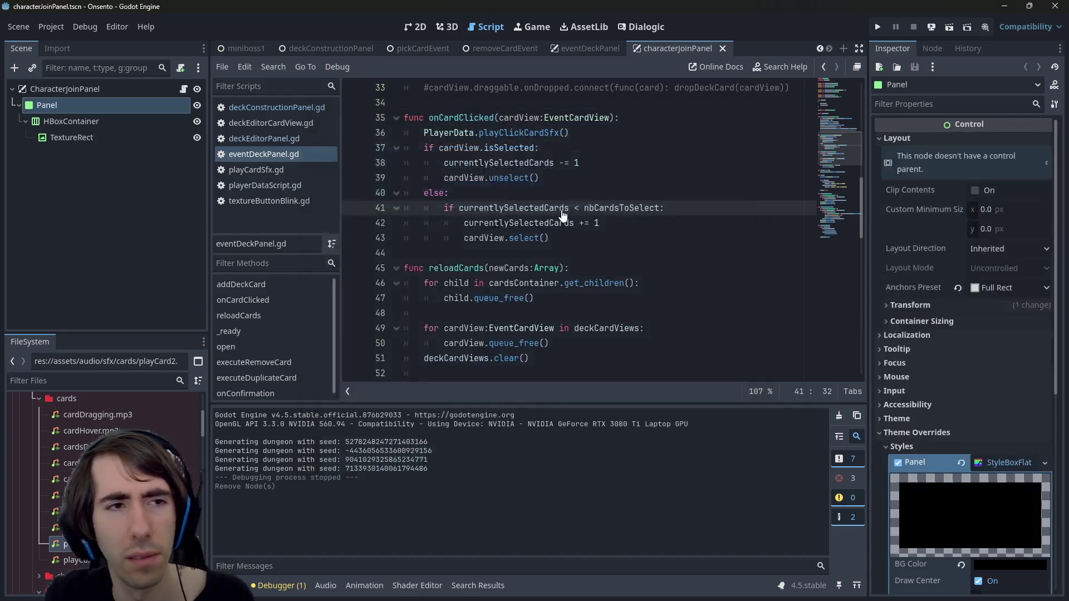
Open characterJoinPanel.gd and look over its run function and exported characters array
left_click(182, 89)
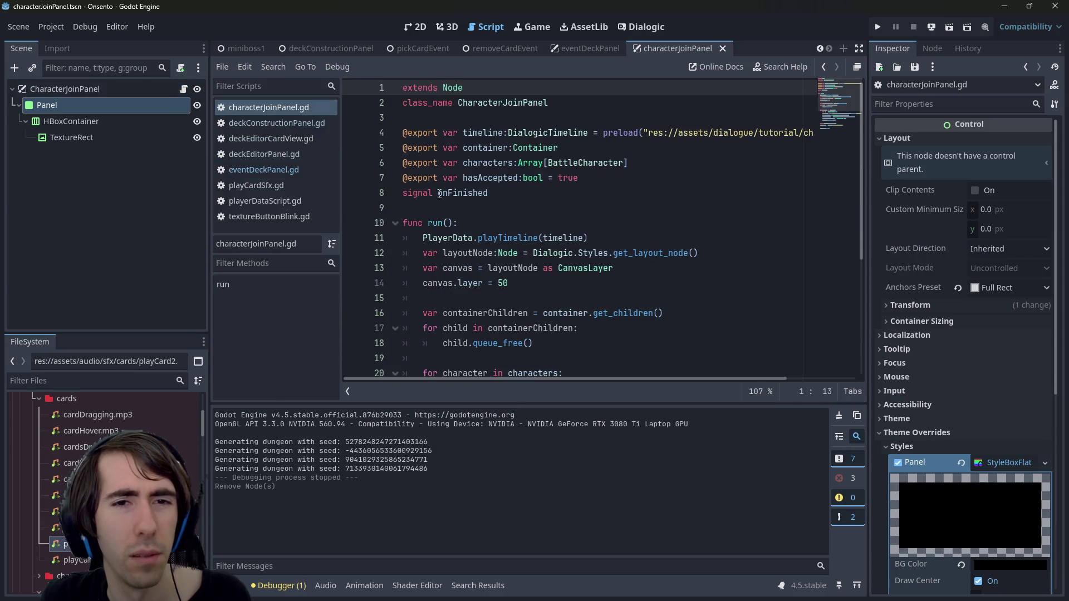
left_click(583, 223)
scroll(583, 227, "down", 4)
scroll(583, 228, "up", 4)
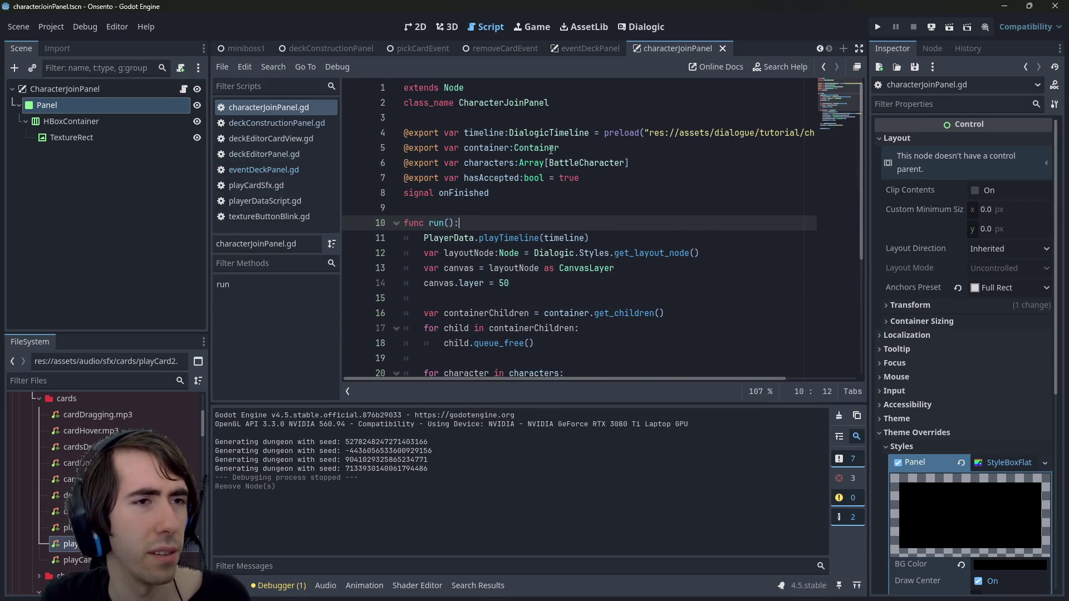
left_click(572, 164)
Open the recruitCharacterEvent scene and its CharacterJoinPanel node's script
key("shift+alt+o")
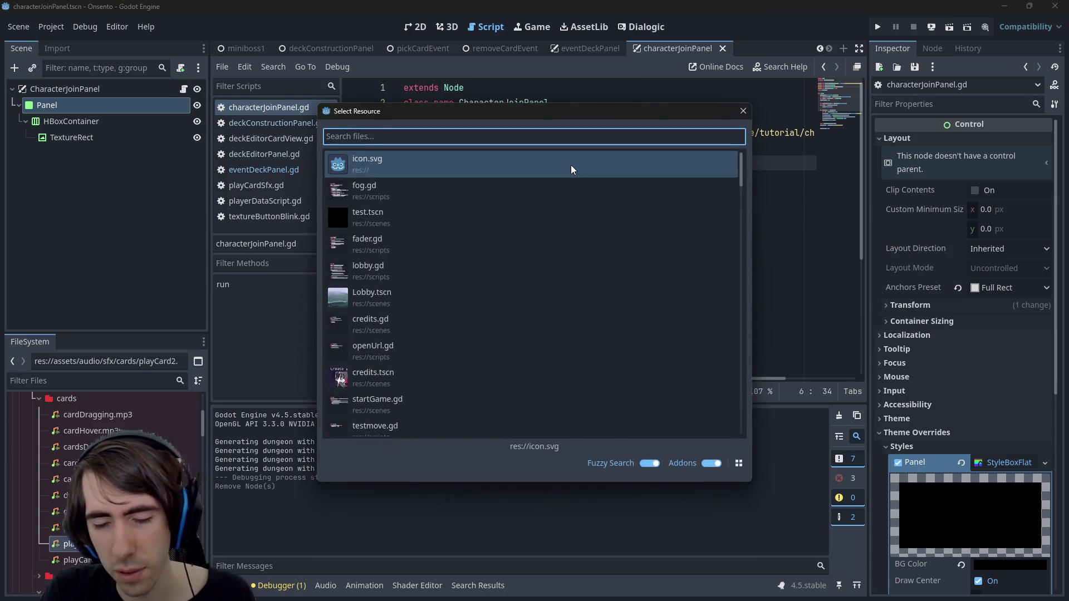
type("recruit")
key("Down")
key("Down")
key("Return")
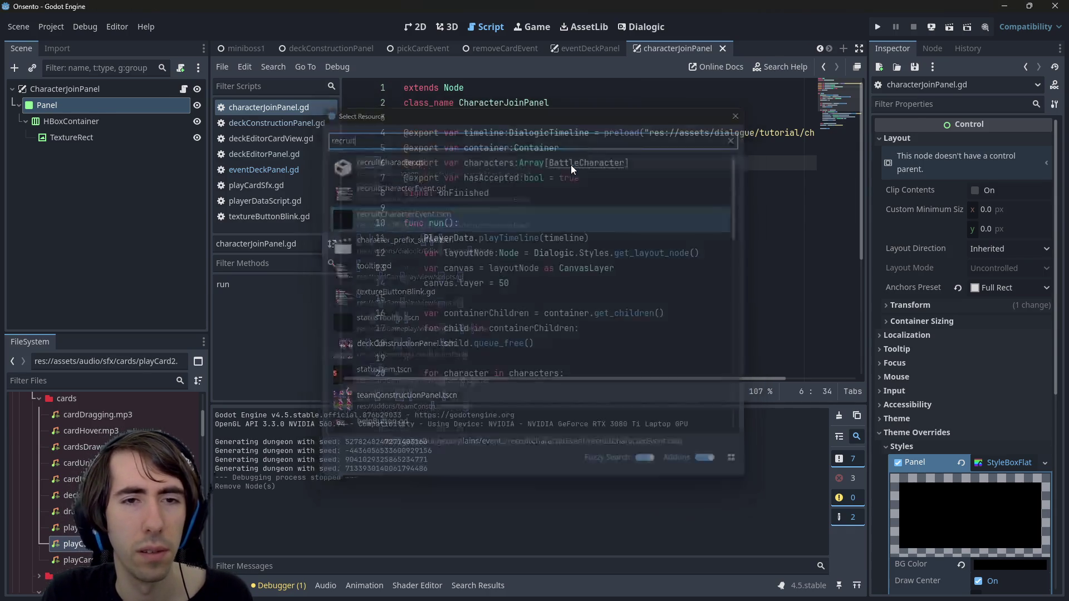
left_click(183, 106)
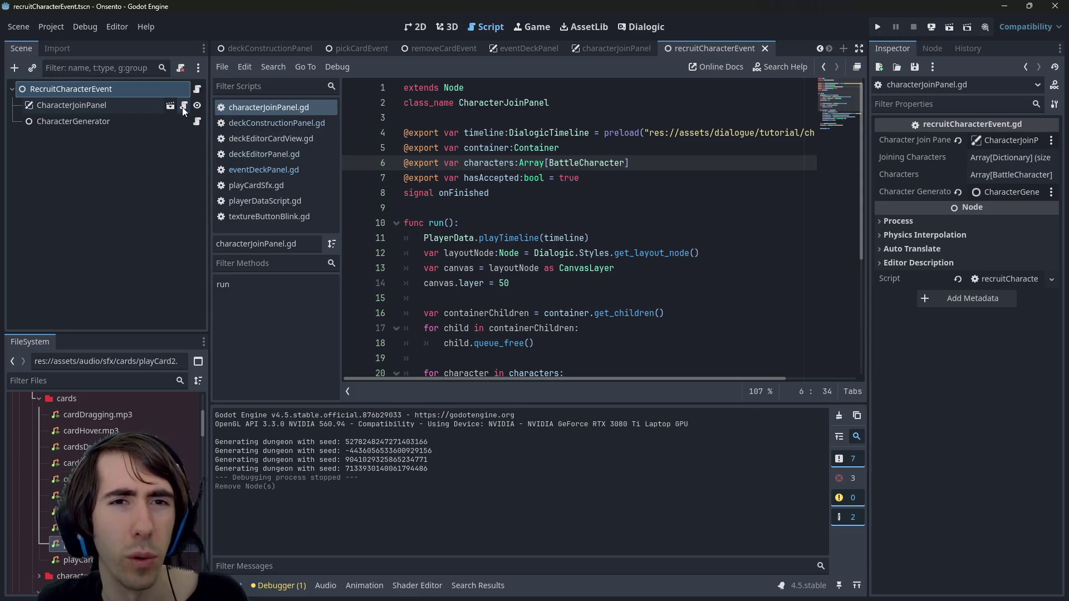
Add PlayerData.playClickCardSfx() on a new line after line 28's await Dialogic.timeline_ended
scroll(548, 172, "down", 4)
scroll(543, 176, "up", 4)
scroll(534, 184, "down", 4)
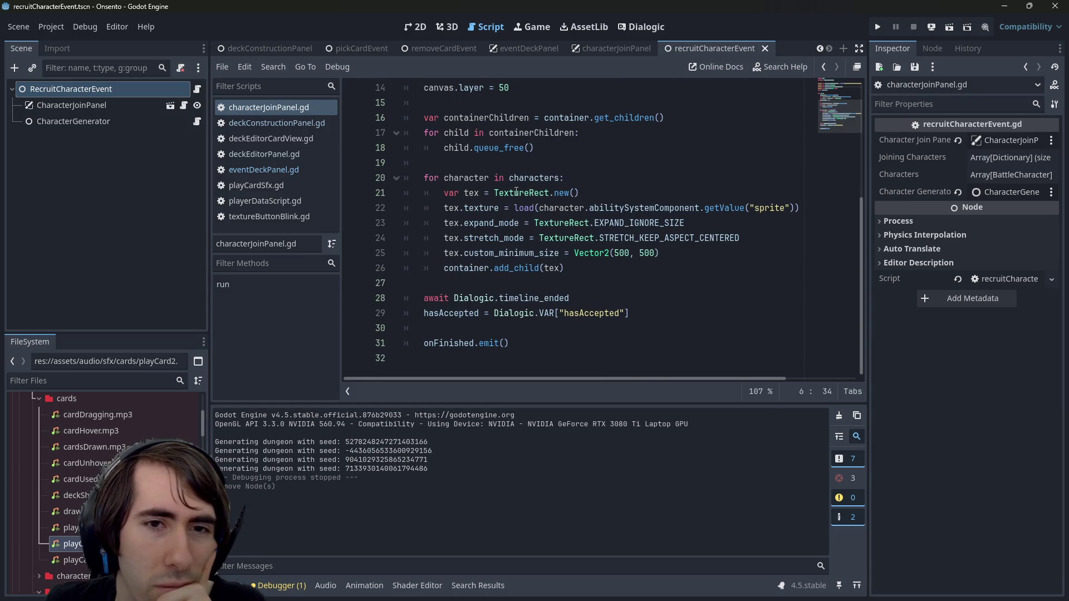
left_click(594, 301)
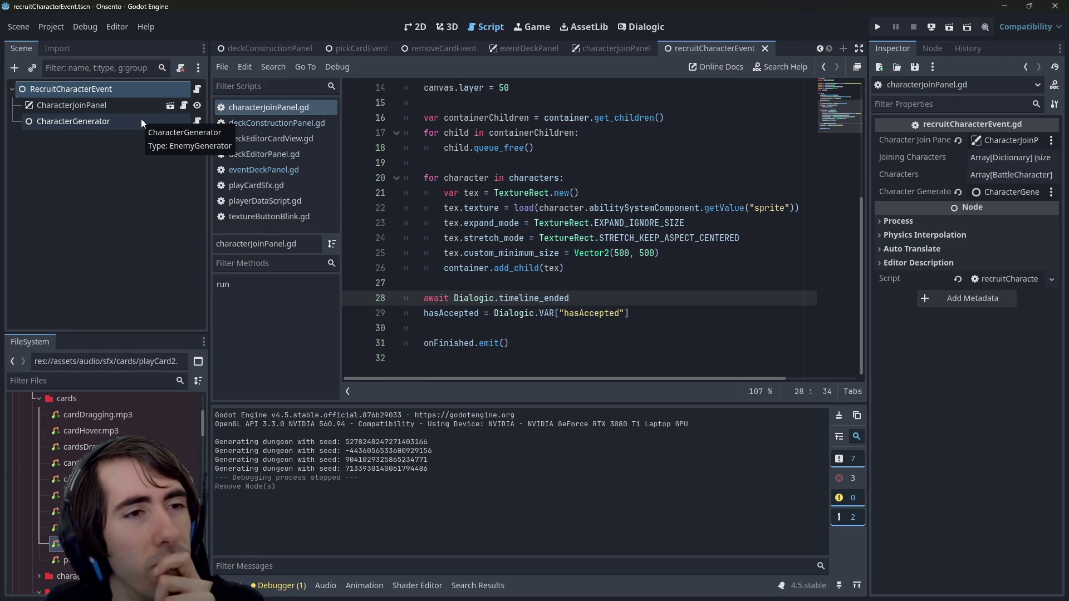
key("Return")
type("PlayerData.playClickCardSfx()")
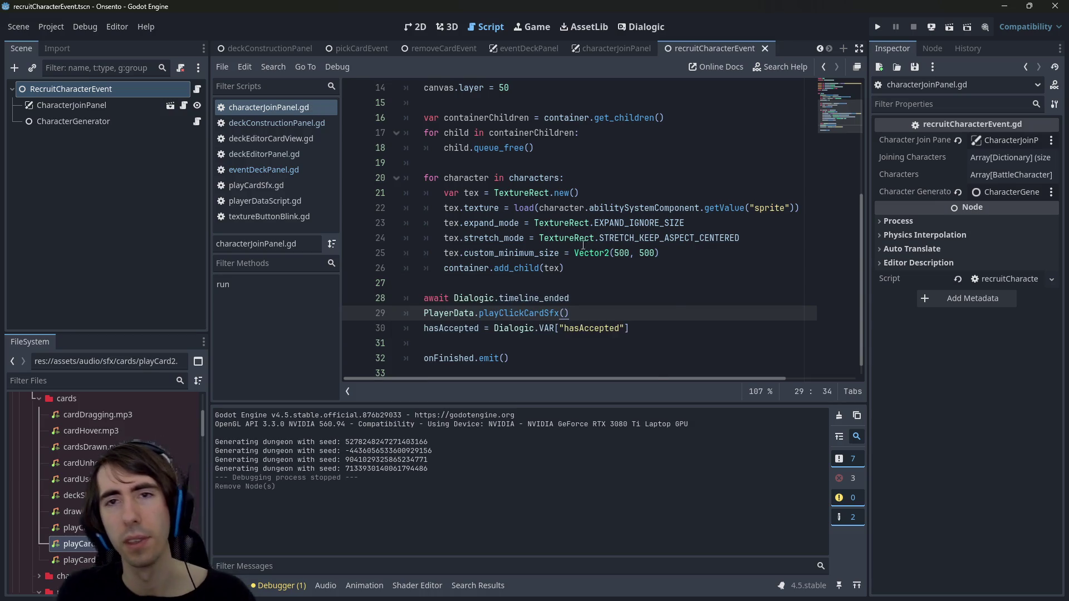
left_click(415, 26)
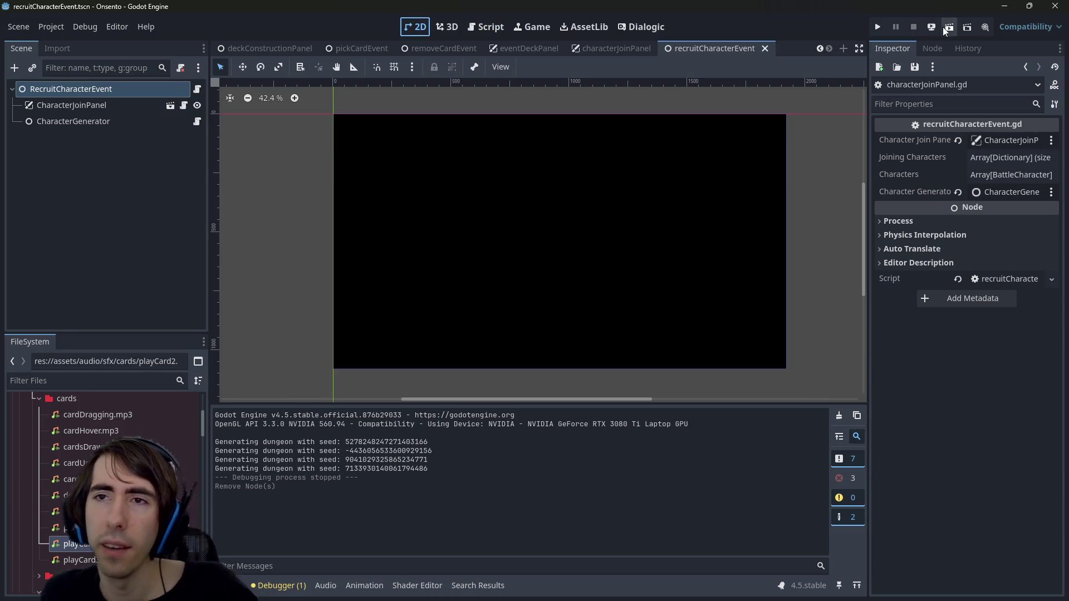
key("shift+alt+o")
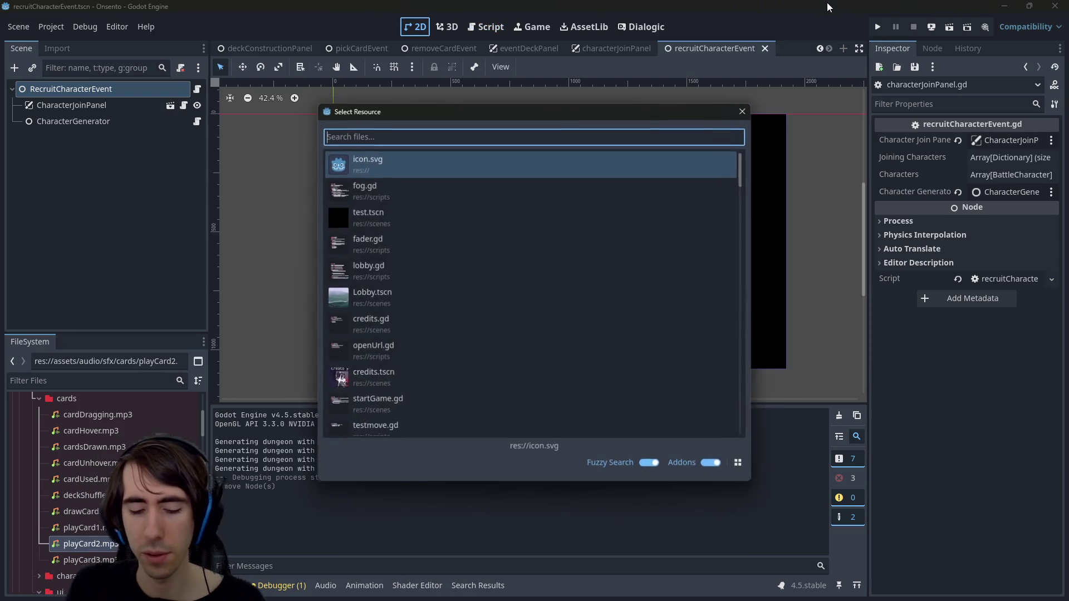
Open playQuest.tscn by searching 'playquest' and run it with F6
type("playgen")
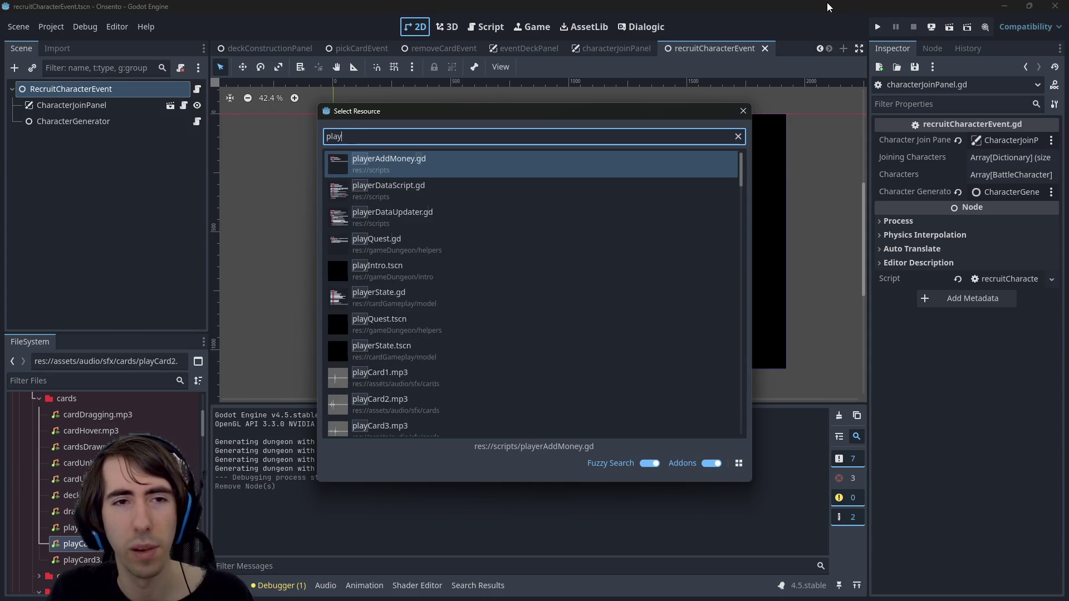
key("Down")
key("Down")
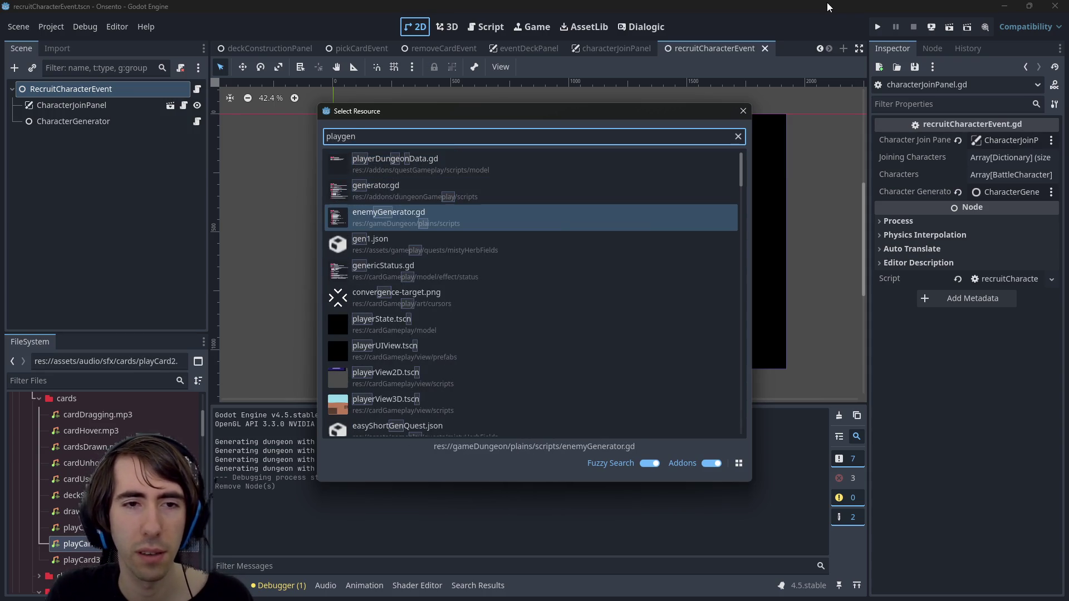
key("Down")
key("Down")
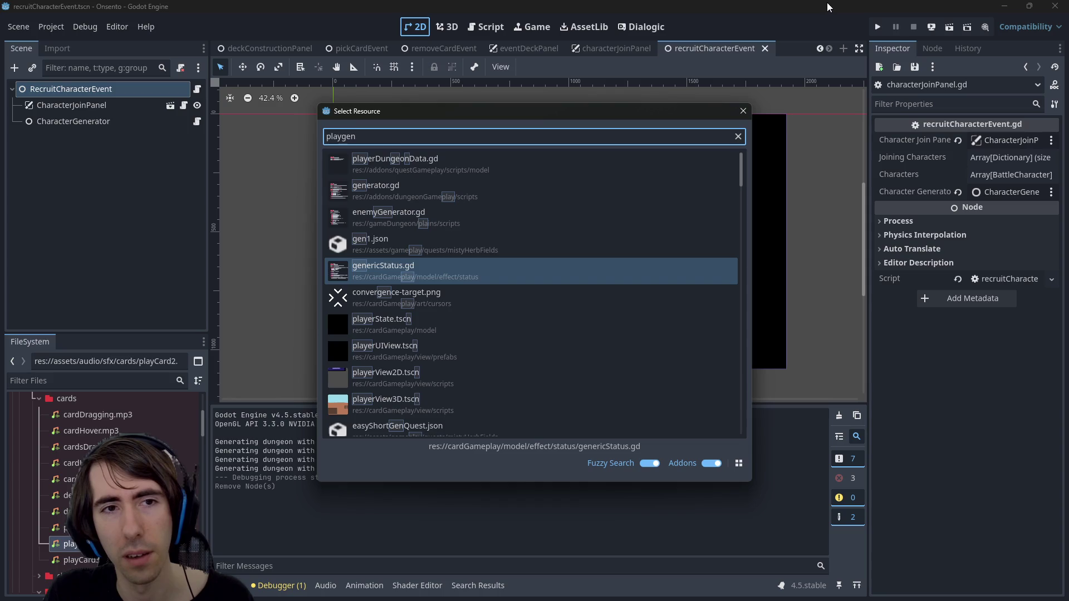
key("ctrl+a")
type("playquest")
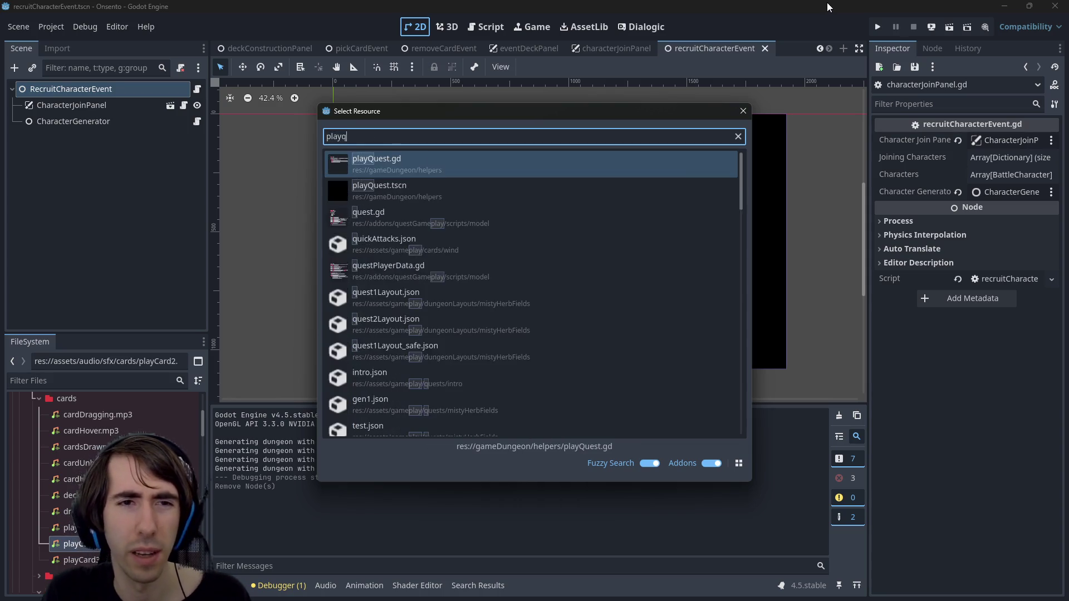
key("Down")
key("Return")
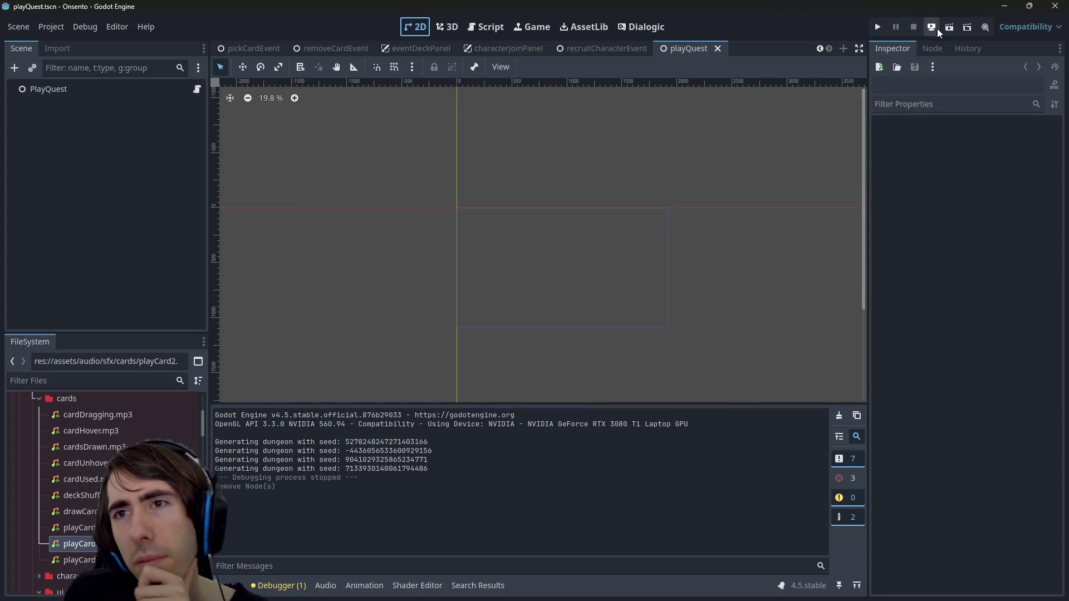
key("F6")
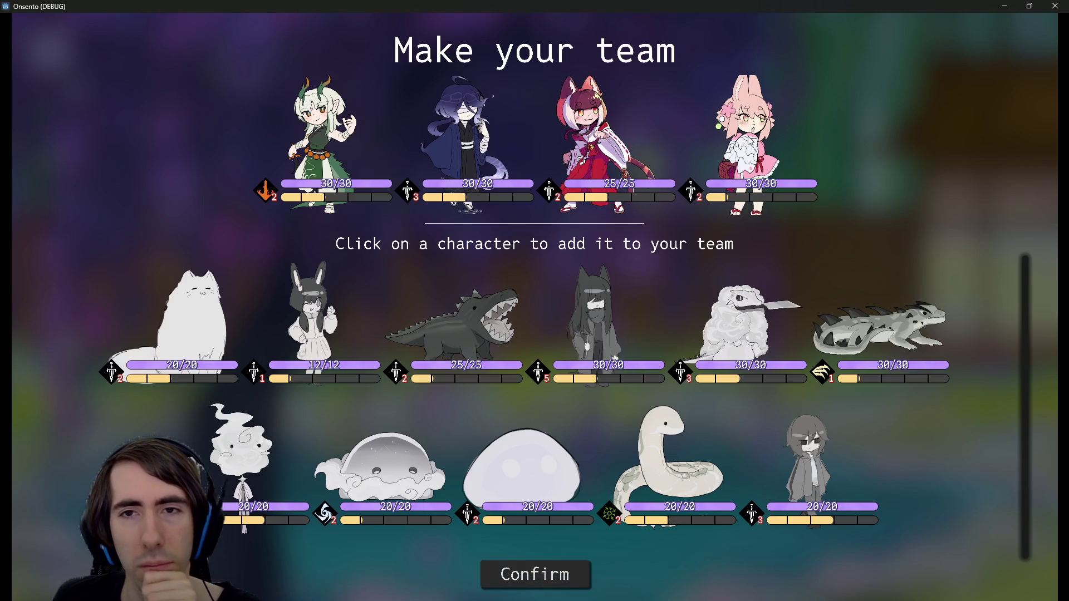
In the running game, remove the pink bunny from the team, add it back, then close the game
left_click(751, 142)
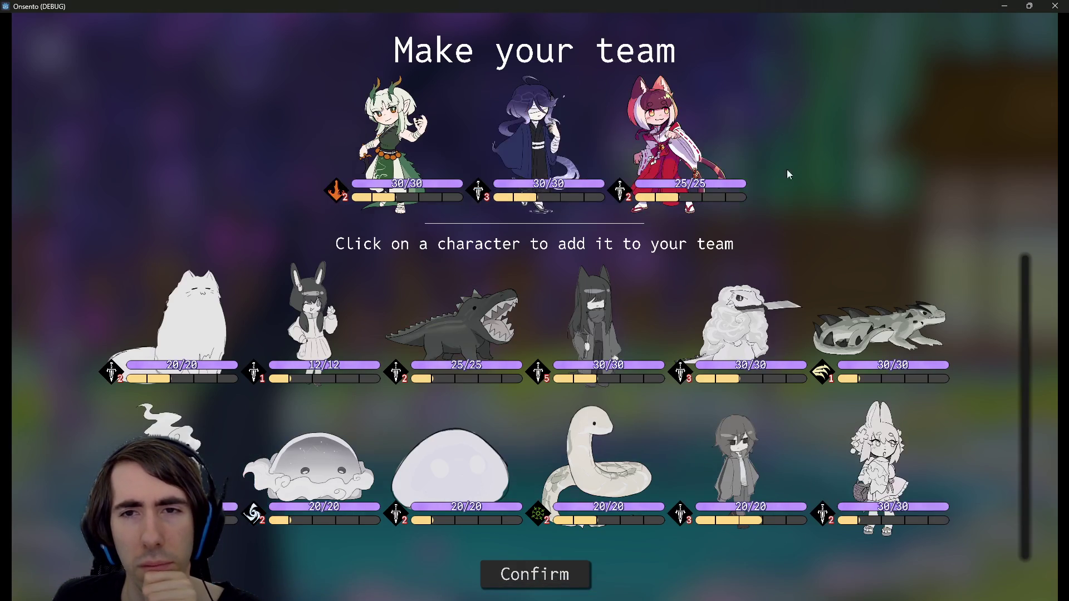
left_click(890, 454)
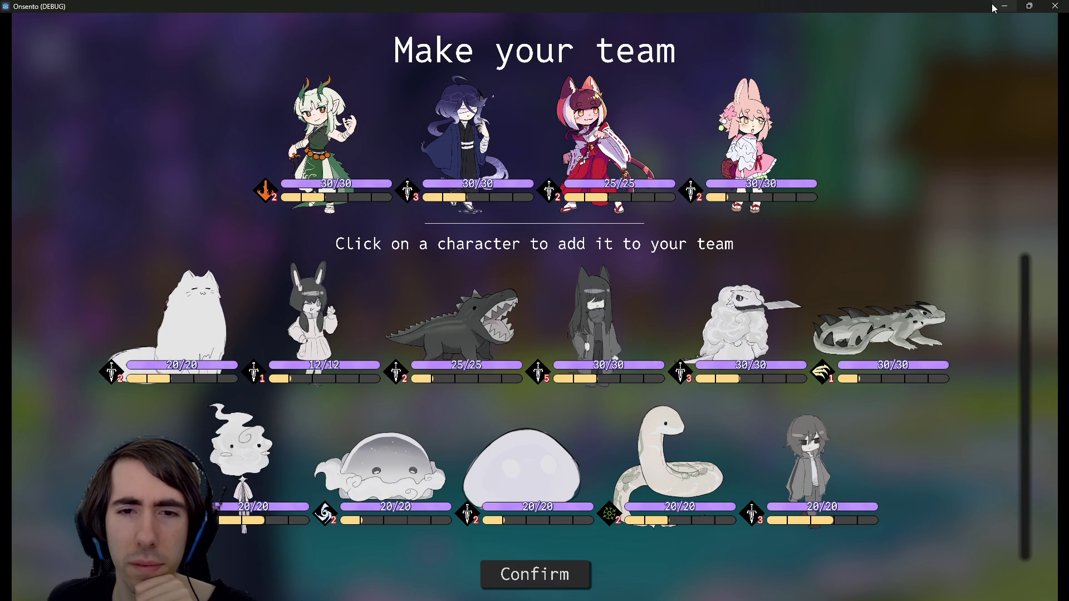
left_click(1047, 5)
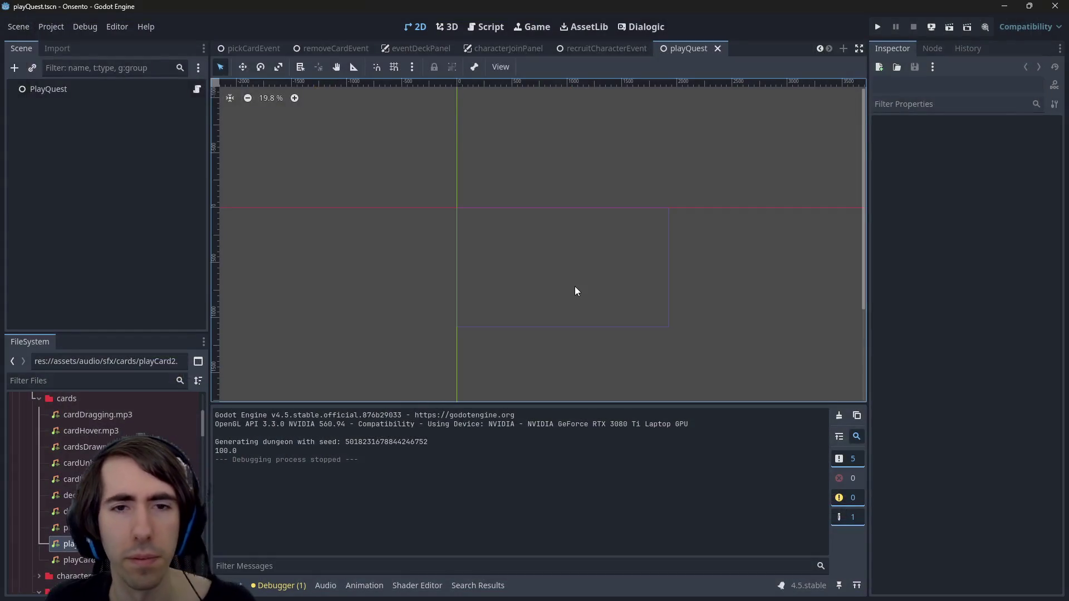
key("shift+alt+o")
Open the teamConstructionPanel scene and its script, scrolling to the character-click handlers
type("teamconstr")
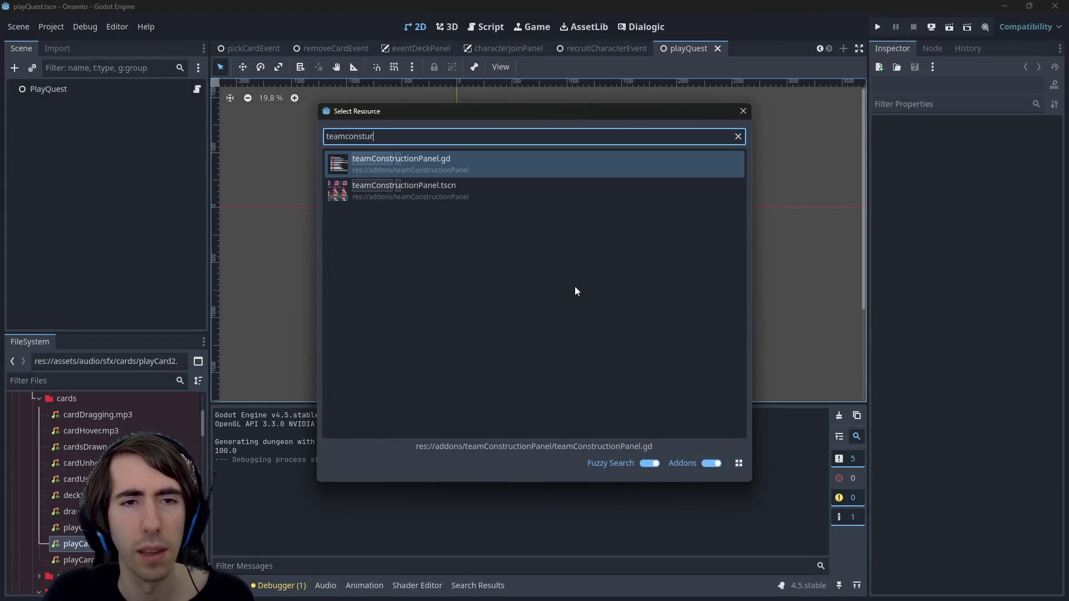
key("Down")
key("Return")
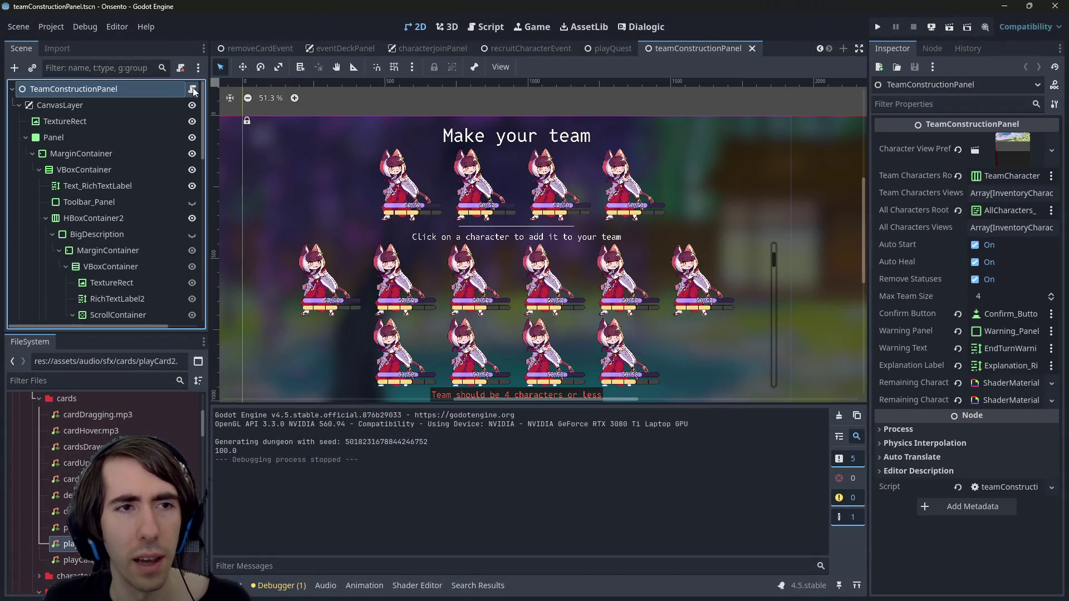
key("ctrl+F3")
scroll(597, 267, "down", 6)
scroll(597, 268, "down", 5)
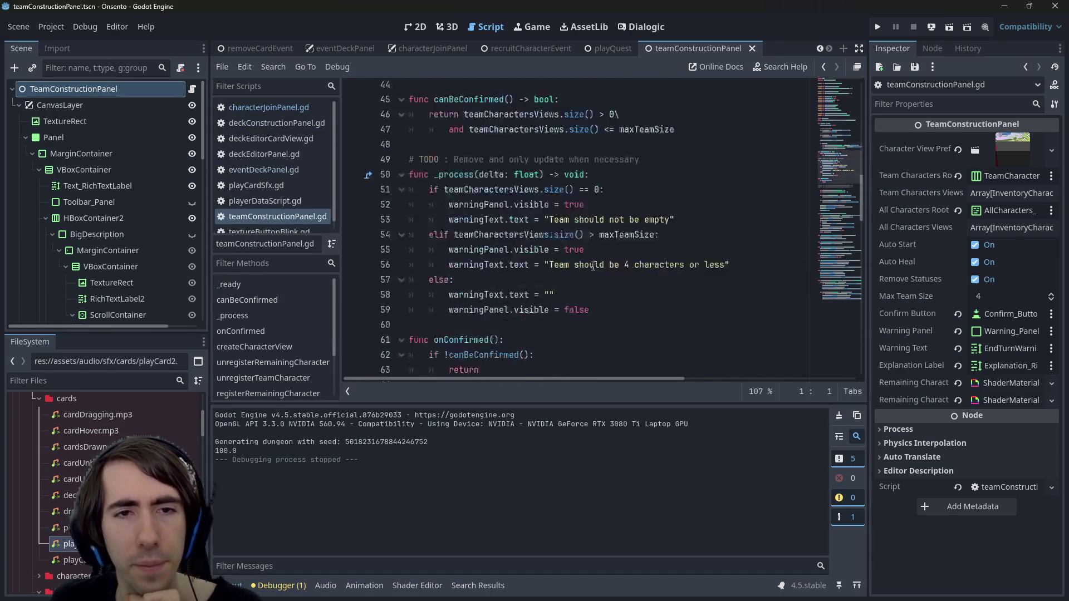
scroll(592, 266, "up", 2)
scroll(591, 266, "down", 10)
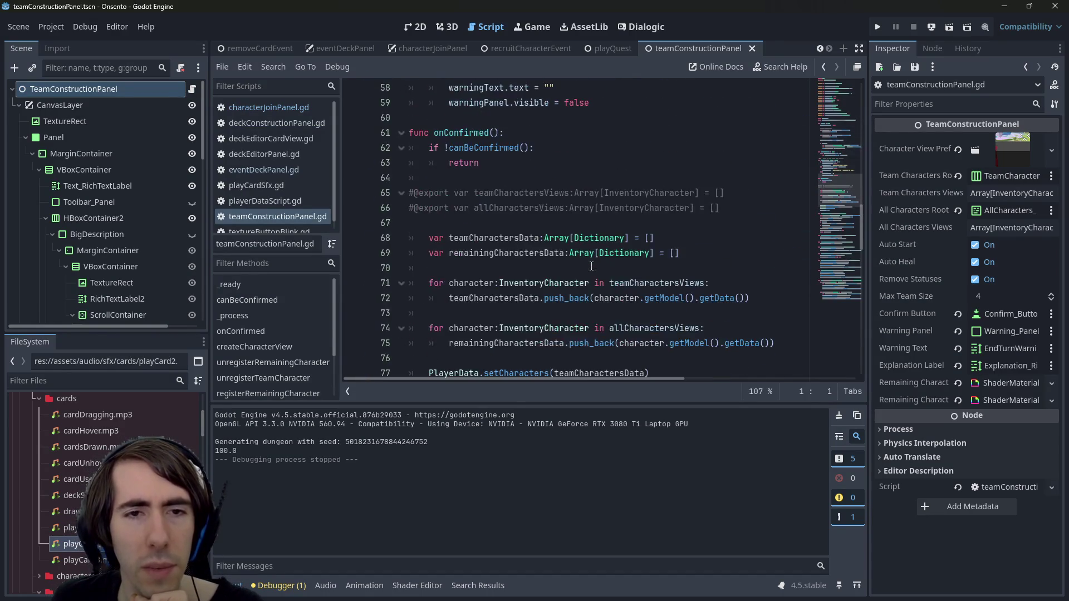
scroll(592, 266, "down", 6)
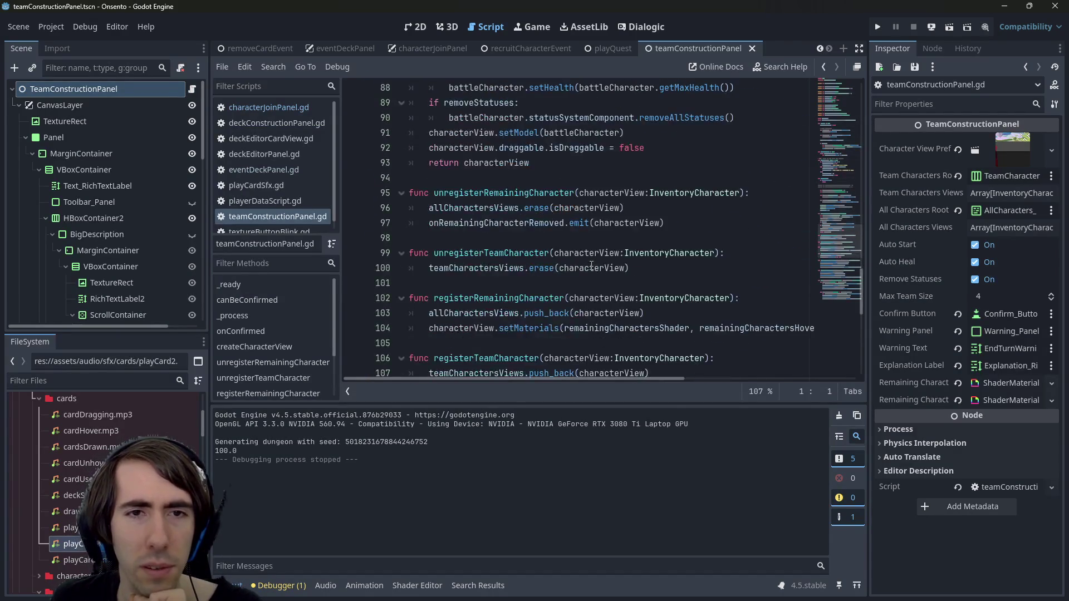
scroll(592, 266, "down", 2)
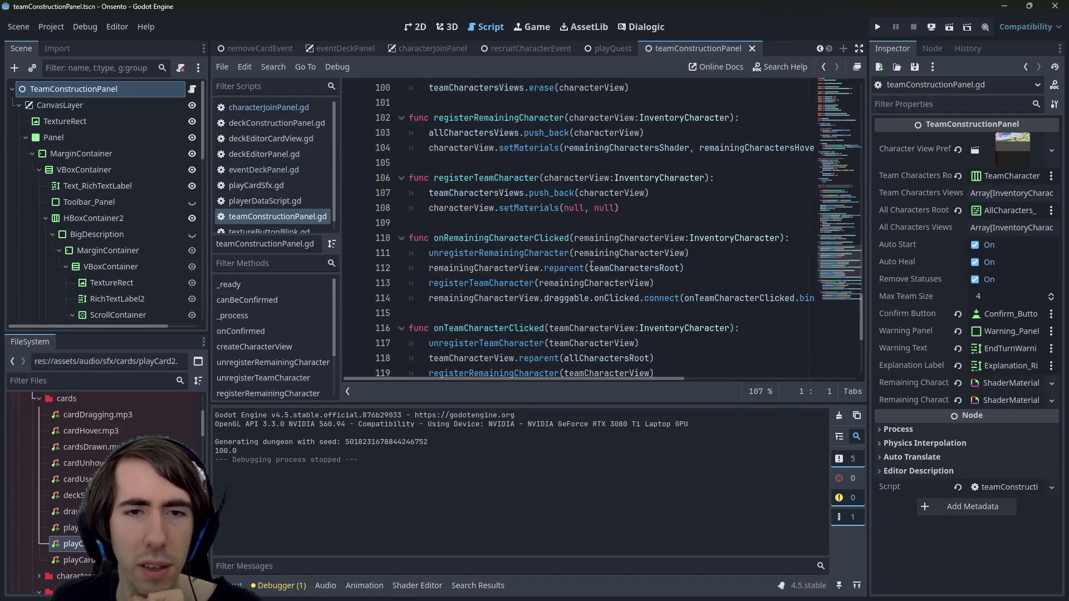
scroll(591, 266, "down", 2)
Add PlayerData.playClickCharacterSfx() as the first line of onRemainingCharacterClicked
left_click(796, 143)
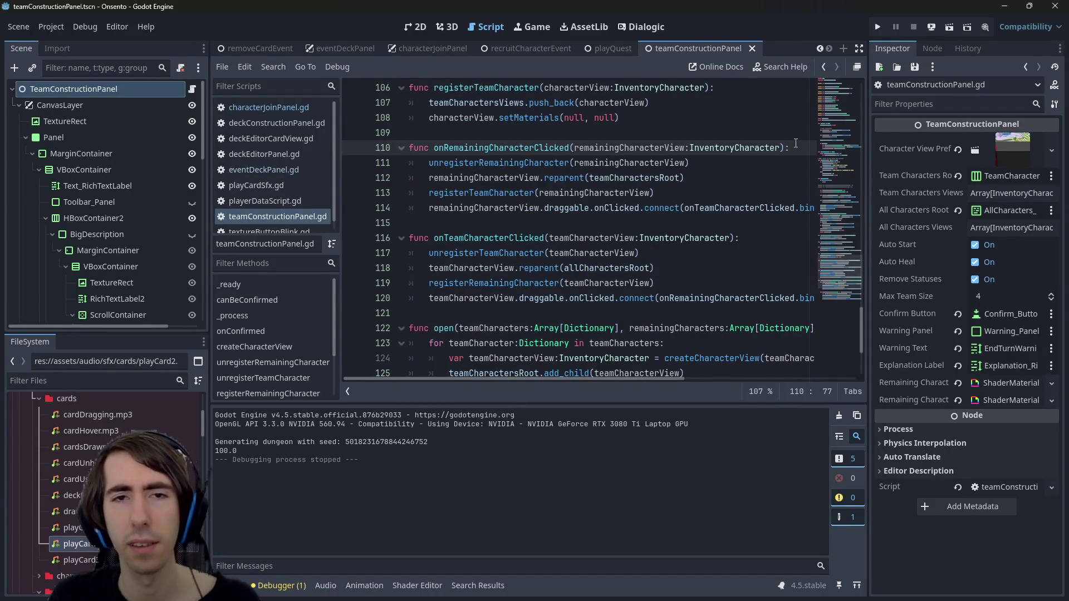
key("Return")
type("PlayerData.playClickCardSfx()")
key("Down")
key("Down")
key("Down")
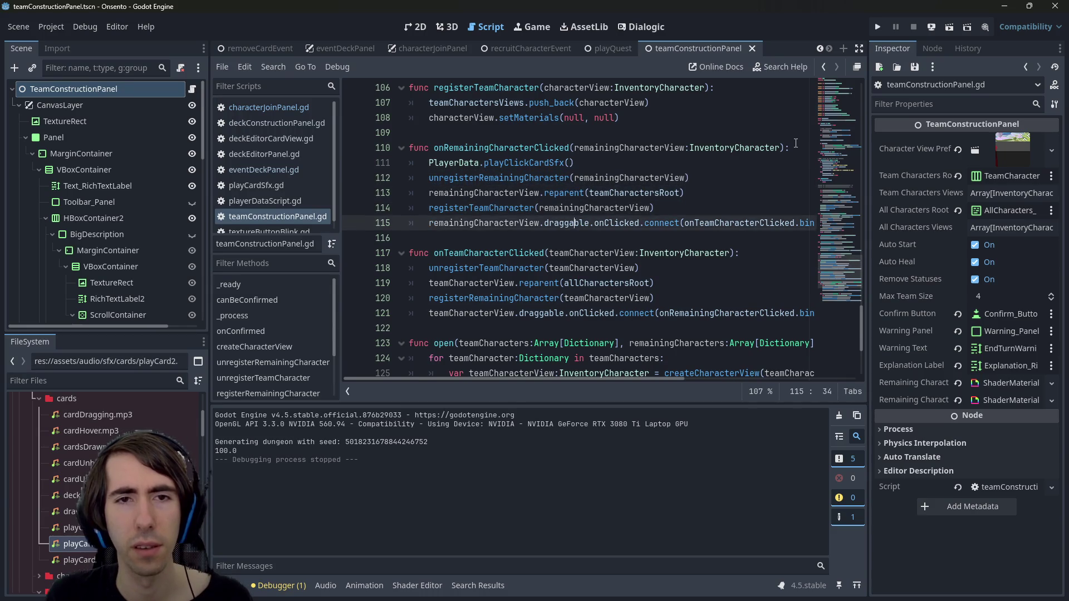
key("Up")
key("Up")
double_click(523, 163)
type("playCh")
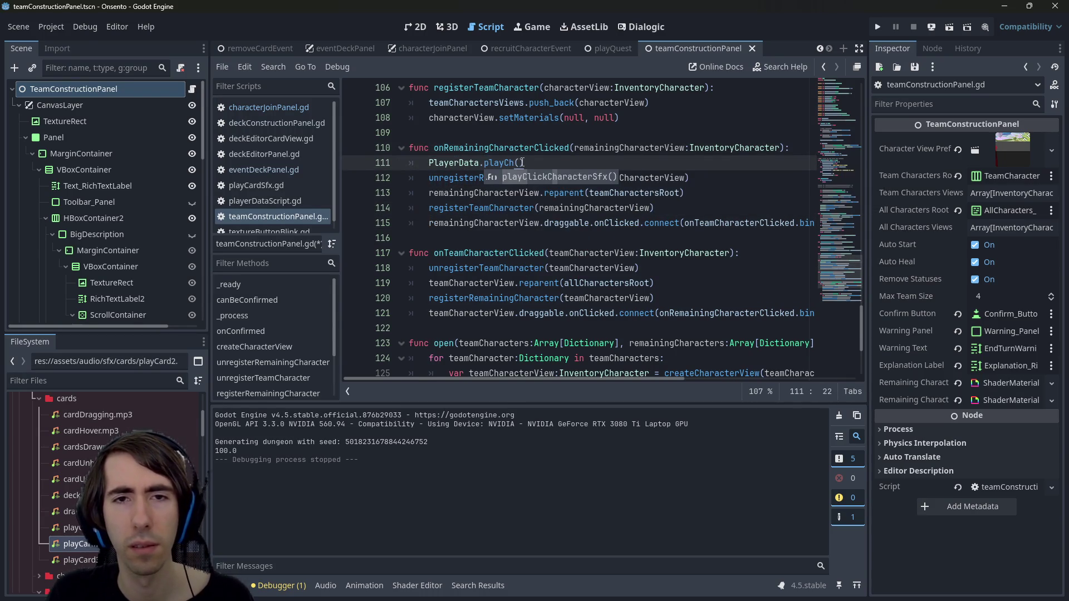
key("Return")
Copy the playClickCharacterSfx call into onTeamCharacterClicked and save the script
key("ctrl+shift+Left")
key("ctrl+shift+Left")
key("ctrl+shift+Left")
key("ctrl+c")
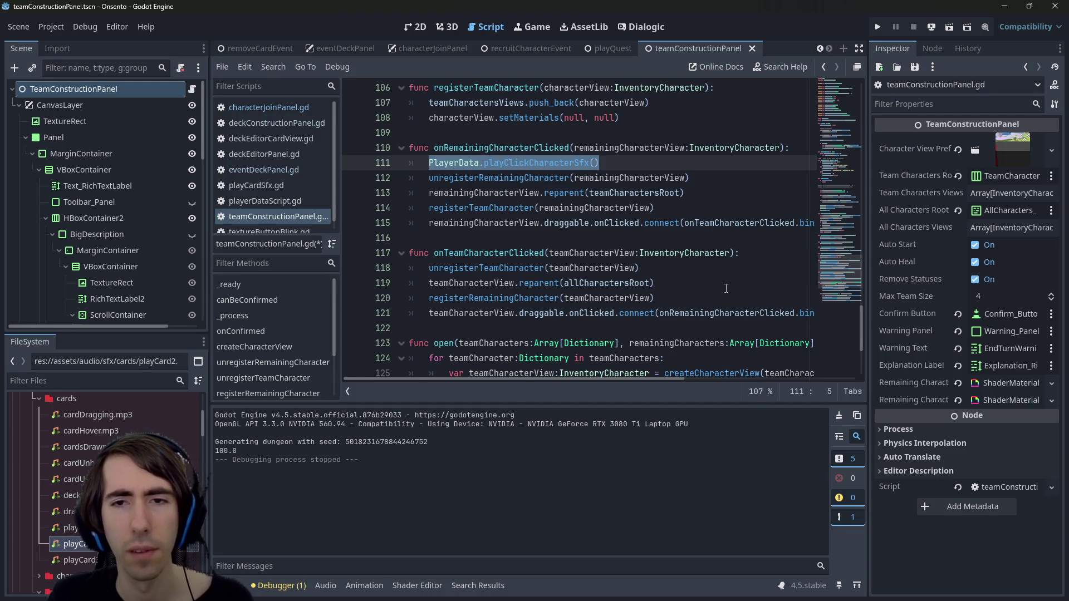
left_click(756, 259)
key("Return")
key("ctrl+v")
key("ctrl+s")
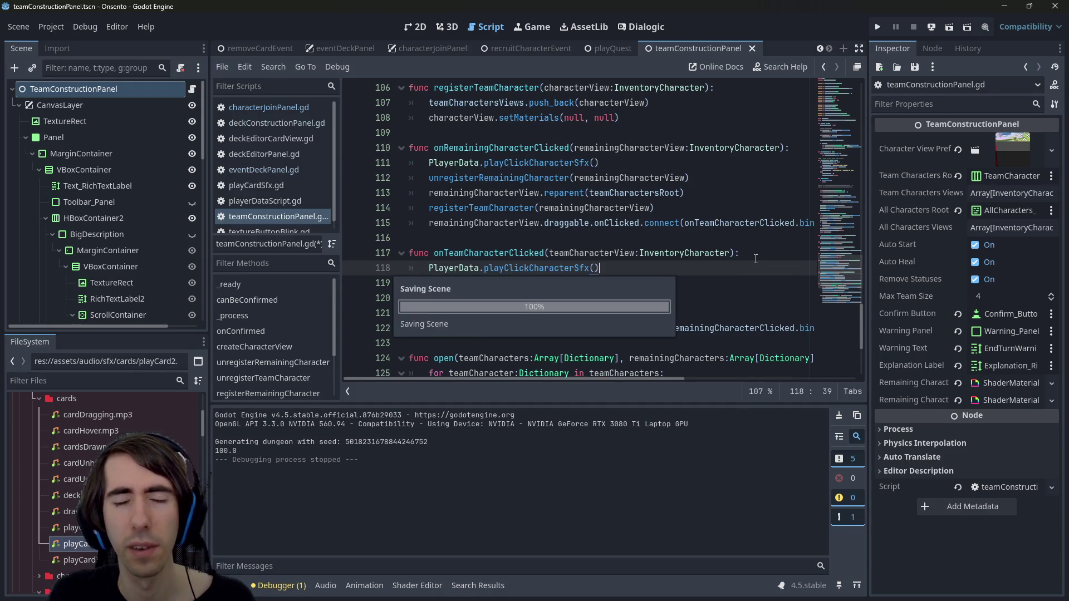
key("shift+alt+o")
key("Escape")
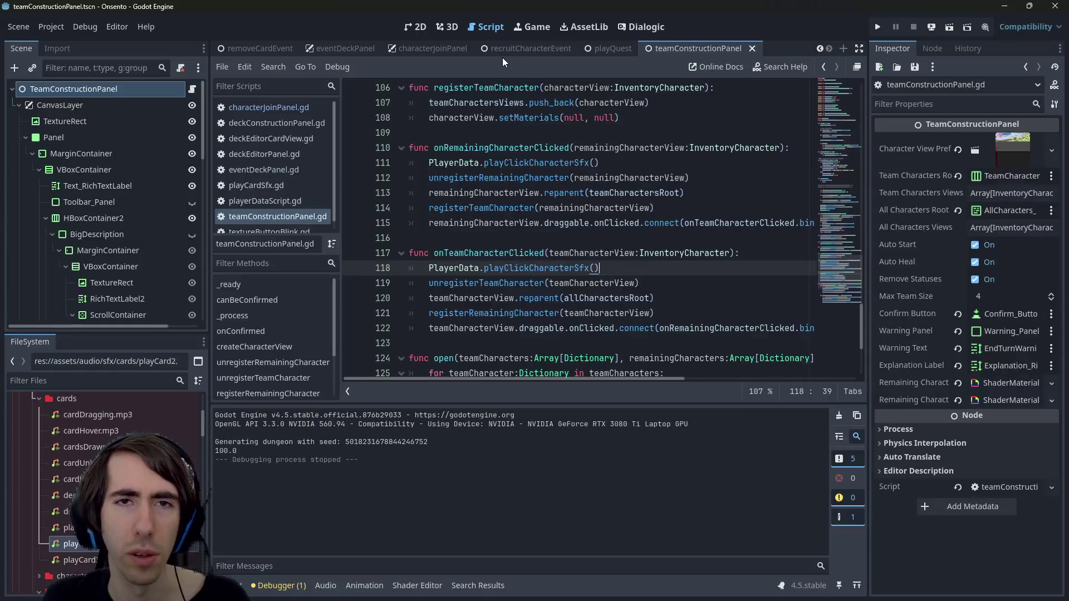
left_click(502, 56)
Replace playClickCardSfx with playClickCharacterSfx on line 29 of characterJoinPanel.gd and save
left_click(198, 89)
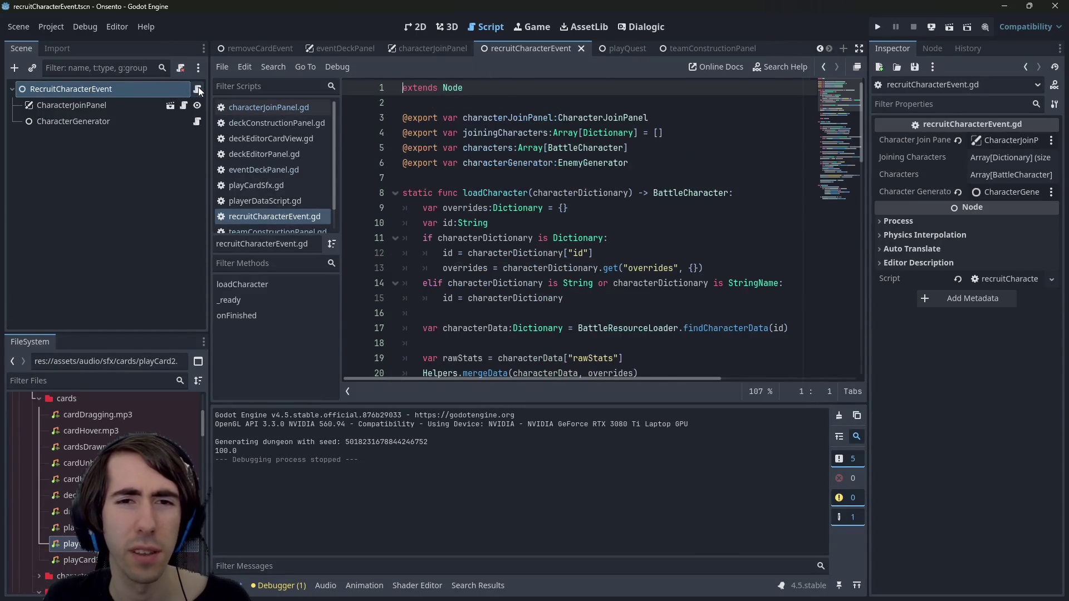
scroll(490, 196, "down", 10)
left_click(490, 193)
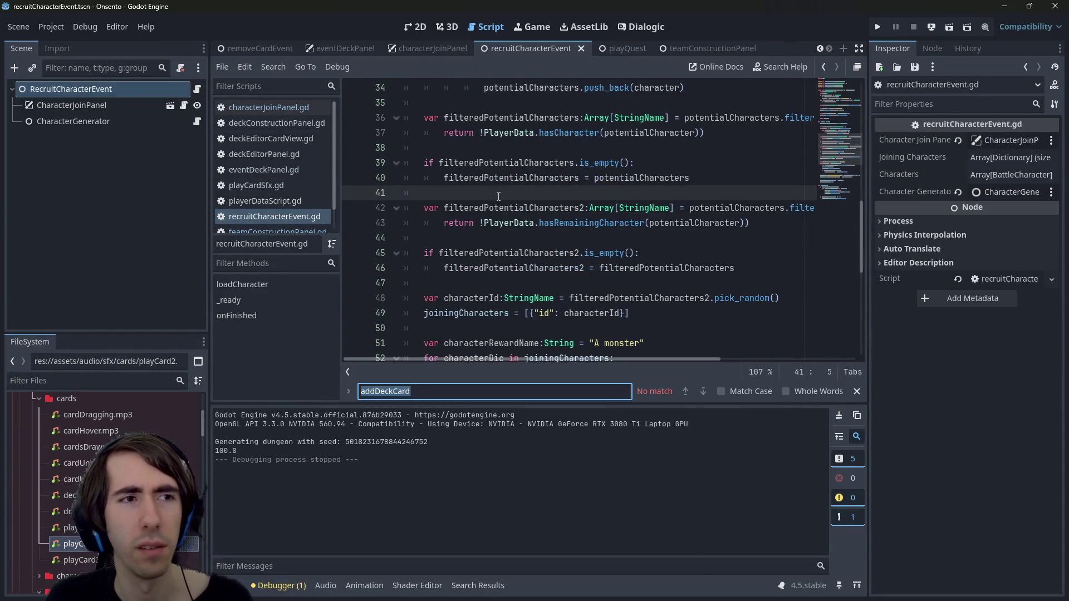
left_click(184, 105)
left_click(662, 237)
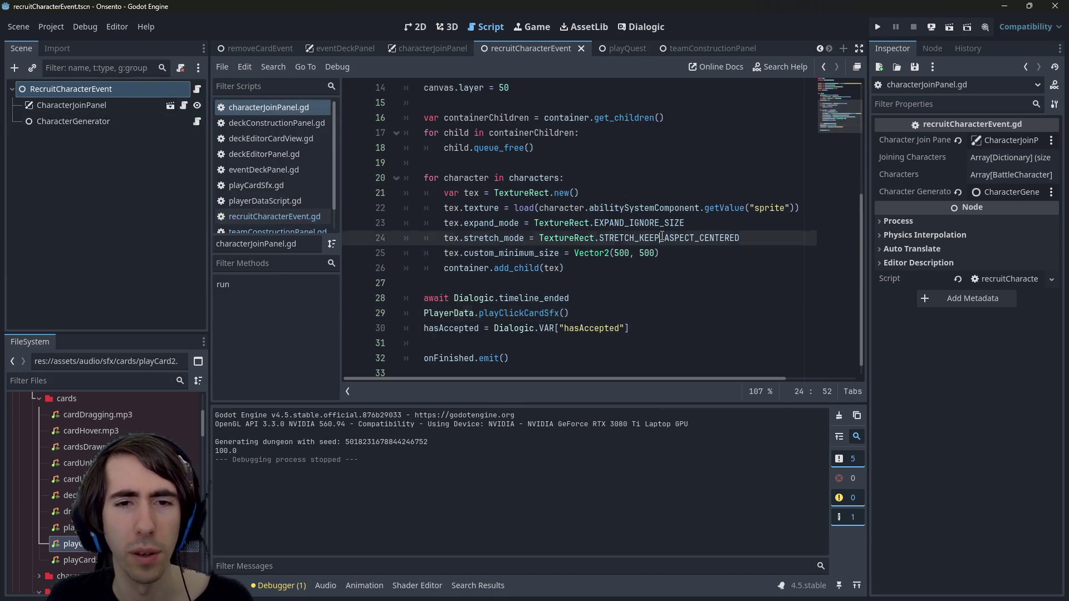
double_click(534, 315)
type("p")
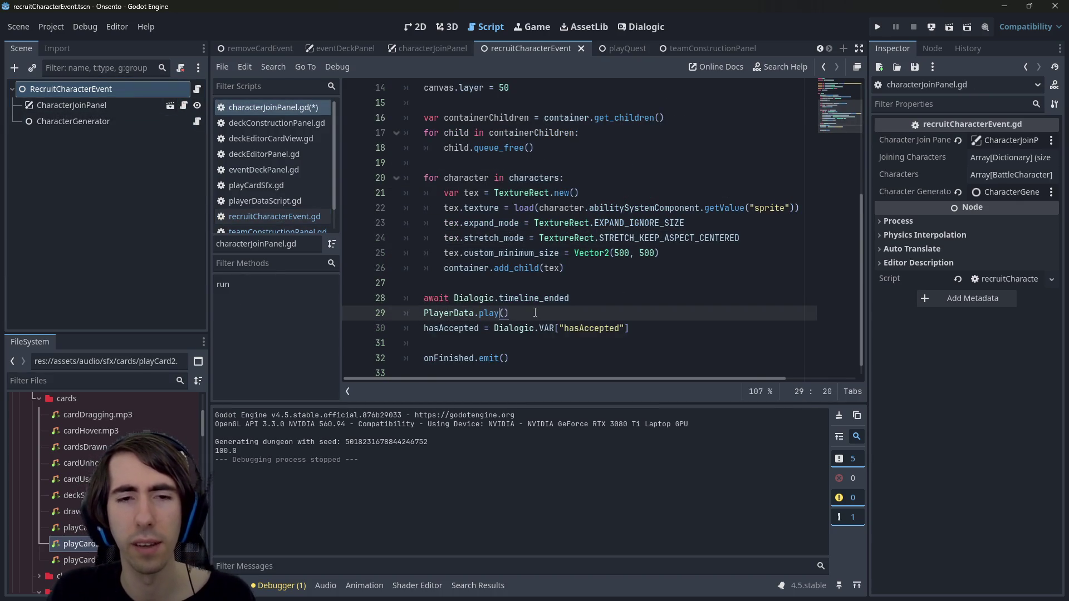
key("Return")
key("ctrl+s")
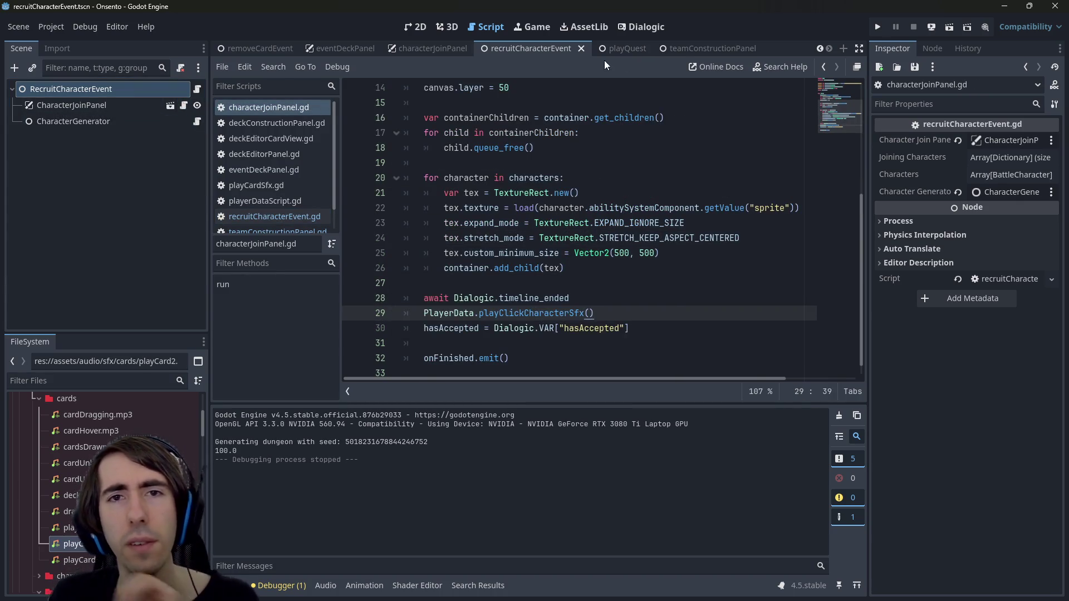
left_click(621, 49)
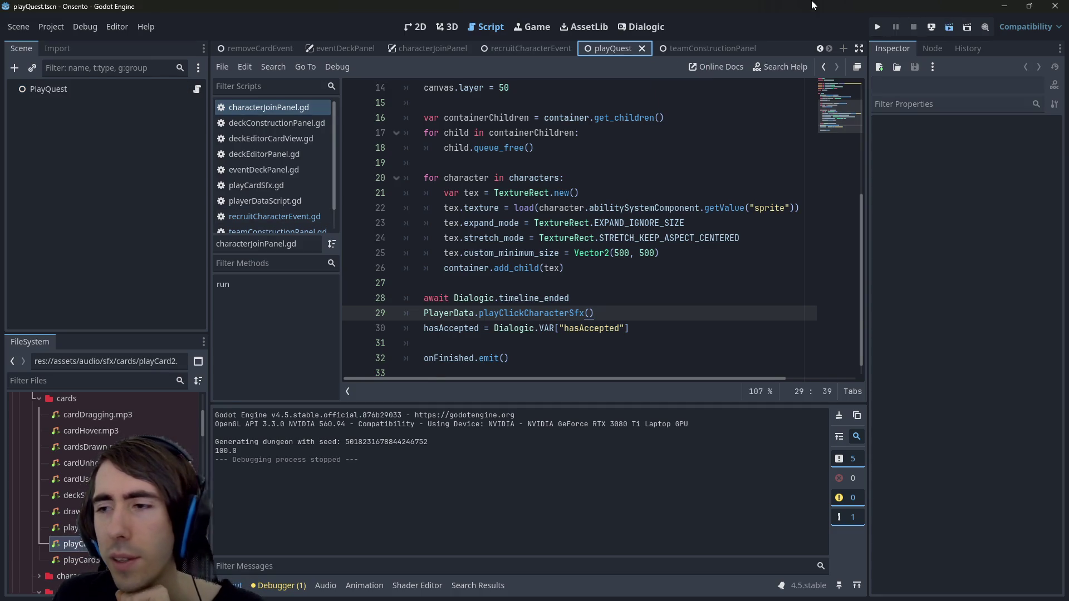
Run the playQuest scene and confirm a four-character team that includes the pink fox girl
key("F6")
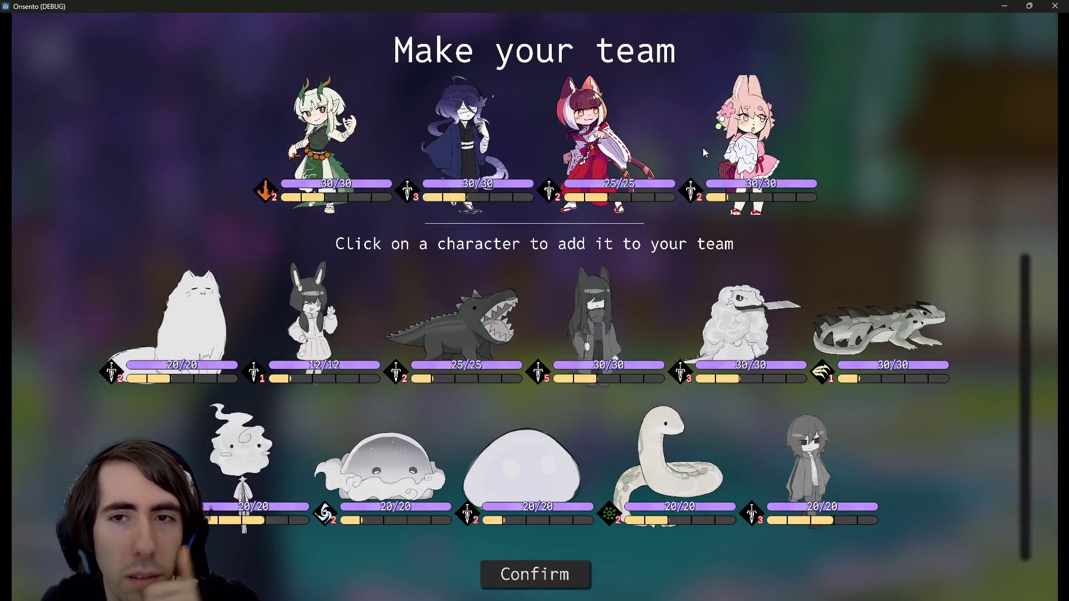
left_click(718, 146)
left_click(871, 454)
left_click(819, 320)
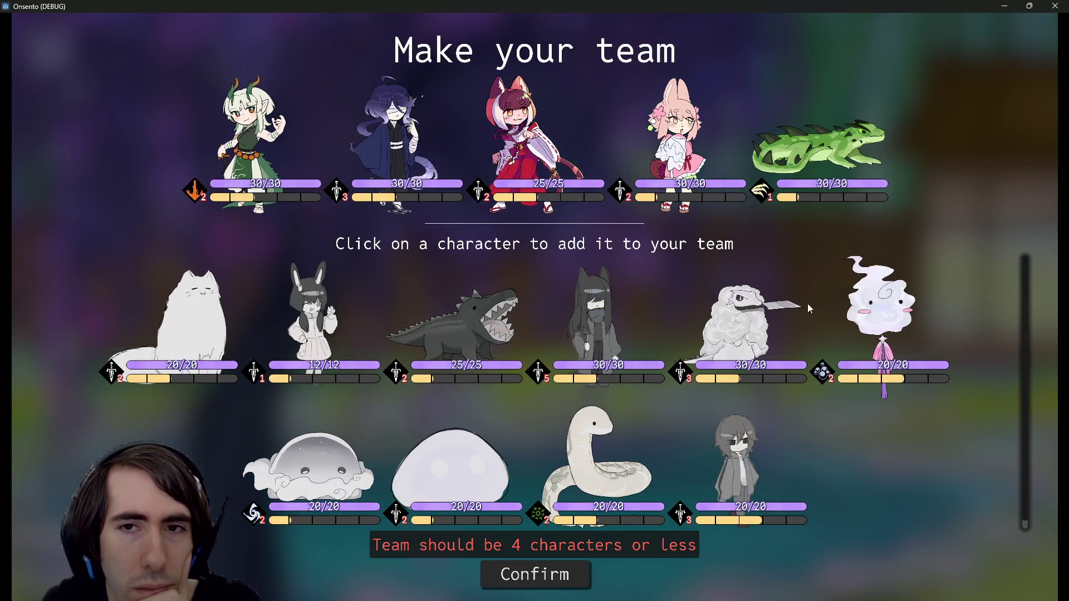
left_click(817, 161)
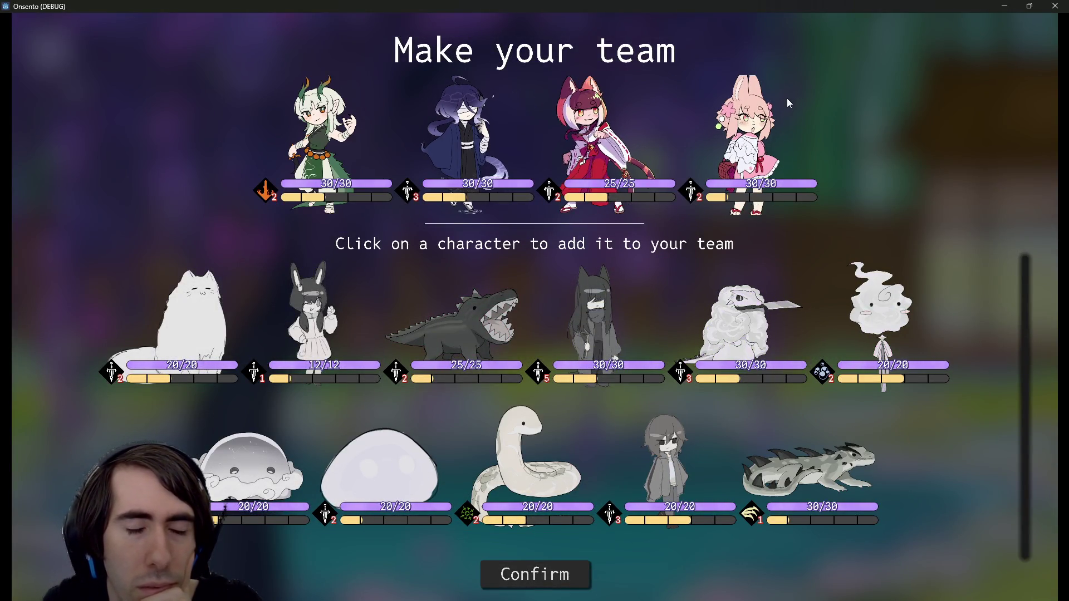
left_click(192, 317)
left_click(818, 162)
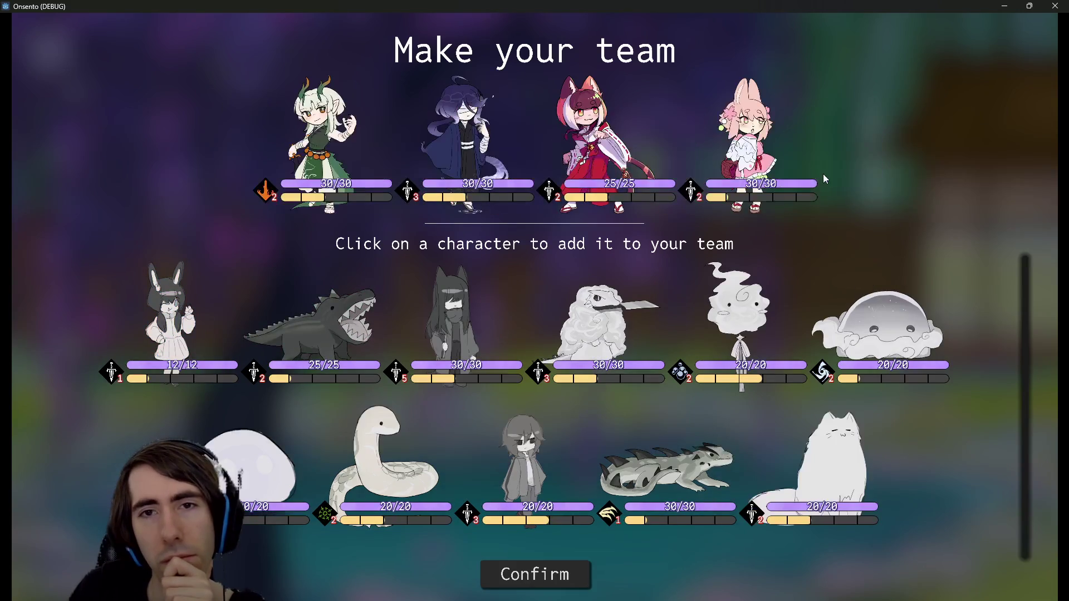
left_click(529, 562)
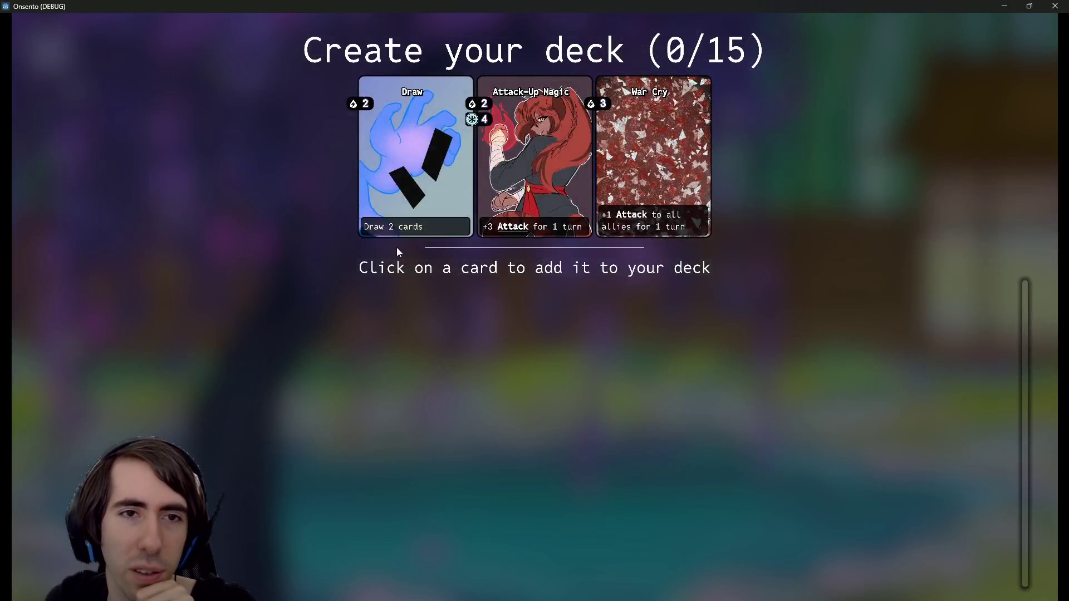
Fill the deck to 15/15 cards, starting with Draw, then deploy the dark-haired character onto the battlefield
left_click(470, 162)
left_click(532, 168)
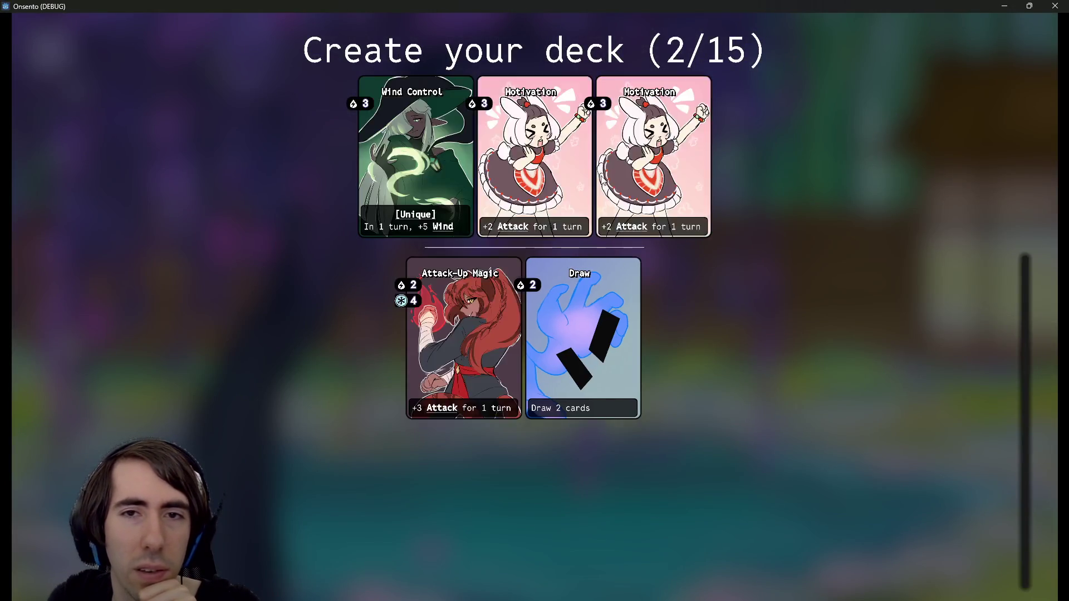
left_click(535, 167)
left_click(534, 167)
left_click(651, 167)
left_click(415, 167)
left_click(415, 168)
left_click(651, 167)
left_click(541, 188)
left_click(541, 188)
left_click(541, 188)
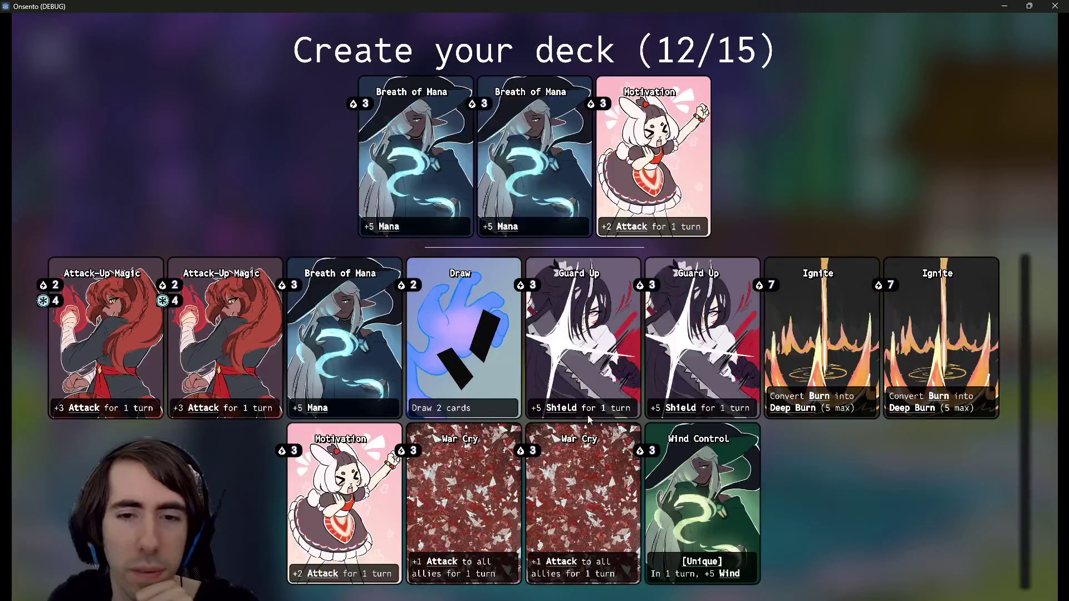
left_click(615, 146)
left_click(615, 146)
left_click(615, 146)
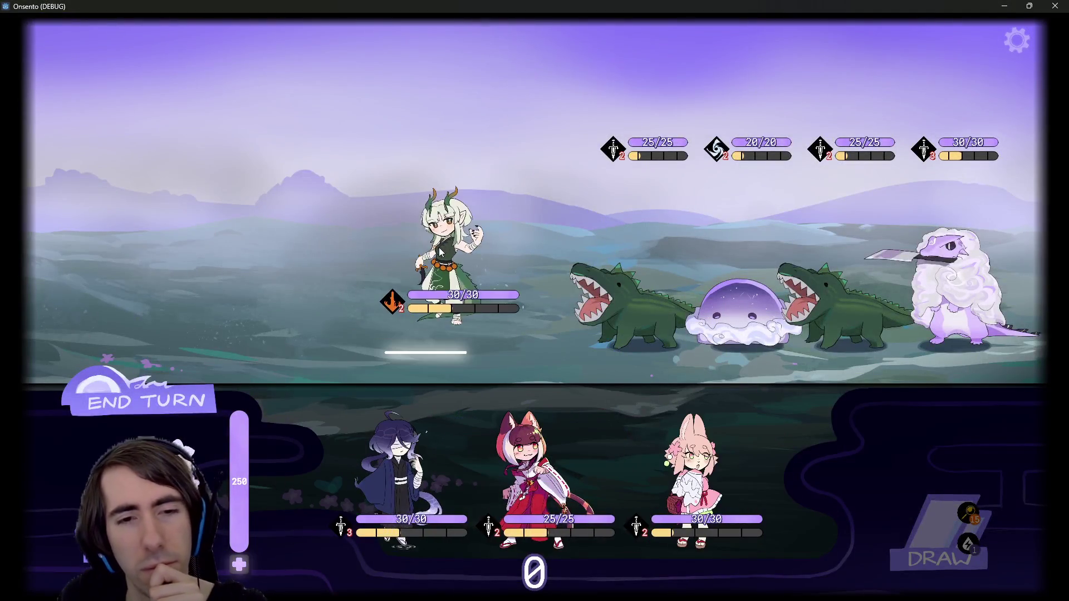
left_click_drag(395, 479, 310, 319)
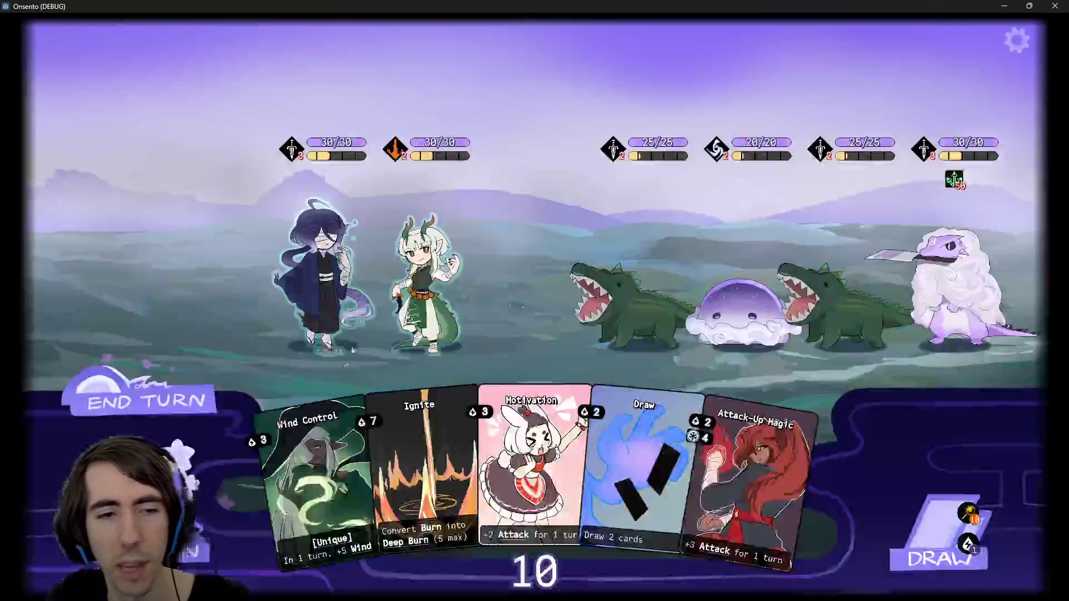
Check the quest map in the pause menu, end the turn despite the draw warning, and pick the lower green battle
key("Escape")
key("Escape")
key("Escape")
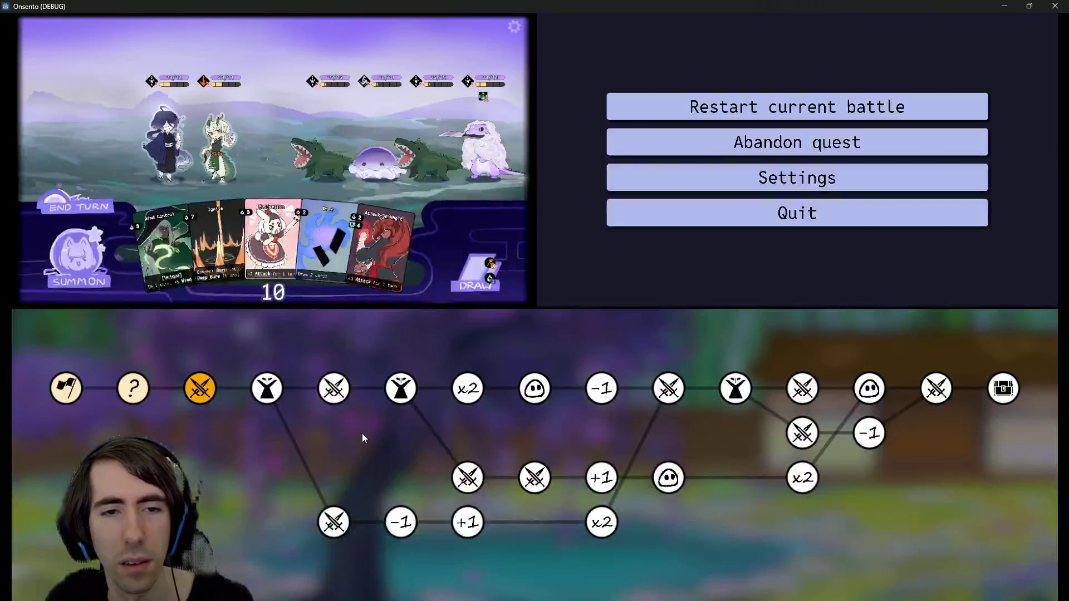
key("Escape")
key("Escape")
key("Escape")
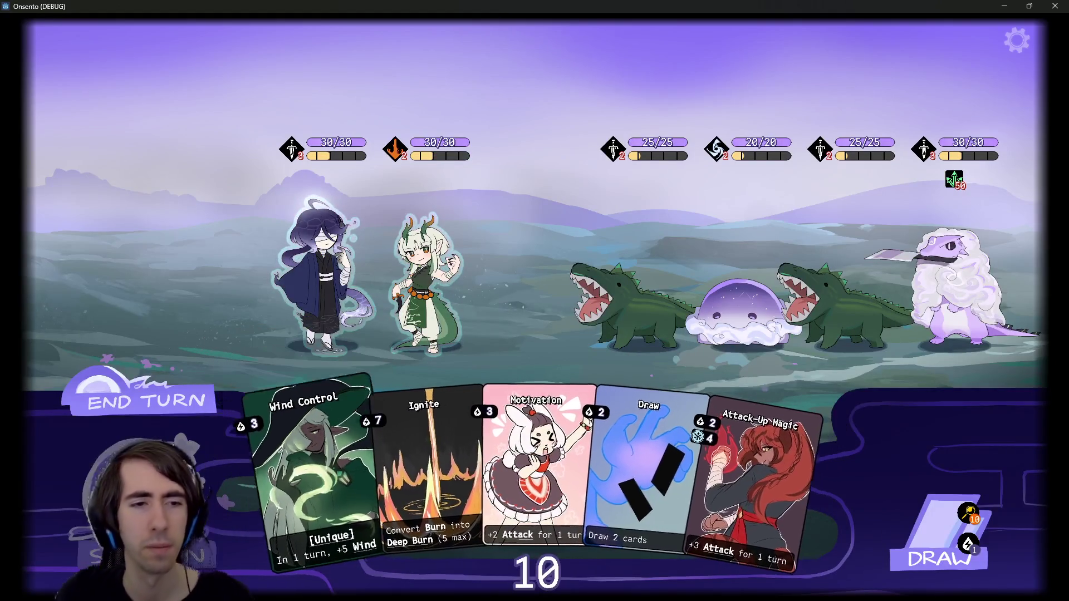
left_click(156, 402)
left_click(159, 402)
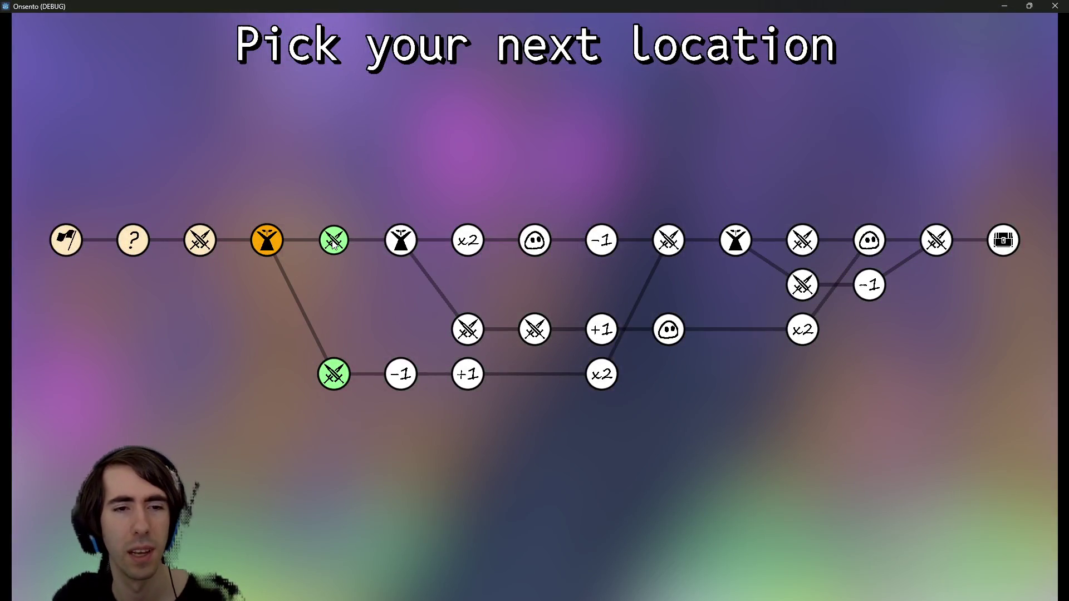
left_click(334, 370)
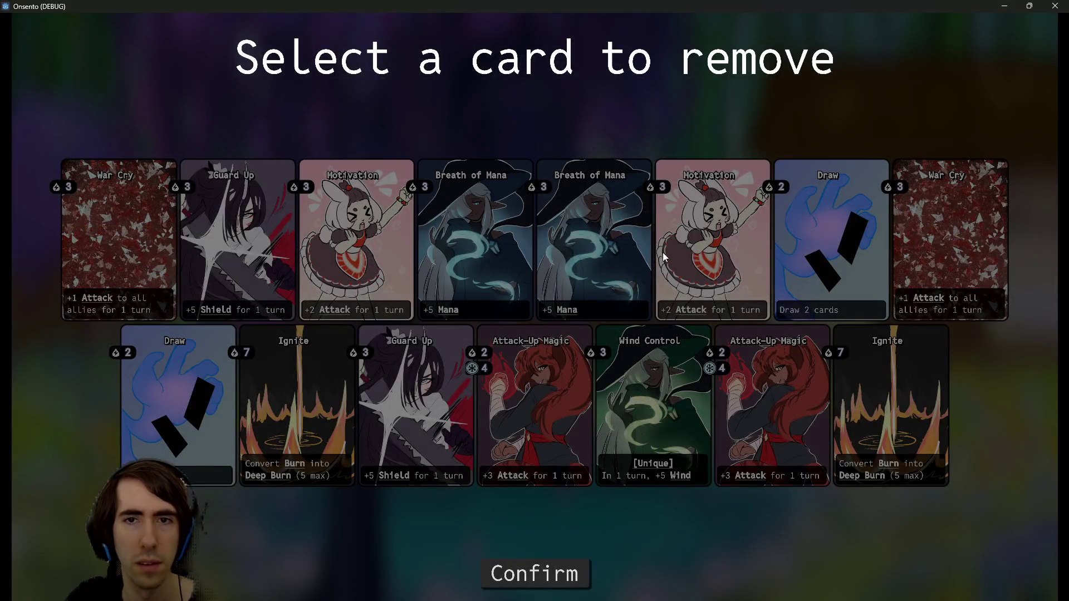
Remove a Breath of Mana card, obtain the Tempest card, and duplicate Tempest
left_click(470, 257)
left_click(569, 581)
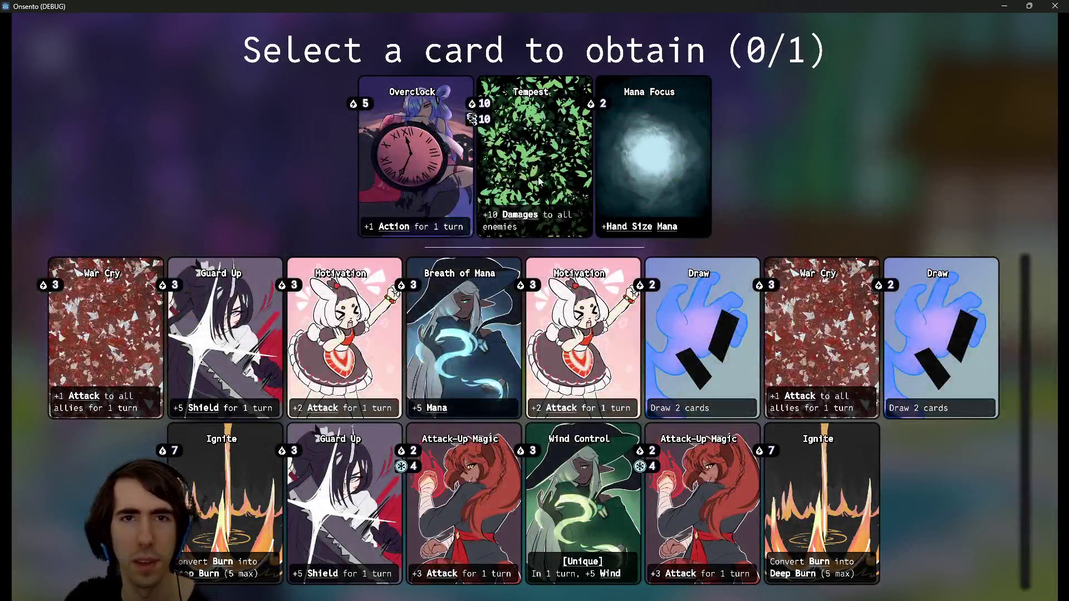
left_click(539, 180)
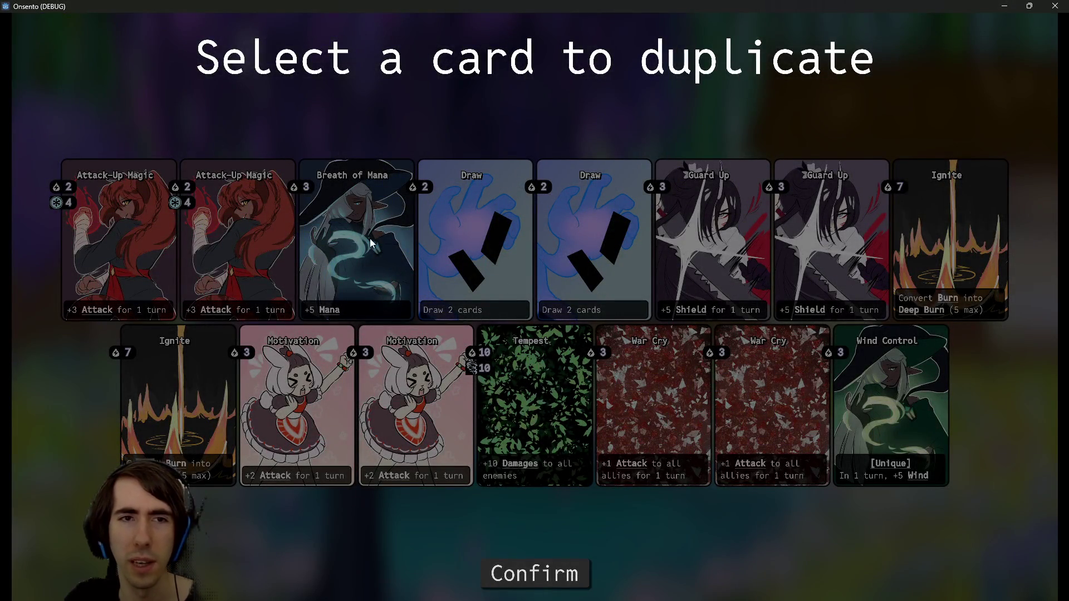
left_click(547, 391)
left_click(560, 575)
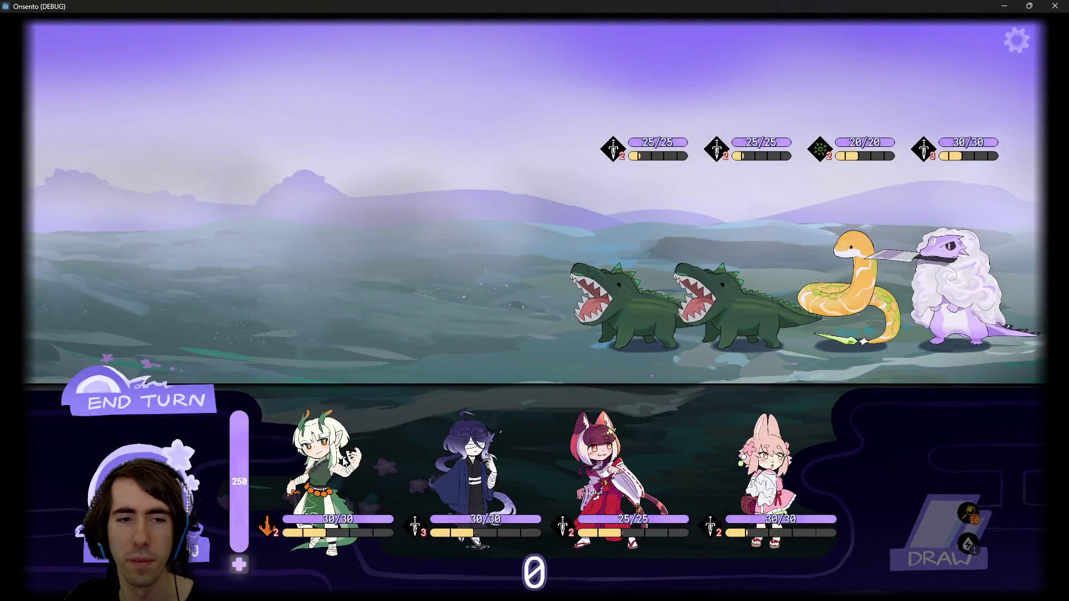
Deploy the green-haired member, choose the next green battle, and accept the monster joining the team
left_click(323, 468)
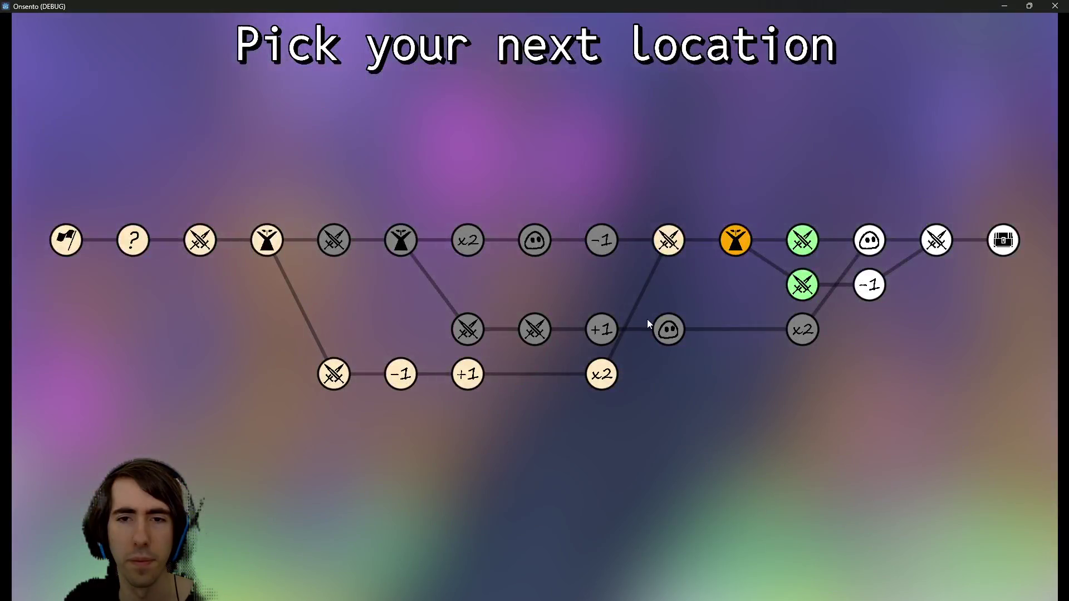
left_click(800, 244)
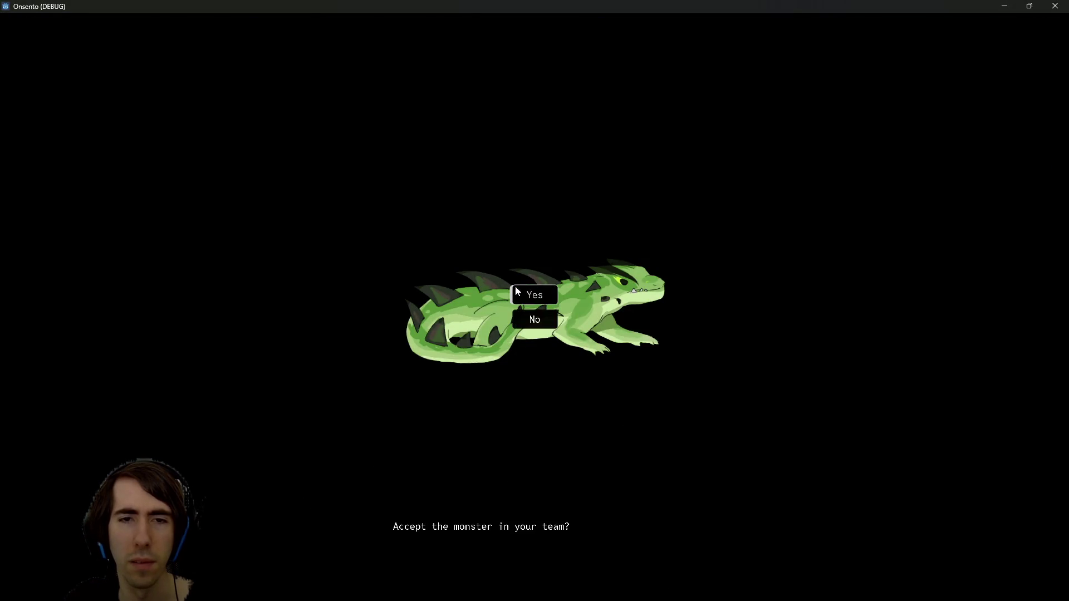
left_click(516, 288)
left_click(519, 292)
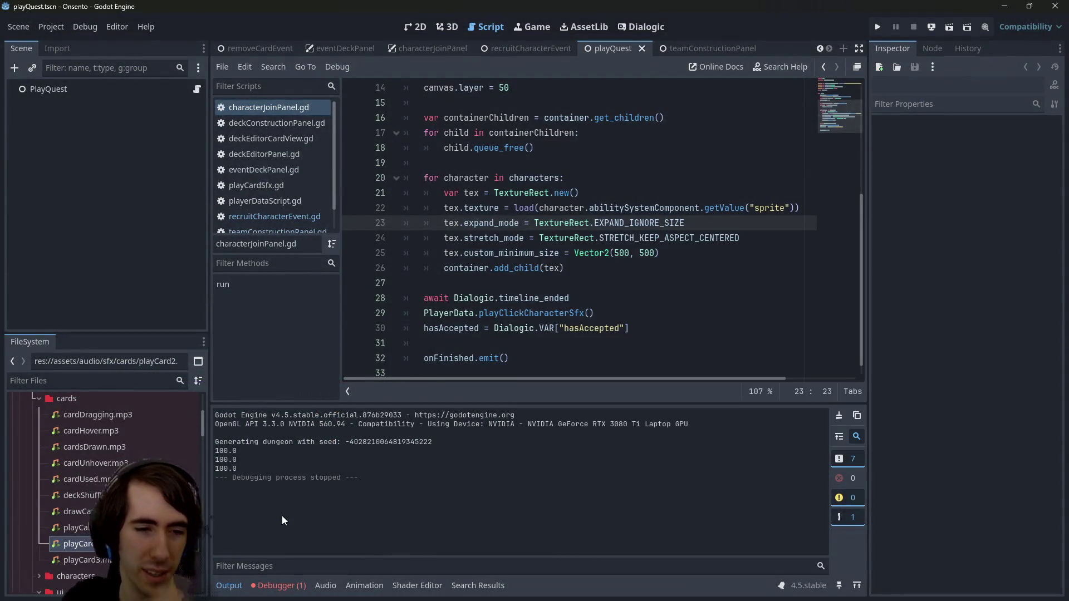
Jump from the debugger's playback error to playCardSfx.gd line 106 and inspect cardUnhoverPlayer
left_click(282, 585)
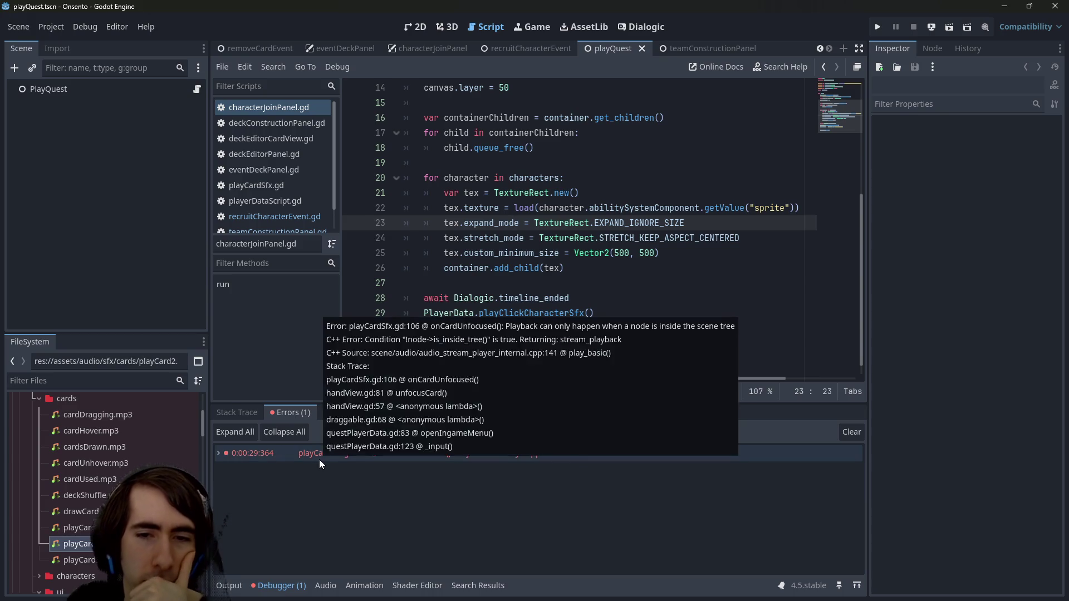
left_click(512, 454)
mouse_move(512, 453)
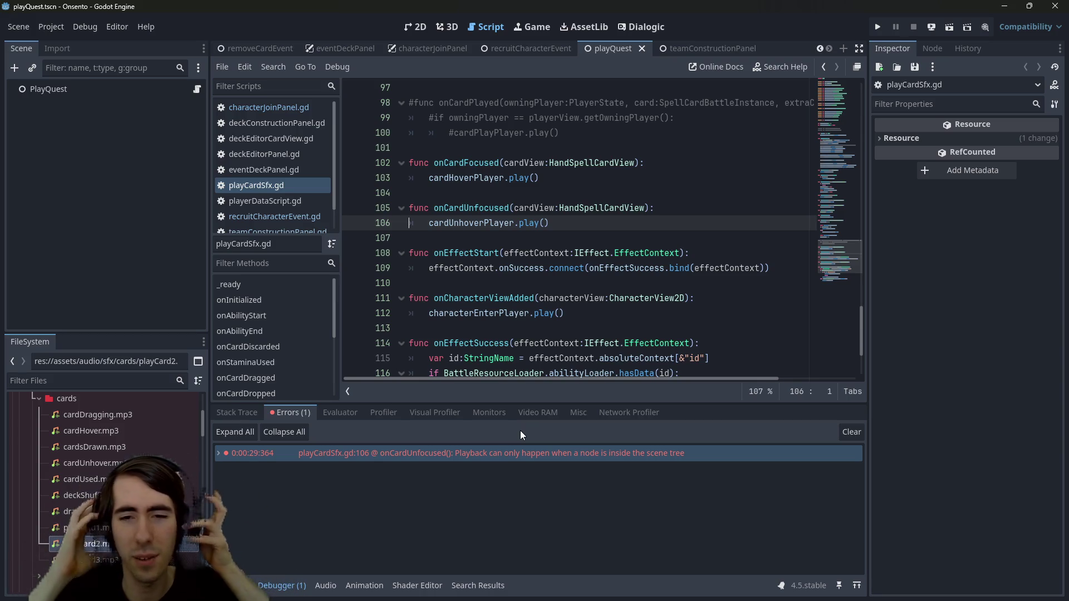
double_click(470, 224)
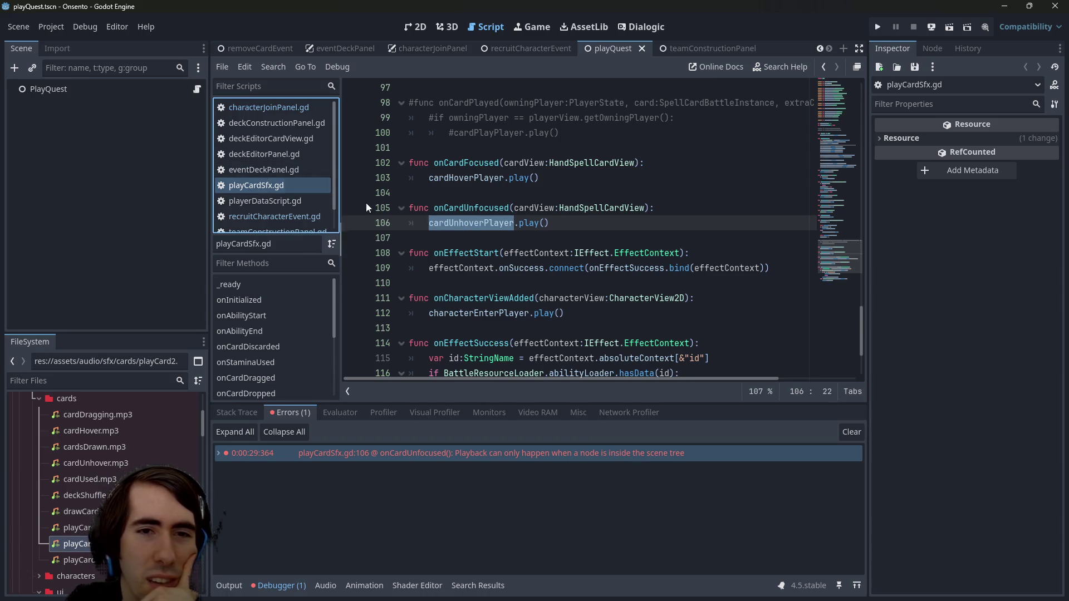
scroll(484, 262, "up", 1)
left_click(490, 269)
double_click(490, 269)
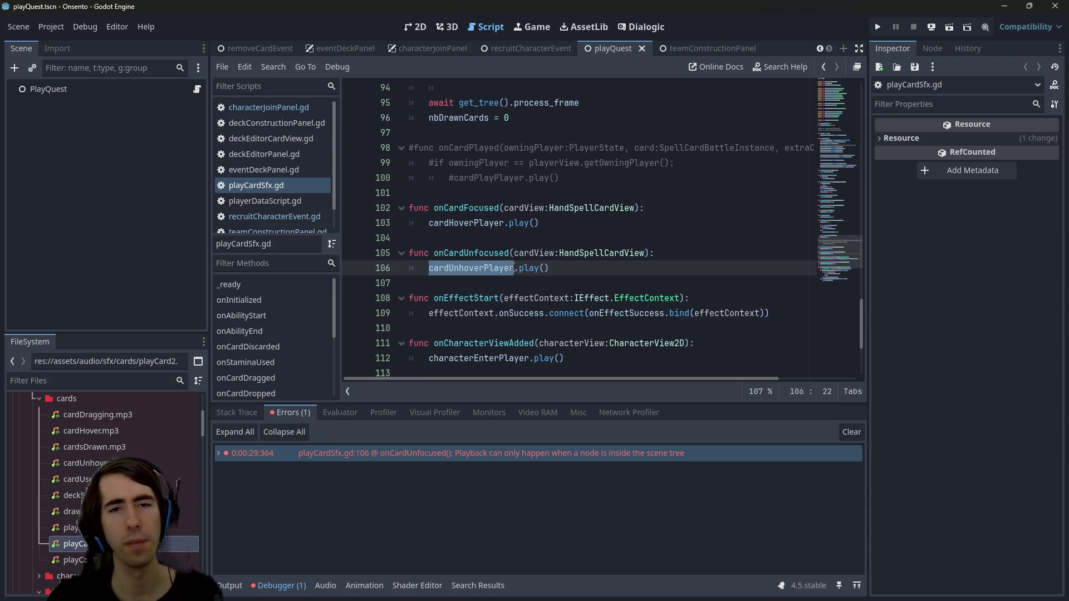
mouse_move(497, 269)
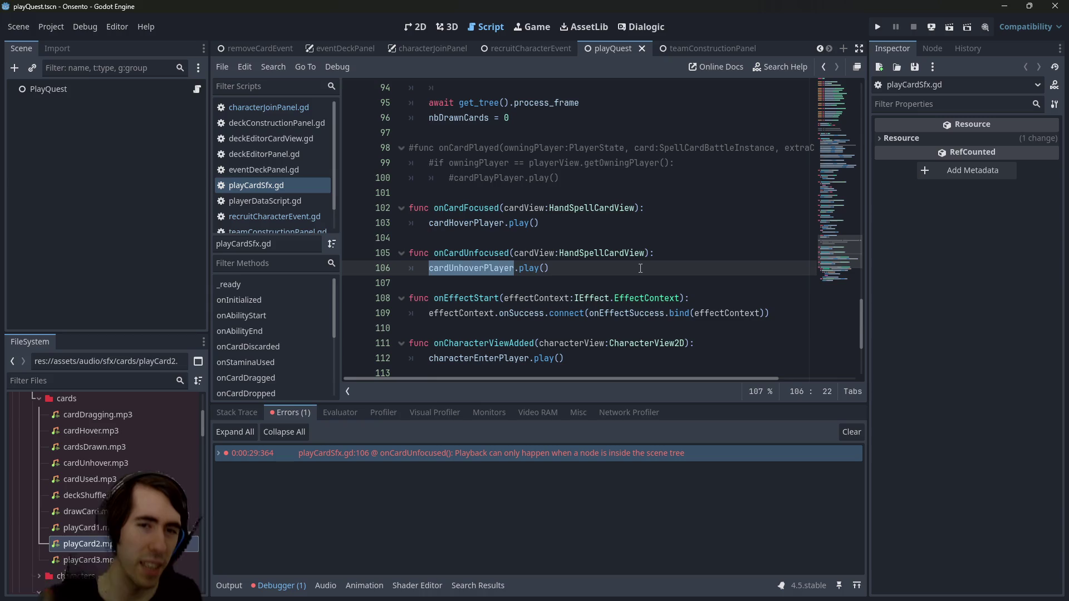
Try adding a line under the onCardUnfocused header, then revert it and save
left_click(674, 258)
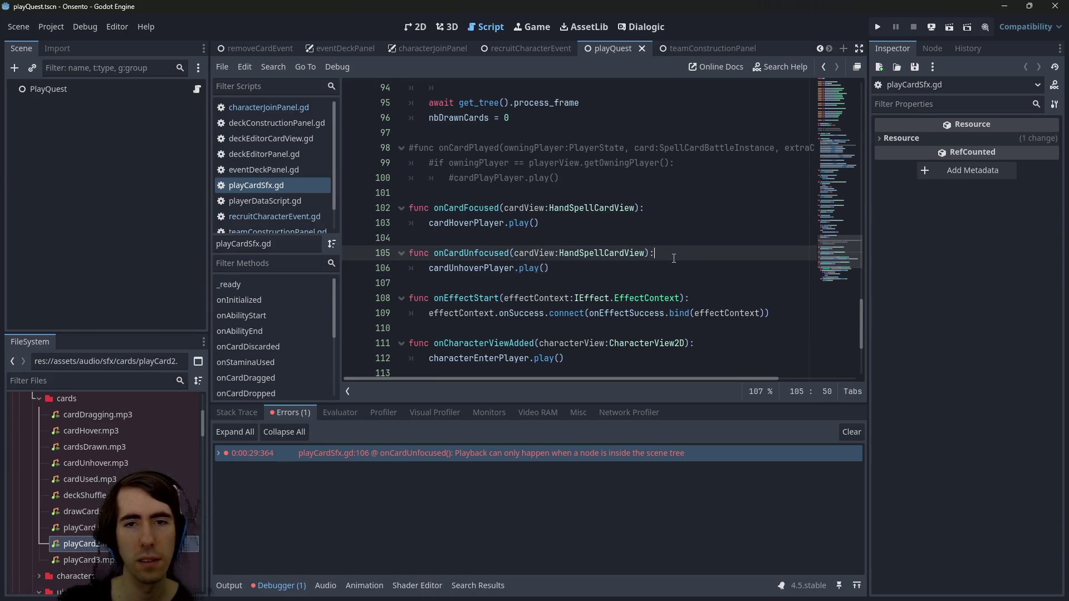
key("Return")
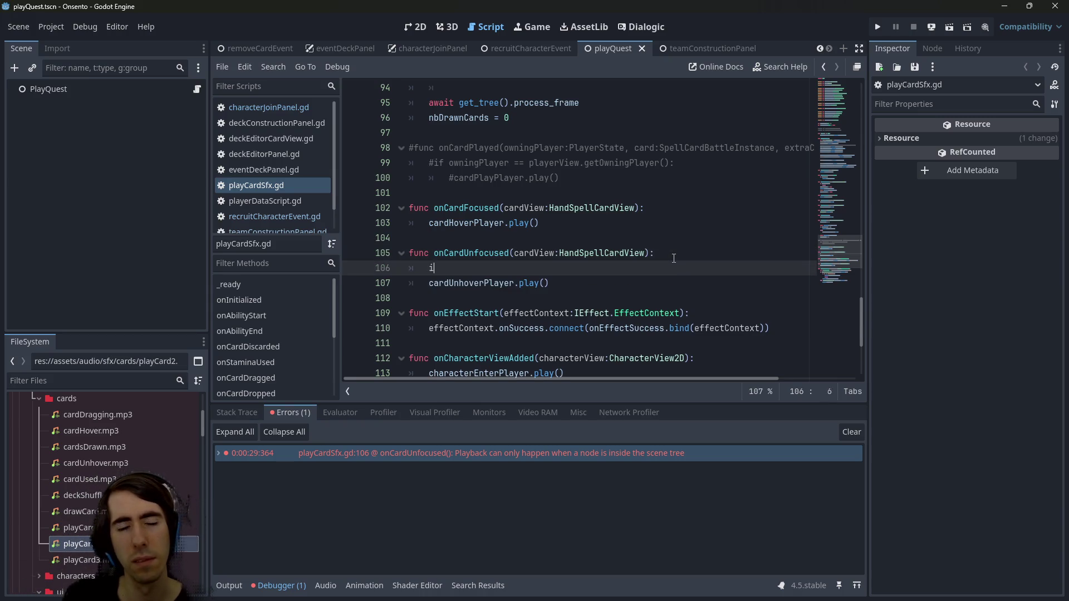
type("if")
key("BackSpace")
key("BackSpace")
key("BackSpace")
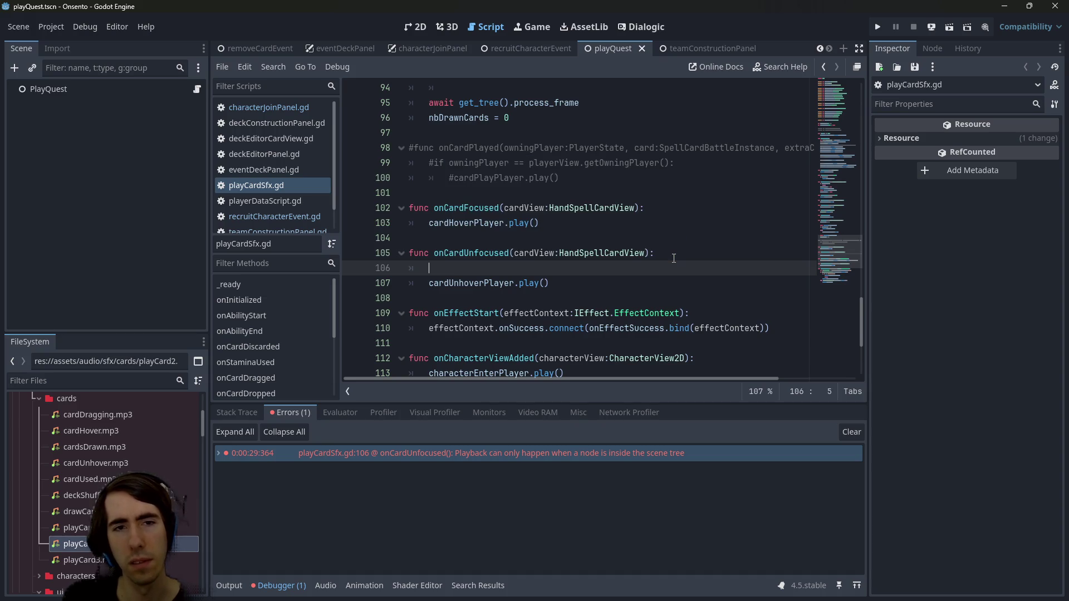
key("ctrl+s")
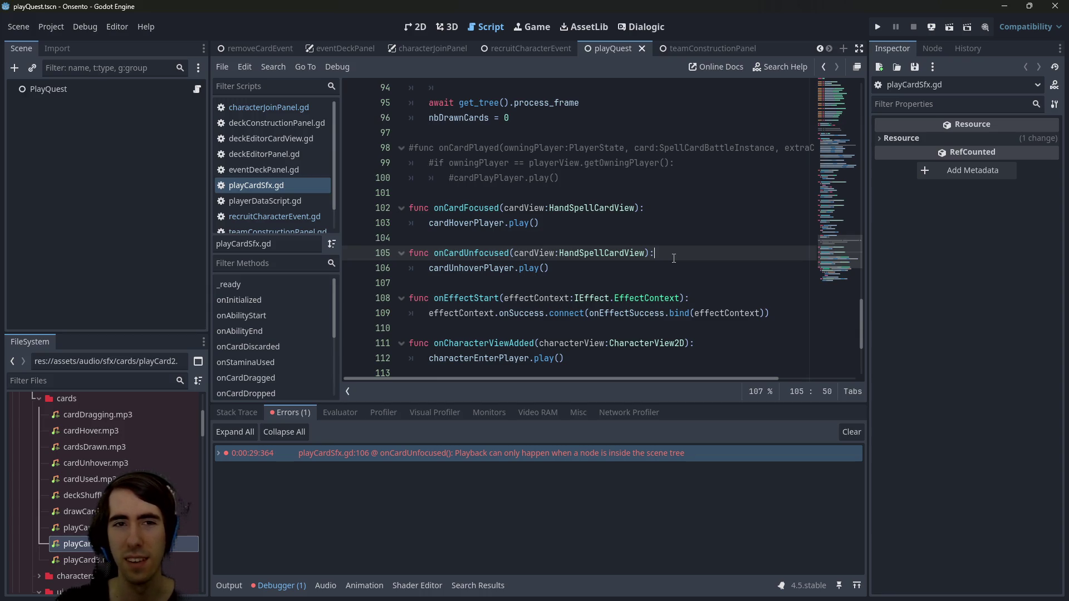
key("Return")
type("PlayerData.playClickCharacterSfx()")
key("ctrl+z")
key("ctrl+z")
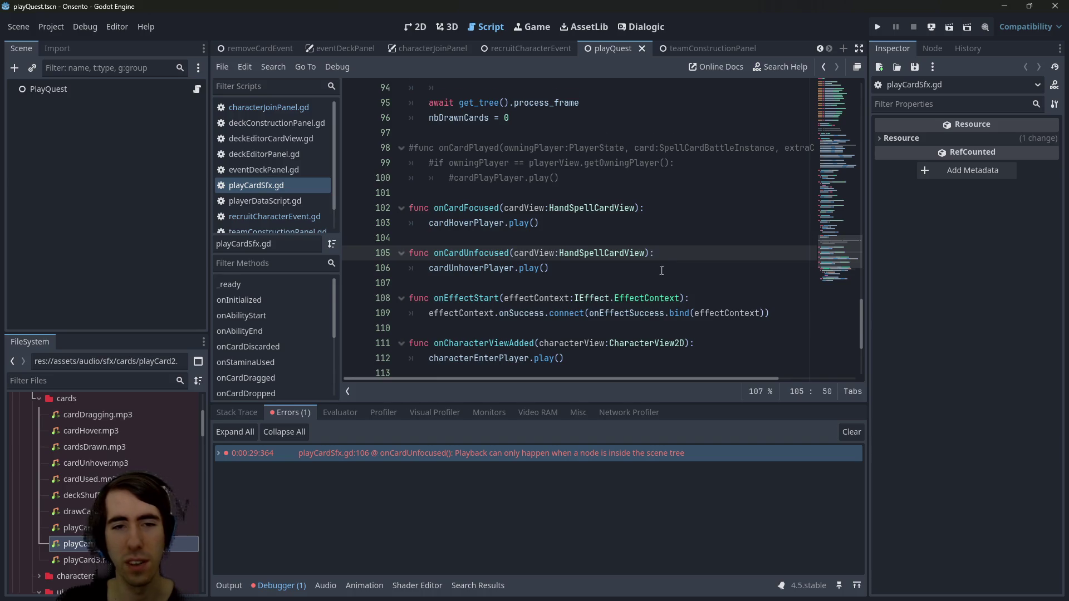
Review lines 111–112 and cardUnhoverPlayer's property info, then expand the playback error's stack trace
scroll(661, 271, "down", 4)
scroll(566, 262, "up", 10)
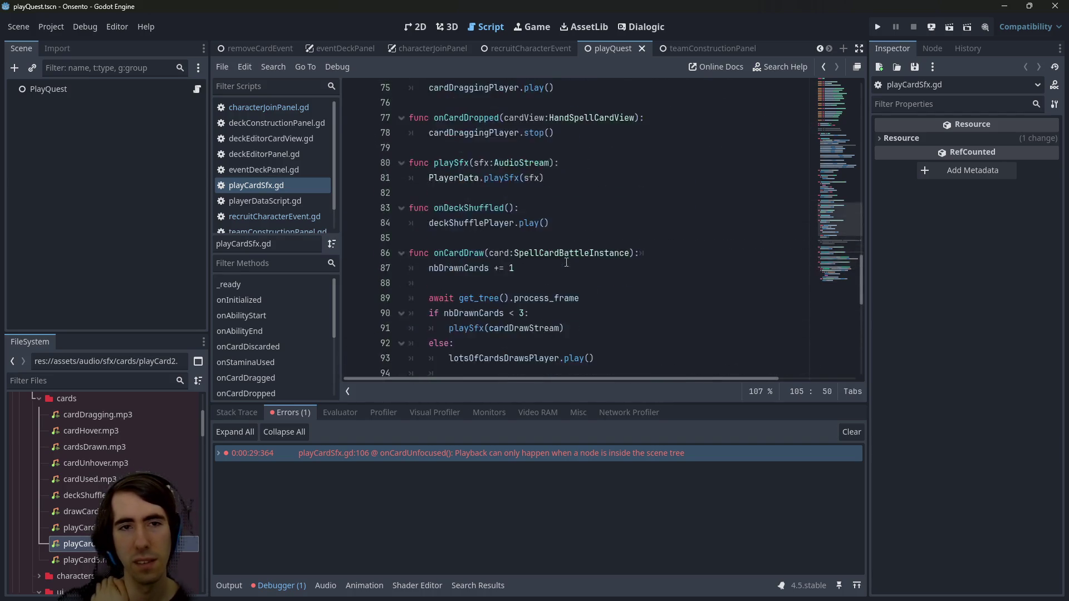
scroll(566, 262, "up", 7)
scroll(562, 285, "up", 7)
scroll(563, 285, "down", 20)
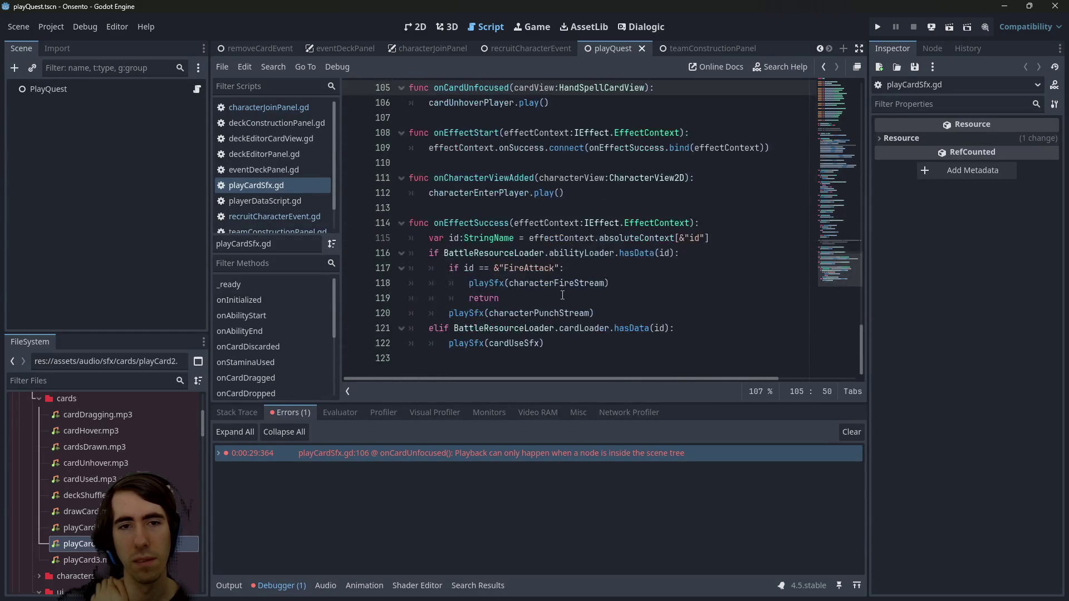
scroll(562, 295, "up", 3)
left_click(562, 313)
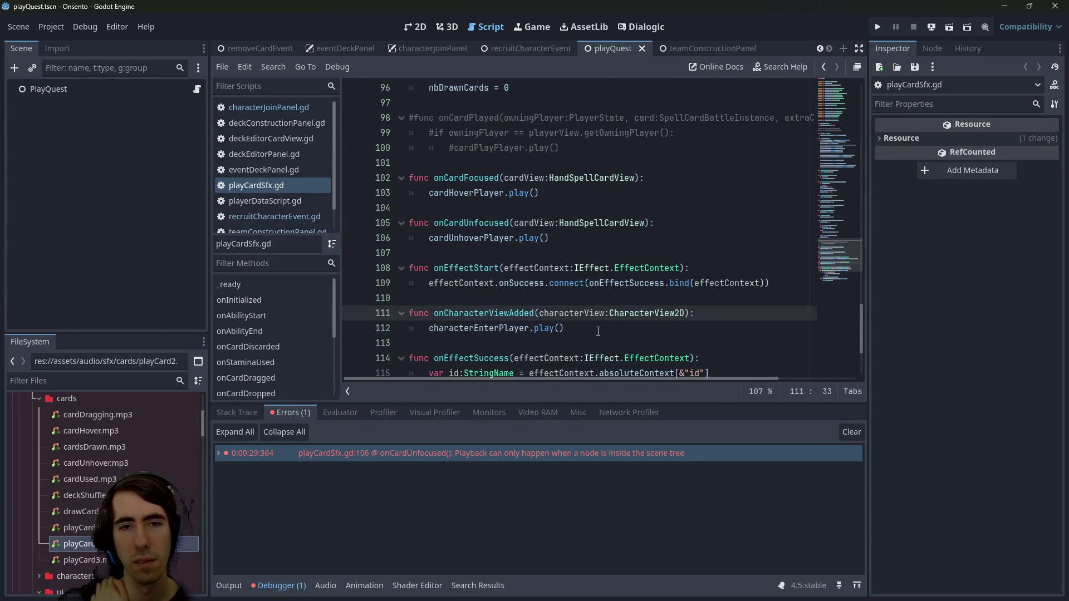
left_click(557, 328)
left_click(504, 234)
double_click(504, 234)
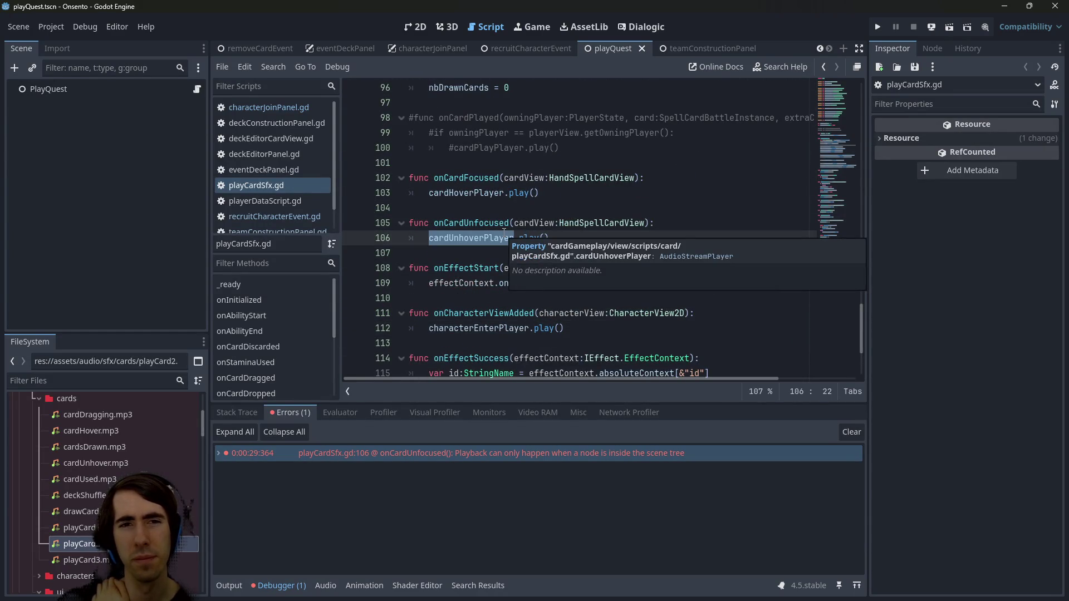
double_click(422, 457)
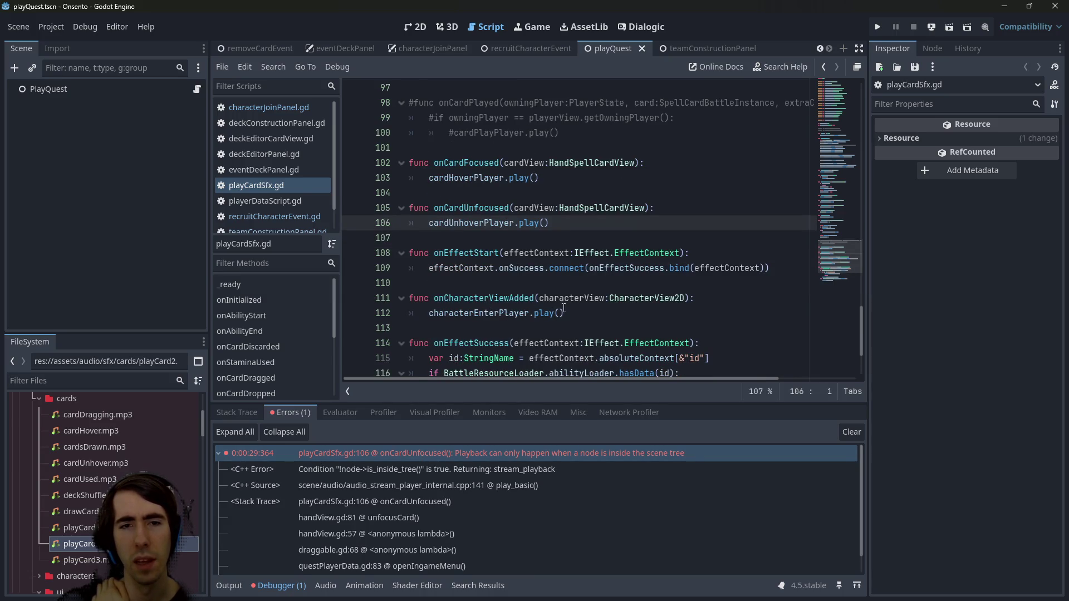
left_click(674, 210)
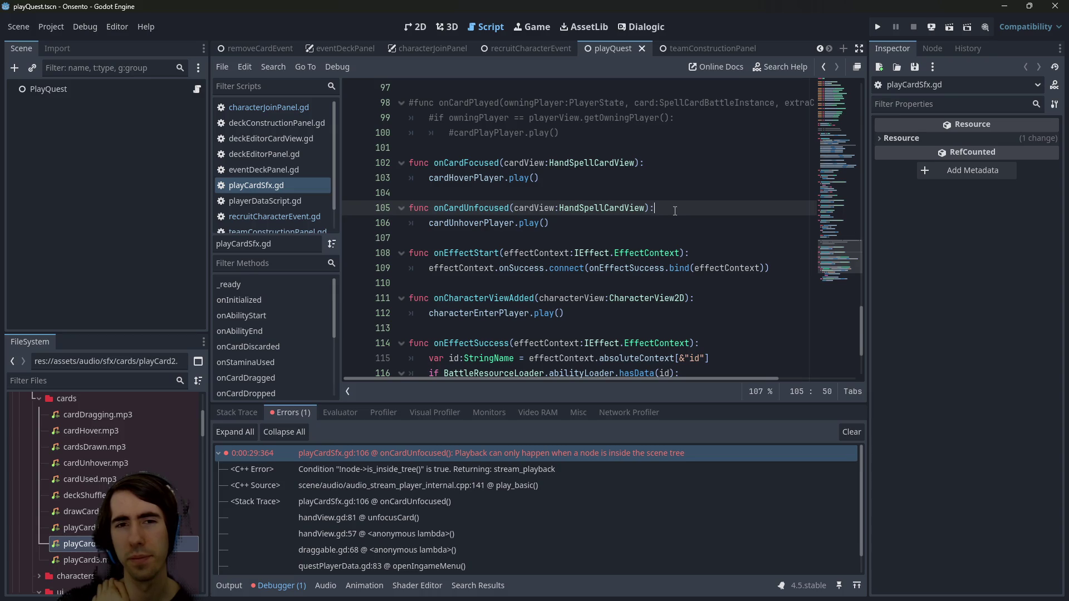
Add an 'if is_inside_tree():' guard in onCardUnfocused and indent cardUnhoverPlayer.play() beneath it
key("Return")
type("if")
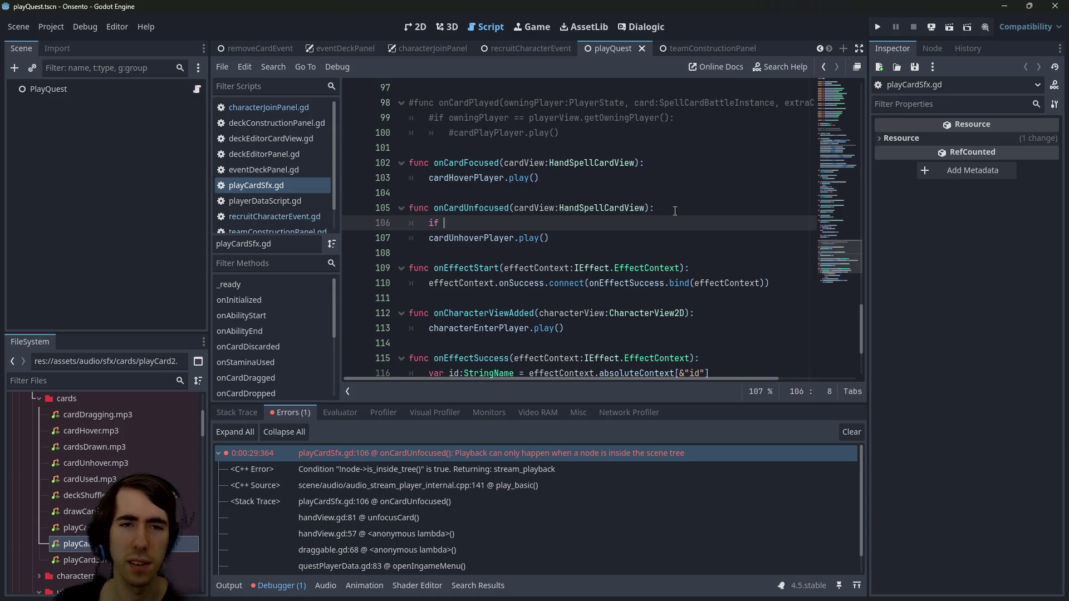
key("Down")
key("Home")
key("Up")
key("End")
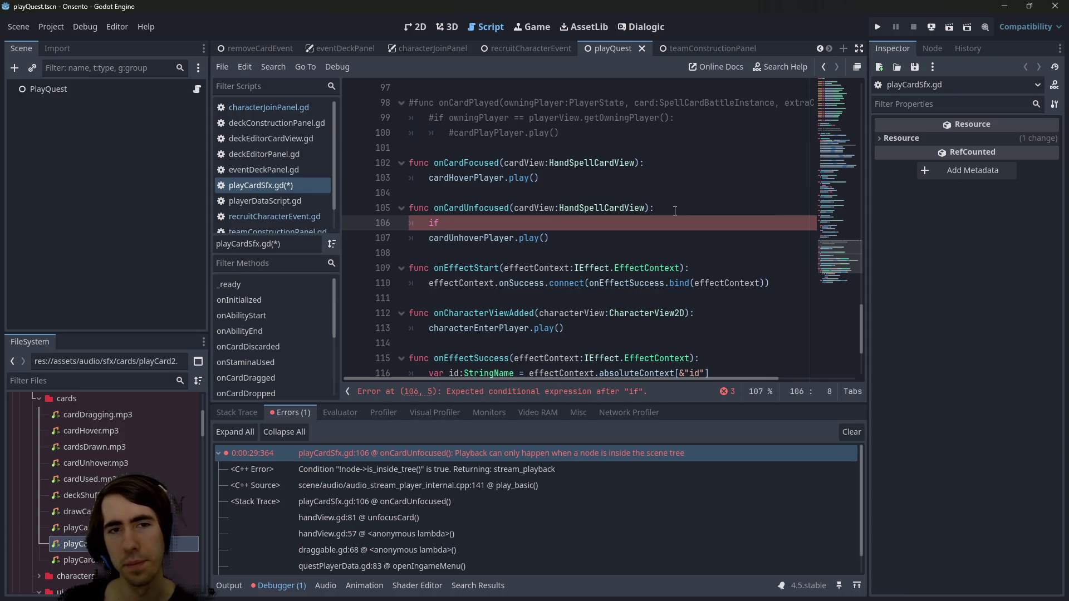
type("is_in")
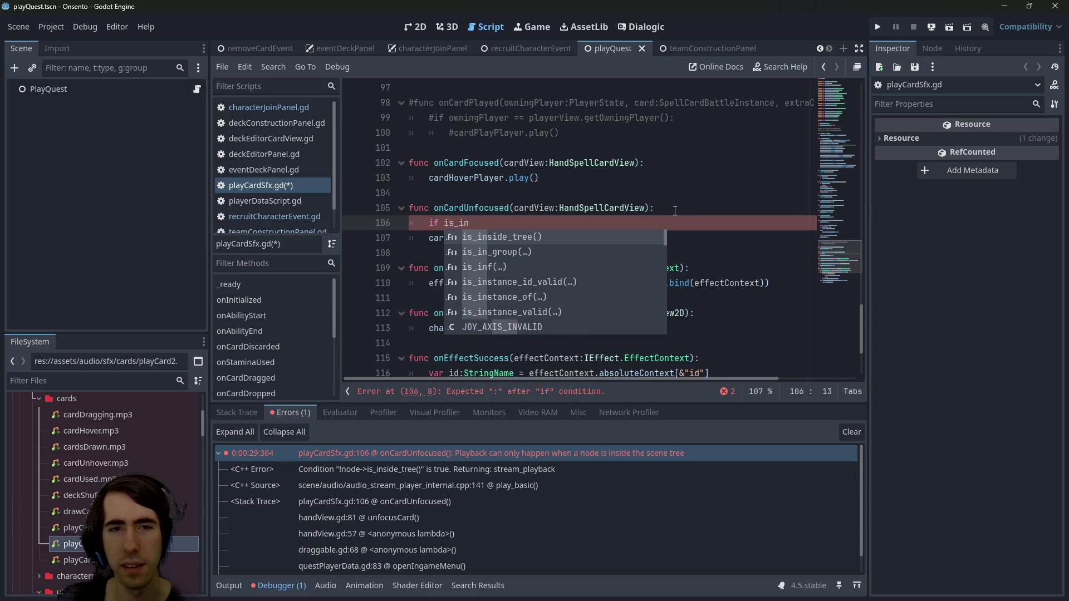
key("Return")
type(":")
key("Down")
key("Home")
key("Tab")
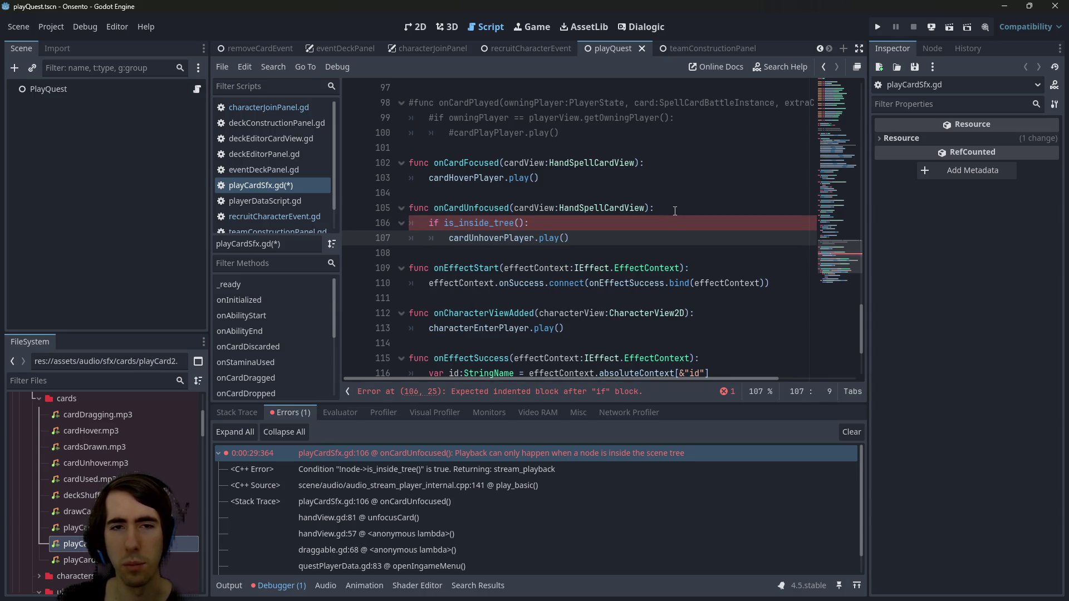
Copy the guard into onCardFocused, indent cardHoverPlayer.play() under it, and save playCardSfx.gd
key("Up")
key("End")
key("shift+Home")
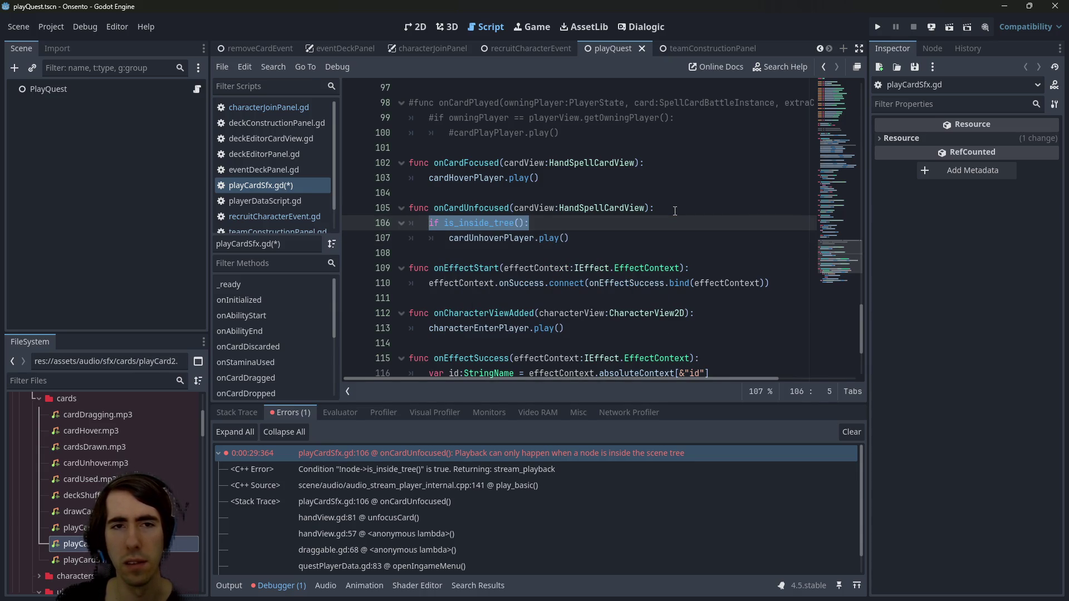
key("ctrl+c")
key("Up")
key("Up")
key("Up")
key("Return")
key("Up")
key("ctrl+v")
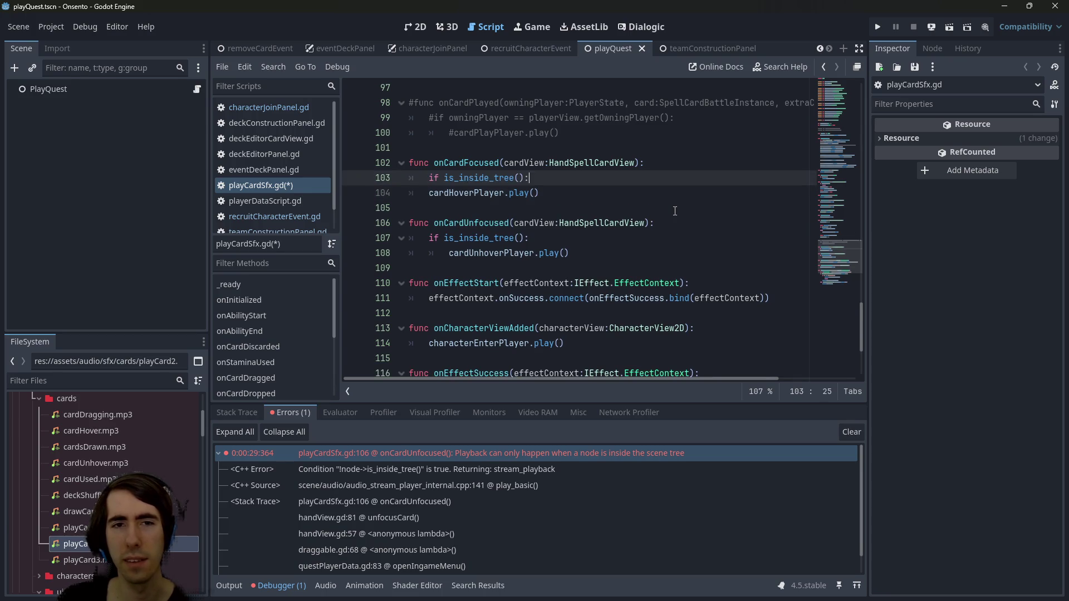
key("Down")
key("Home")
key("Tab")
key("ctrl+s")
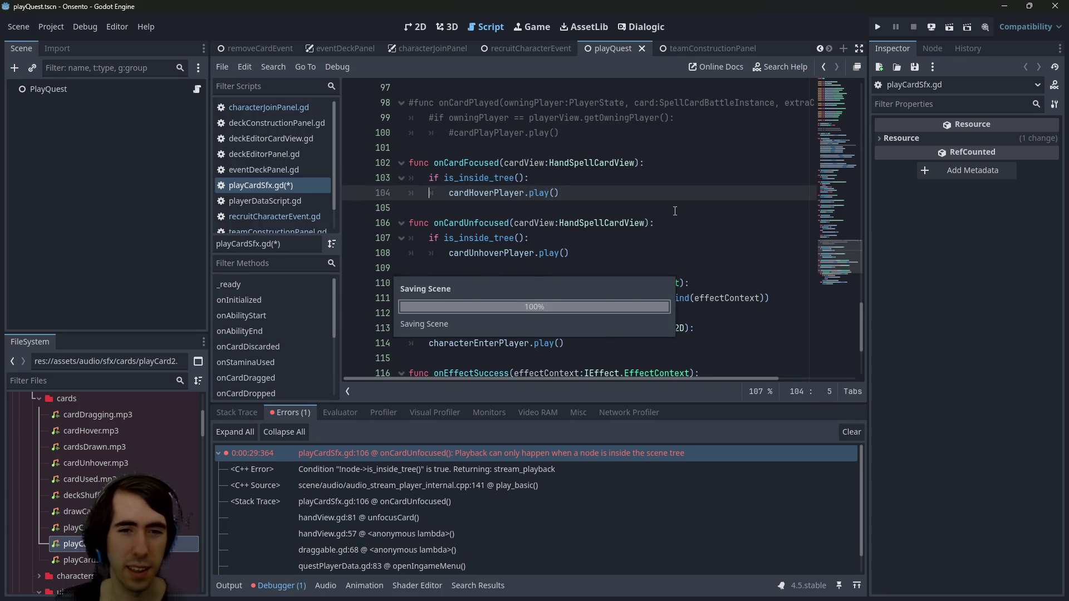
Guard characterEnterPlayer.play() in onCharacterViewAdded with is_inside_tree() and save
scroll(657, 323, "down", 1)
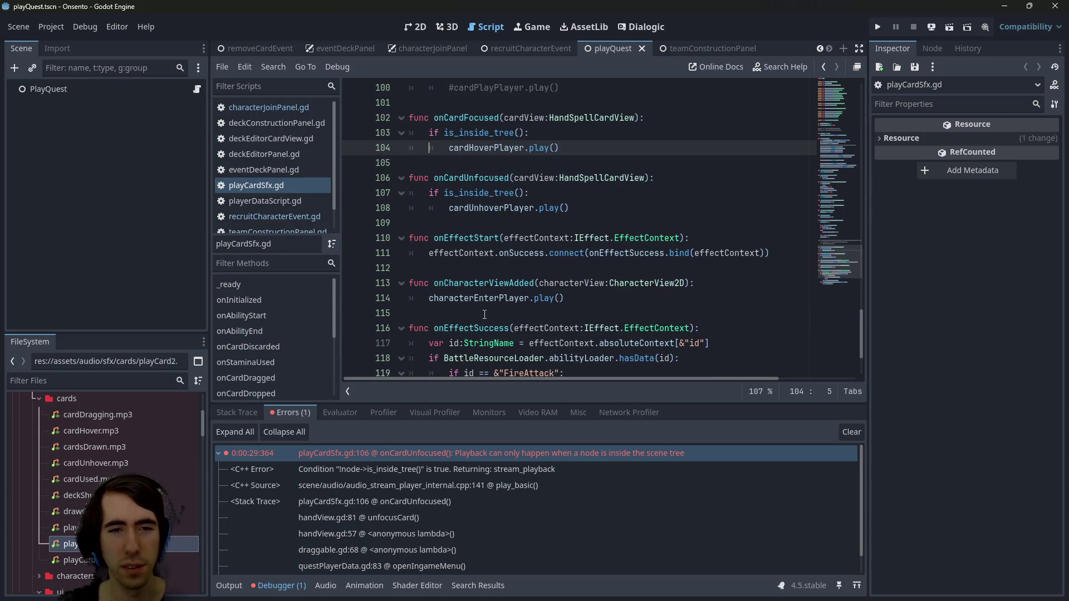
double_click(484, 303)
left_click(693, 286)
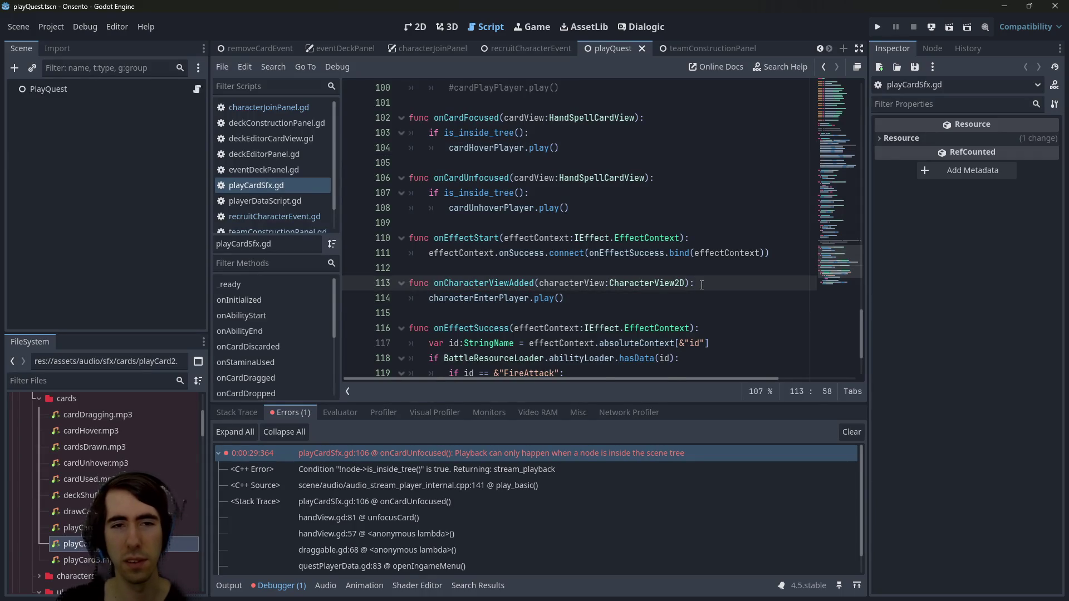
key("Return")
key("ctrl+v")
key("Down")
key("shift+Home")
key("Tab")
key("ctrl+s")
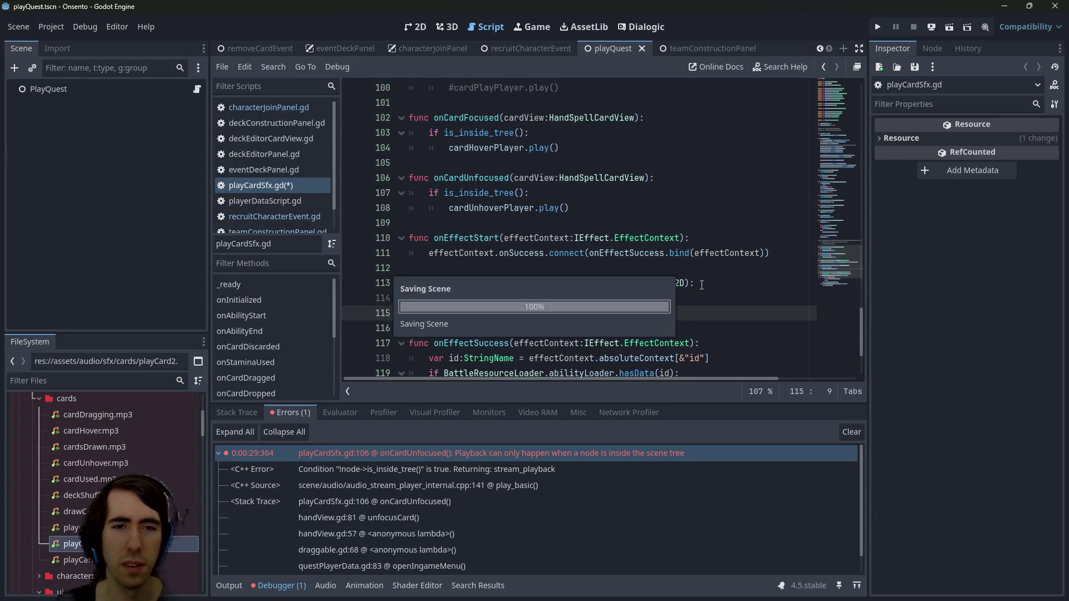
Wrap the shuffle sound in onDeckShuffled inside an is_inside_tree() check
scroll(647, 284, "down", 2)
scroll(495, 194, "down", 1)
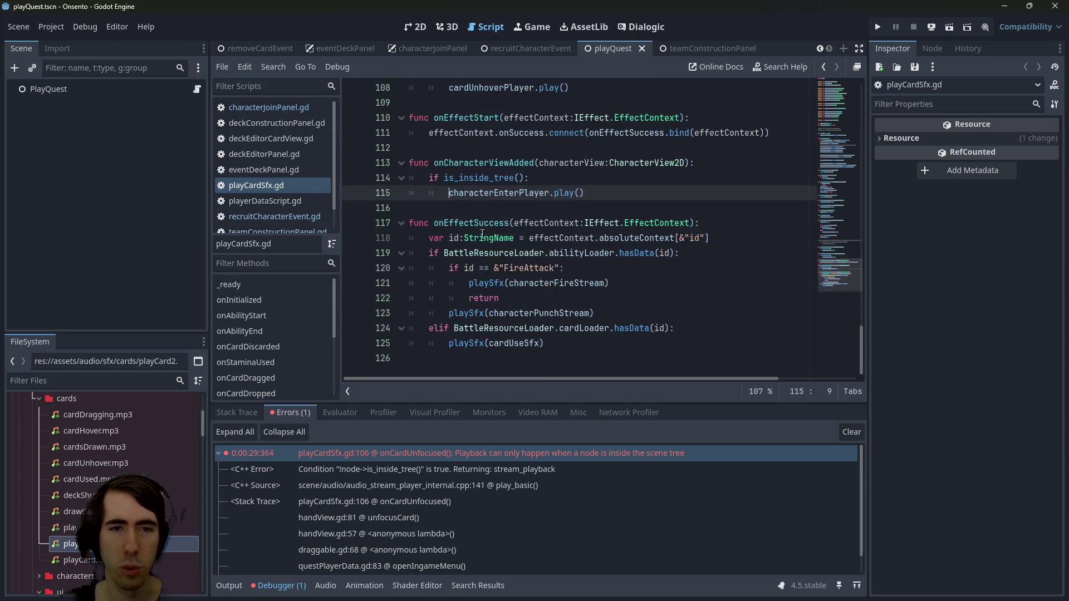
left_click(494, 283)
scroll(495, 279, "up", 7)
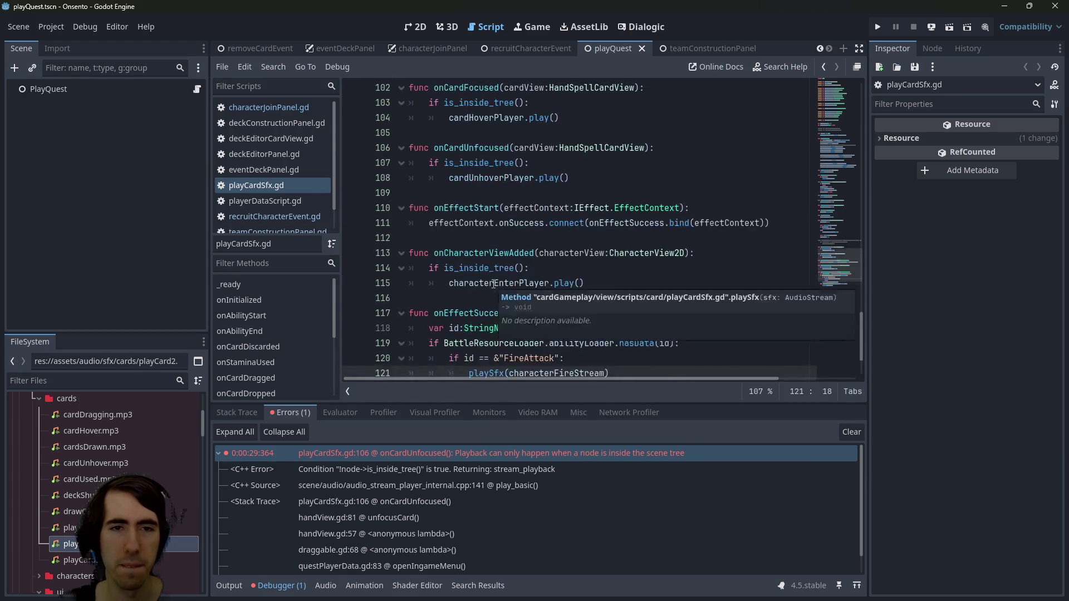
scroll(496, 273, "up", 5)
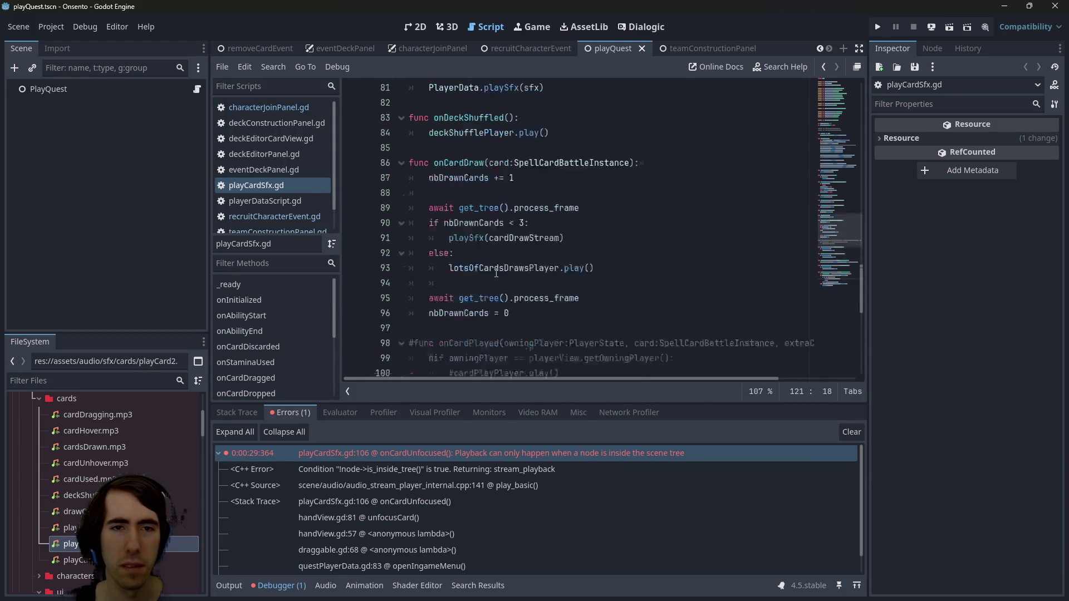
left_click(536, 258)
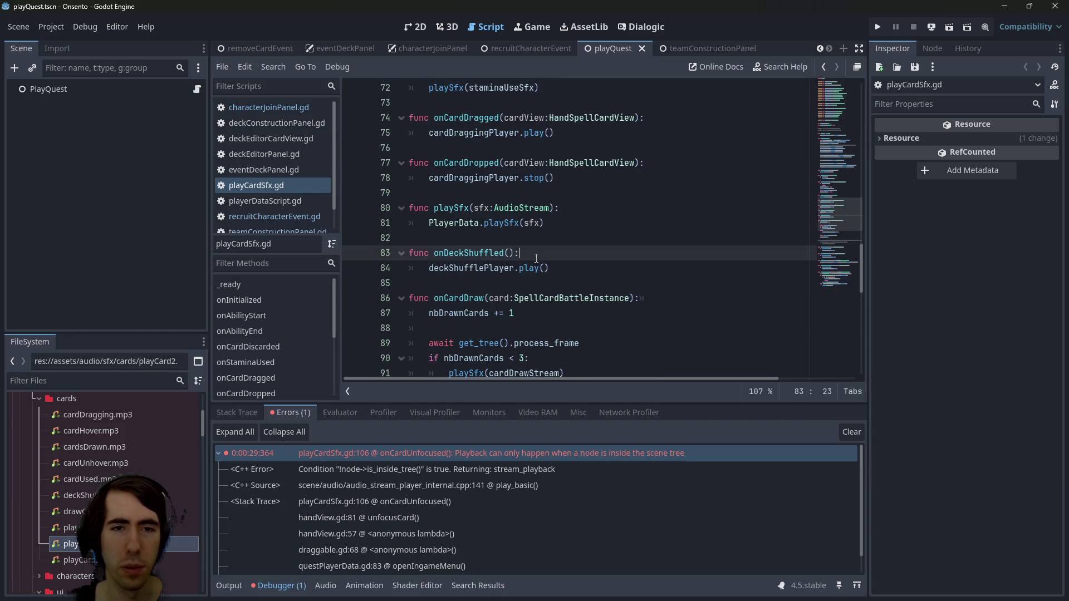
key("Return")
key("ctrl+v")
key("Down")
key("Home")
key("Tab")
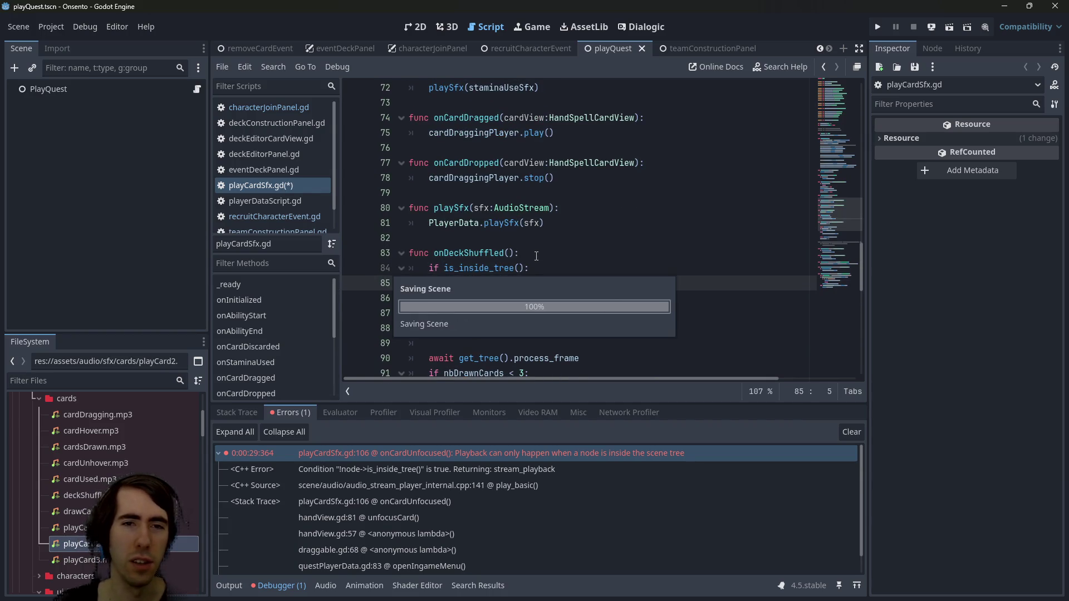
Wrap the drag sound in onCardDragged inside an is_inside_tree() check
scroll(576, 257, "up", 3)
left_click(652, 250)
key("Return")
key("ctrl+v")
key("Down")
key("Home")
key("Tab")
key("Down")
key("Down")
key("Down")
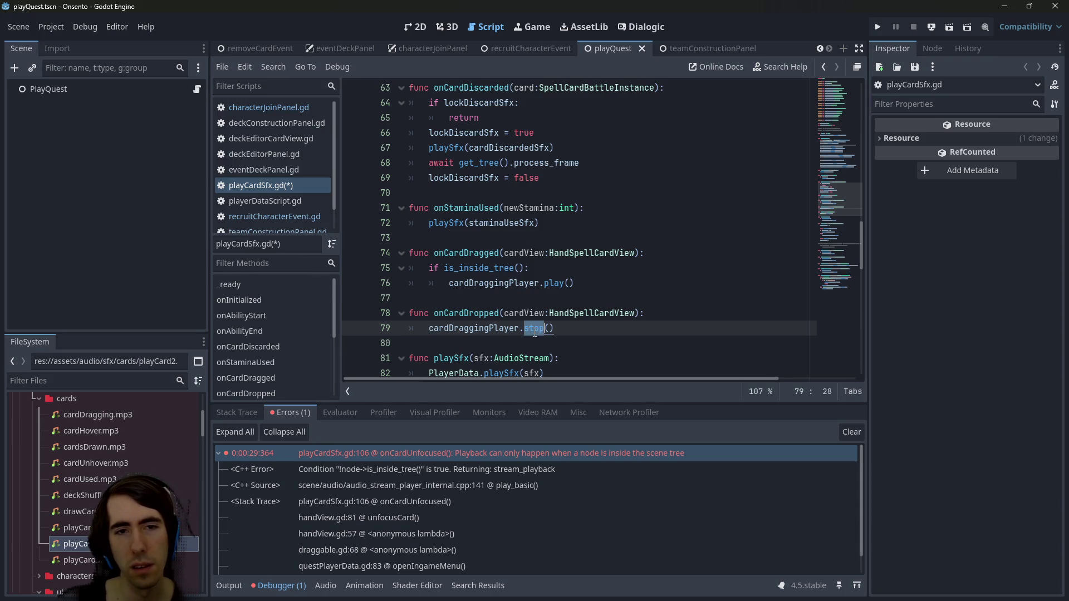
Guard the stop() call in onCardDropped with 'if is_inside_tree():' and save playCardSfx.gd
double_click(474, 328)
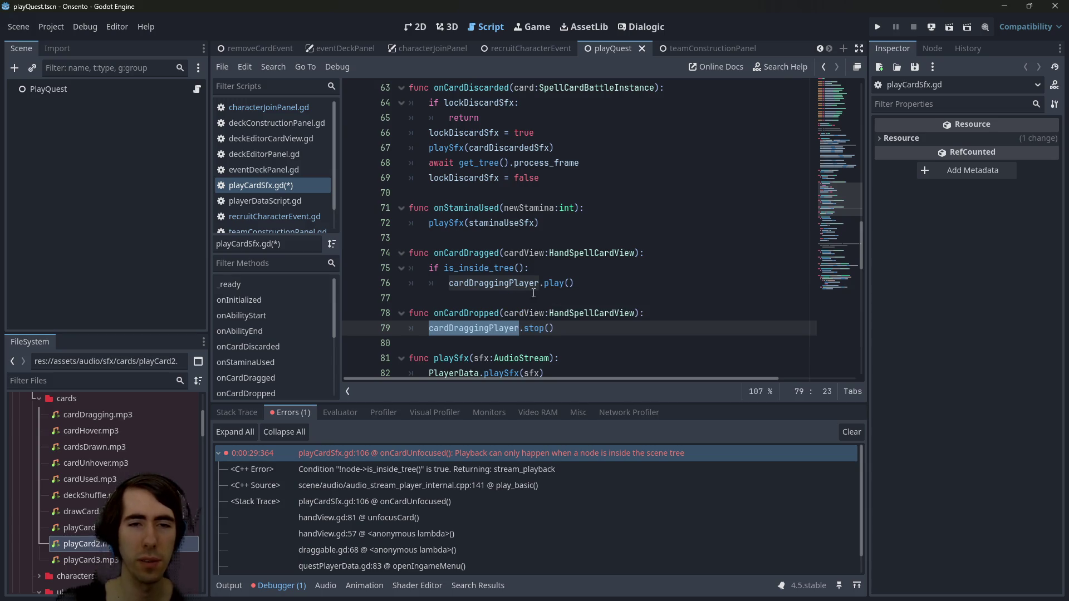
left_click(660, 313)
key("Return")
type("if is_inside_tree():")
key("Down")
key("Home")
key("Home")
key("Tab")
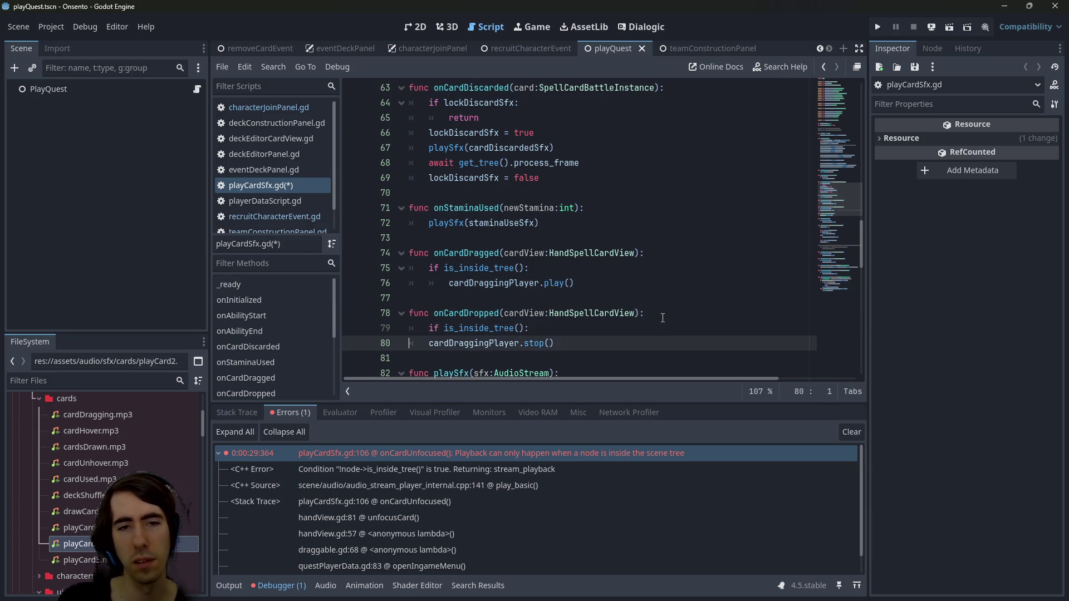
key("ctrl+s")
Inspect the sfx parameter of playSfx and view the documentation for the int type
scroll(662, 317, "up", 4)
scroll(652, 323, "down", 5)
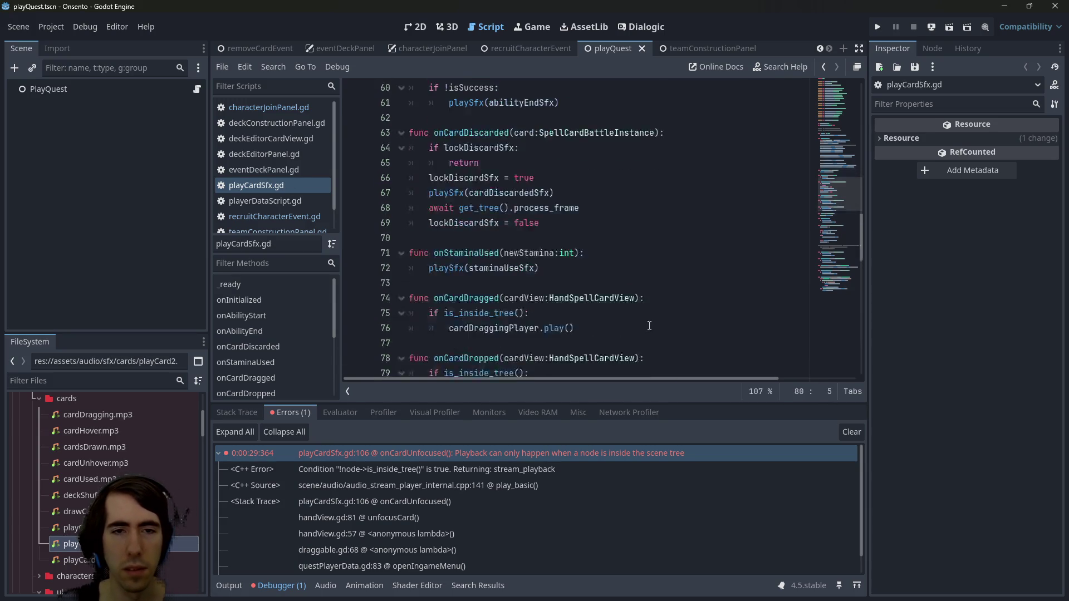
scroll(648, 326, "up", 5)
left_click(470, 270)
scroll(470, 270, "down", 4)
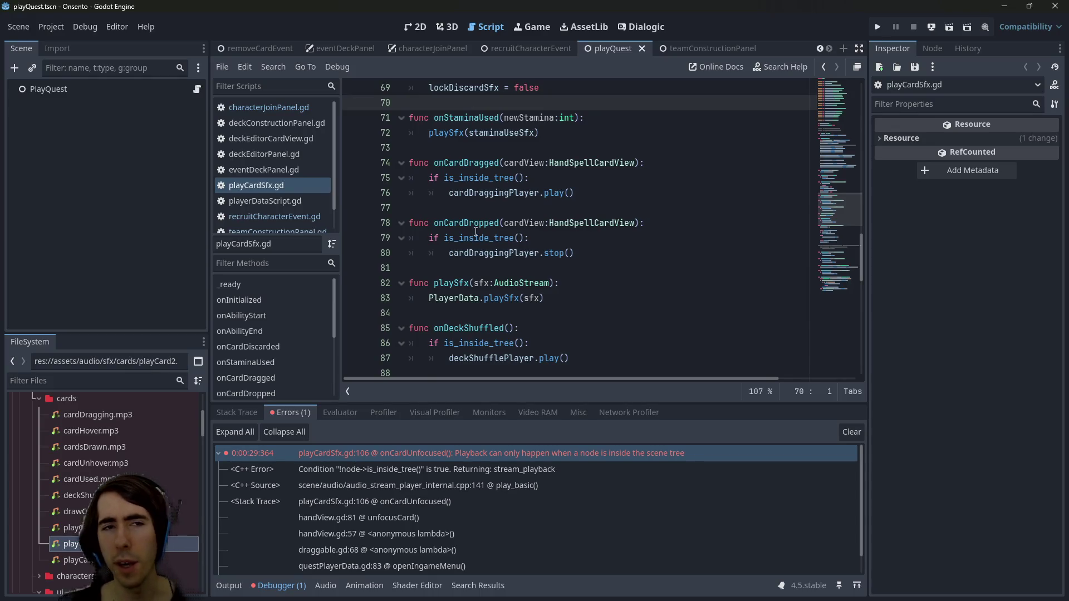
left_click(540, 296)
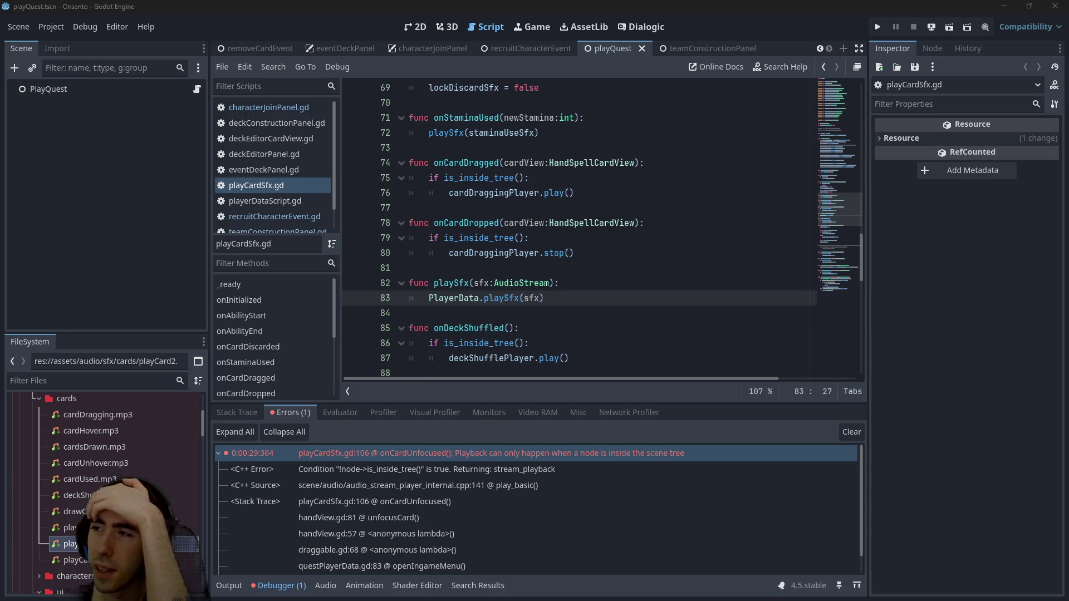
left_click(574, 116)
mouse_move(574, 113)
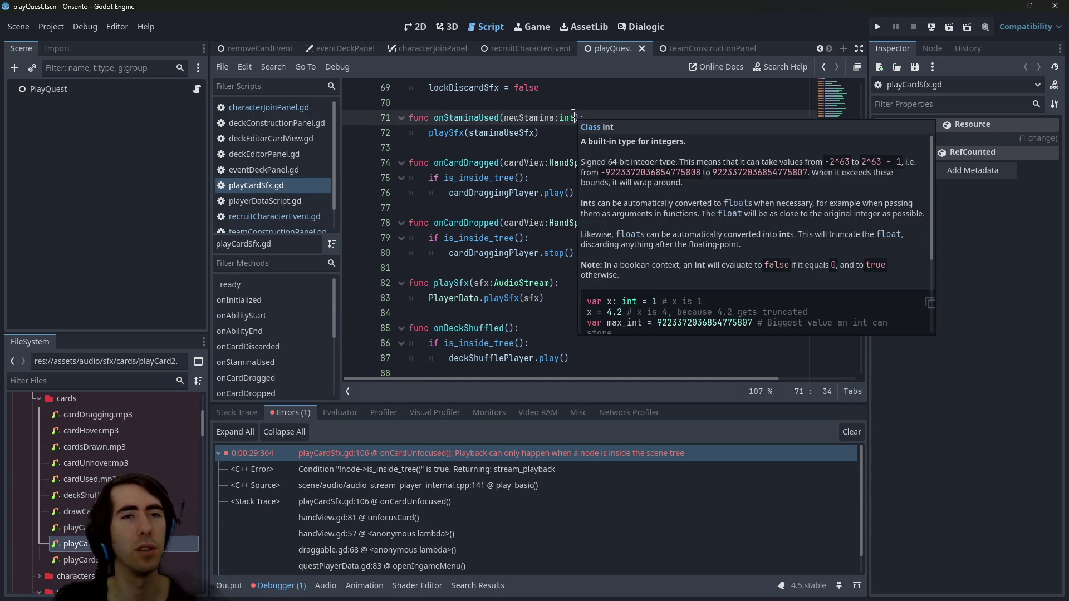
Open recruitCharacterEvent.tscn and delete the playClickCharacterSfx() call in characterJoinPanel.gd
key("shift+alt+o")
type("rec")
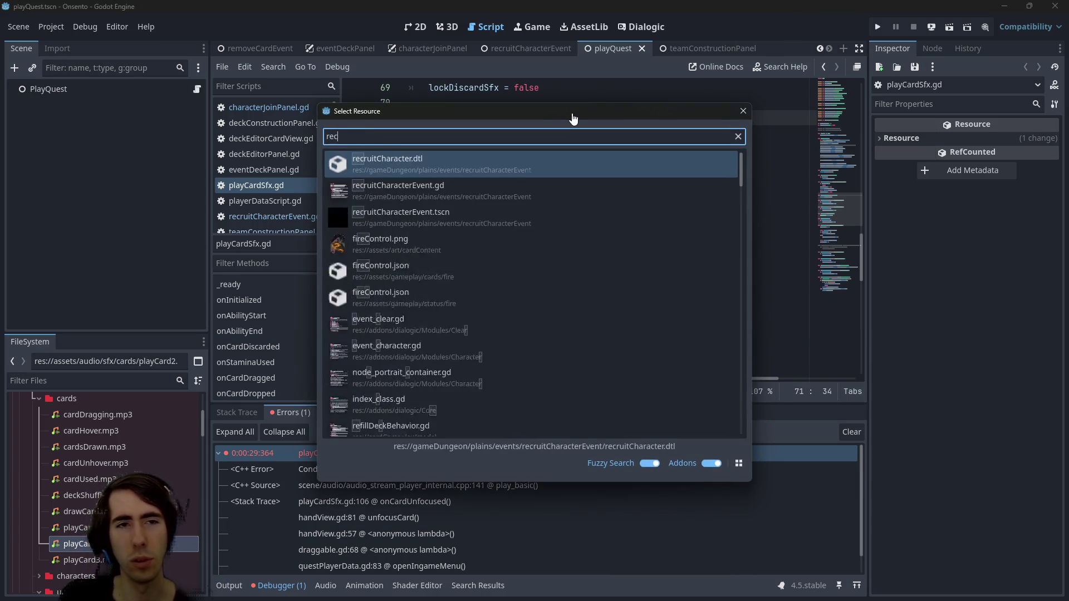
type("ruit")
key("Down")
key("Down")
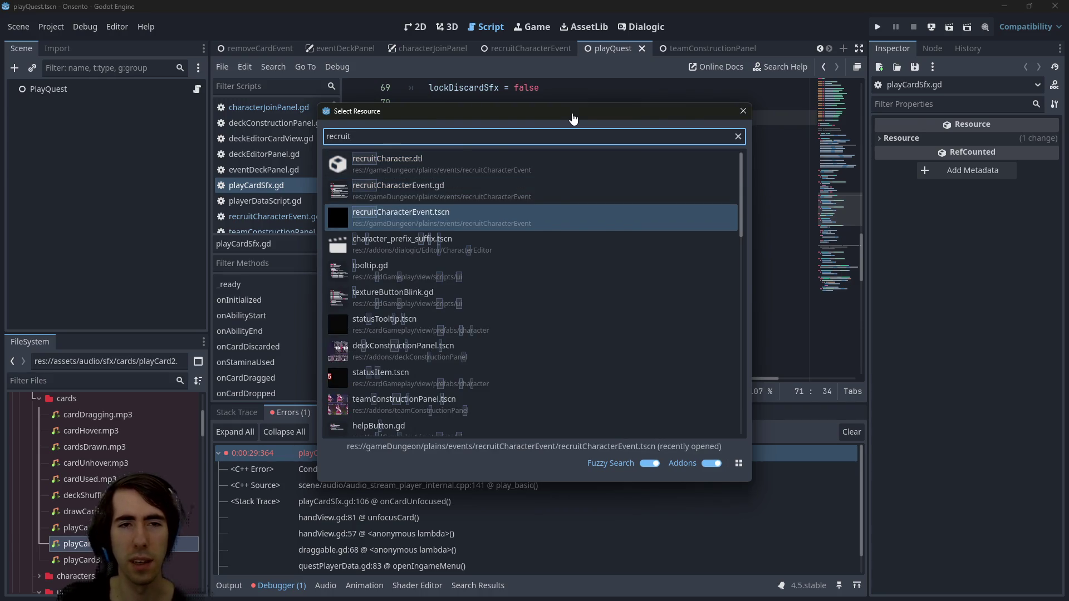
key("Return")
left_click(240, 109)
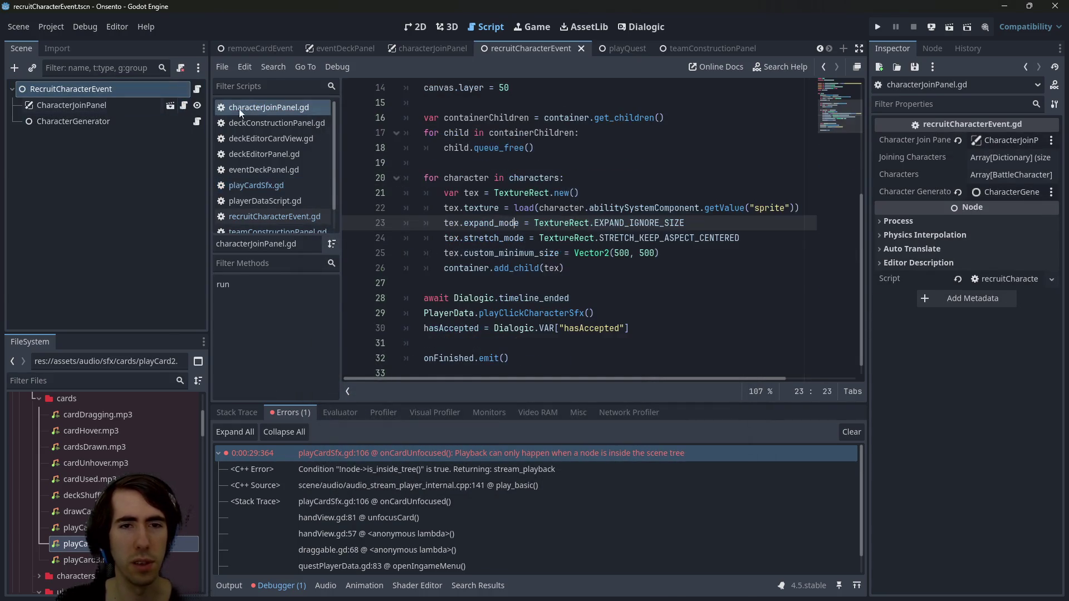
left_click(594, 313)
key("ctrl+BackSpace")
key("ctrl+BackSpace")
key("ctrl+BackSpace")
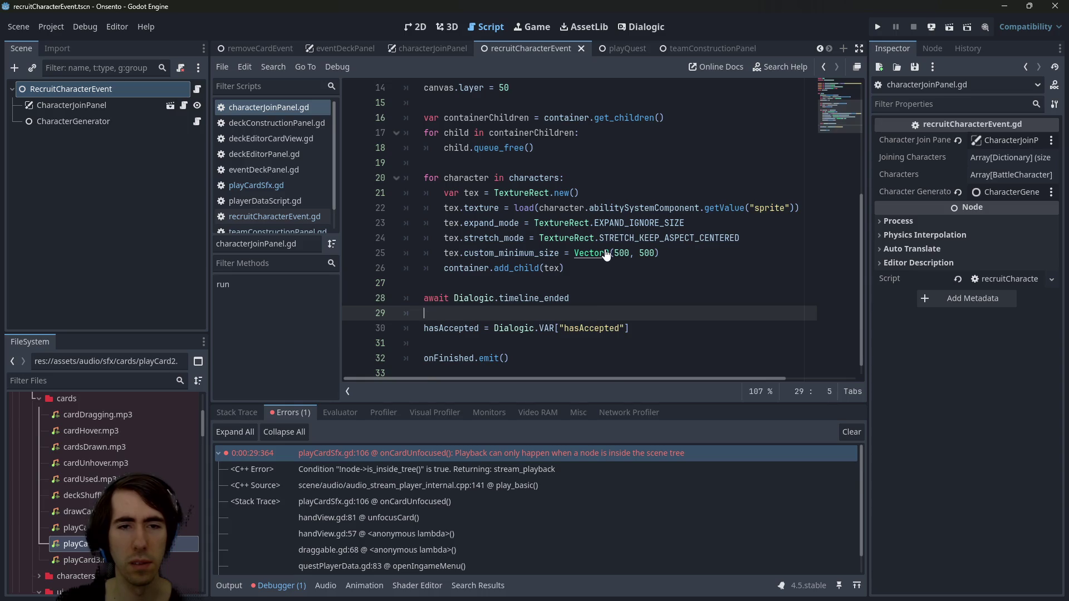
Open recruitCharacterEvent.gd, check the giveCharacter call in onFinished, then switch to the terminal
left_click(197, 88)
scroll(531, 251, "down", 7)
left_click(531, 283)
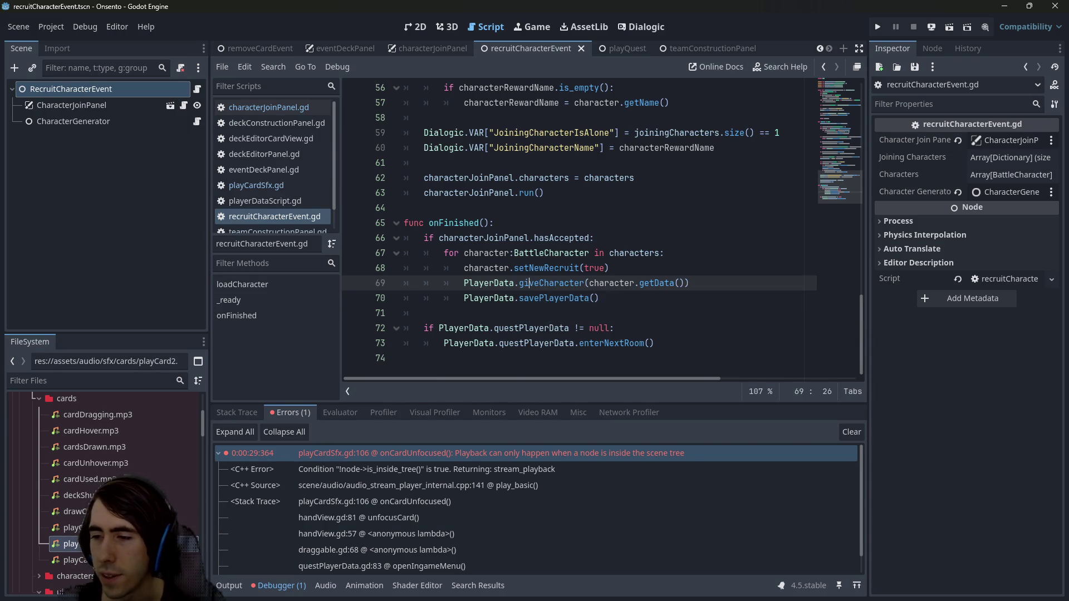
key("alt+Tab")
Check the repository status and stage all modified .gd scripts with git add *.gd
type("git status")
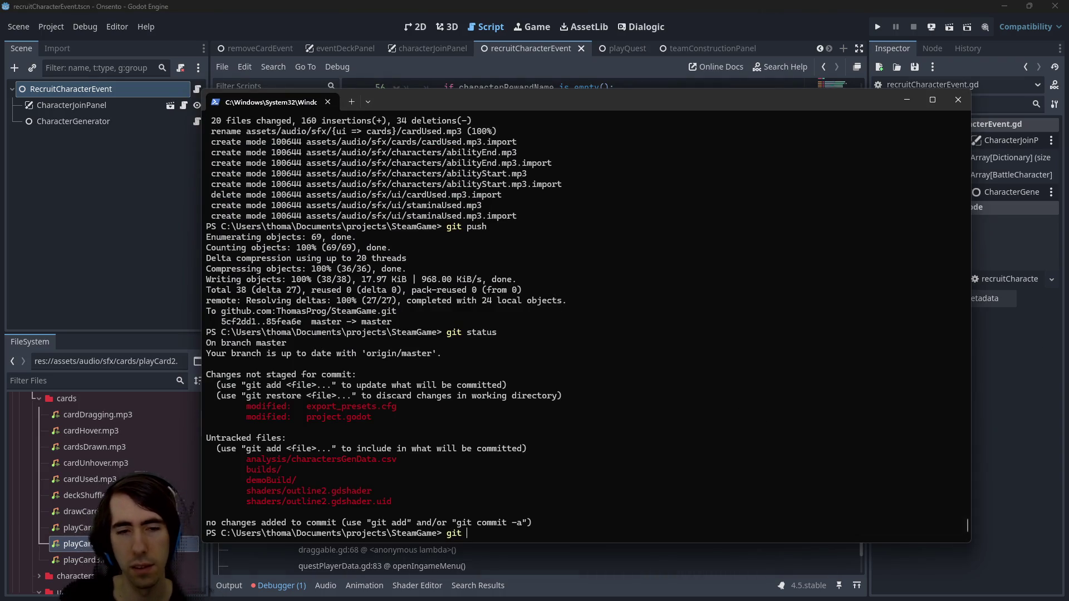
key("Return")
type("git add *.")
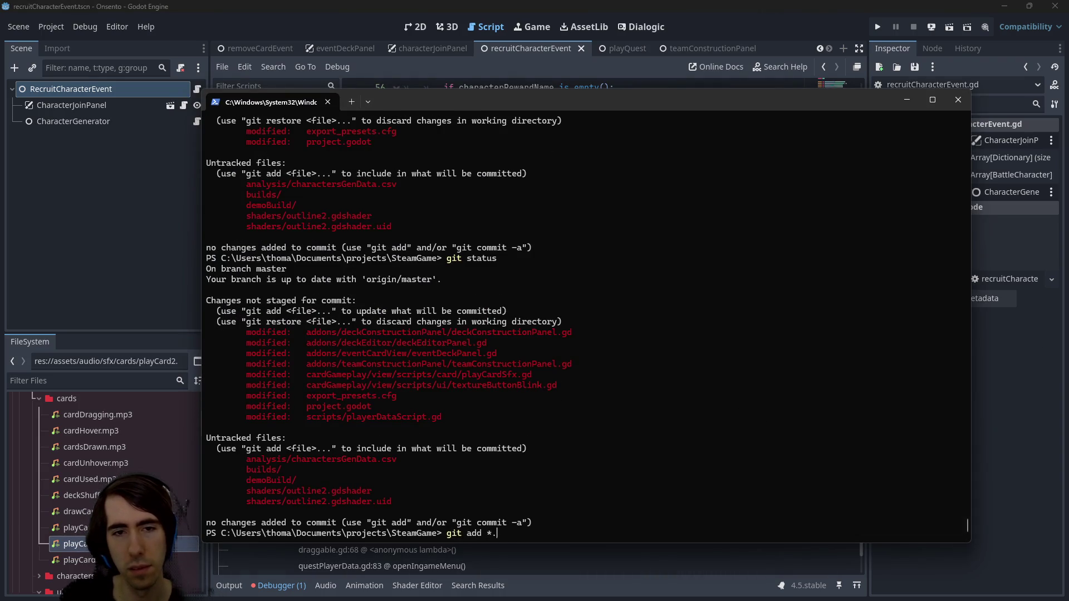
type("gd")
key("Return")
type("git status")
key("Return")
Commit the staged scripts with the message '[MAD-238] outside of battle sfx added'
type("git ")
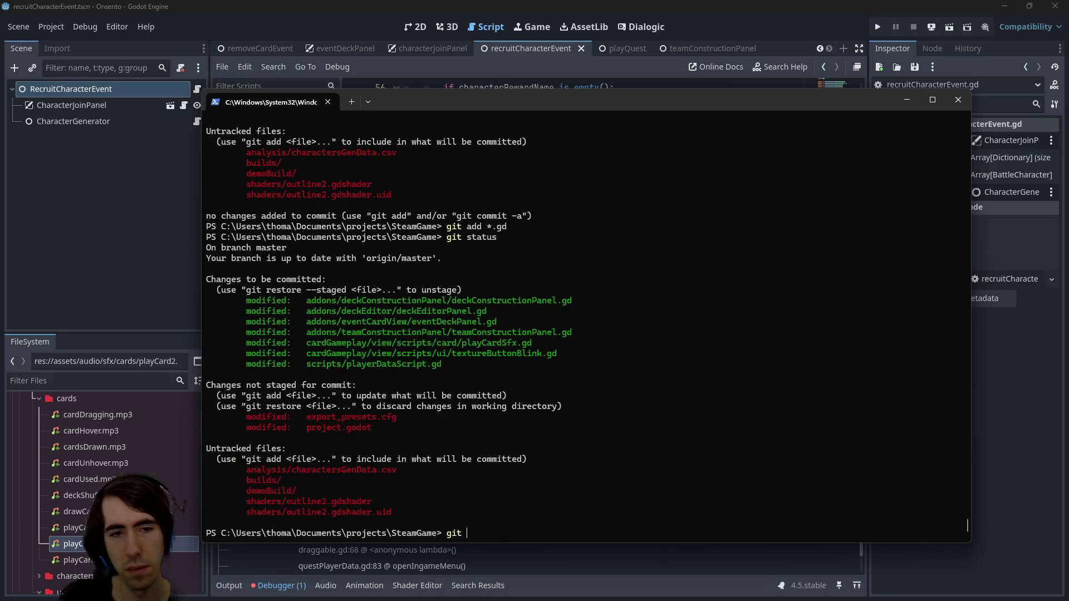
type("commit -")
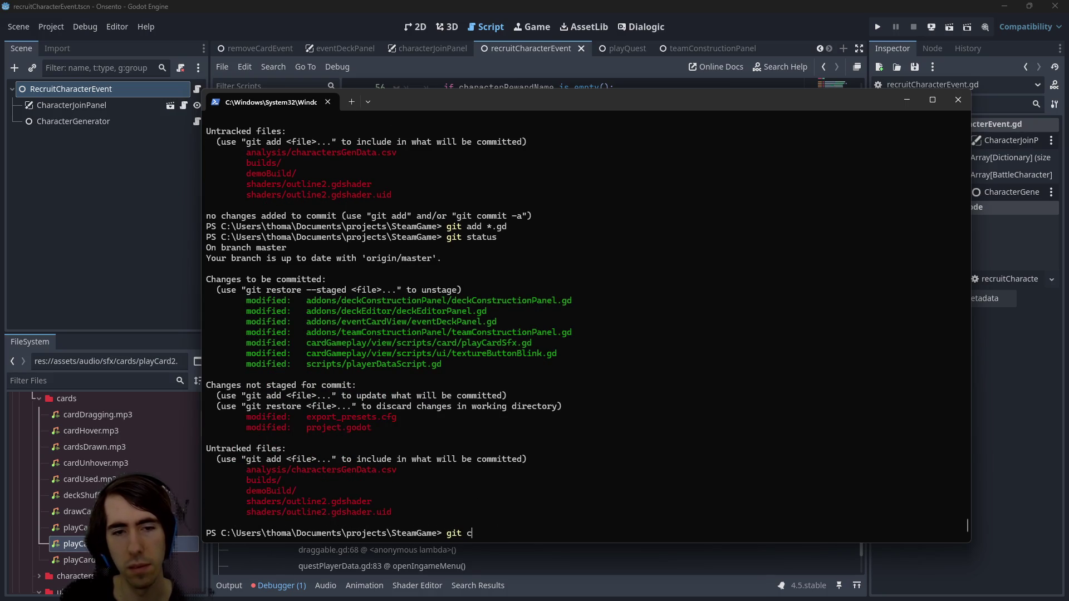
type("m \"[MAD-")
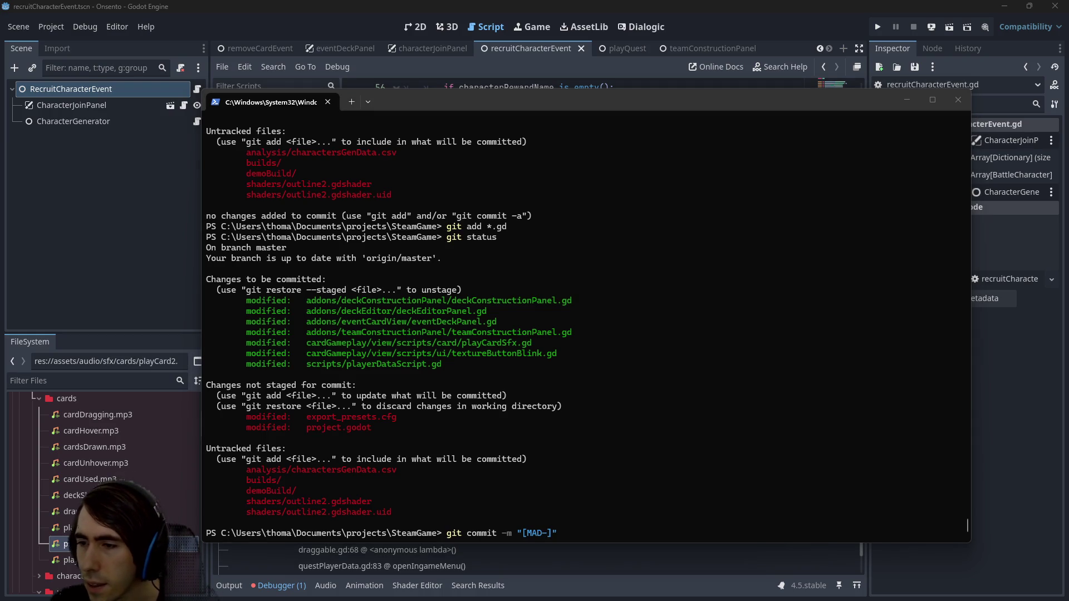
left_click(687, 322)
type("238")
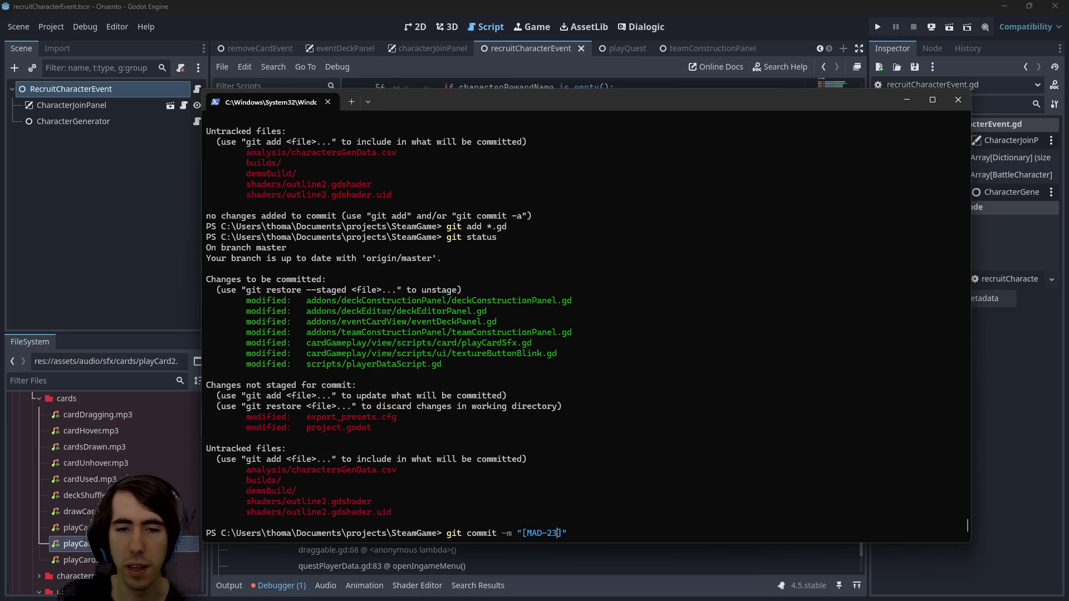
key("Right")
type("sfx ")
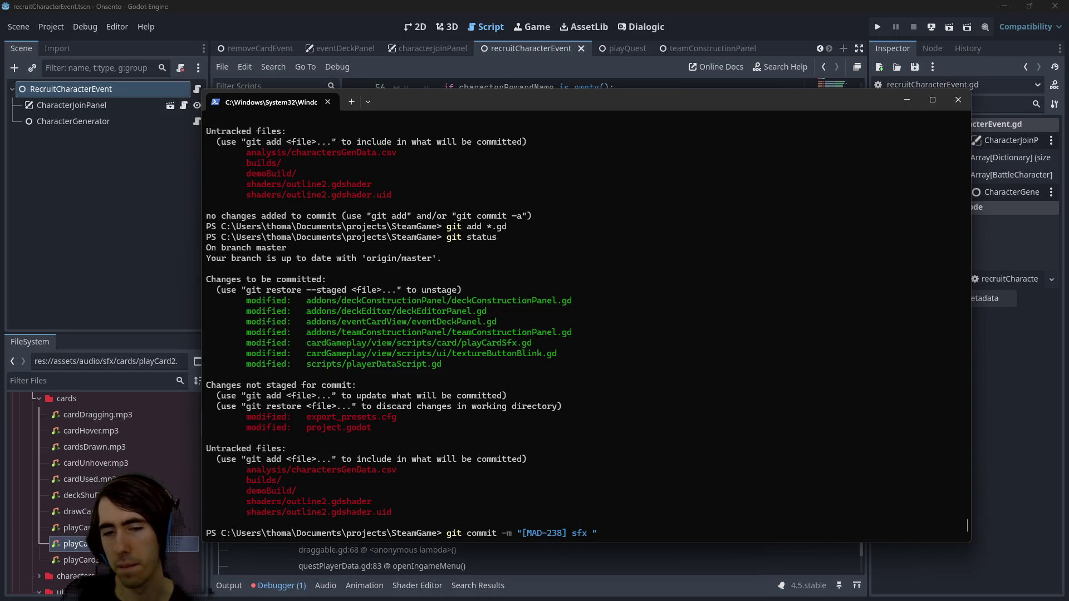
type("outside of battle")
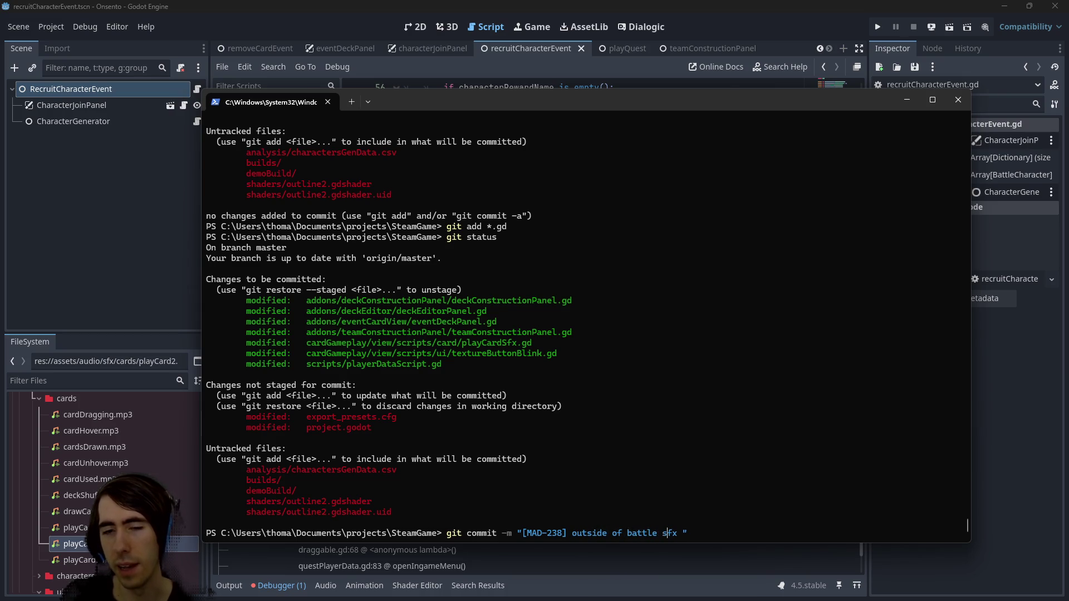
type(" added")
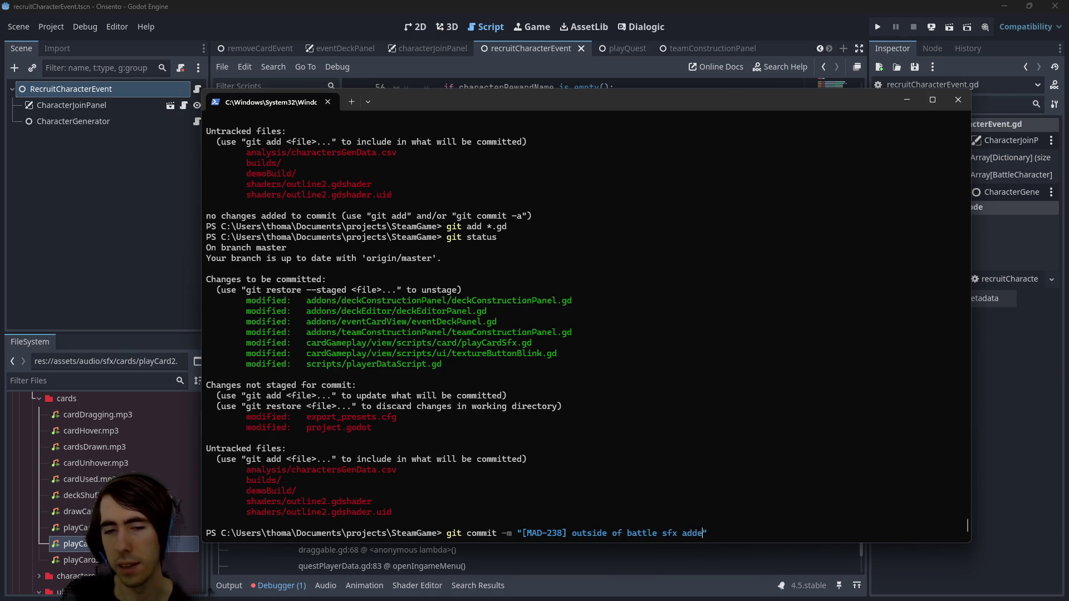
key("Return")
Push the commit to master and close the terminal
type("git push")
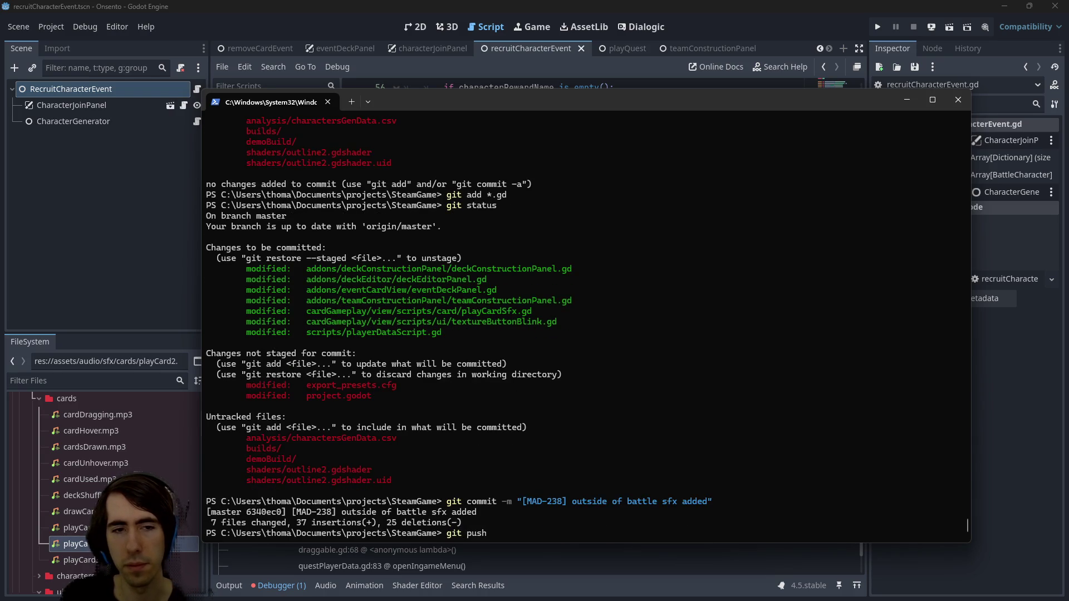
key("Return")
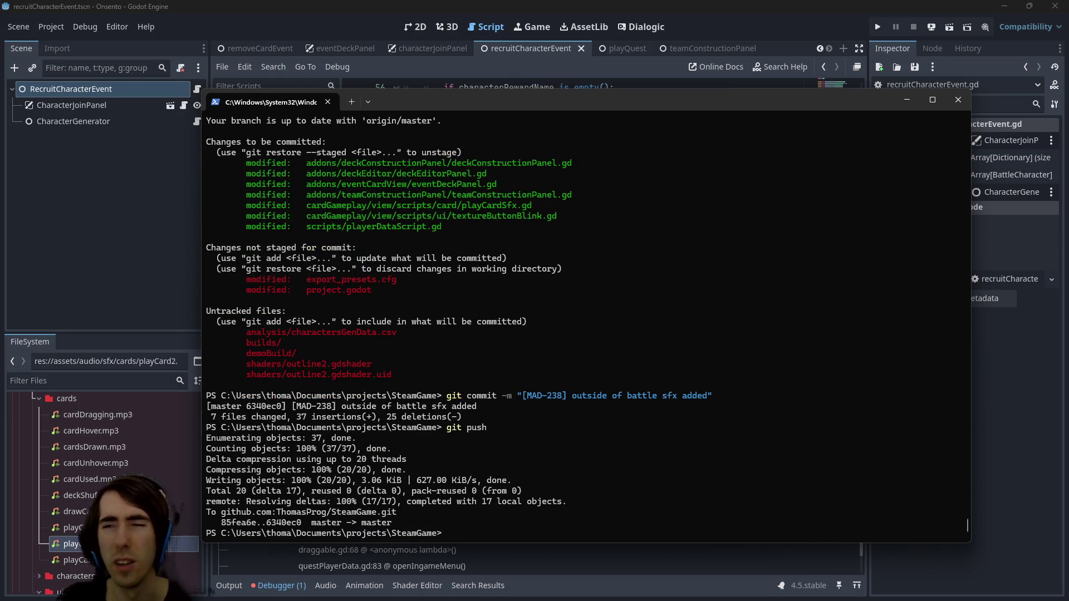
left_click(628, 5)
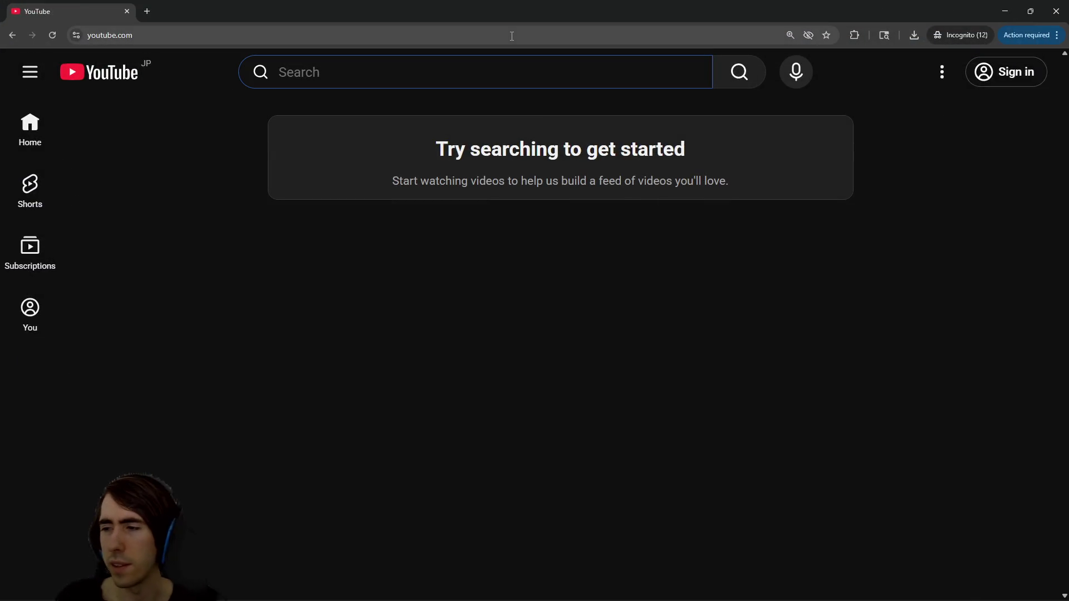
Search YouTube for 'フリーbgm', entered in Japanese
type("f")
key("BackSpace")
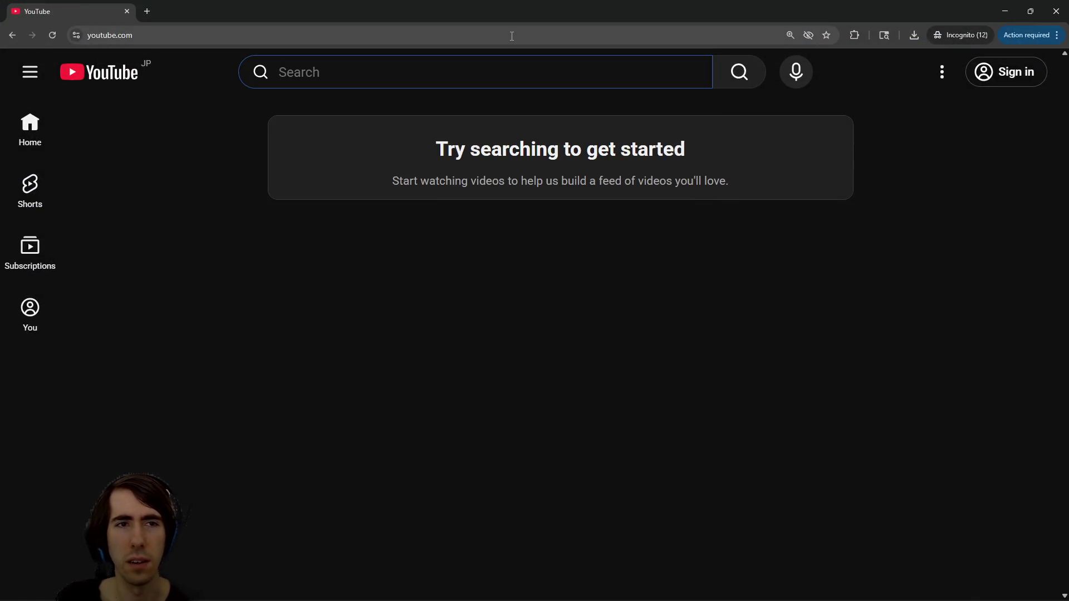
type("furi")
key("BackSpace")
key("BackSpace")
key("BackSpace")
type("ふ")
type("ri-")
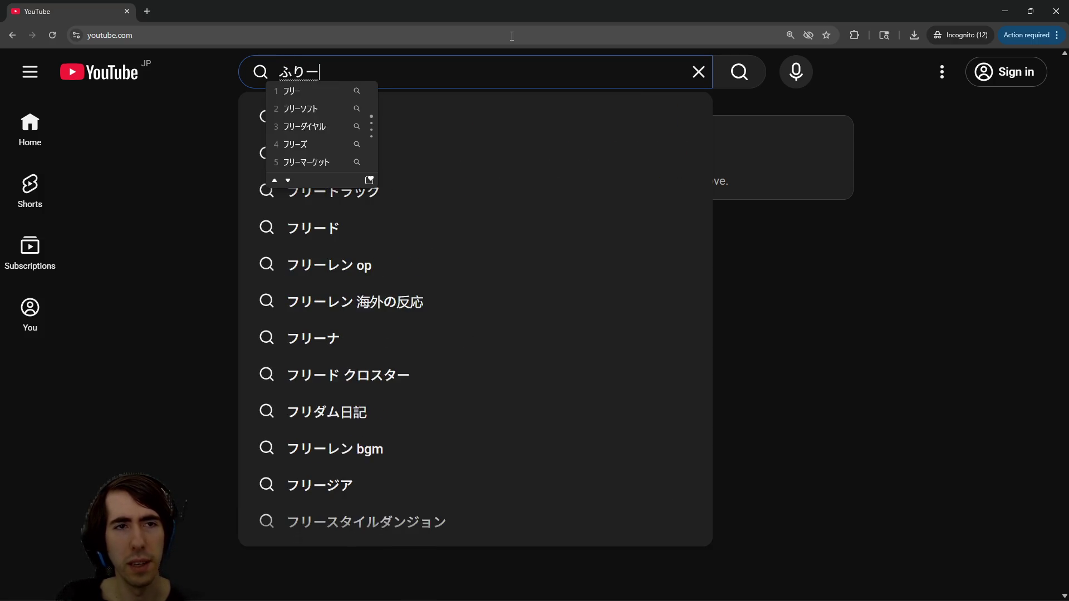
key("space")
type("bgm")
key("Return")
key("Return")
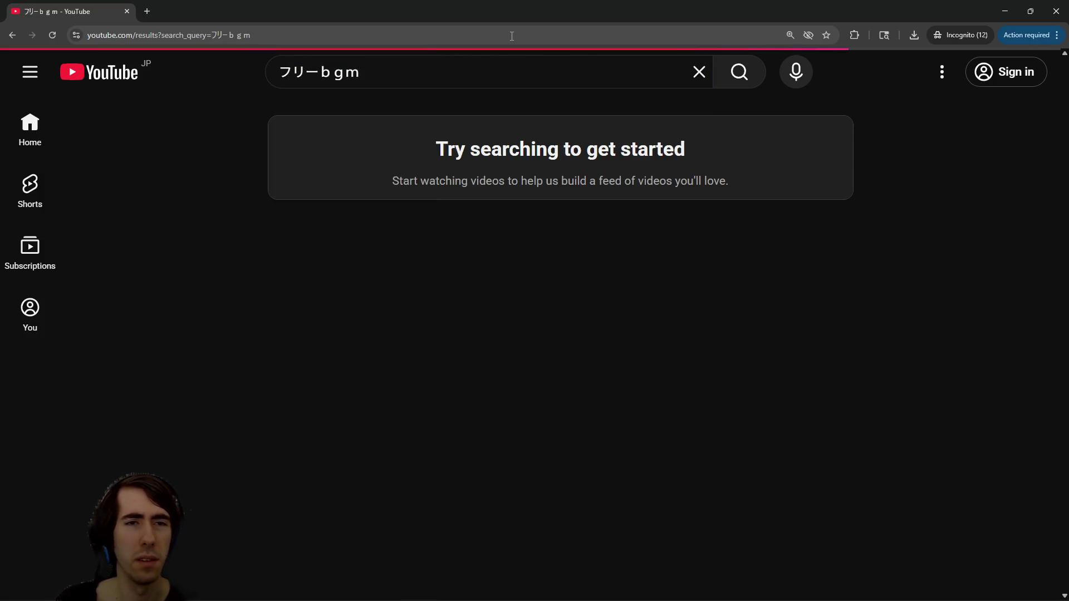
Refine the search to the suggested query 'フリーbgm 静か'
left_click(493, 70)
type("shizuka")
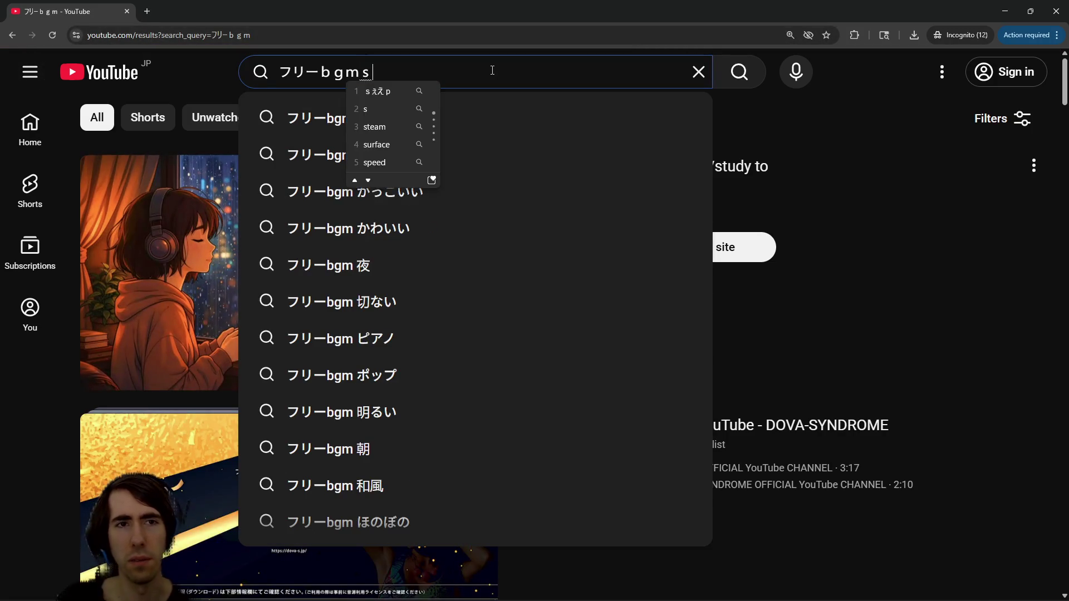
key("space")
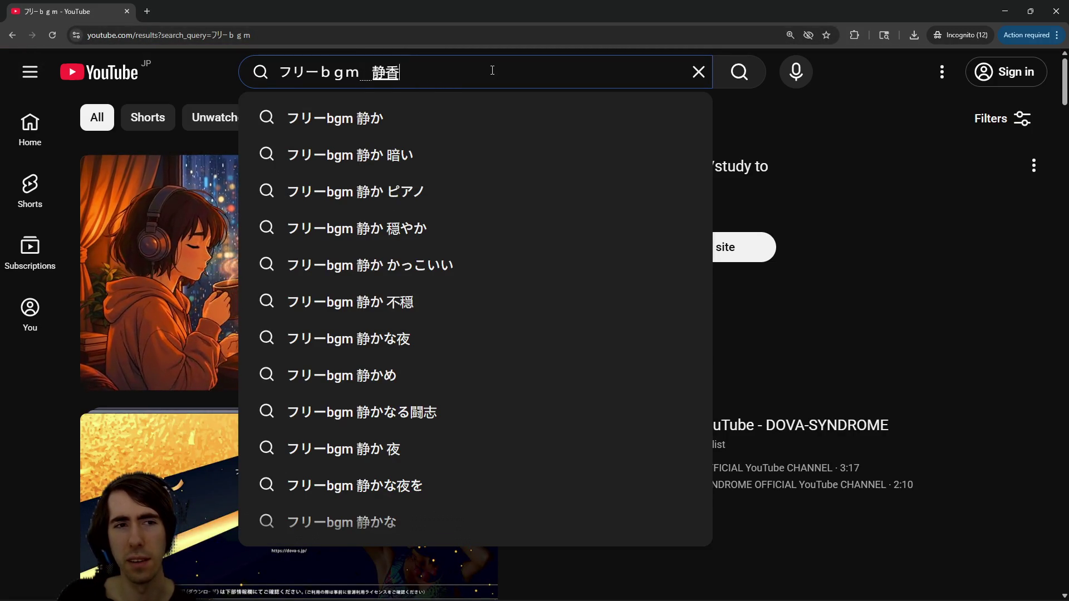
key("Return")
key("Return")
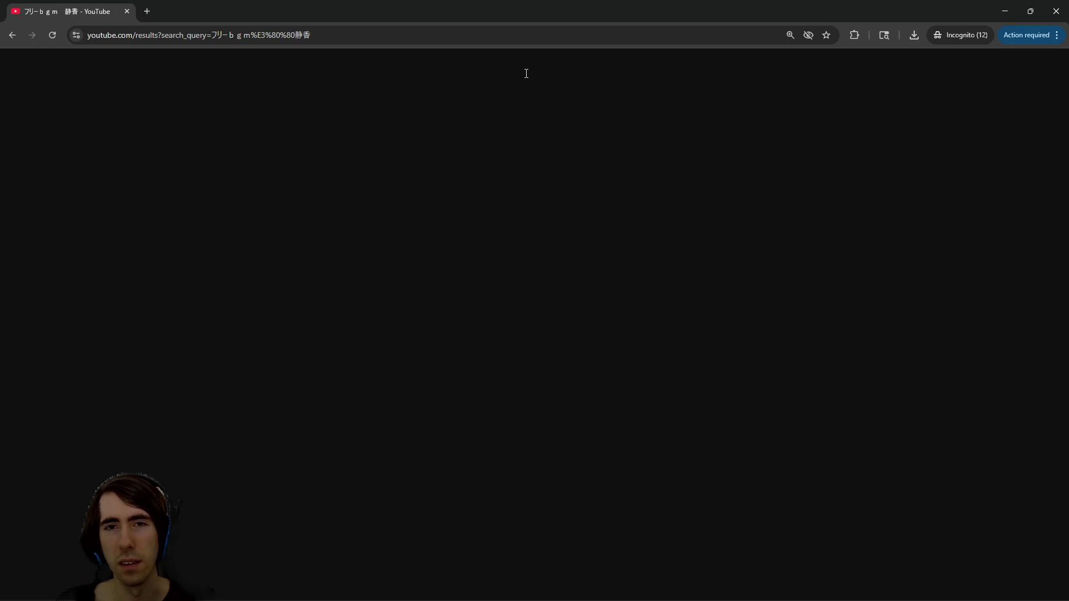
left_click(526, 73)
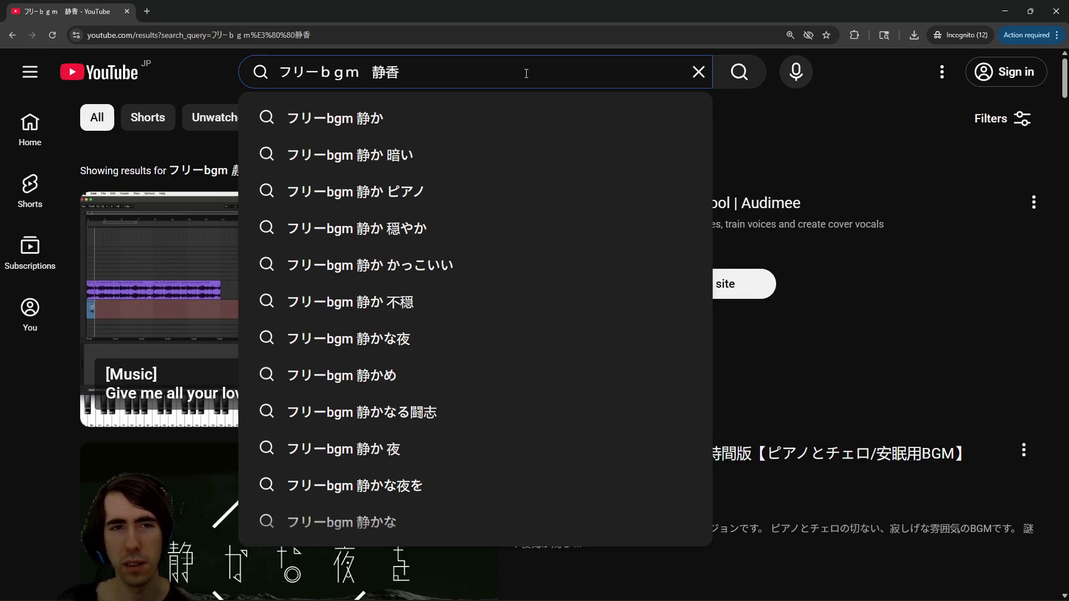
key("Down")
key("Return")
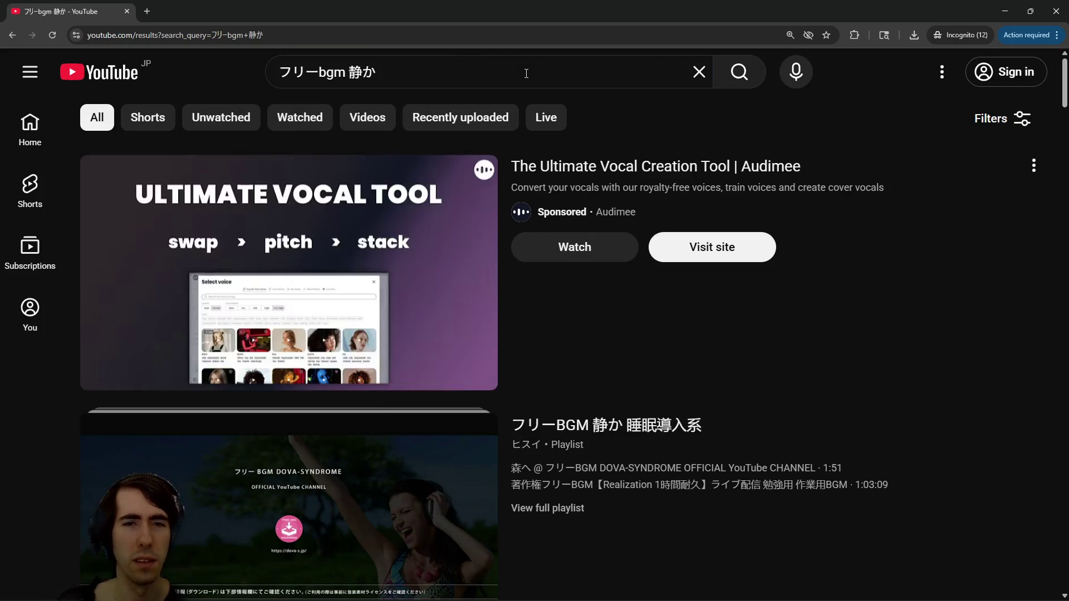
Scroll down through the quiet free-BGM video results
scroll(372, 394, "down", 7)
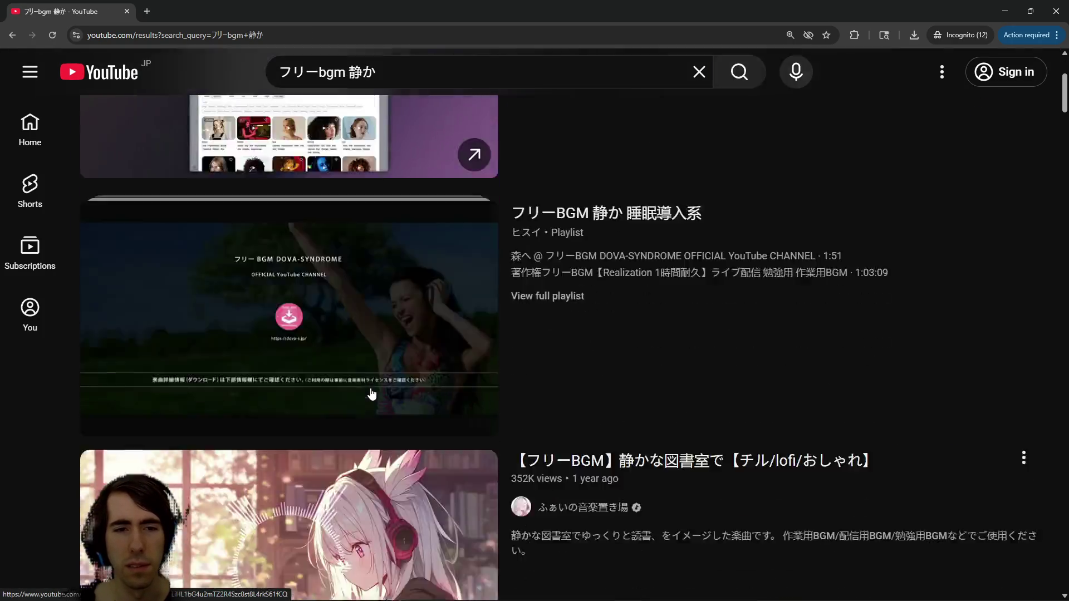
scroll(380, 330, "down", 1)
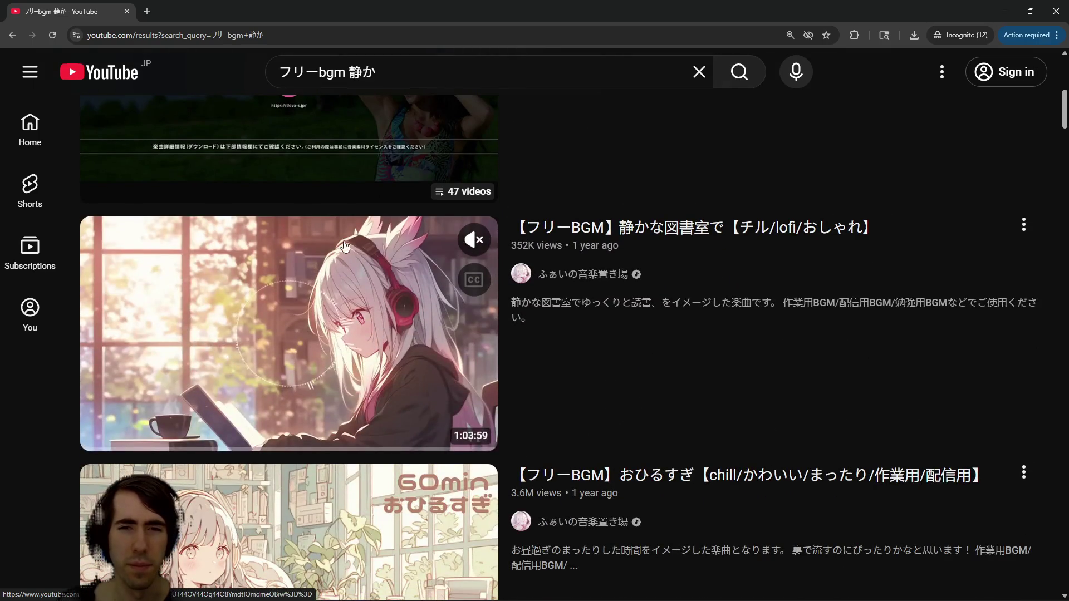
left_click(446, 73)
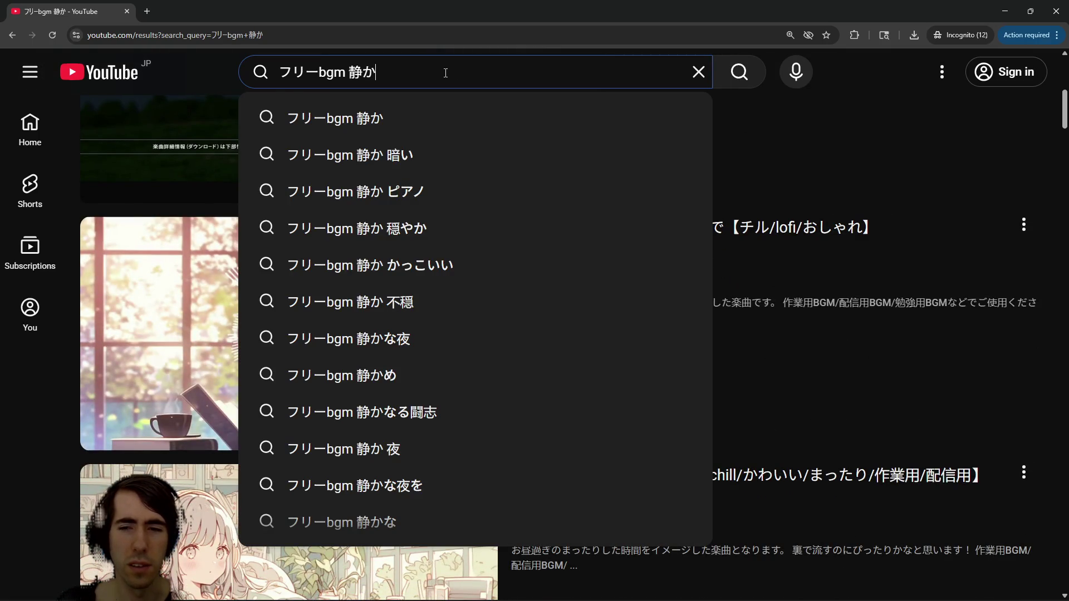
scroll(782, 346, "down", 2)
left_click(747, 325)
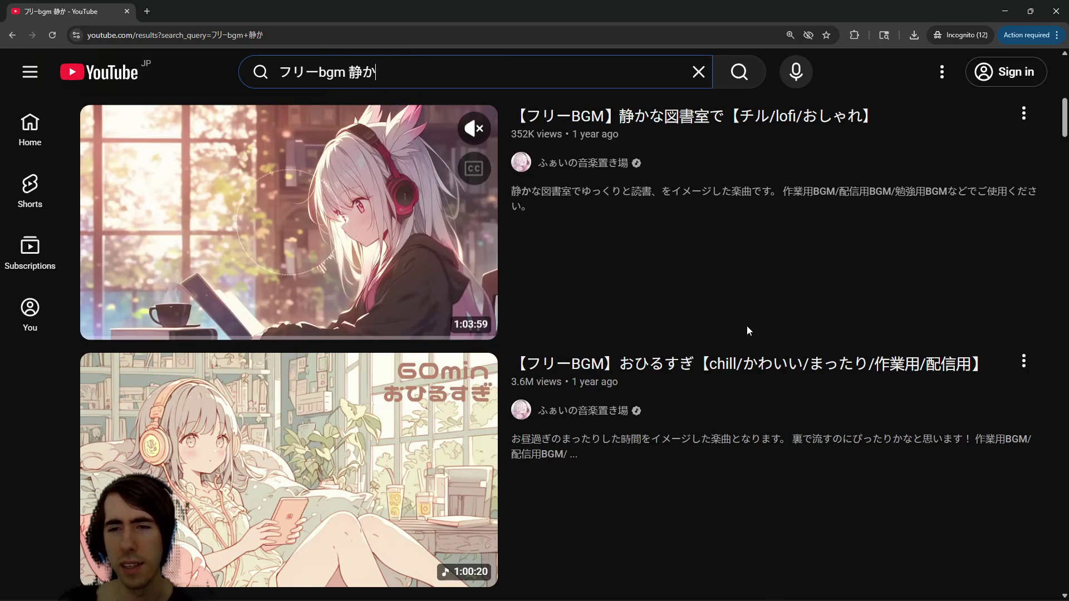
scroll(536, 397, "down", 3)
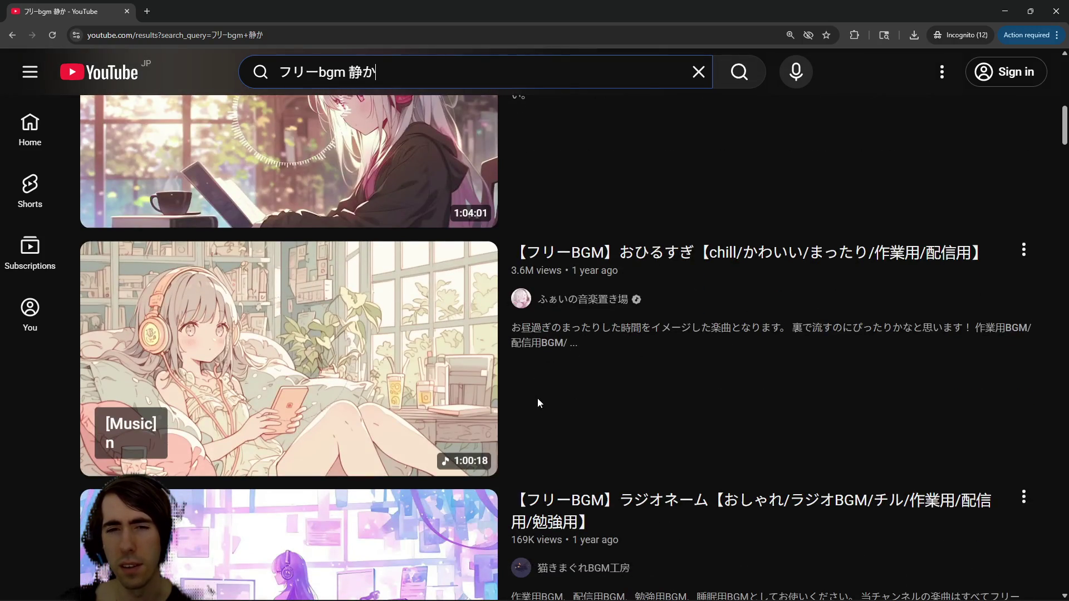
scroll(538, 402, "down", 3)
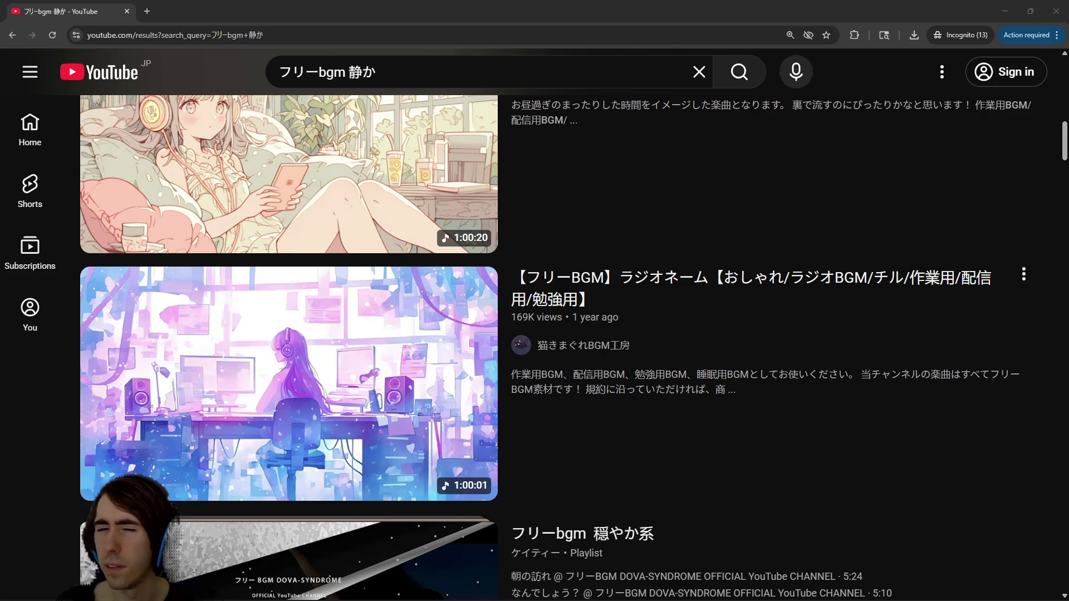
left_click(491, 78)
Add 商用利用 to the search to find commercial-use quiet free BGM
type("商用利用")
key("Return")
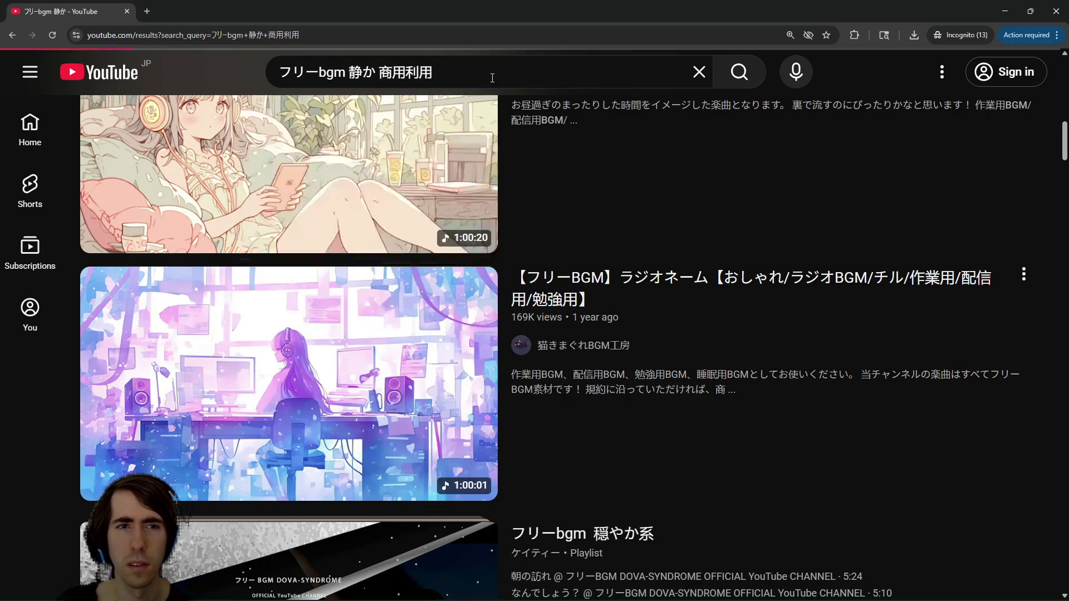
scroll(503, 286, "down", 7)
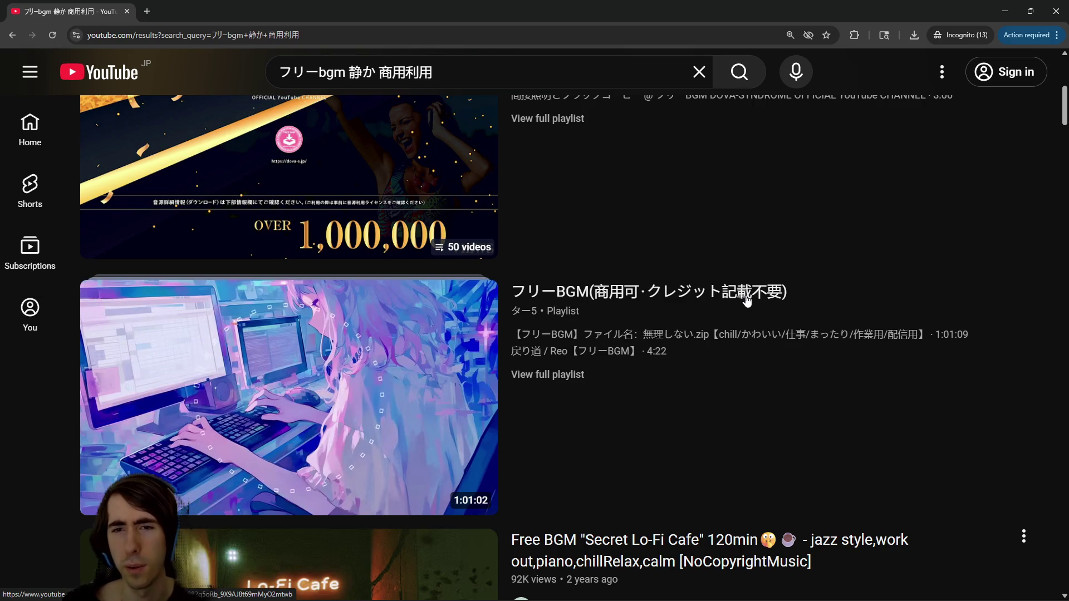
Preview the royalty-free playlist in a new tab, widened and at lower volume
middle_click(728, 299)
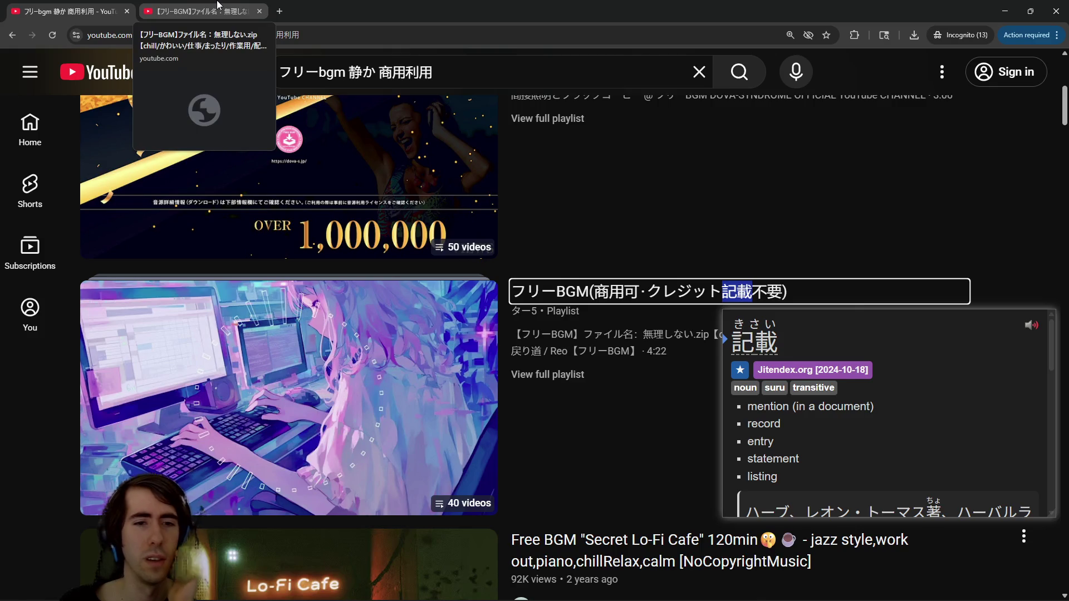
left_click(219, 7)
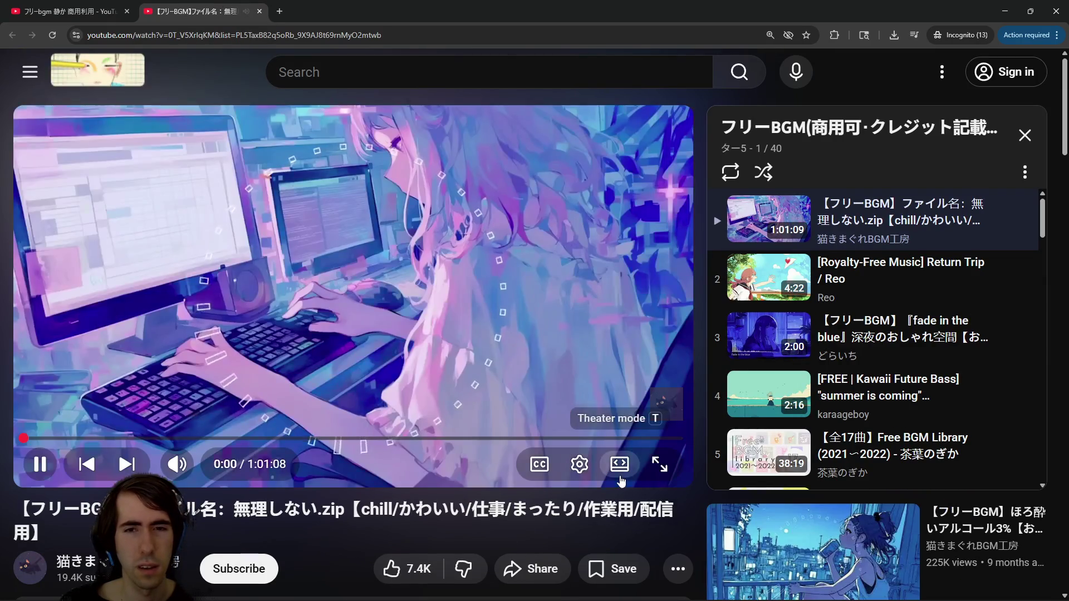
left_click(619, 464)
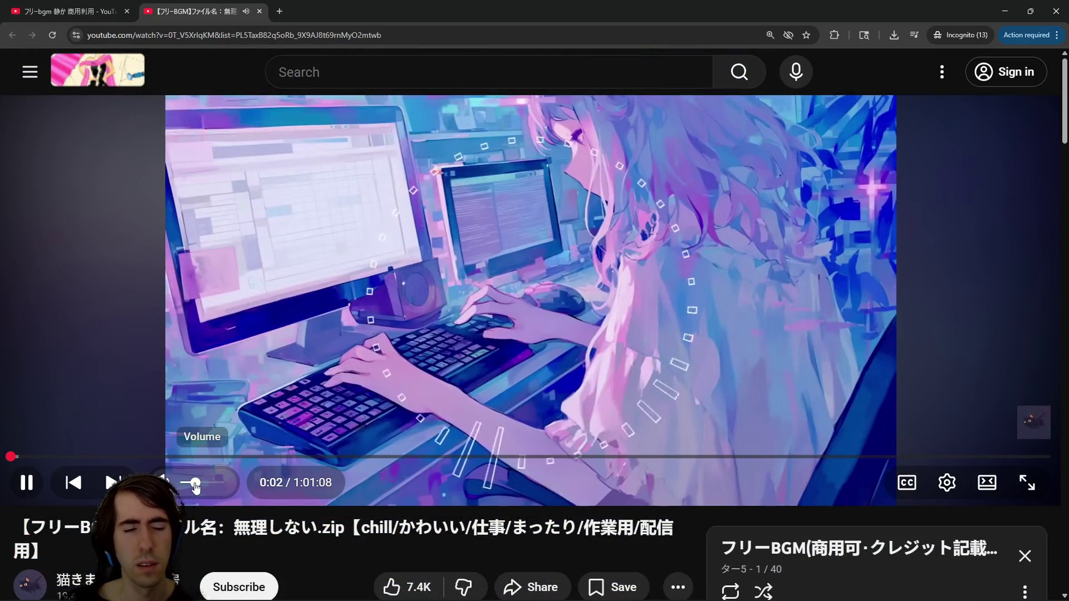
left_click_drag(219, 482, 200, 482)
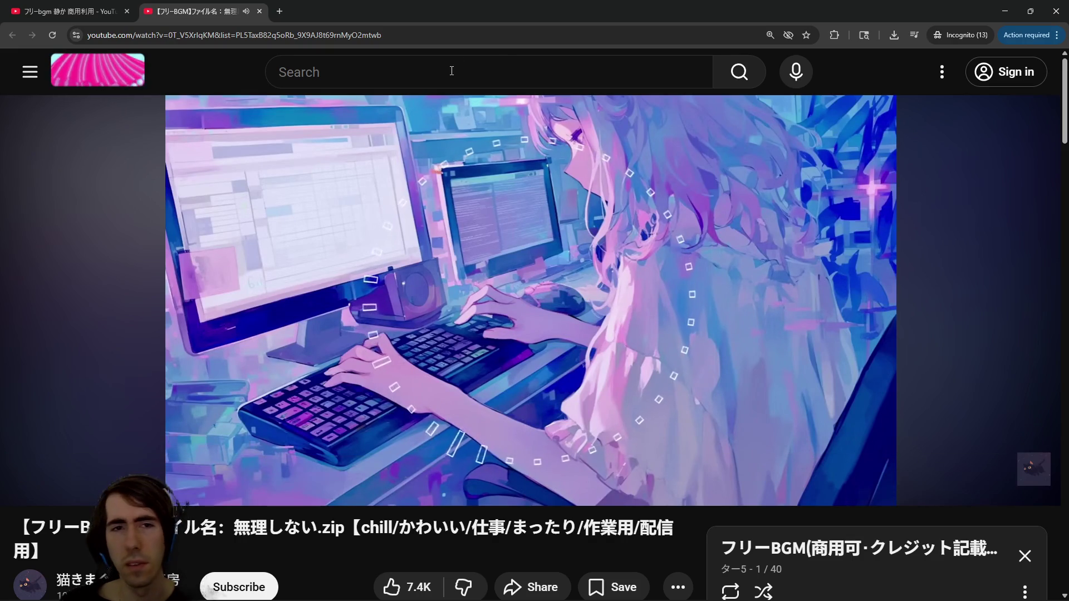
Return to the search results, scroll further, and close the extra loading tab
left_click(86, 4)
scroll(466, 294, "down", 5)
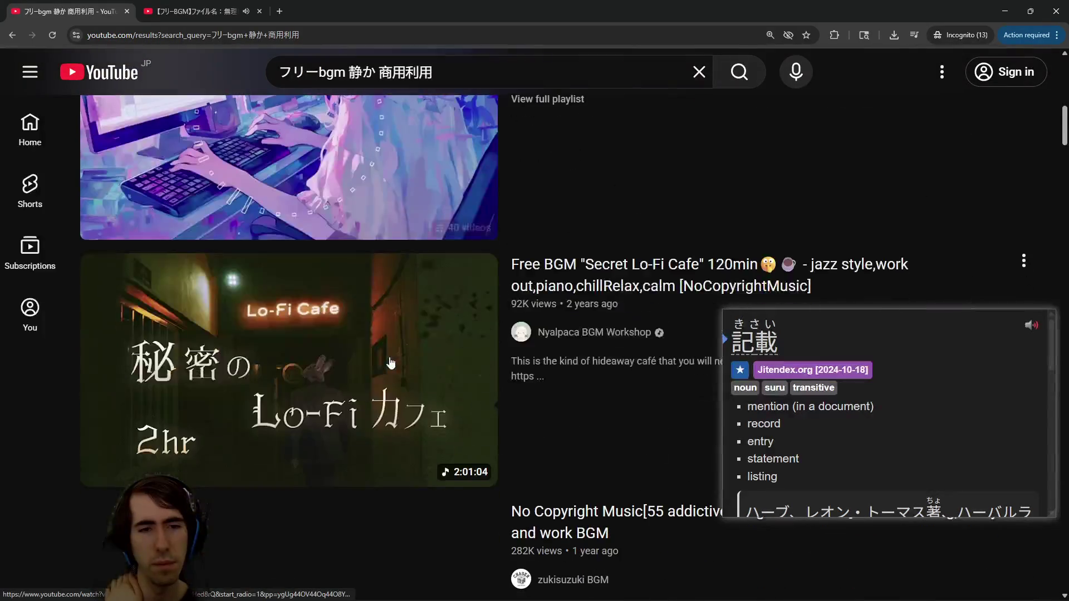
left_click(245, 5)
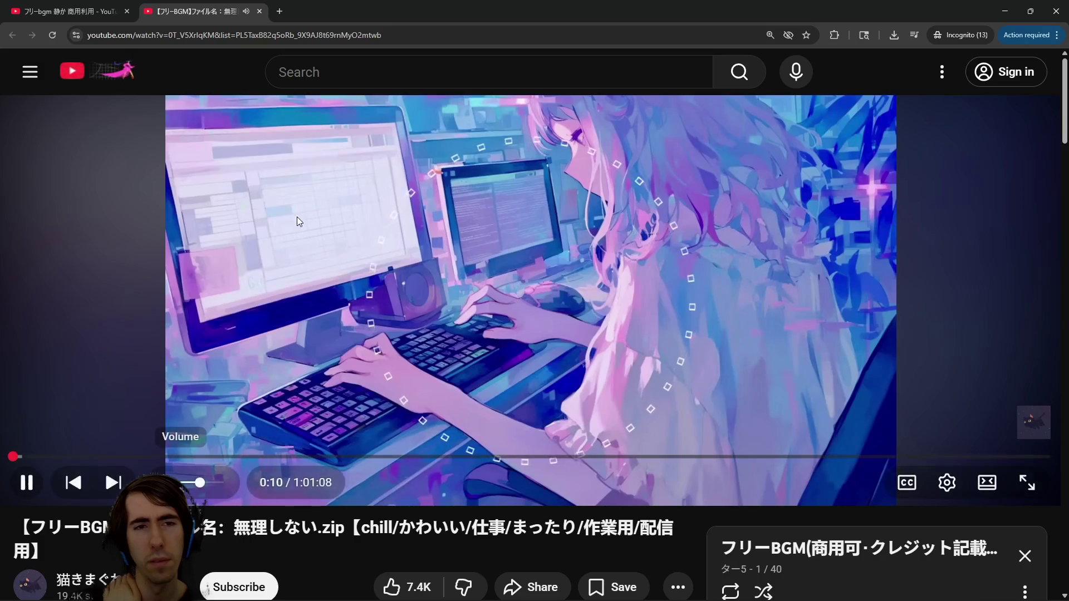
key("ctrl+shift+Tab")
scroll(424, 339, "down", 1)
scroll(424, 340, "down", 1)
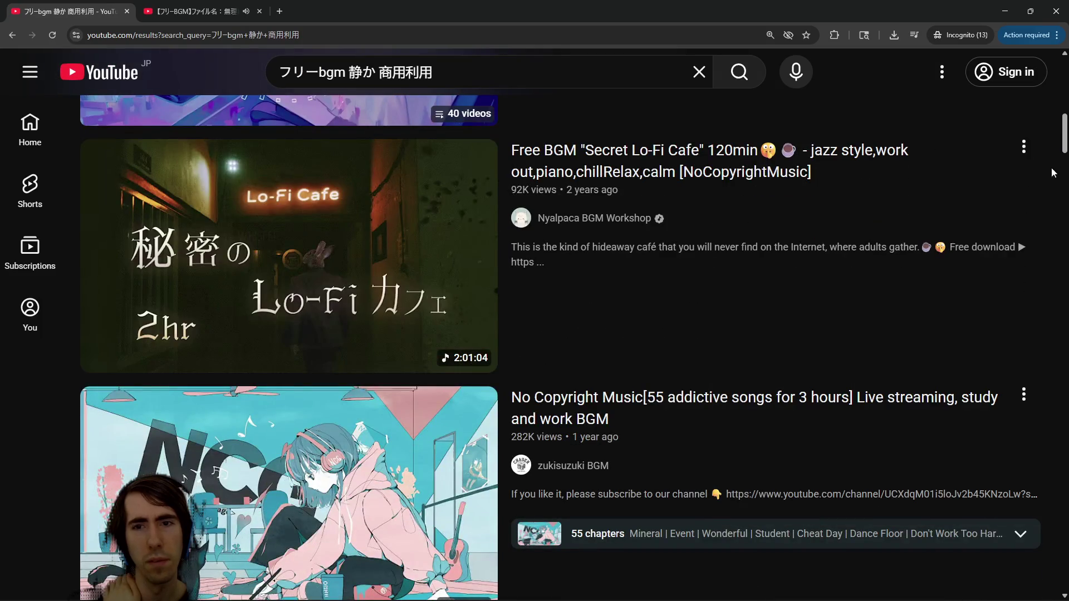
scroll(471, 340, "down", 2)
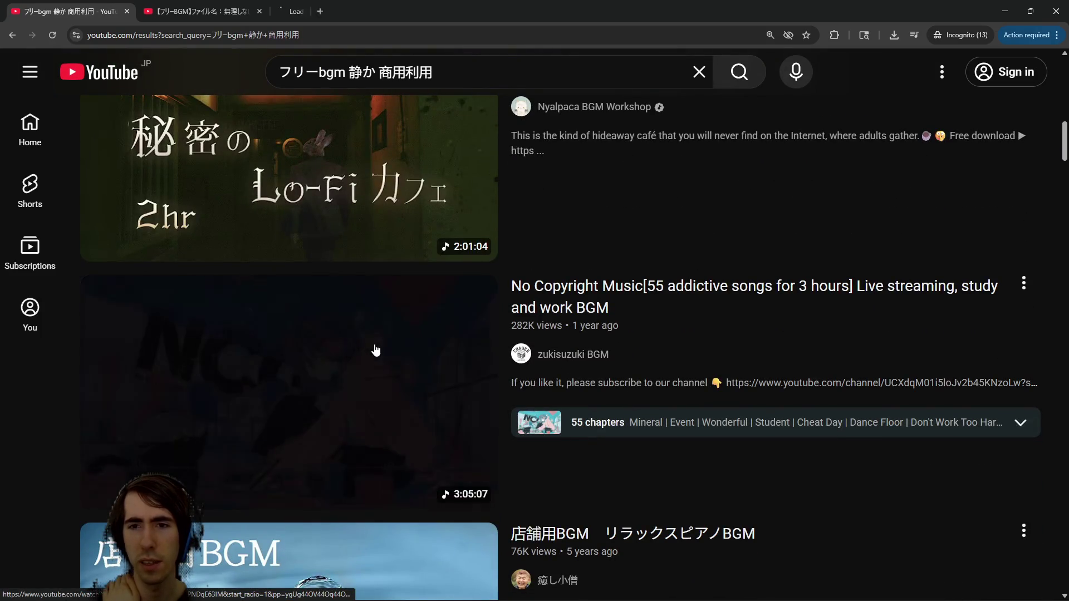
left_click(304, 11)
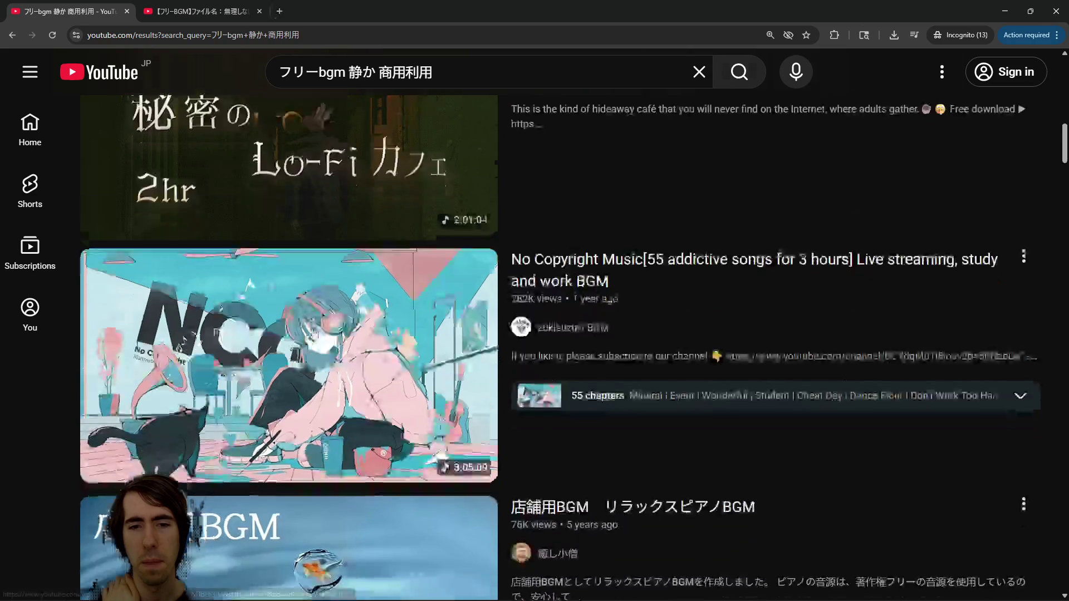
scroll(311, 323, "down", 5)
Open the 店舗用BGM piano video in a new tab and skip to about 32 minutes
middle_click(311, 323)
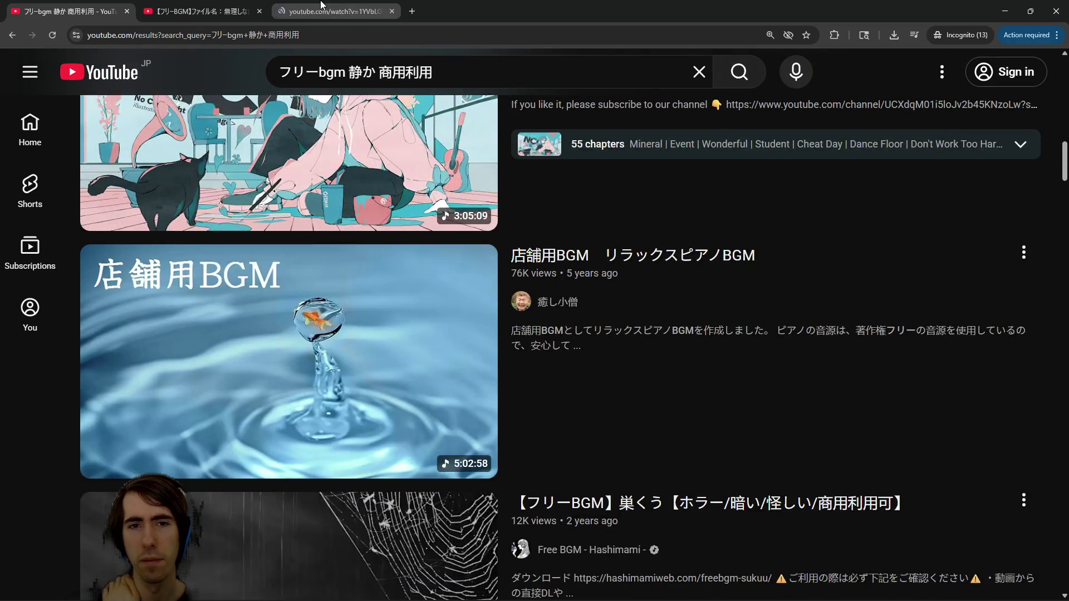
left_click(321, 6)
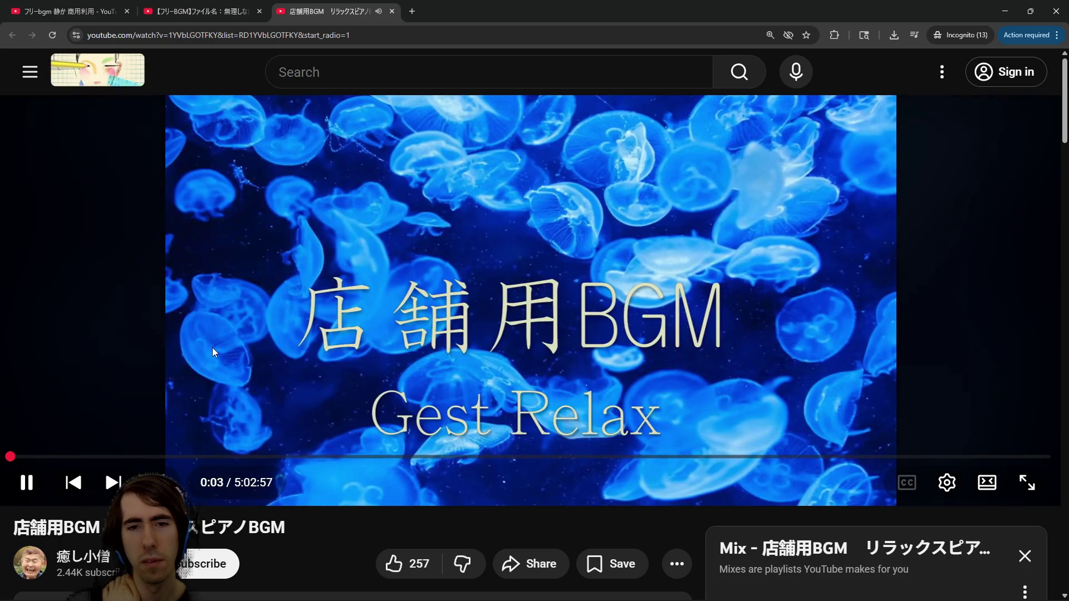
left_click_drag(121, 457, 124, 456)
scroll(194, 370, "down", 3)
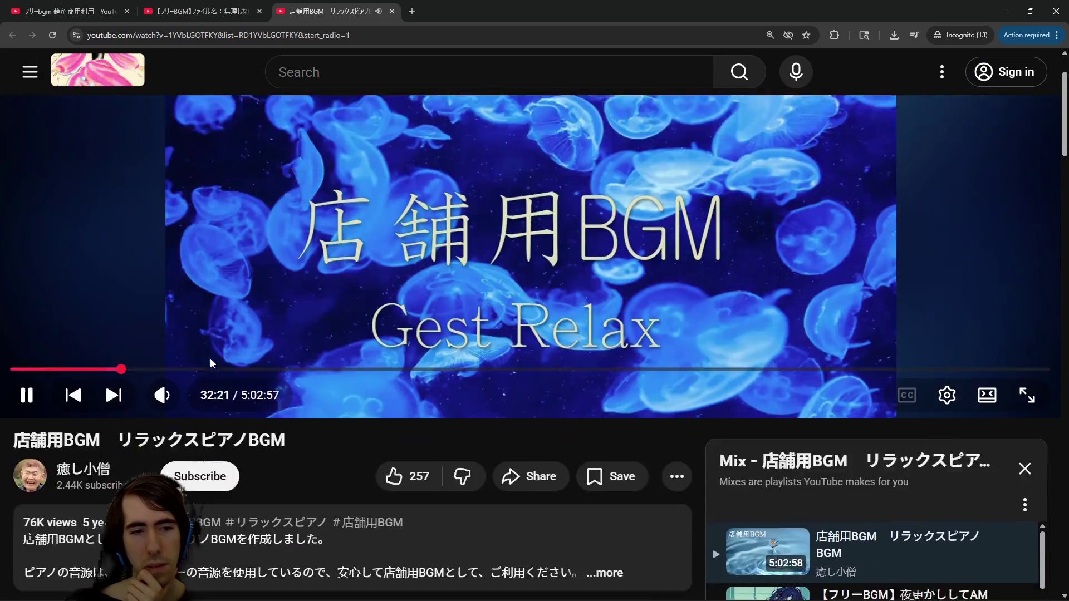
scroll(212, 359, "up", 1)
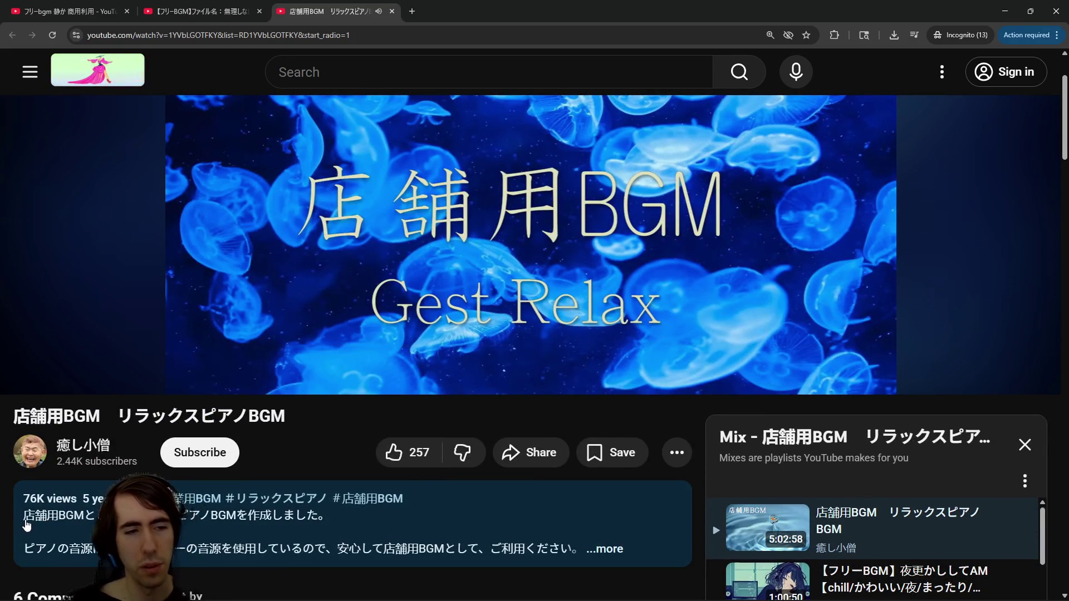
mouse_move(29, 523)
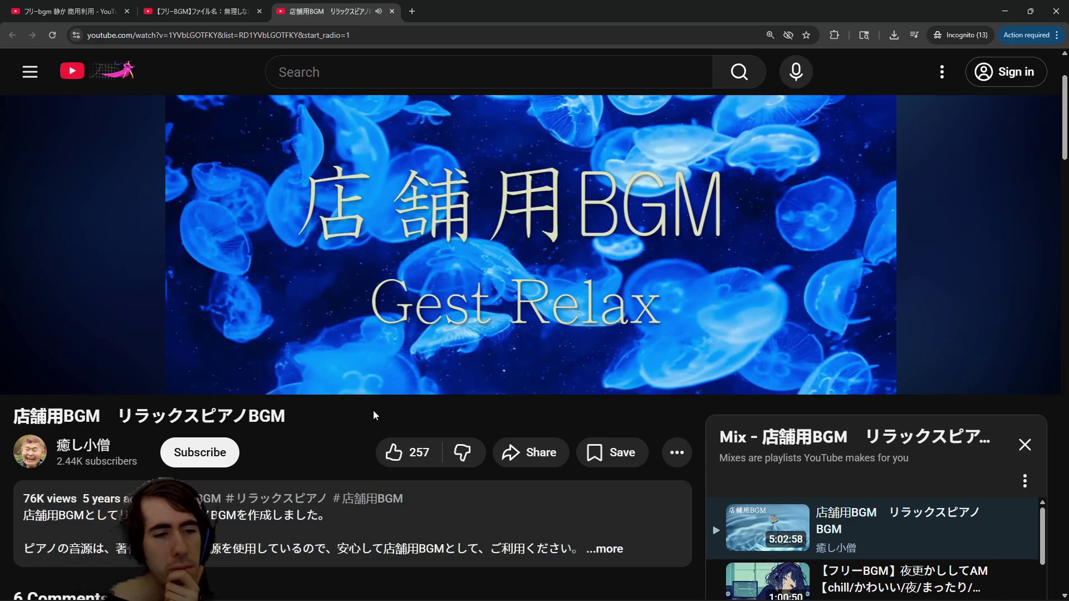
scroll(373, 415, "down", 1)
scroll(373, 410, "up", 3)
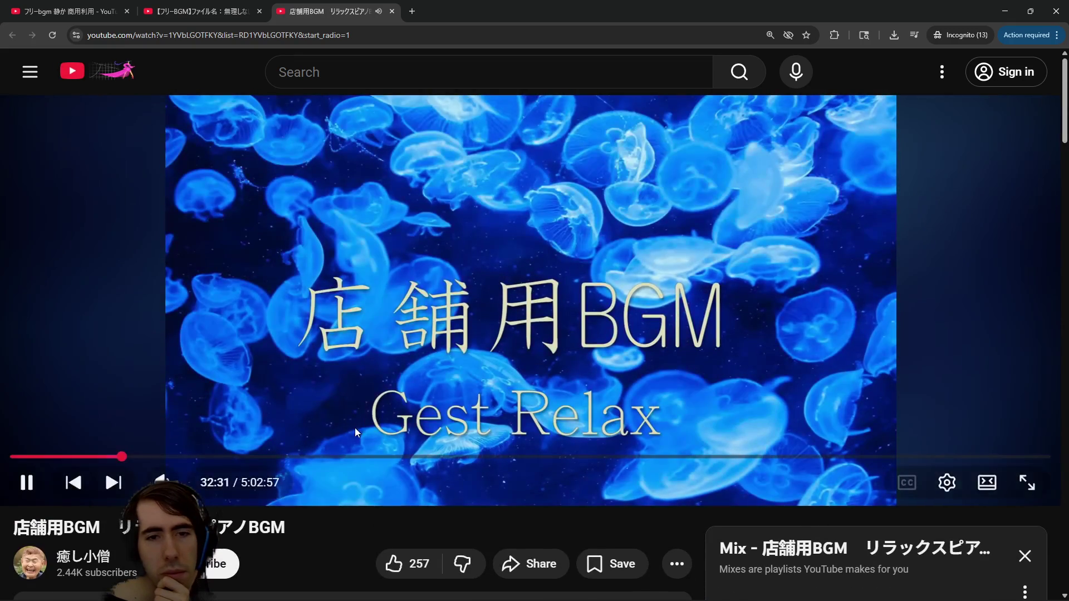
left_click(131, 4)
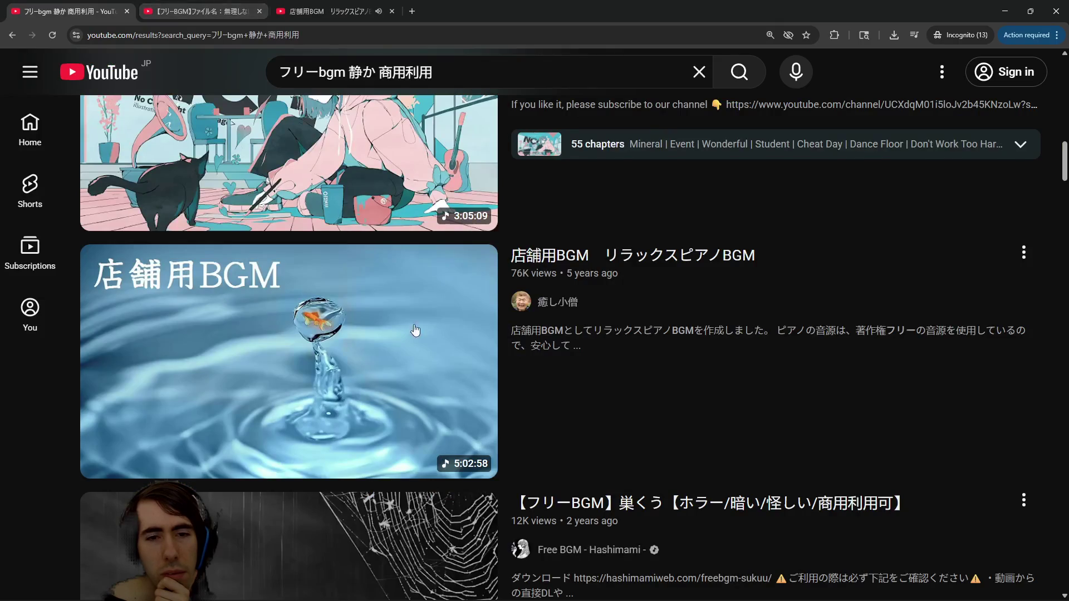
Sample the 巣くう horror track, seeking ahead to about 0:51 and then 1:04
scroll(382, 376, "down", 5)
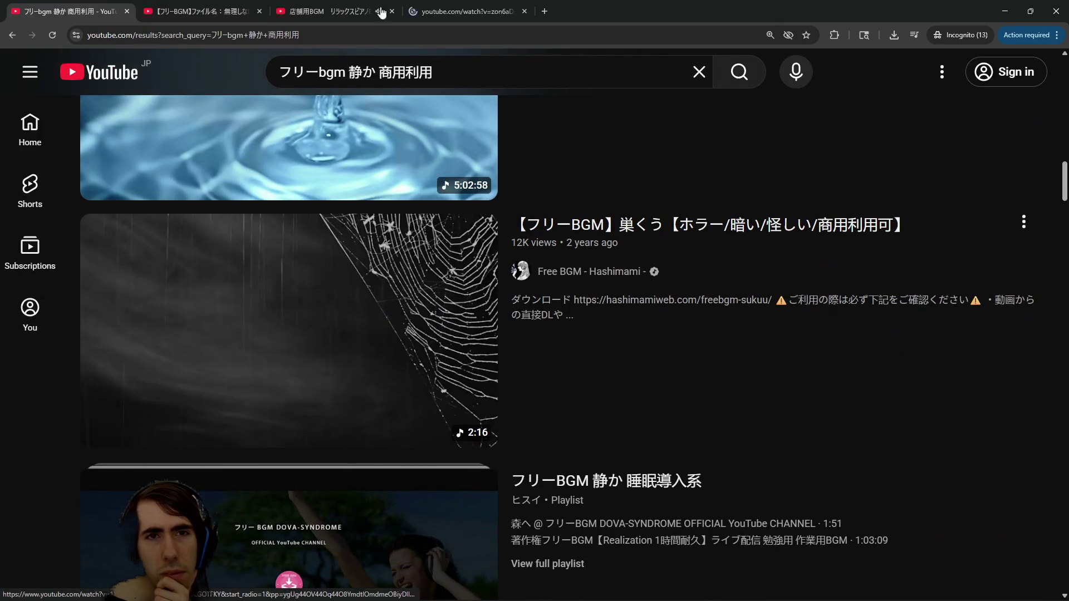
left_click(429, 7)
left_click(345, 4)
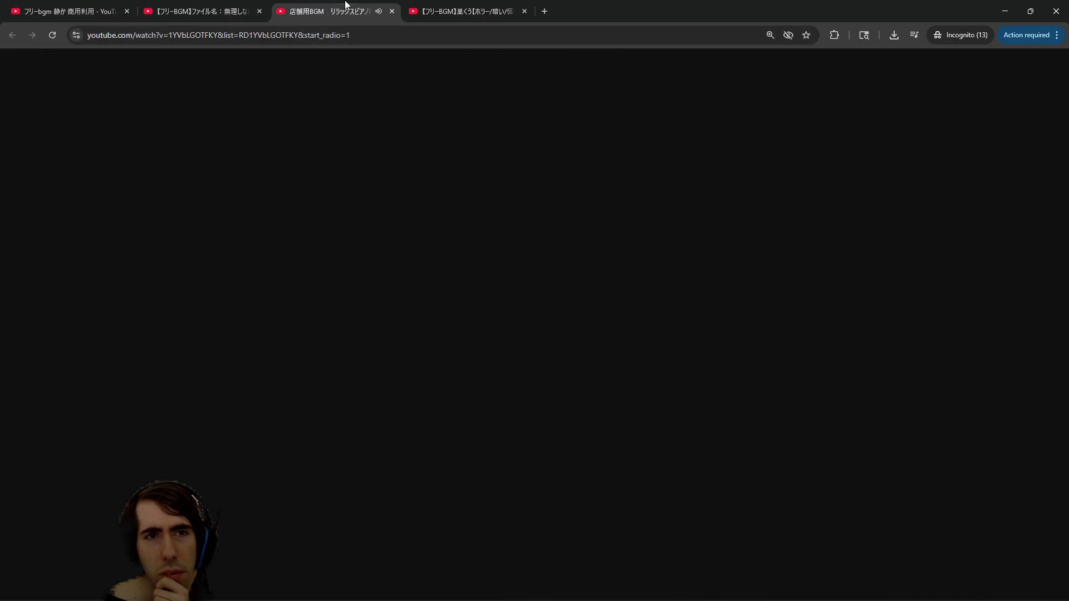
left_click(435, 8)
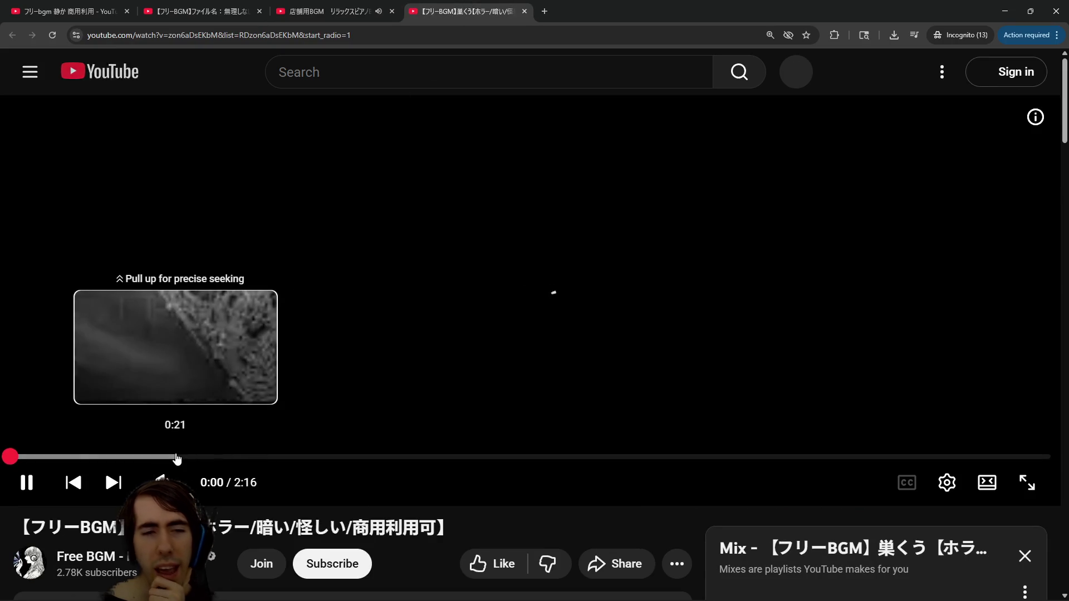
left_click(222, 461)
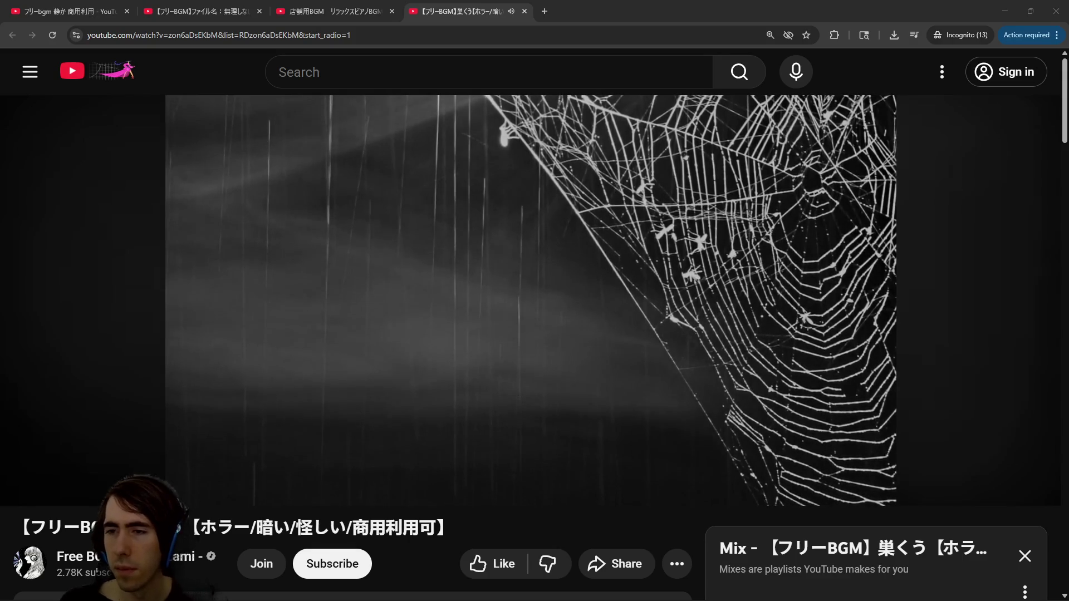
left_click_drag(300, 458, 404, 457)
left_click(503, 457)
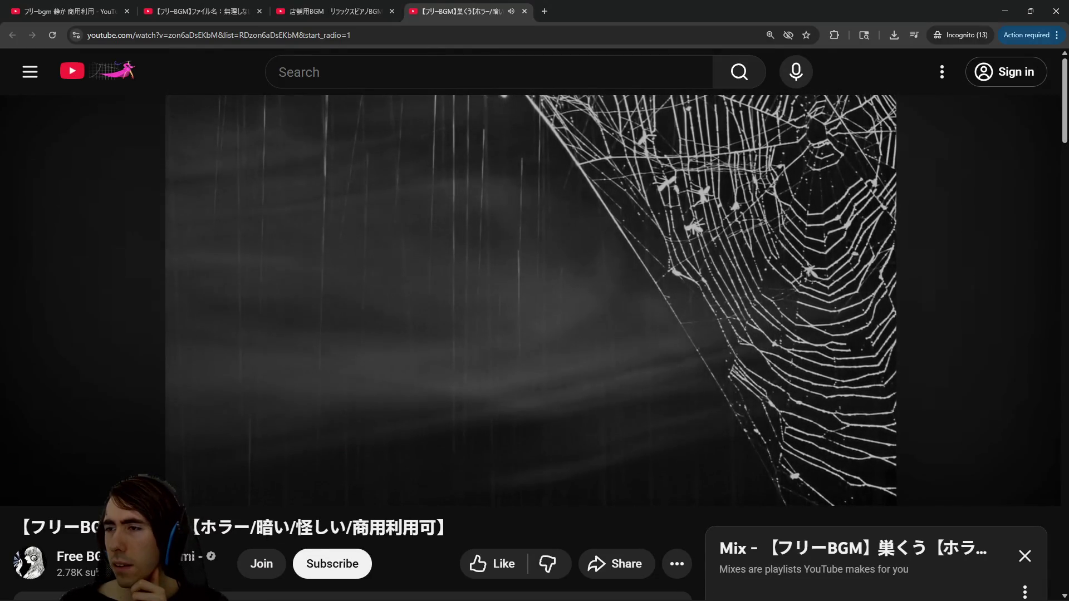
Close the horror track's tab and go back to the search results
left_click(524, 11)
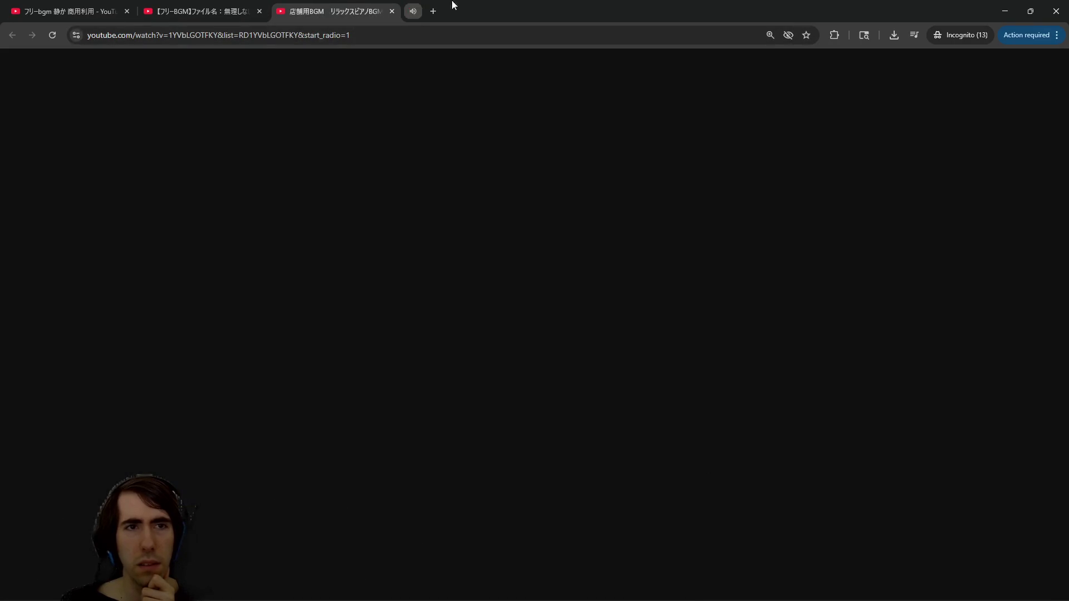
left_click(204, 7)
left_click(67, 11)
scroll(376, 262, "down", 8)
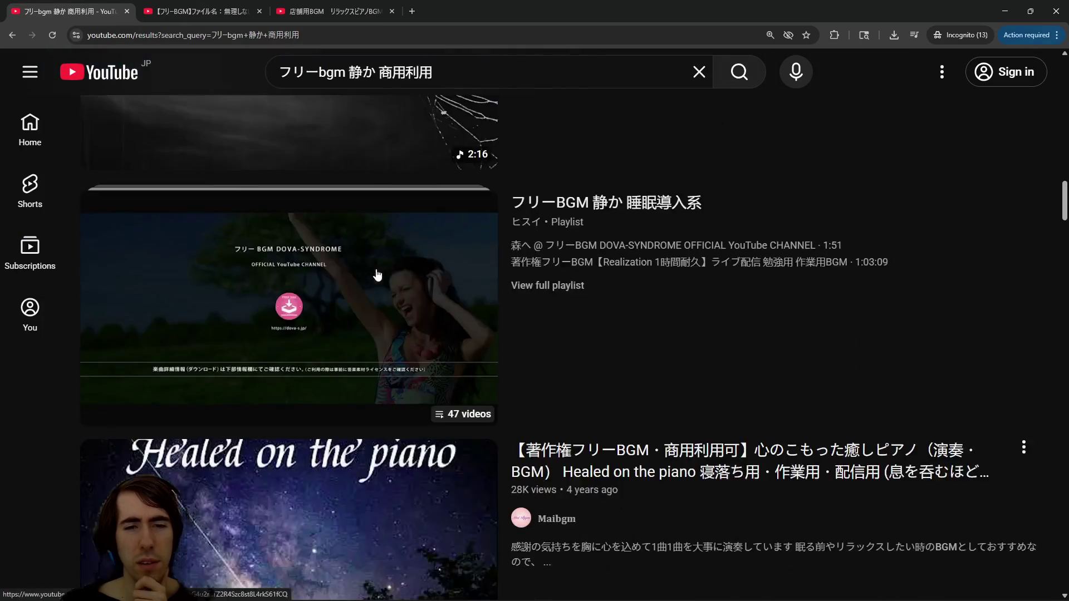
Discard an unwanted result tab and scroll further down the results
scroll(376, 262, "down", 2)
middle_click(376, 262)
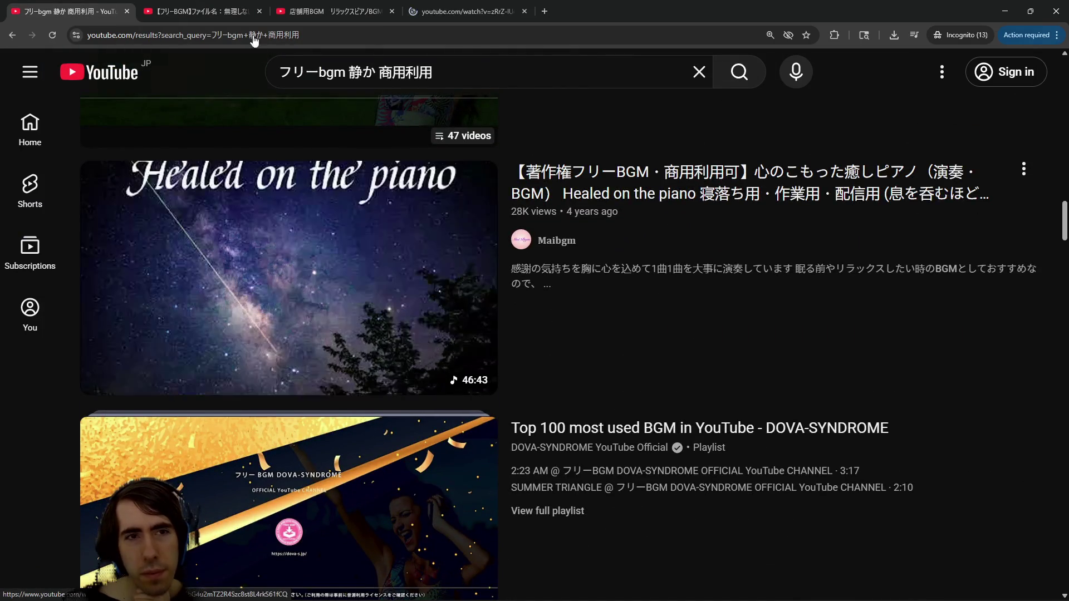
middle_click(439, 5)
scroll(358, 316, "down", 6)
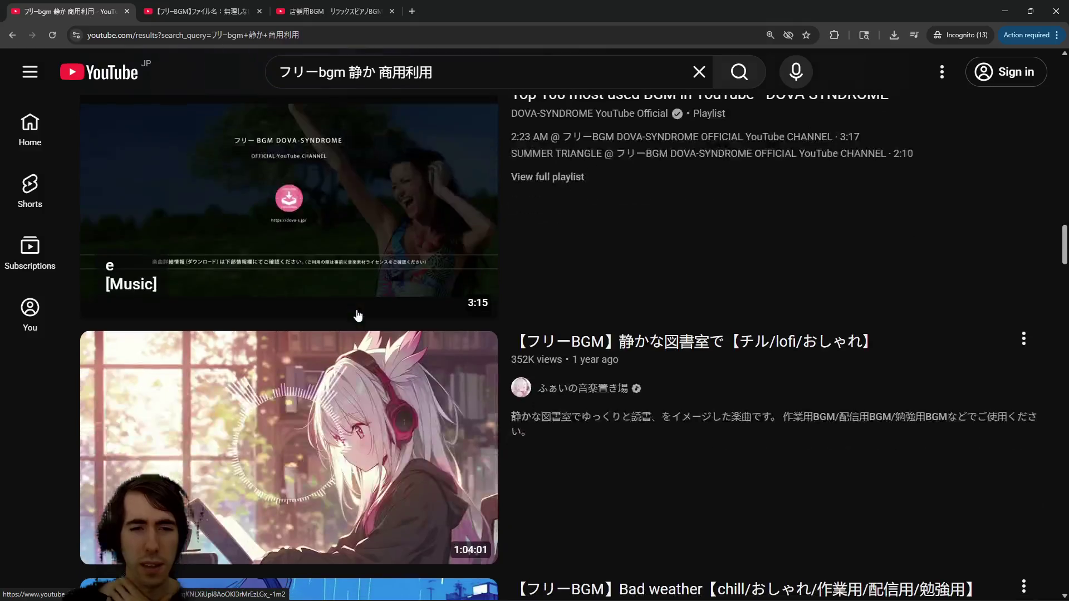
scroll(358, 315, "down", 2)
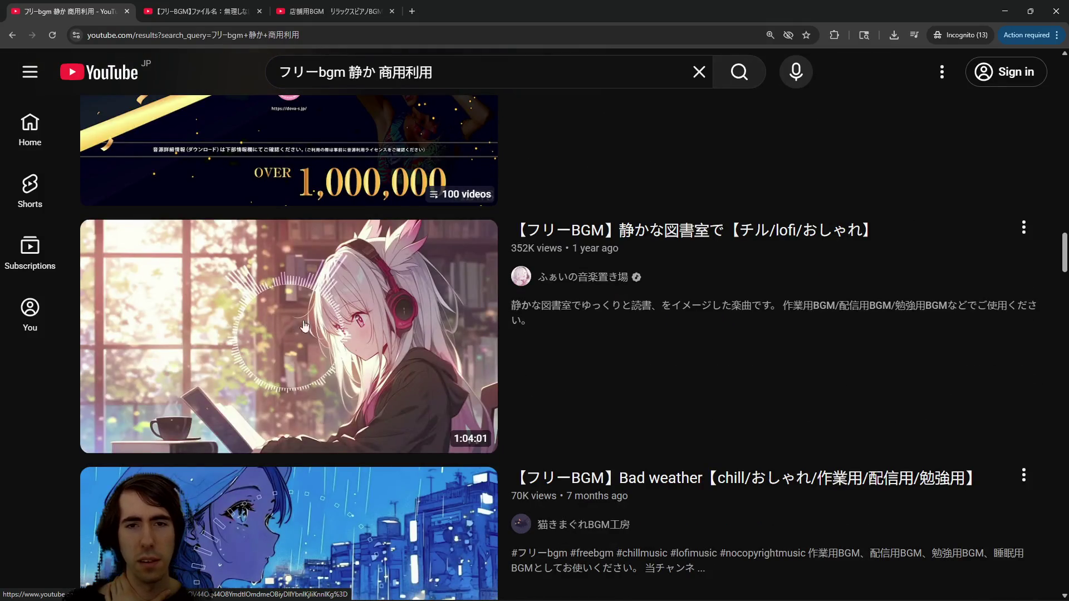
scroll(304, 325, "down", 10)
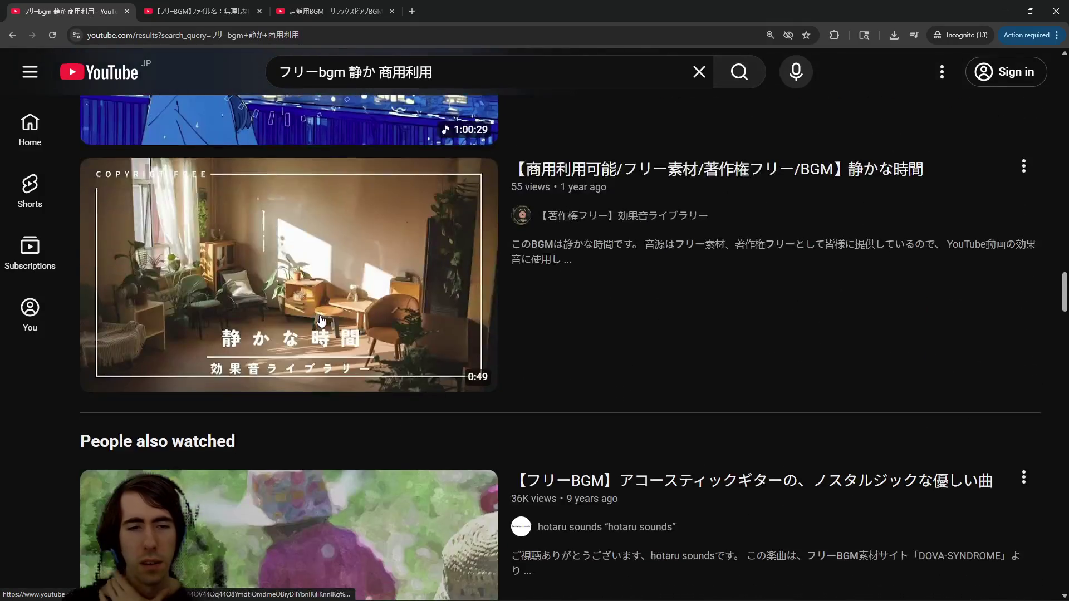
scroll(321, 317, "down", 4)
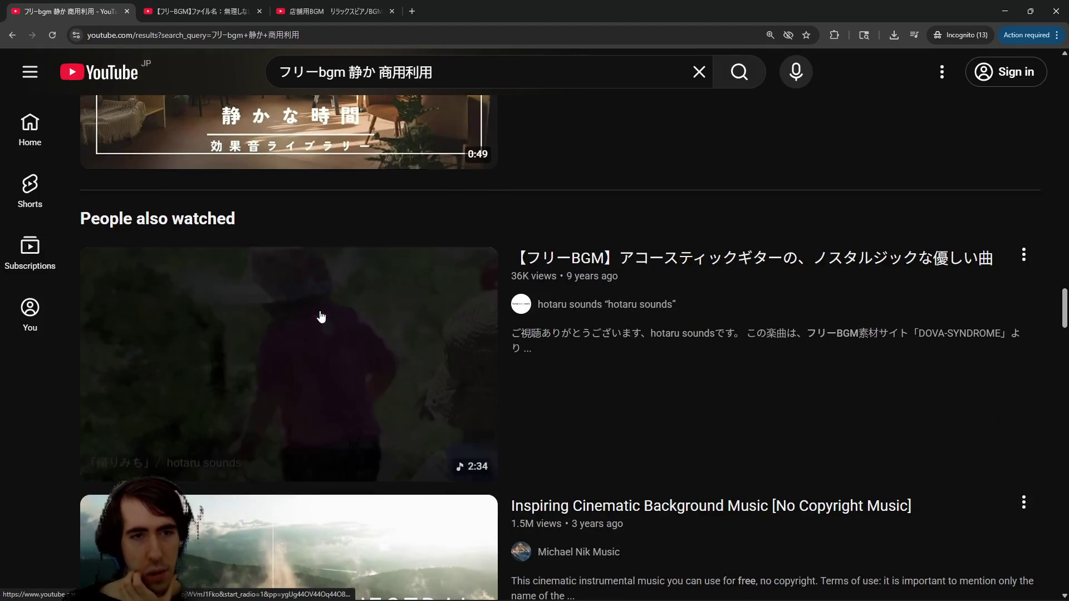
scroll(319, 279, "down", 1)
scroll(363, 258, "down", 1)
Open the hotaru and Inspiring Cinematic tracks; sample Inspiring at 0:38 and 2:15, then close it
middle_click(363, 258)
scroll(358, 246, "down", 2)
middle_click(356, 334)
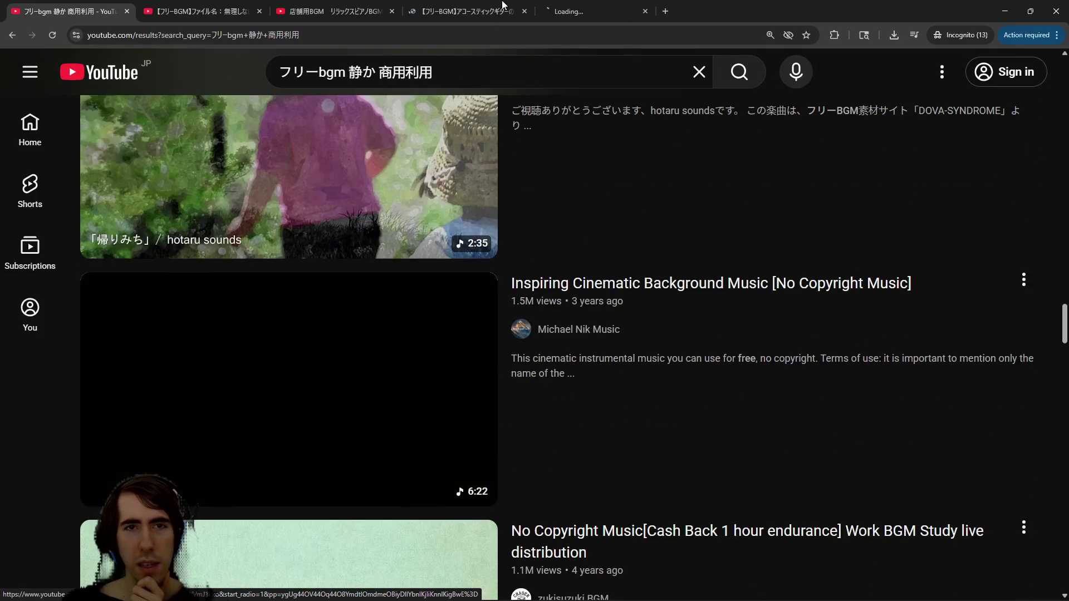
left_click(562, 11)
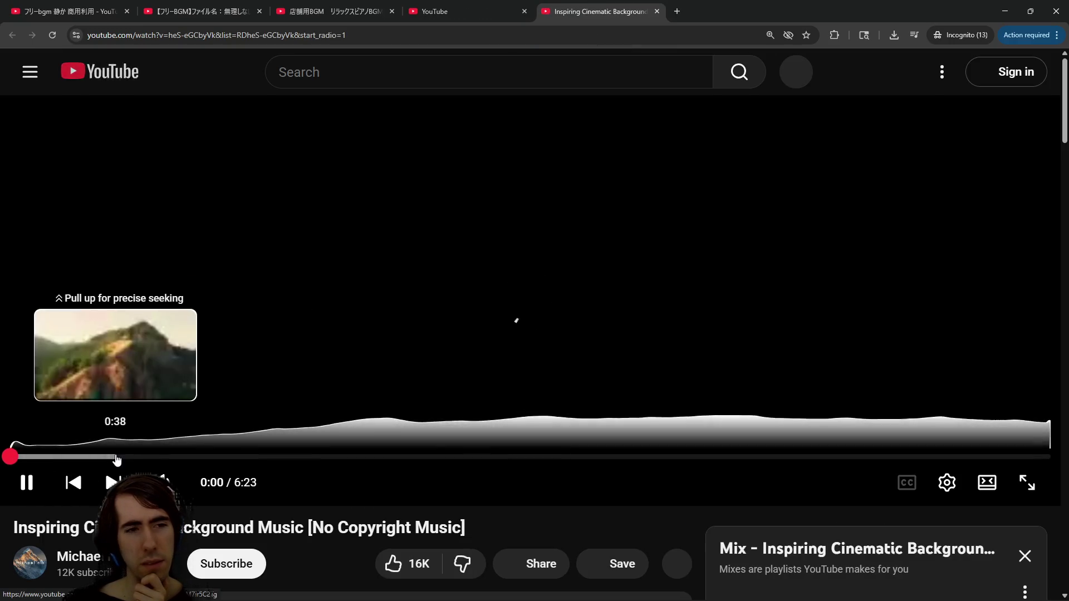
left_click(117, 458)
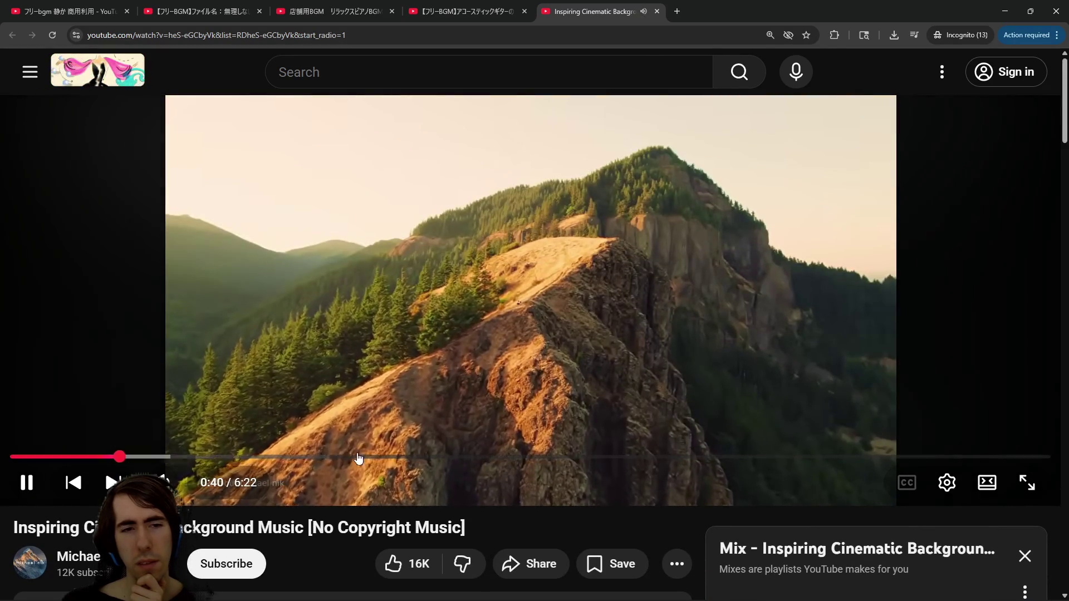
left_click(382, 457)
left_click(450, 5)
Play the hotaru acoustic-guitar track from about 0:23, then return to the search box
left_click(653, 11)
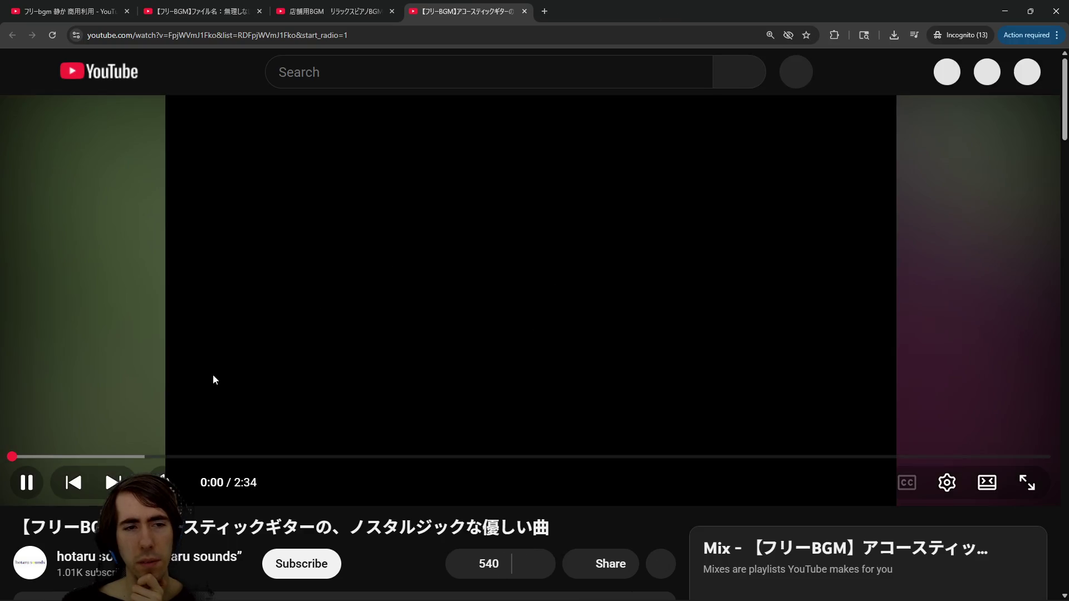
left_click(199, 352)
left_click(171, 457)
left_click(409, 361)
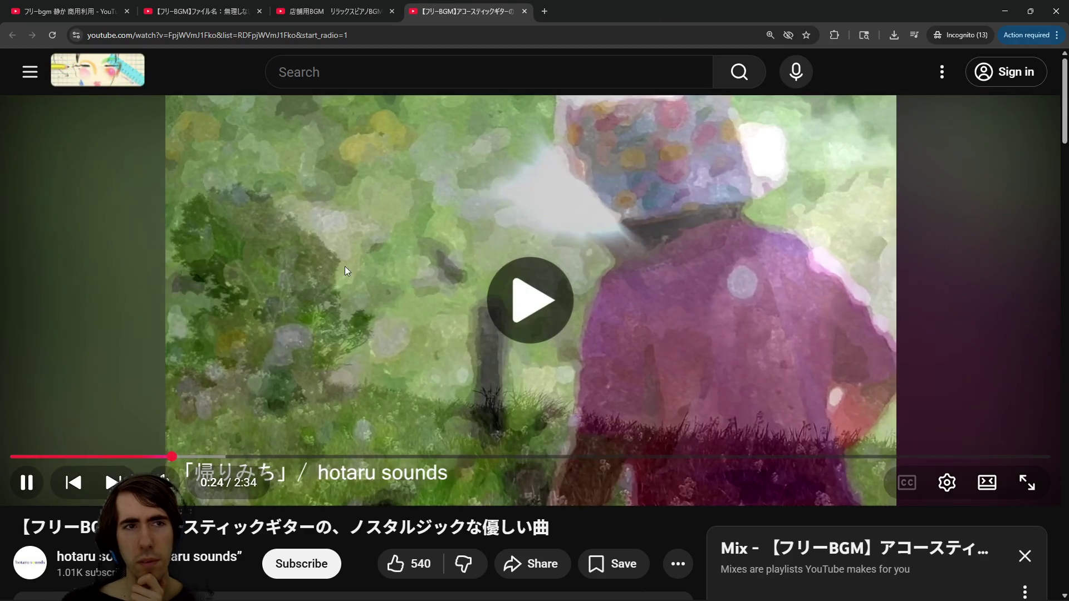
left_click(67, 11)
left_click(450, 73)
type("ama")
key("BackSpace")
key("BackSpace")
key("BackSpace")
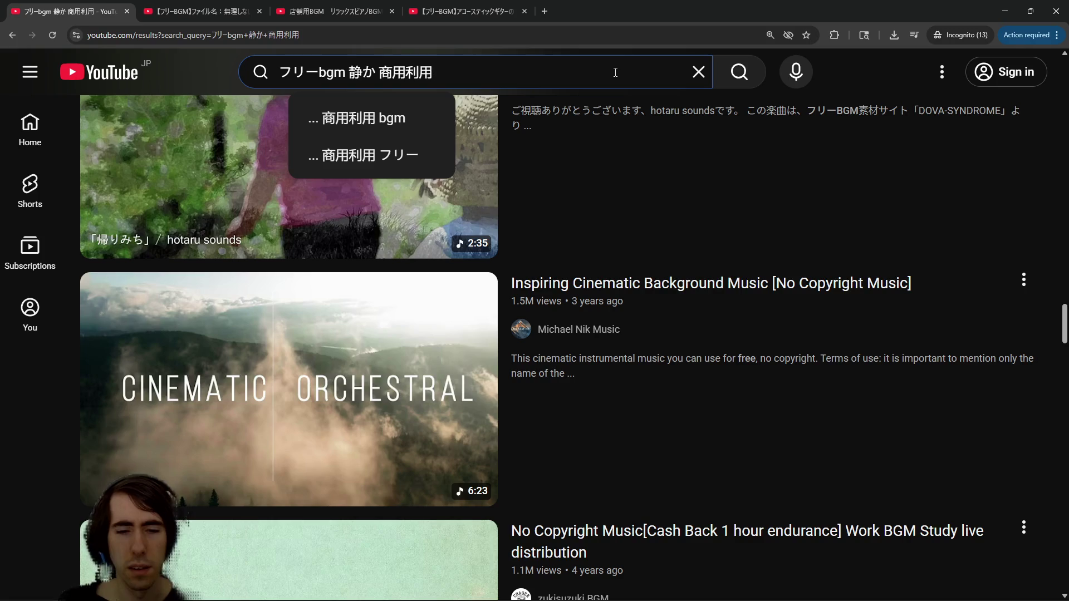
Add 川 to the search query and browse the results
type("川")
key("Return")
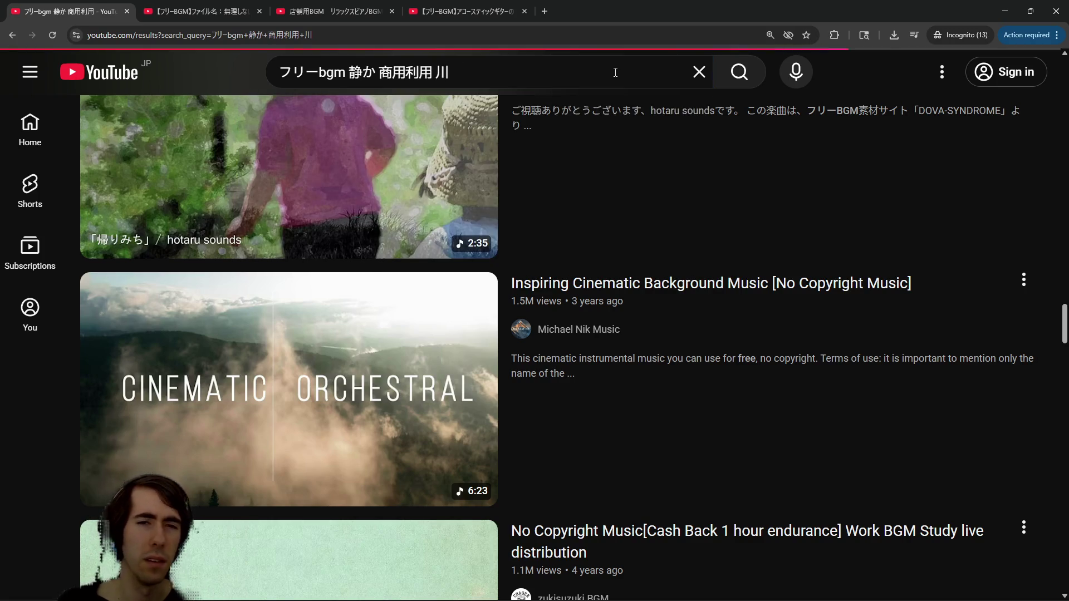
scroll(348, 248, "down", 4)
scroll(348, 248, "down", 10)
scroll(323, 220, "up", 5)
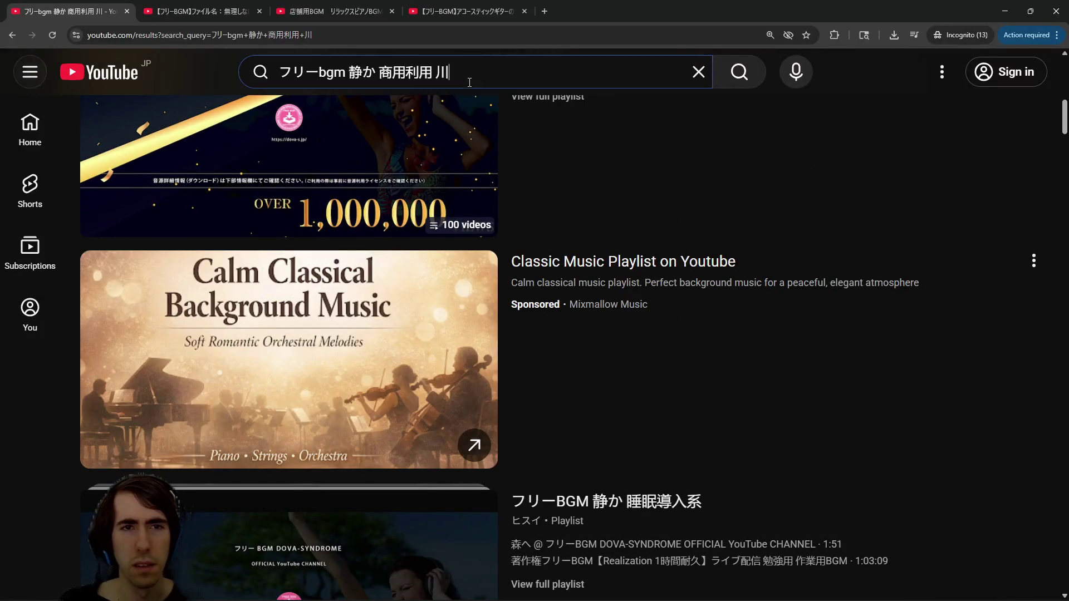
Search 'フリーbgm 静か 商用利用 水' and browse the water-themed results
type("水")
key("Return")
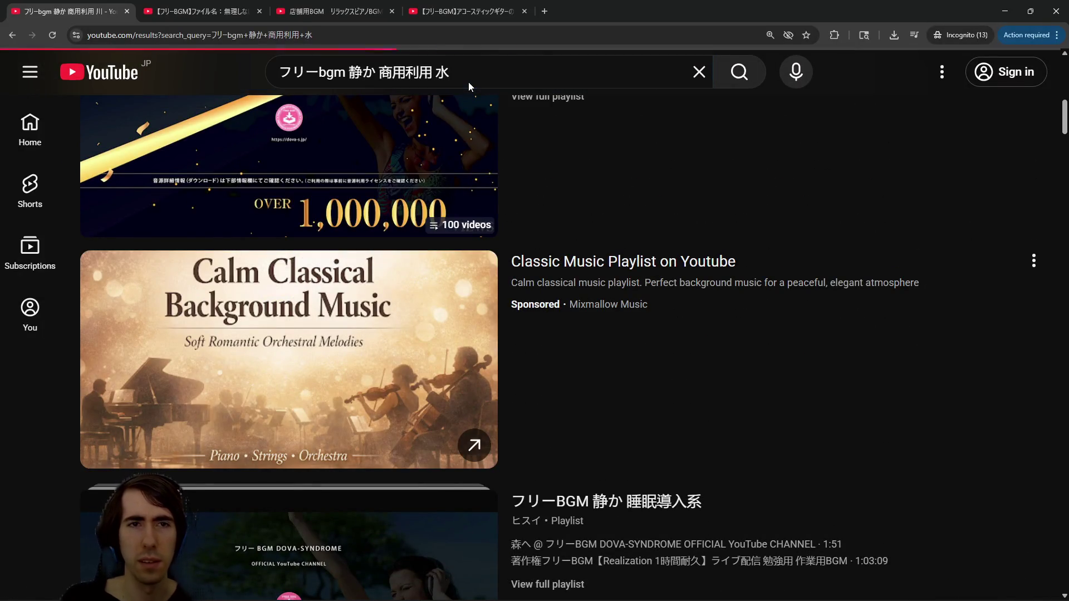
scroll(418, 277, "down", 12)
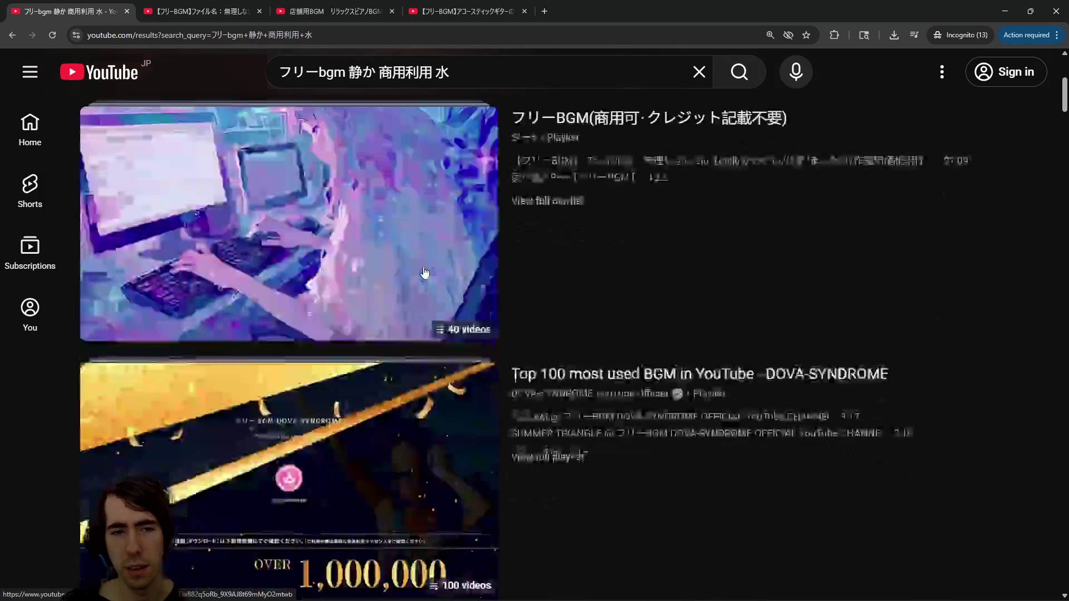
scroll(415, 281, "down", 15)
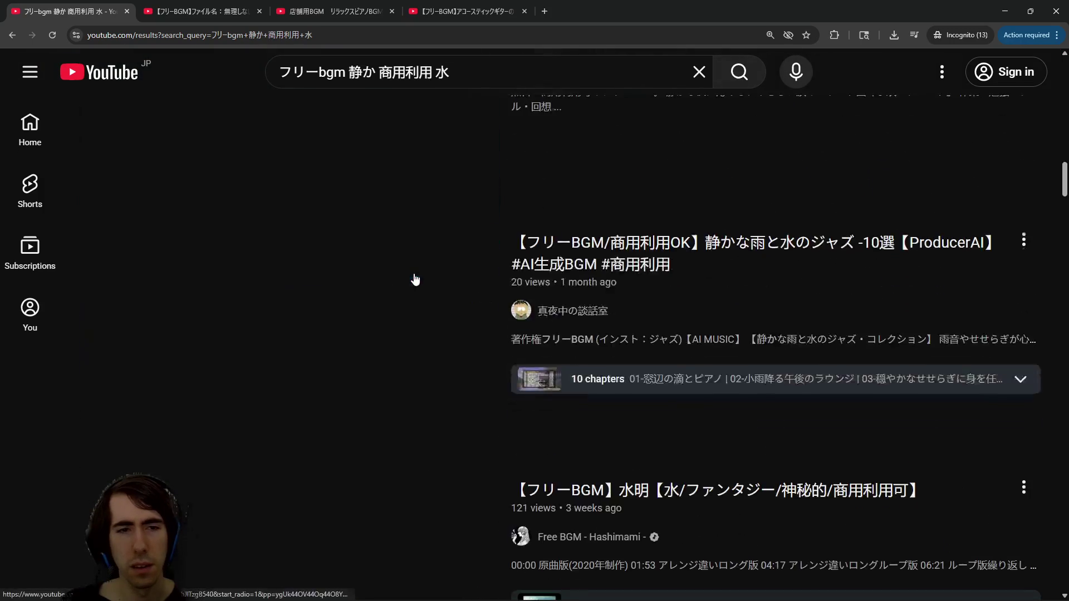
scroll(329, 288, "up", 8)
Open the jingle and 水紋エチュード videos in background tabs
middle_click(330, 288)
scroll(334, 286, "down", 13)
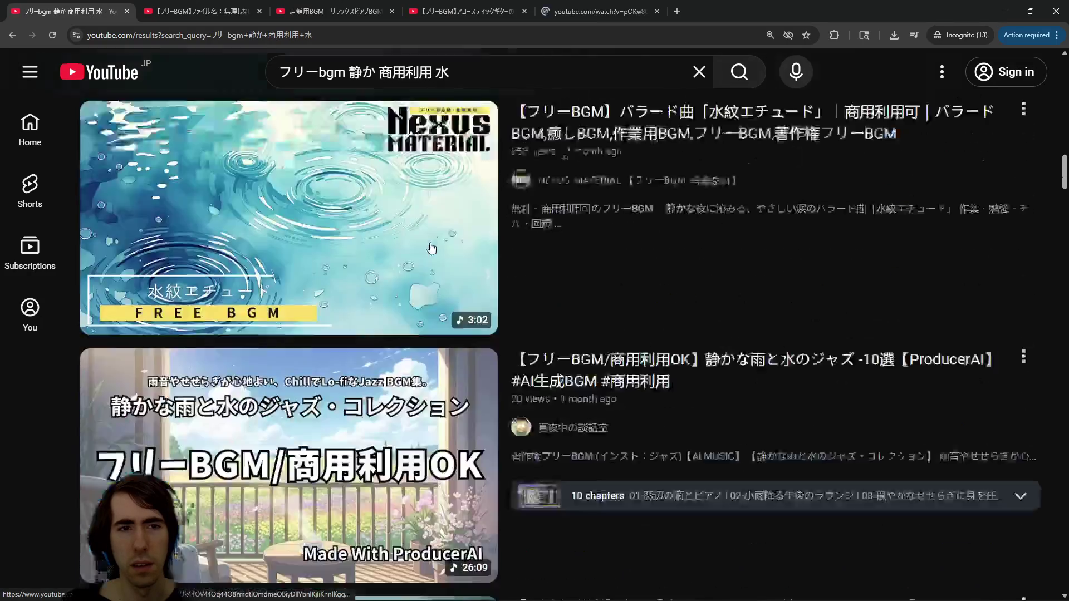
scroll(341, 285, "up", 10)
middle_click(340, 285)
scroll(346, 284, "down", 5)
scroll(356, 278, "up", 5)
scroll(361, 277, "down", 5)
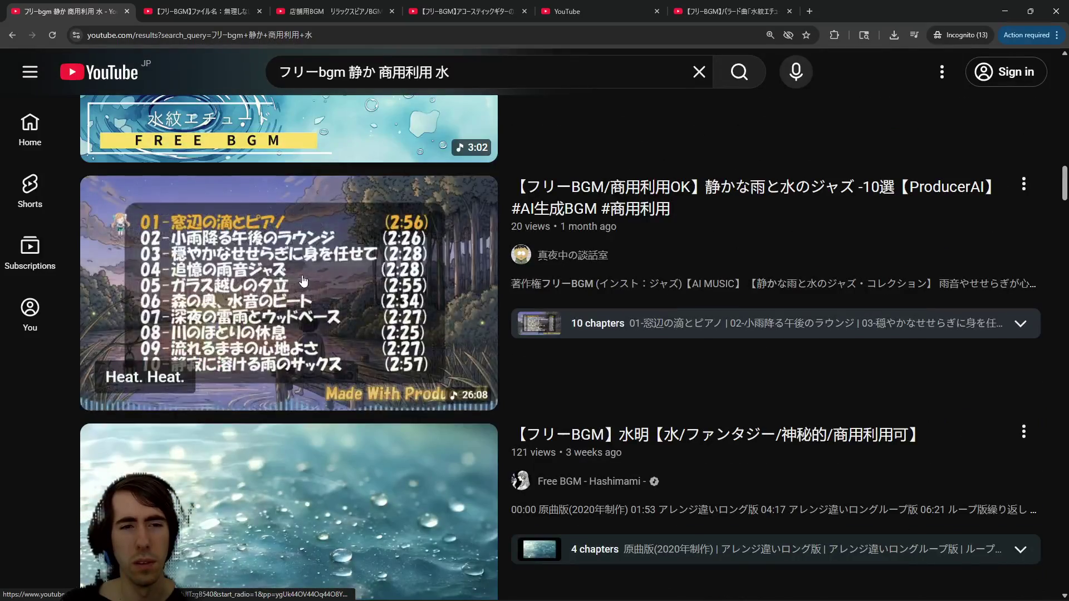
scroll(303, 277, "down", 4)
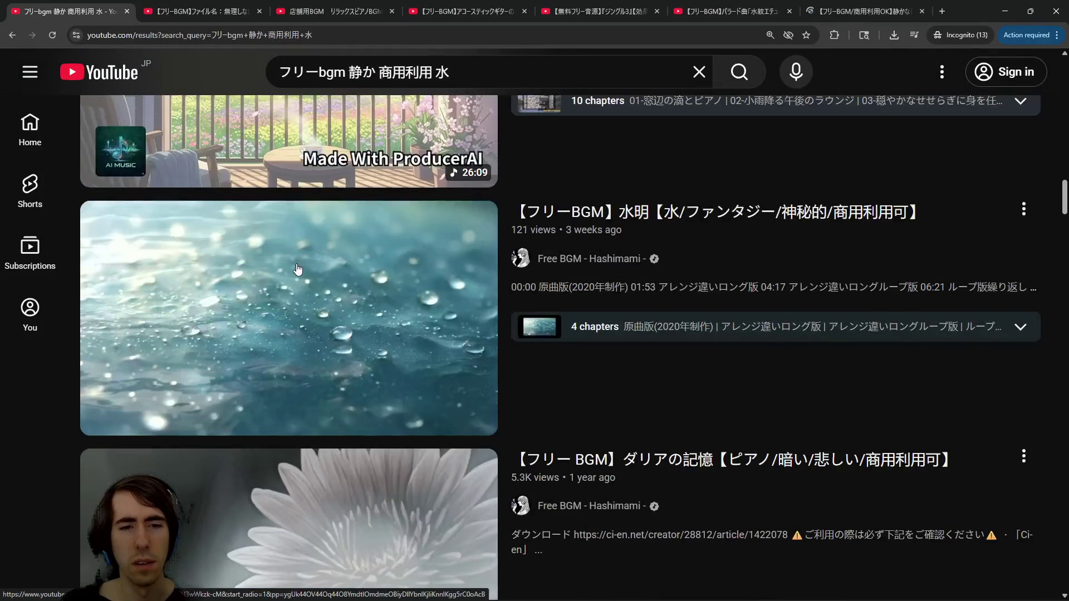
Open 水明, 沈む, Quiet_Ocean, 水の滴り and another water track in tabs, then view 水の滴り
middle_click(298, 269)
scroll(298, 273, "down", 5)
middle_click(298, 291)
scroll(300, 301, "down", 5)
middle_click(303, 317)
scroll(362, 351, "down", 4)
scroll(356, 351, "up", 4)
scroll(373, 345, "down", 2)
middle_click(328, 390)
scroll(323, 395, "down", 6)
scroll(320, 398, "down", 6)
middle_click(320, 385)
scroll(334, 334, "up", 4)
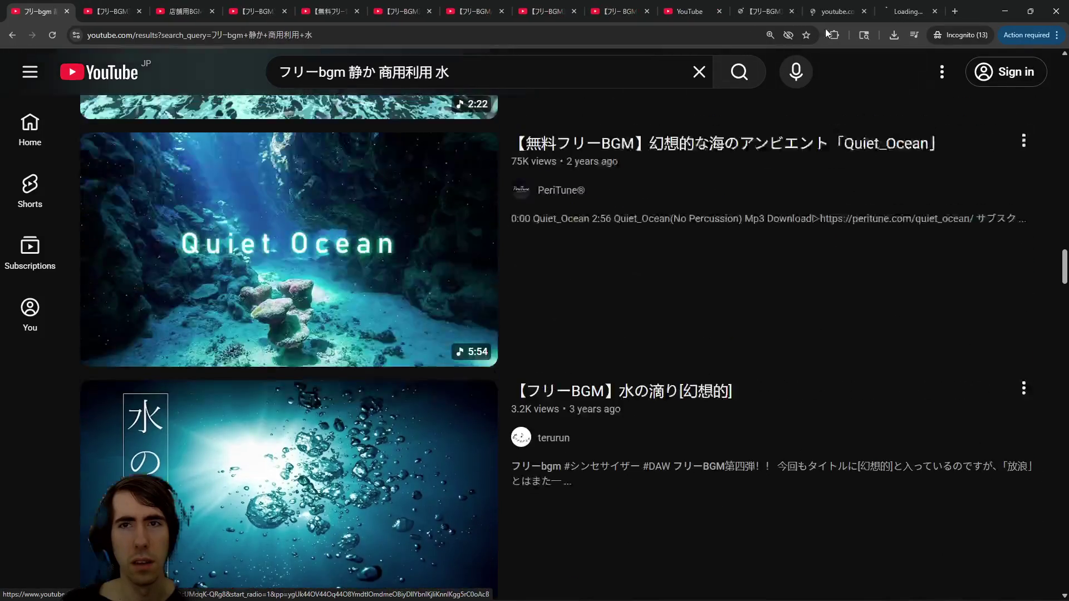
left_click(909, 10)
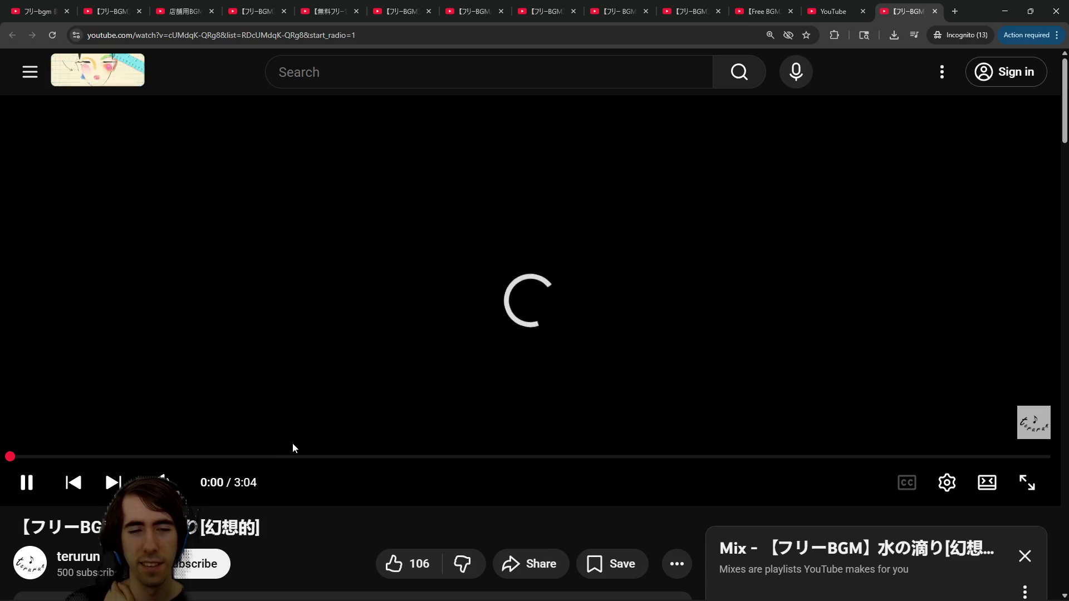
Audition the Quiet Ocean ambient track, then pause it
mouse_move(296, 448)
left_mouse_down()
mouse_move(510, 282)
mouse_move(348, 446)
left_mouse_up()
scroll(412, 387, "down", 4)
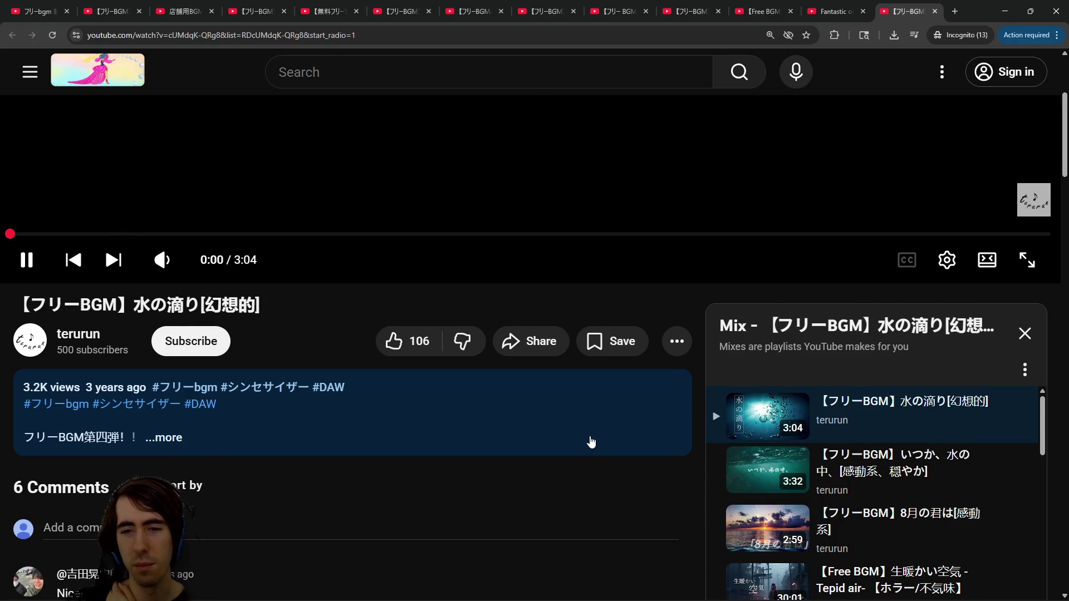
scroll(591, 442, "down", 1)
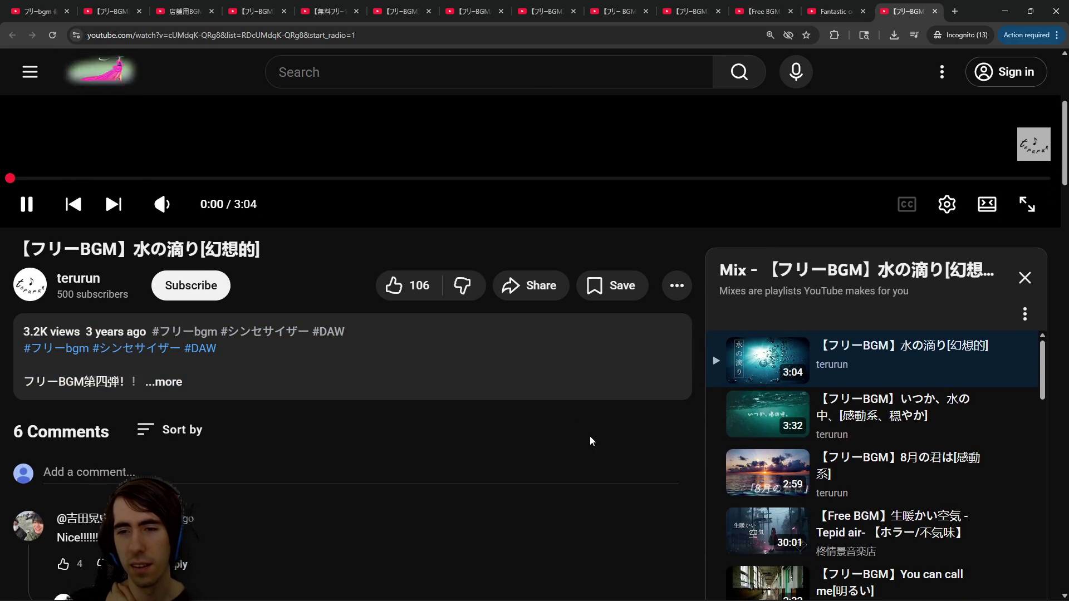
scroll(590, 436, "down", 1)
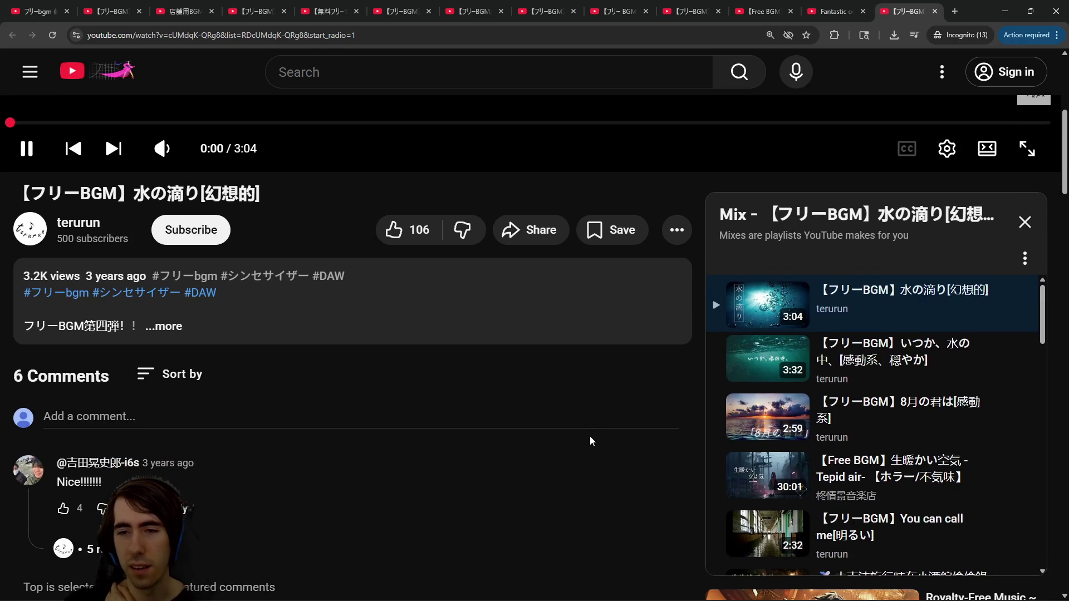
scroll(466, 435, "up", 4)
scroll(466, 435, "up", 2)
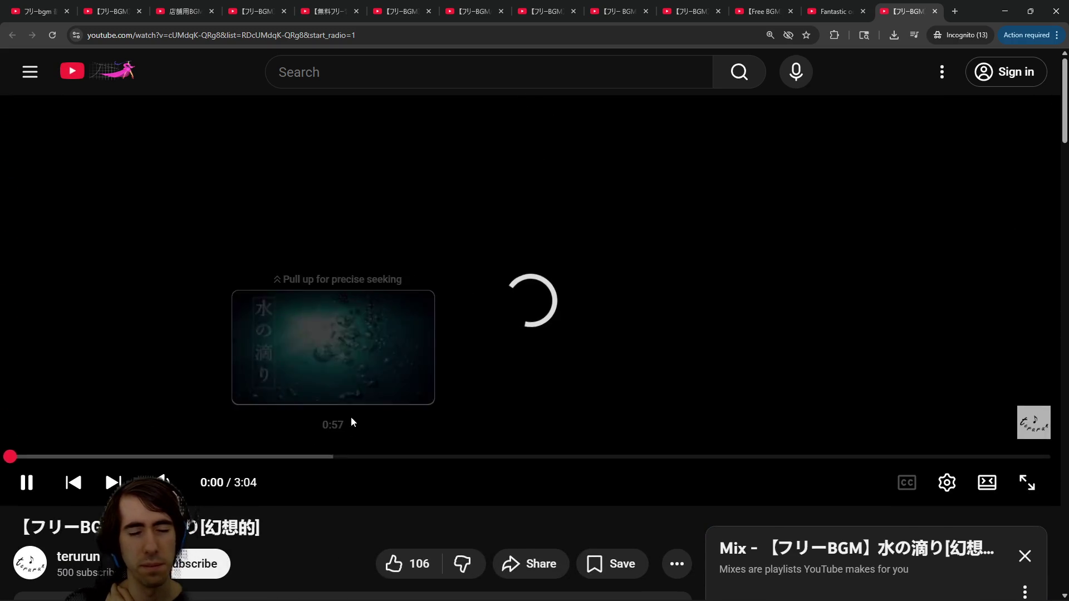
left_click(830, 11)
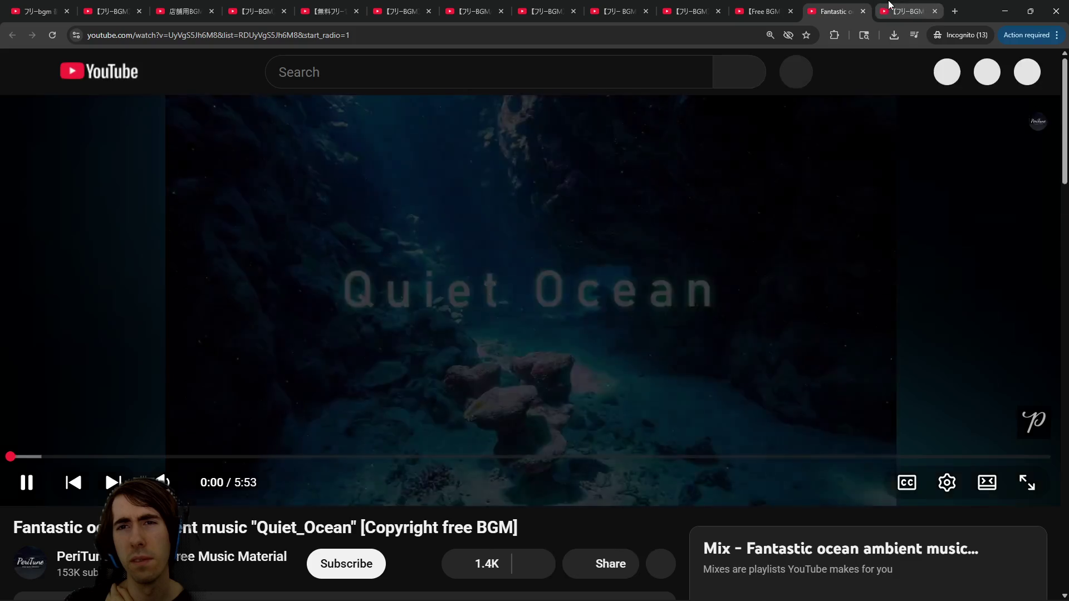
left_click(899, 11)
left_click(830, 11)
left_click(722, 125)
left_click(891, 11)
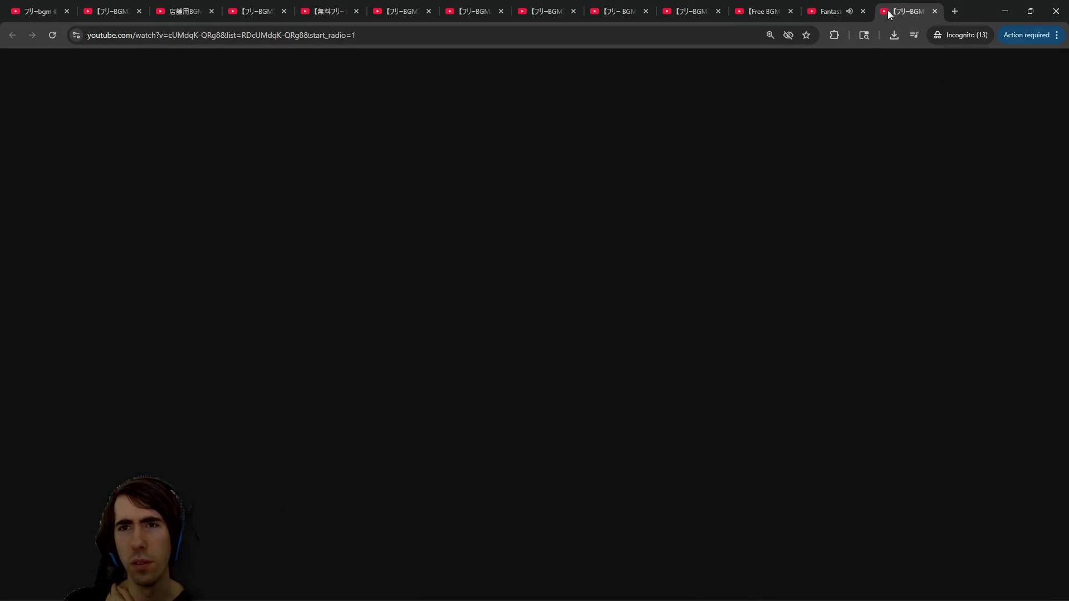
left_click(830, 11)
left_click(451, 364)
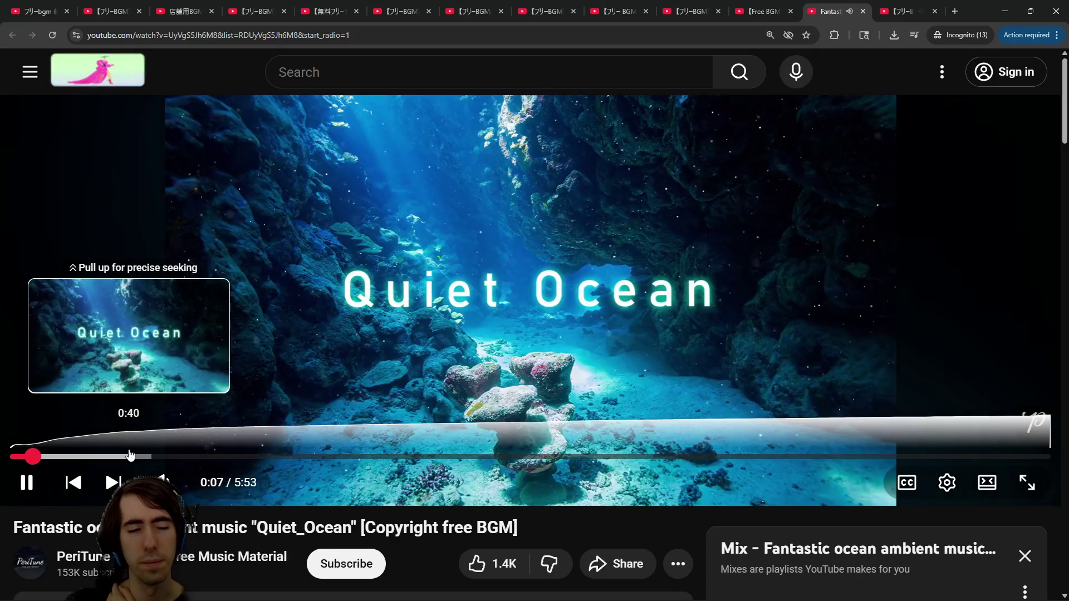
left_click(245, 430)
Skim the 水の滴り track from about 0:58 through 1:38, 2:02 and 2:29, then pause it
key("ctrl+Tab")
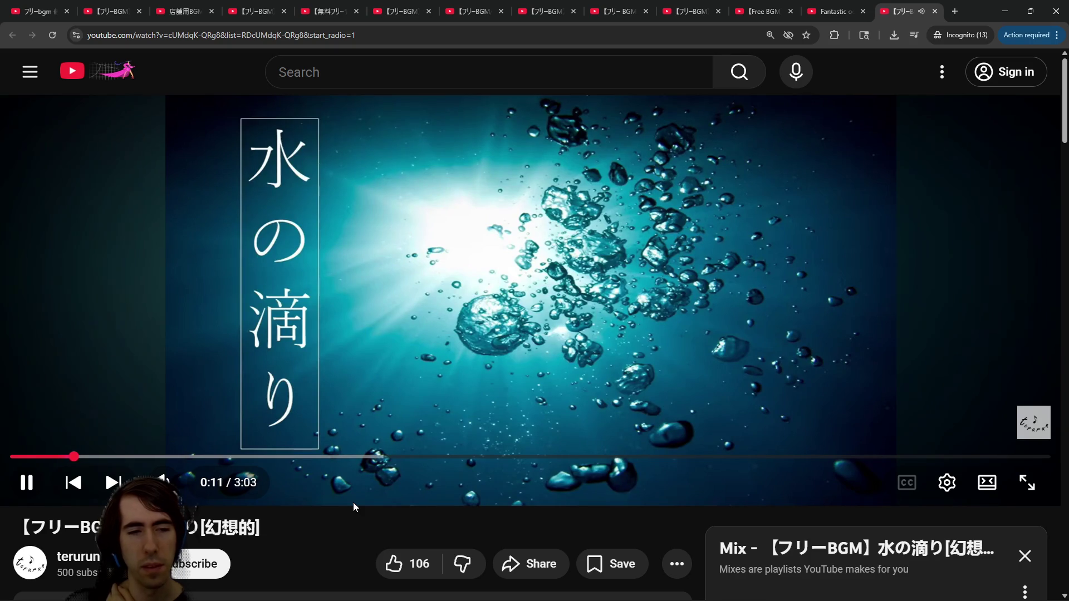
mouse_move(175, 527)
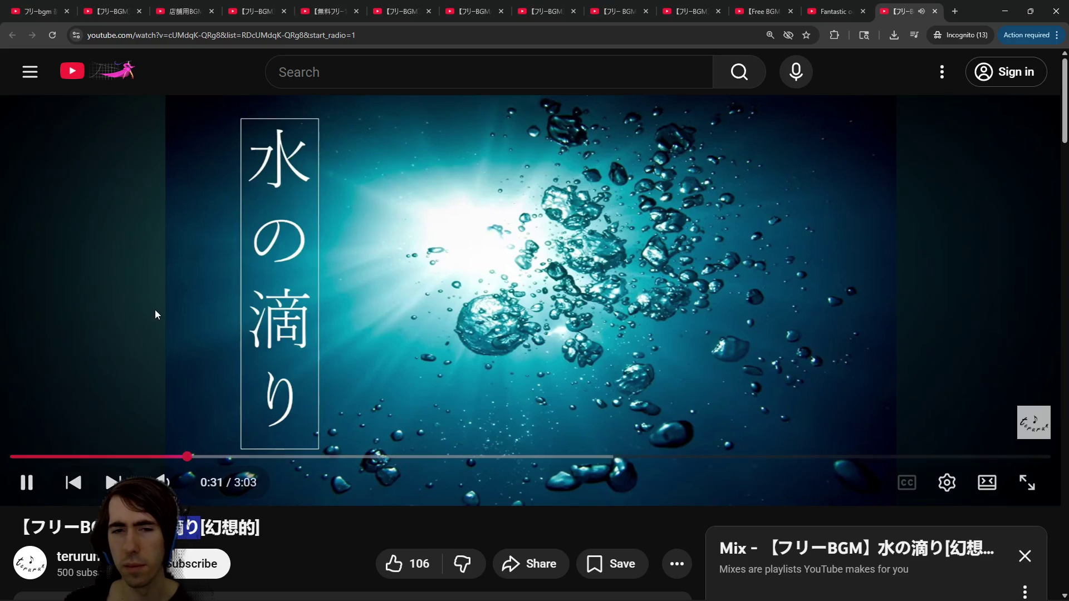
left_click_drag(275, 455, 340, 457)
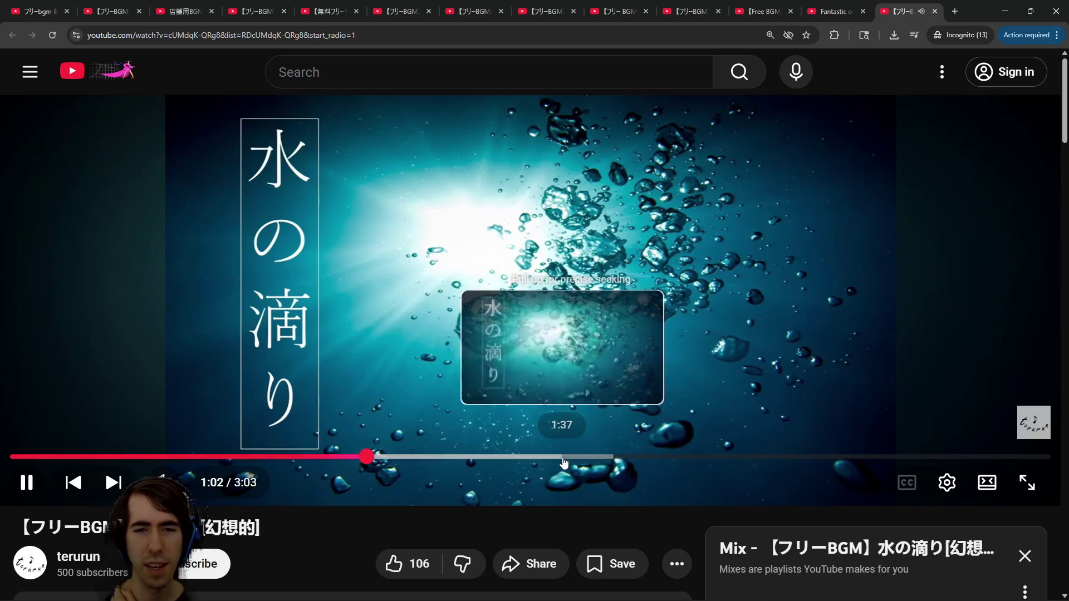
left_click(566, 458)
left_click(708, 458)
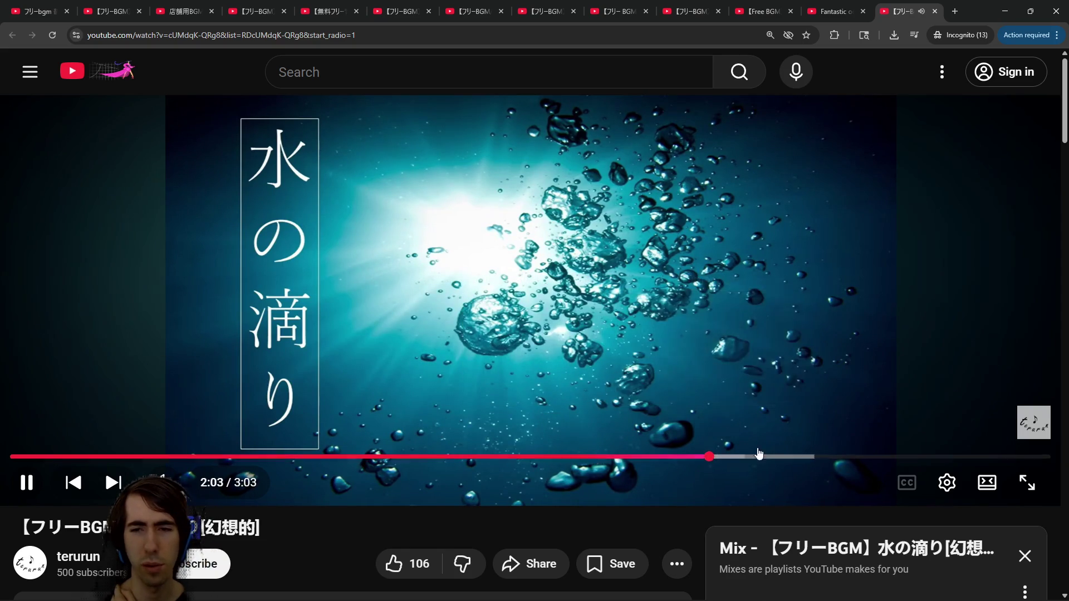
left_click(801, 456)
left_click(860, 457)
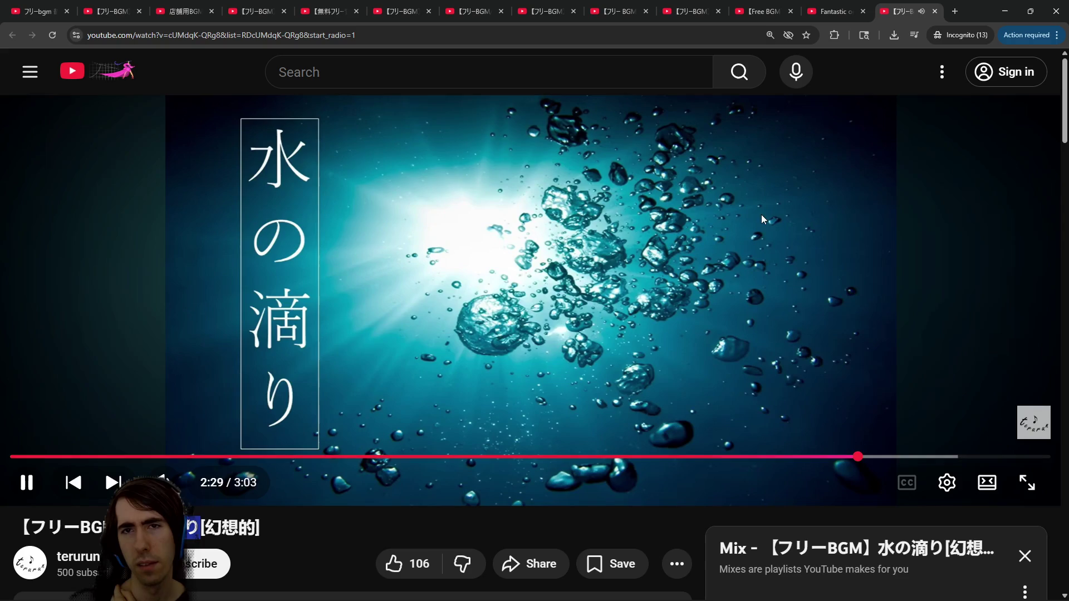
left_click(598, 280)
Skim the Quiet Ocean track at about 0:56, 2:01 and 3:49, then pause it
key("ctrl+shift+Tab")
left_click(598, 280)
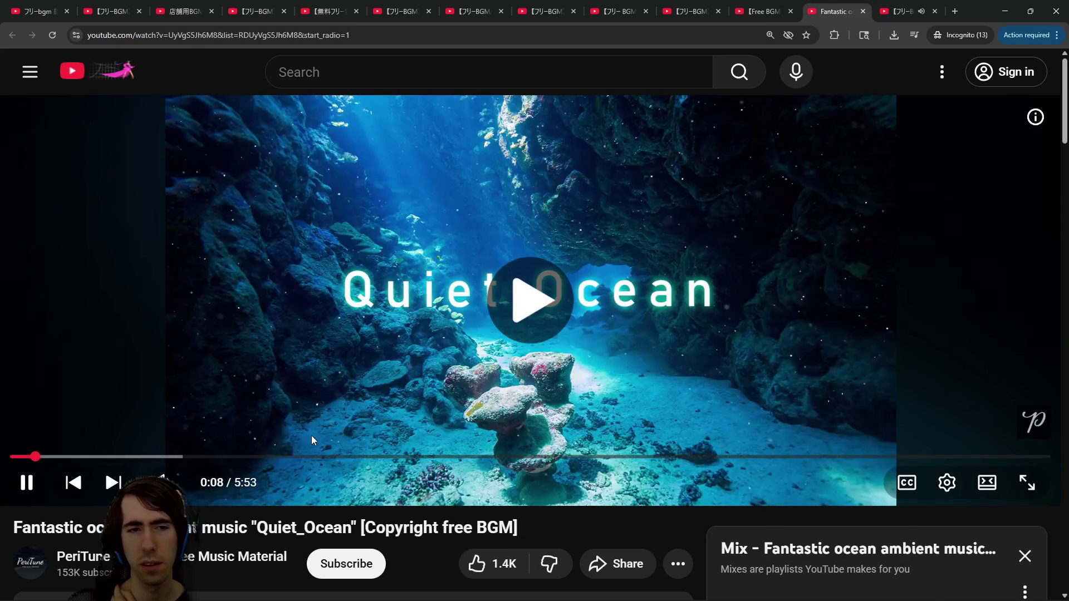
left_click(175, 457)
left_click_drag(175, 457, 366, 456)
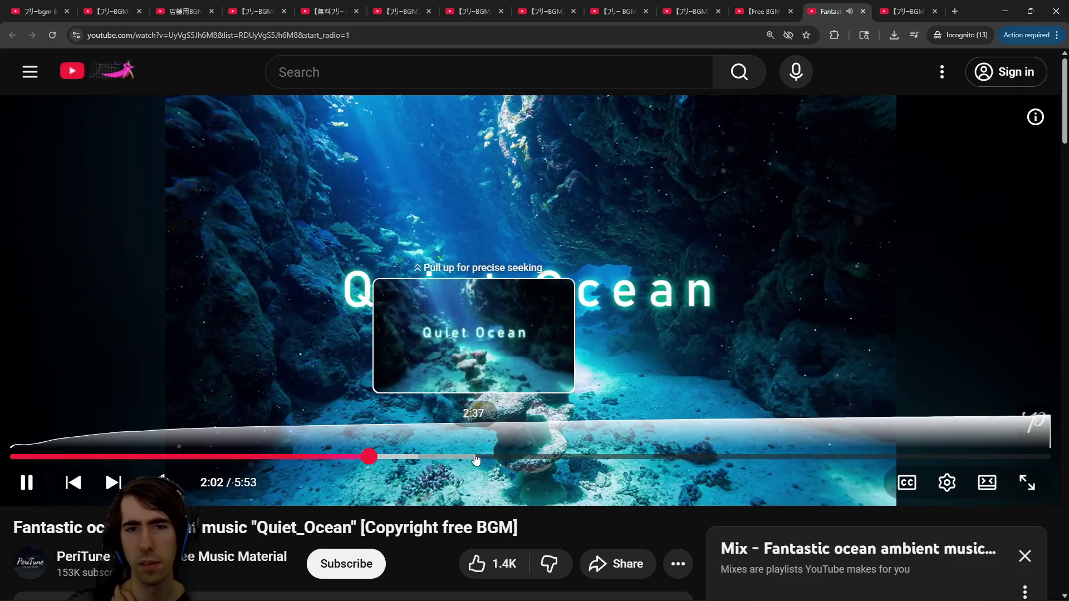
left_click(557, 278)
left_click(571, 344)
left_click_drag(401, 456, 685, 457)
left_click(513, 329)
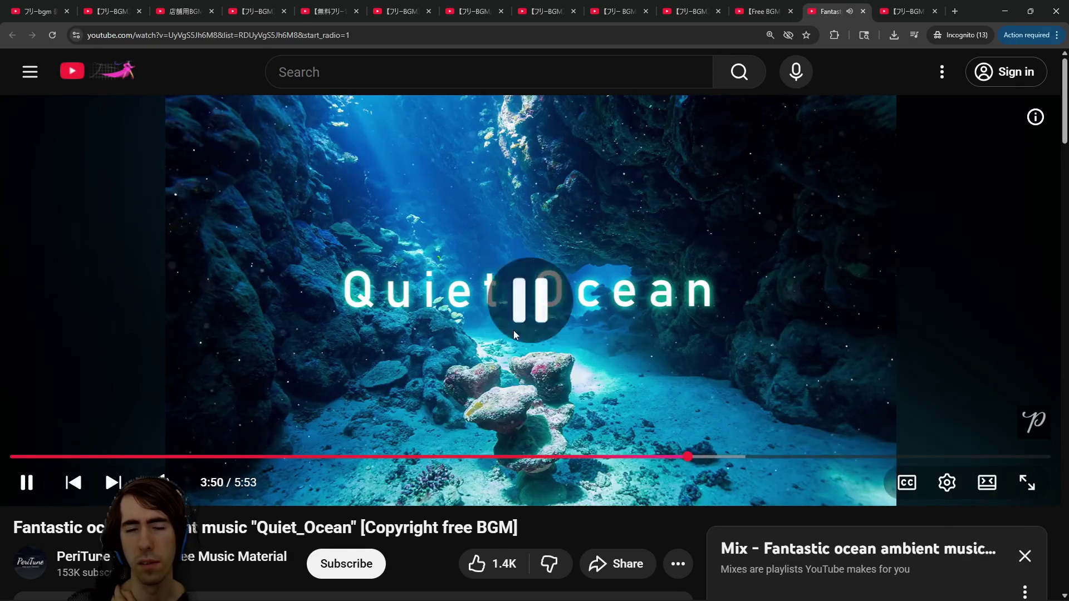
Skim the ice crystals track from about 0:23 to 2:06, then move to the 沈む tab
key("ctrl+shift+Tab")
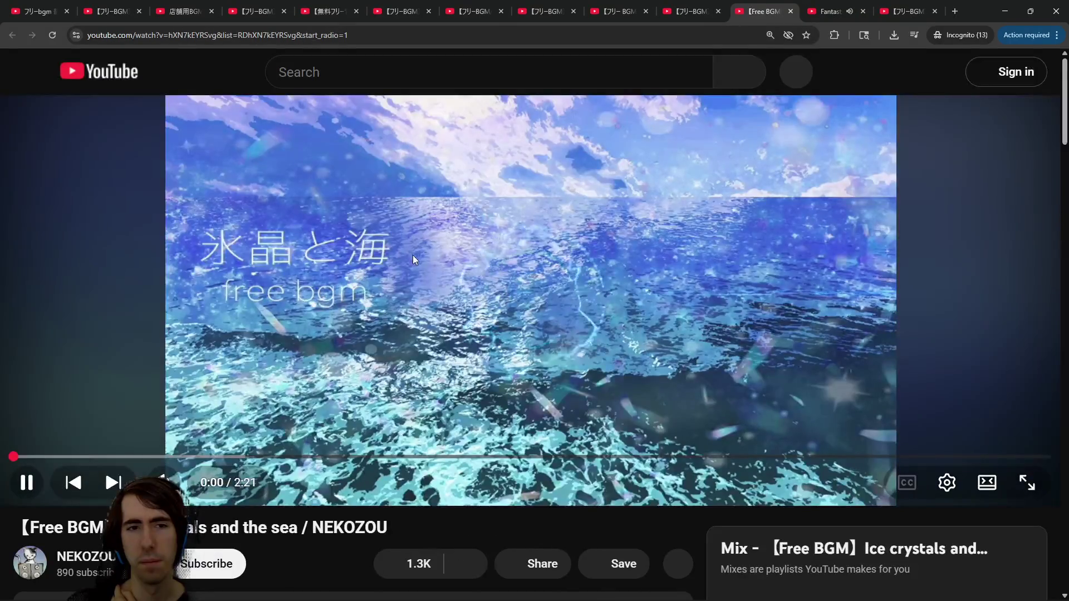
right_click(415, 256)
left_click(365, 257)
left_click_drag(182, 456, 179, 458)
left_click(232, 457)
left_click(410, 457)
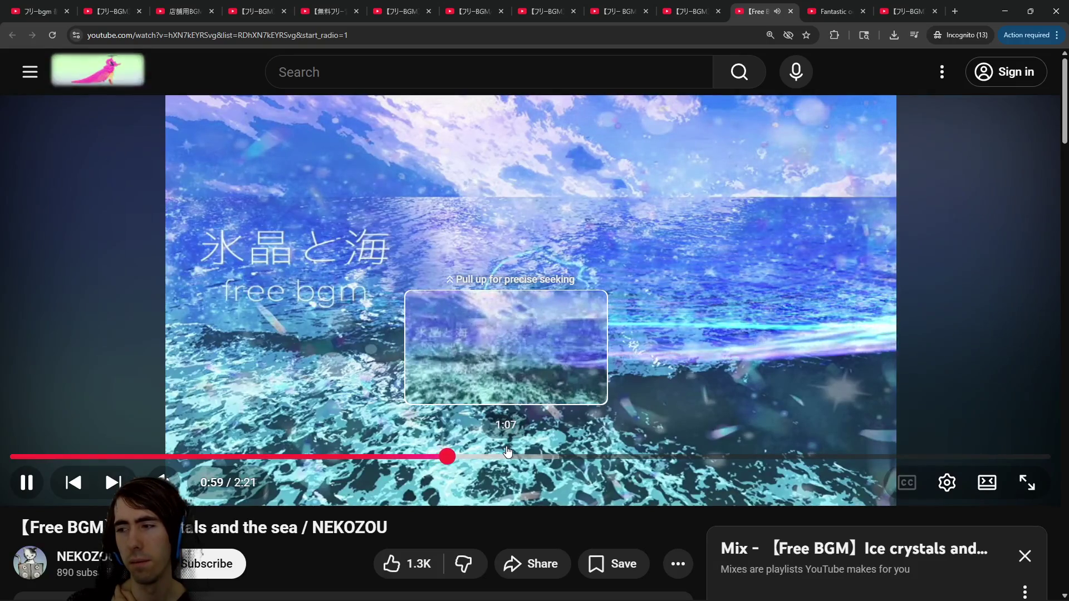
left_click(626, 456)
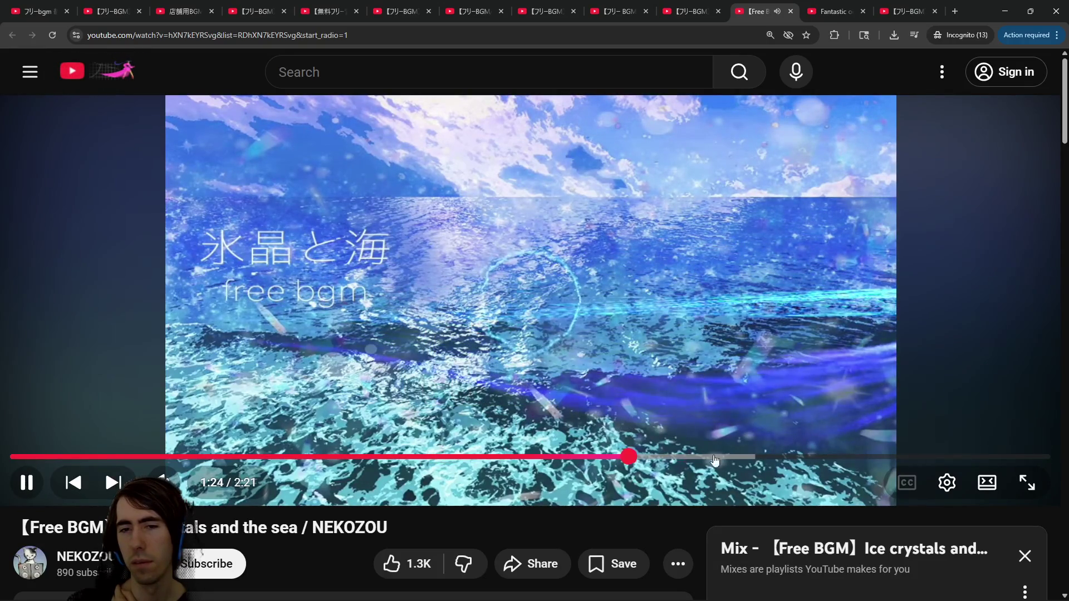
left_click(727, 457)
left_click(529, 216)
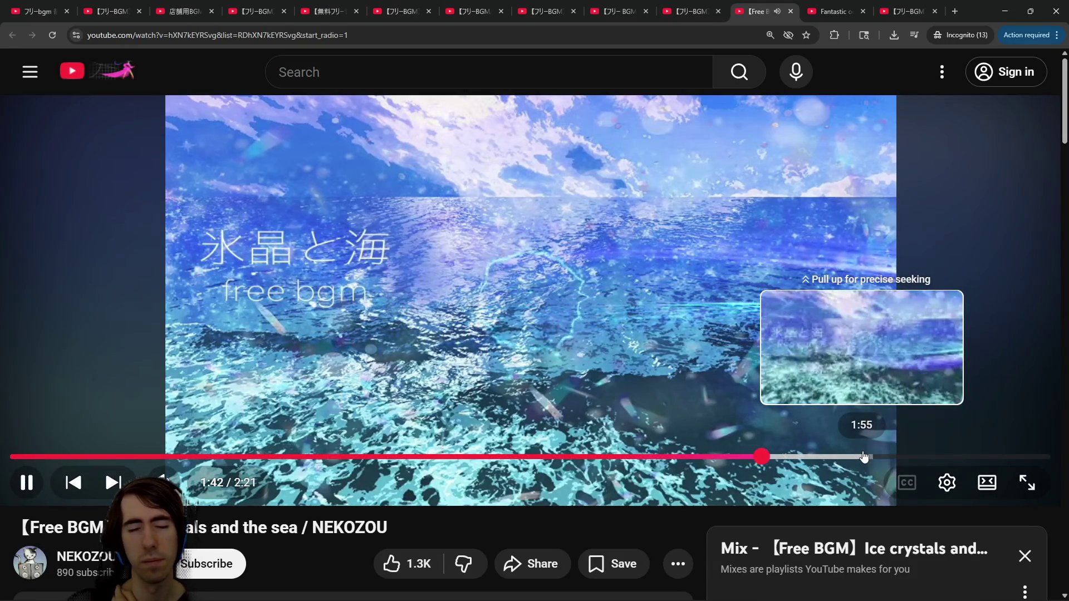
left_click(863, 457)
left_click(941, 456)
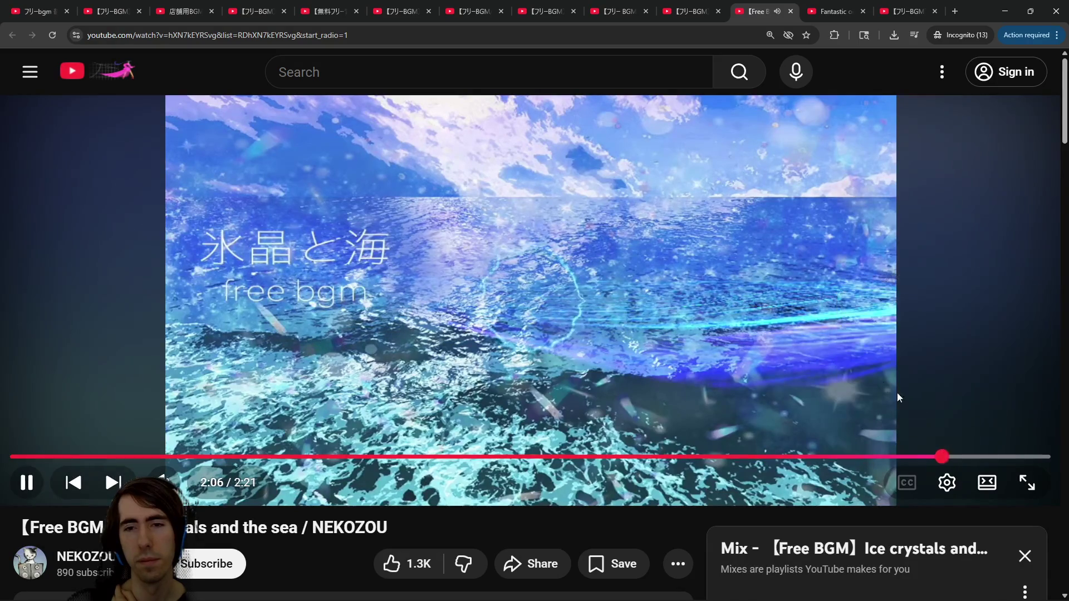
key("ctrl+shift+Tab")
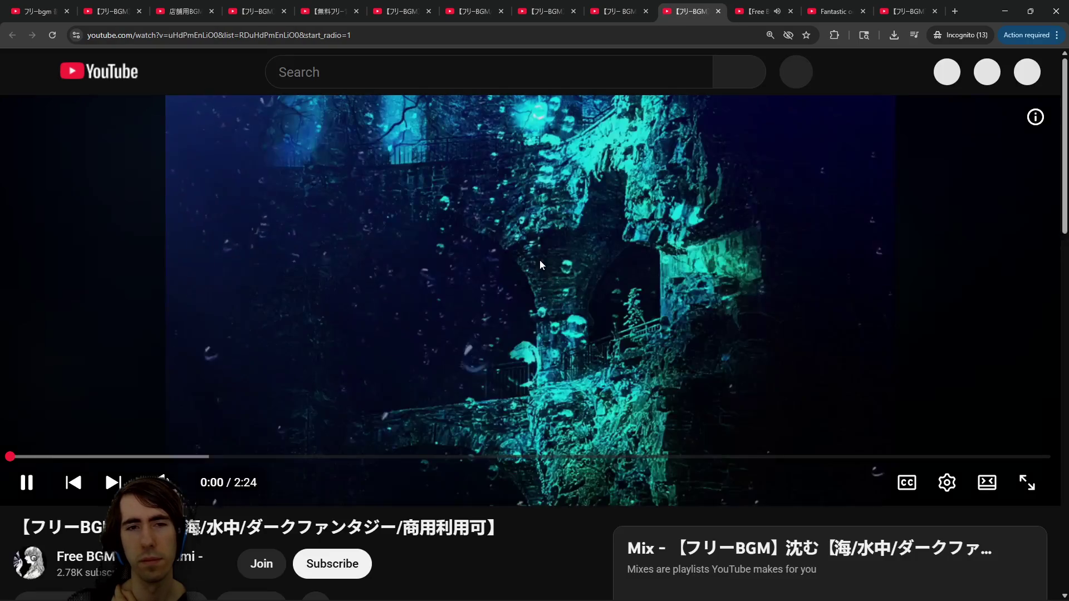
Set the 沈む track to loop and skim it to about 0:45
right_click(540, 263)
left_click(584, 283)
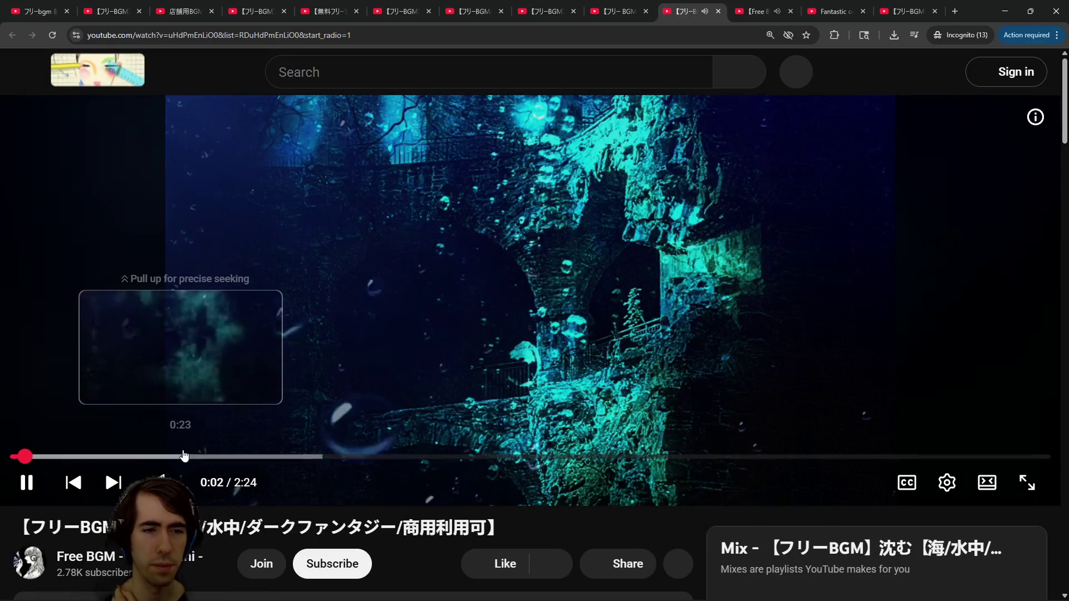
left_click(184, 457)
left_click(342, 457)
Sample the ダリアの記憶 piano track, then the 水明 track at about 1:03 and 2:21
key("ctrl+shift+Tab")
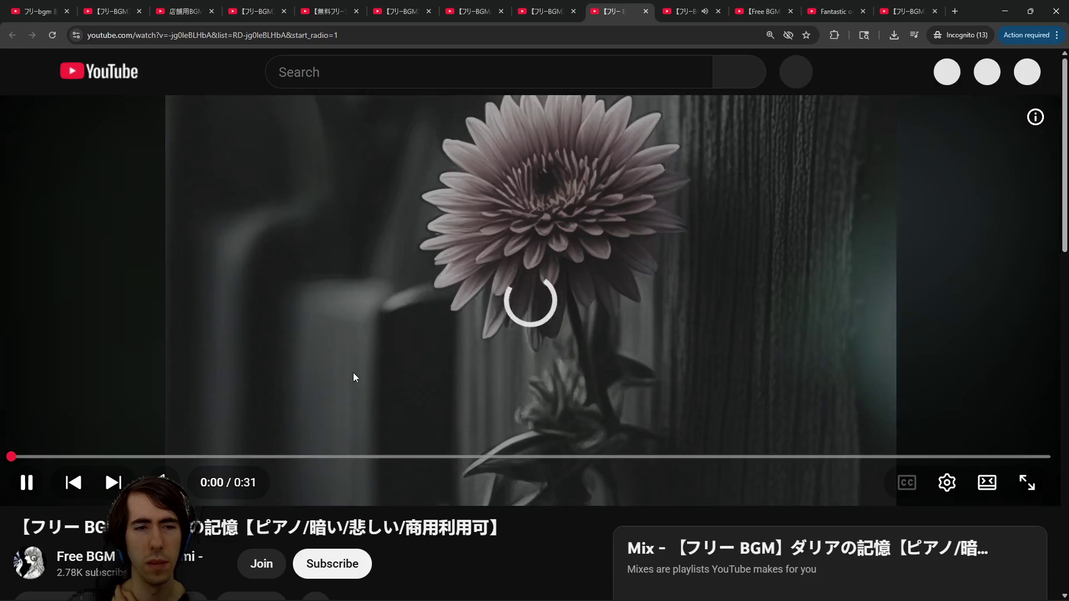
left_click(280, 457)
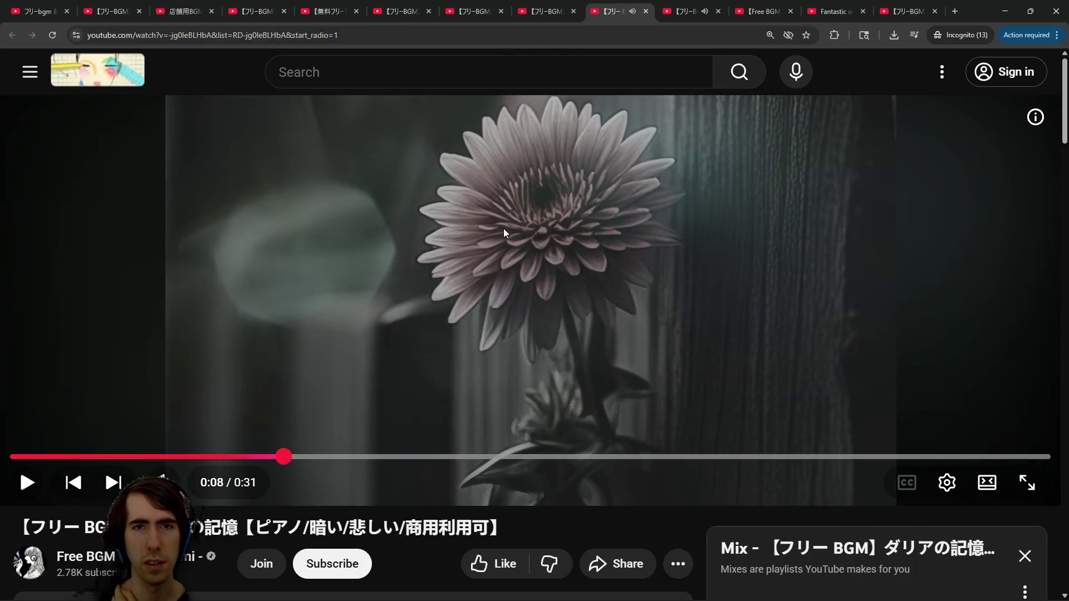
left_click(500, 219)
left_click(500, 218)
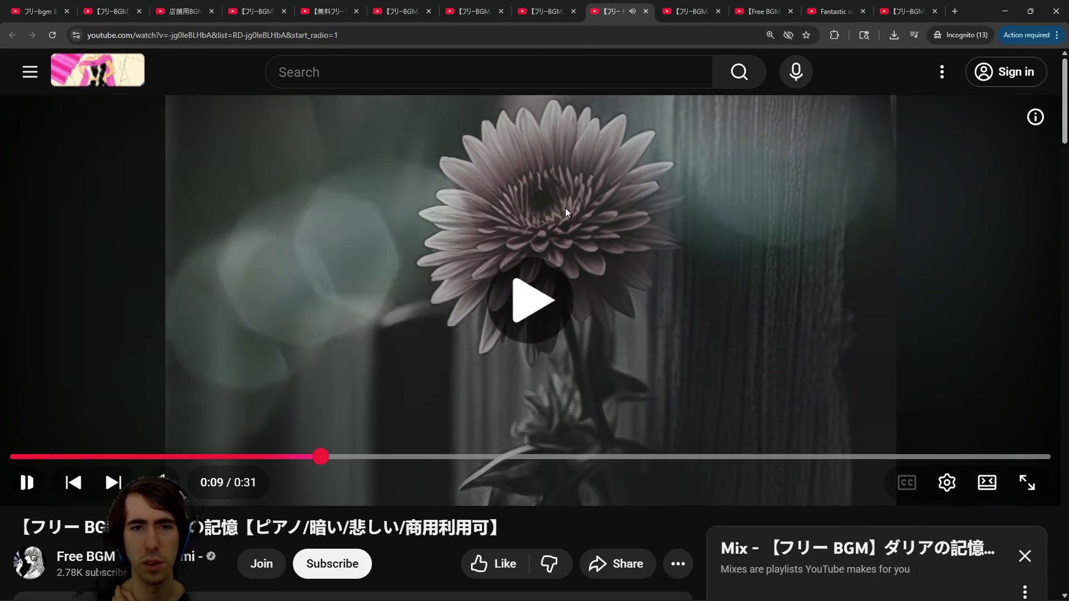
left_click(561, 15)
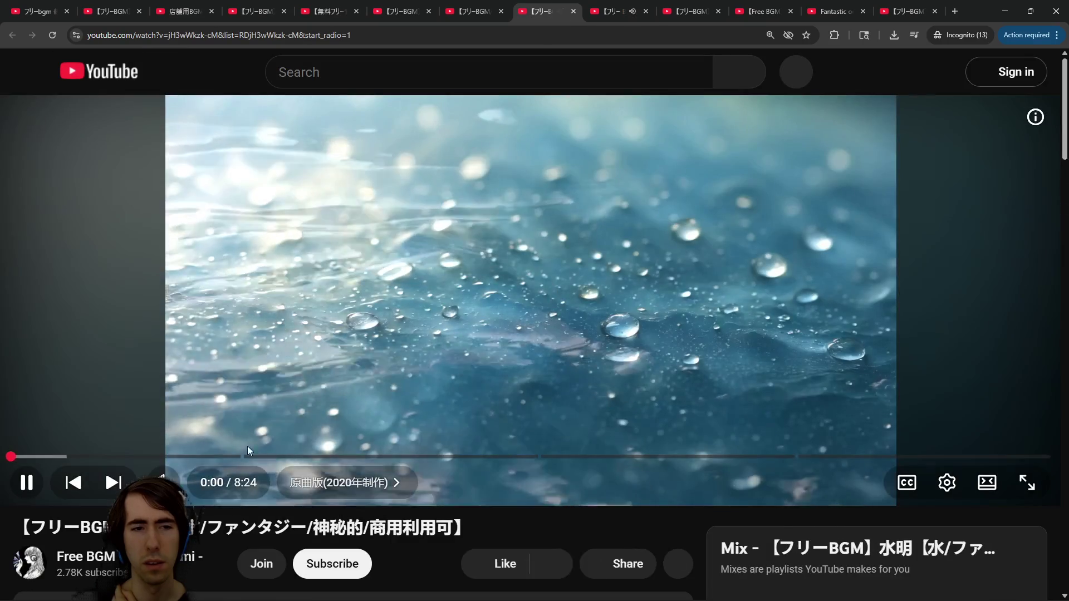
left_click_drag(111, 457, 141, 456)
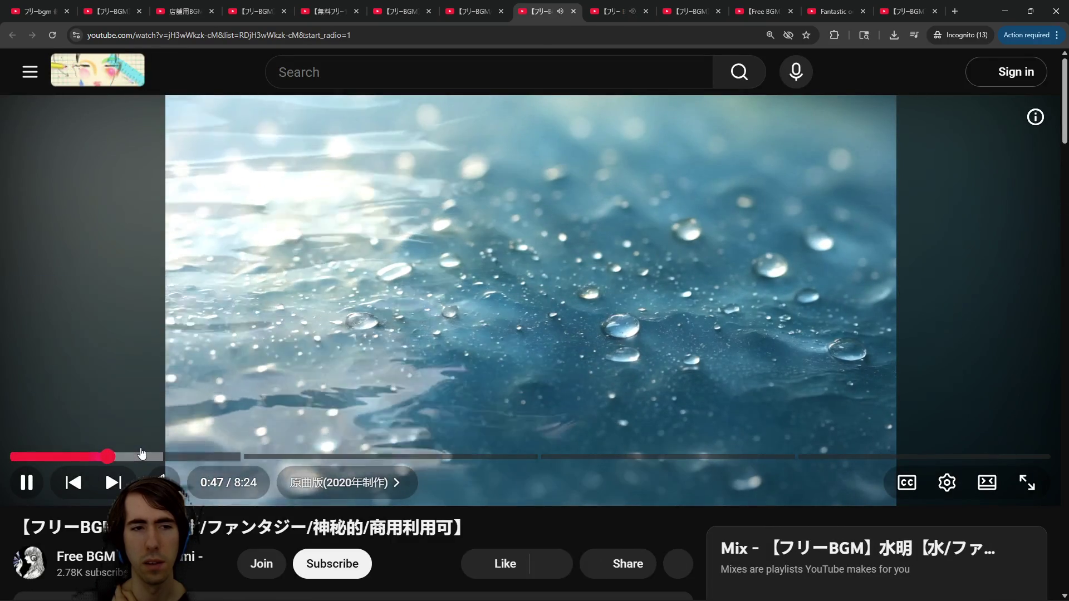
left_click(302, 457)
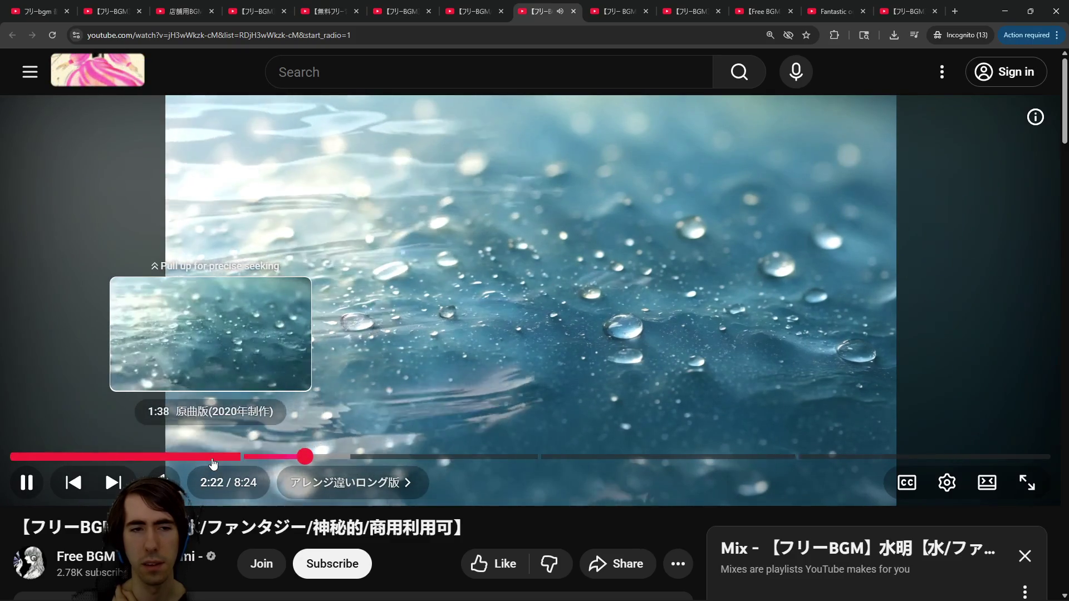
left_click(382, 277)
Skim the rain-jazz compilation to 1:46, pause it, and go to the 水紋エチュード tab
key("ctrl+shift+Tab")
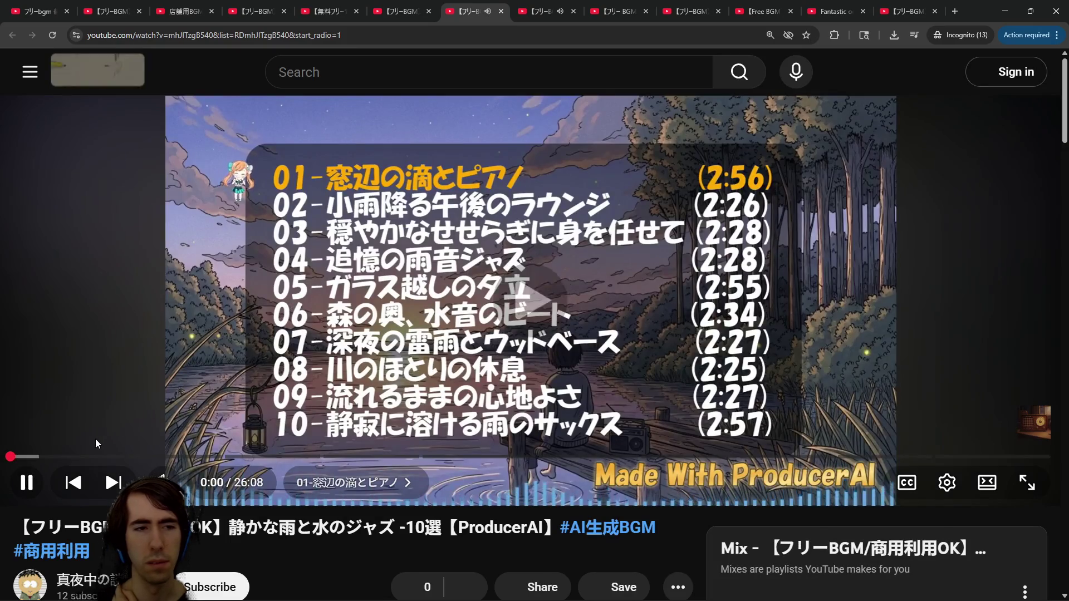
left_click(80, 457)
left_click(303, 290)
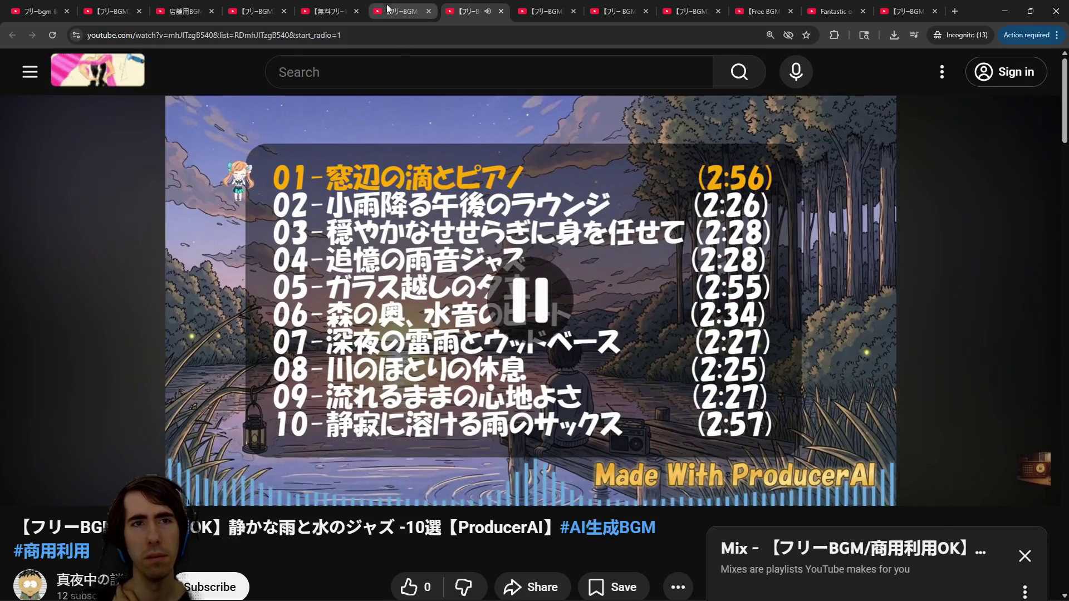
key("ctrl+shift+Tab")
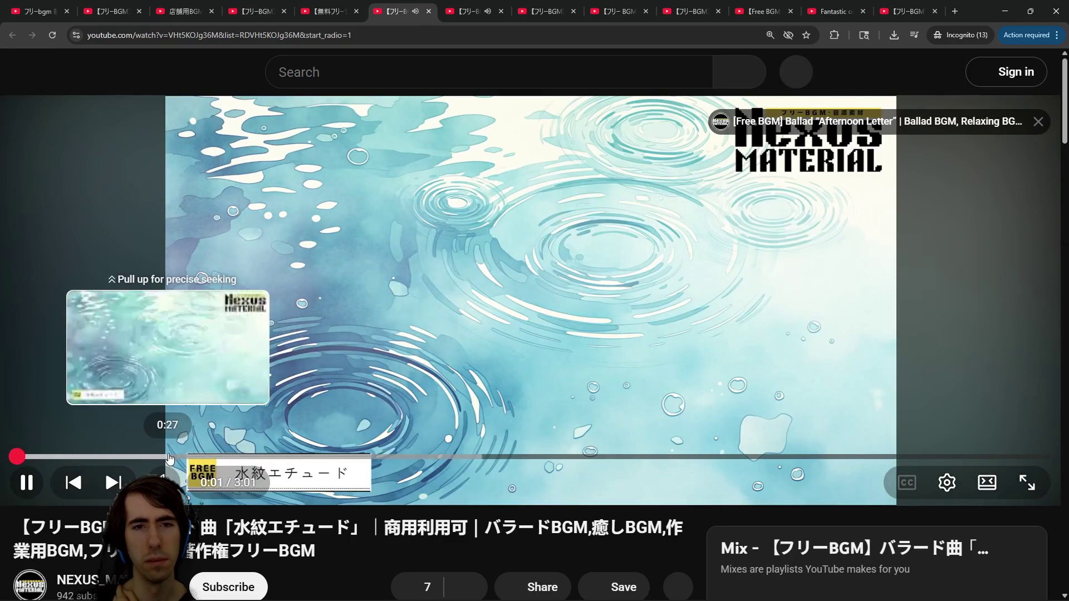
Turn on Loop for the 水紋エチュード ballad and let it play
right_click(370, 319)
left_click(416, 338)
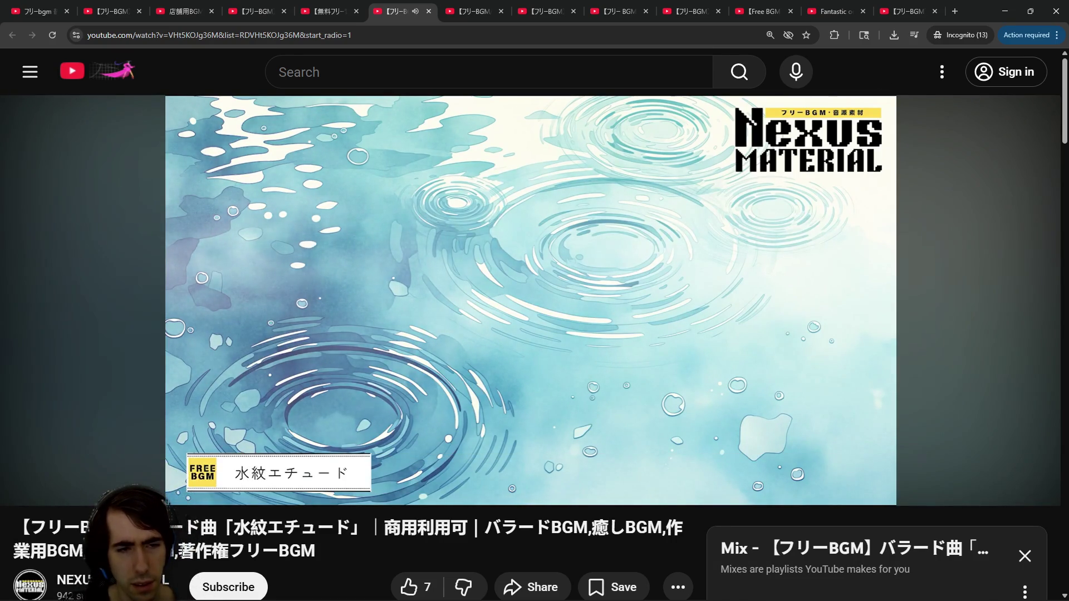
mouse_move(183, 551)
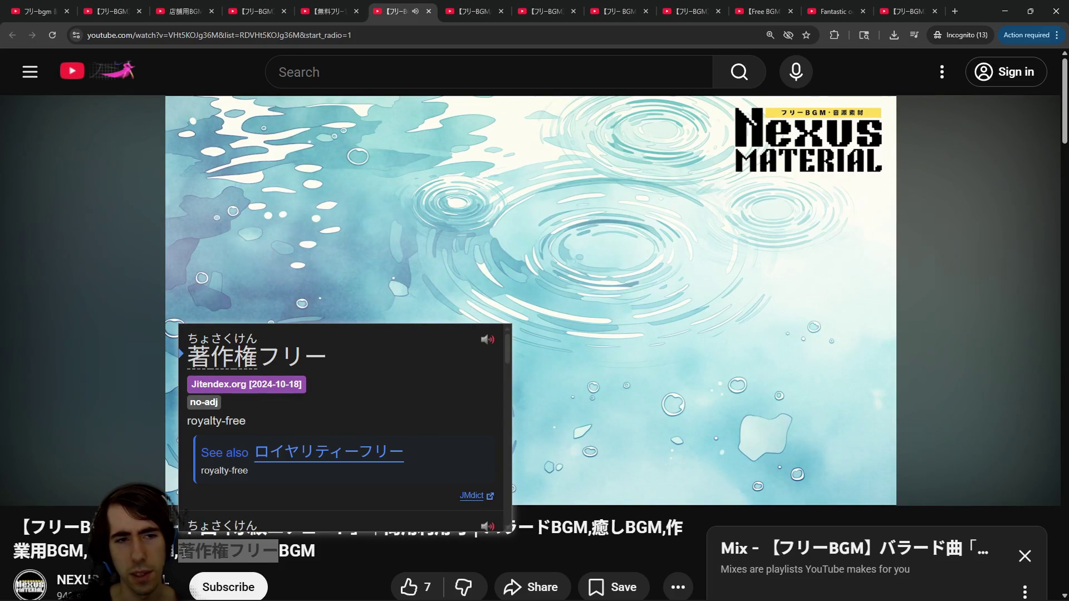
Clear the selection on the ballad's title and return to the Godot editor, music still playing
left_click_drag(184, 553, 278, 552)
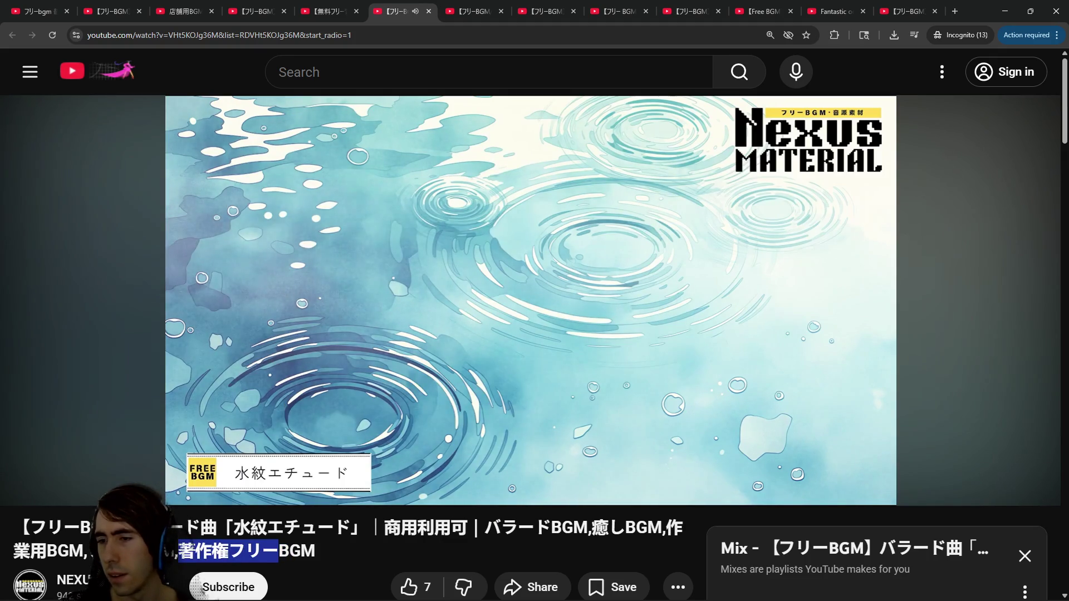
key("ctrl+c")
key("ctrl+c")
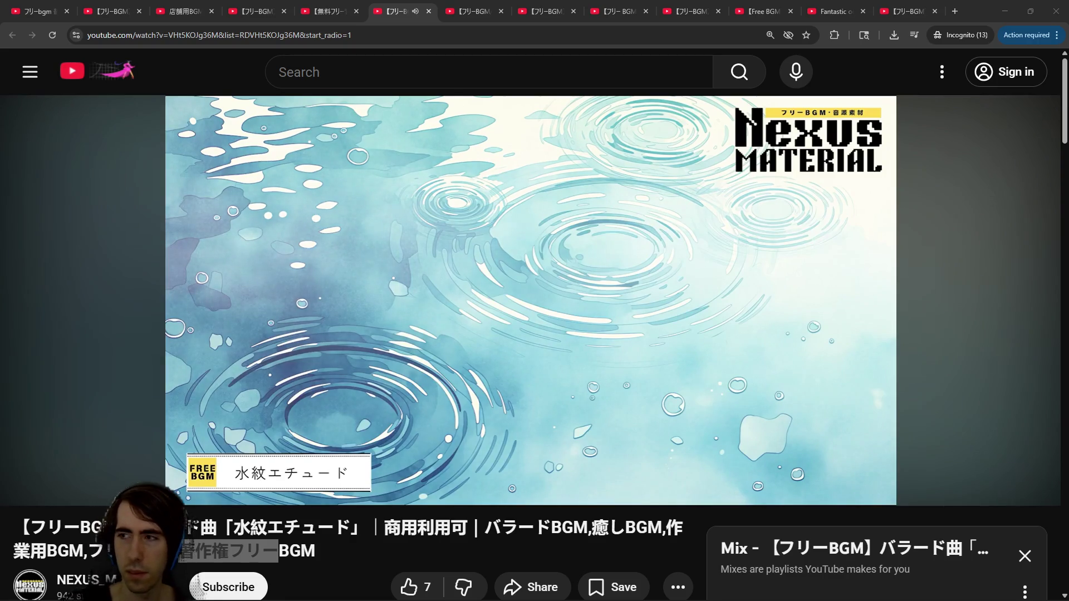
key("alt+Tab")
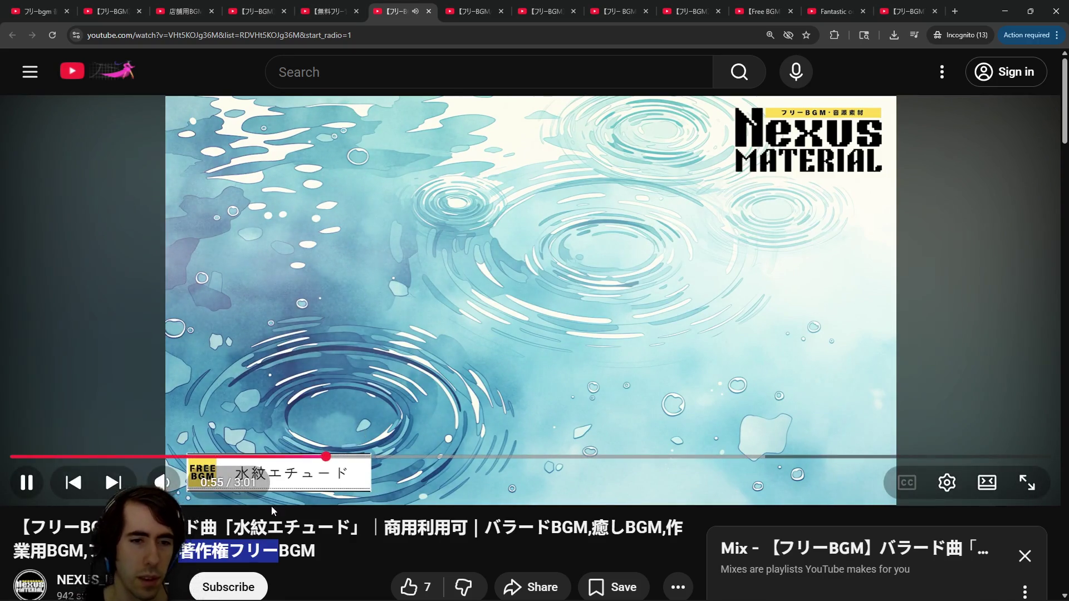
left_click(311, 531)
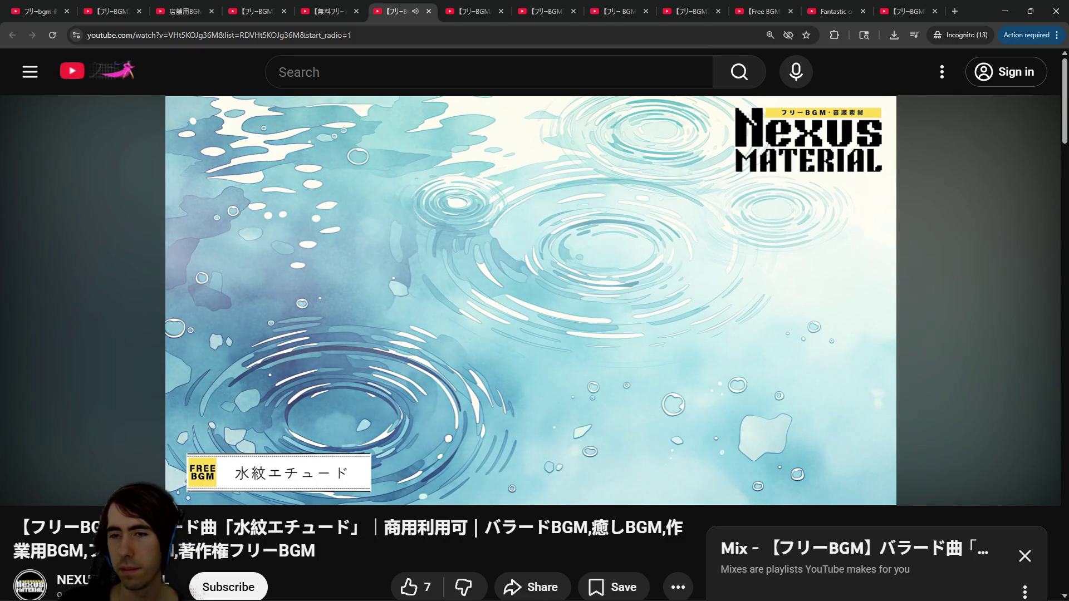
key("alt+Tab")
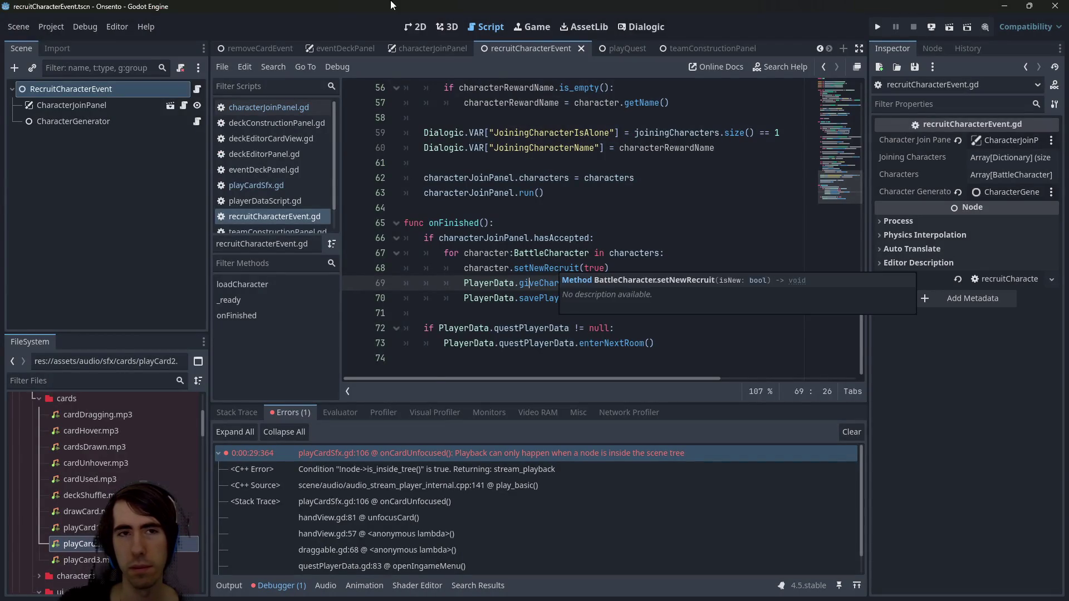
Load Lobby.tscn in the 2D view via Quick Open and run it as the current scene
left_click(415, 27)
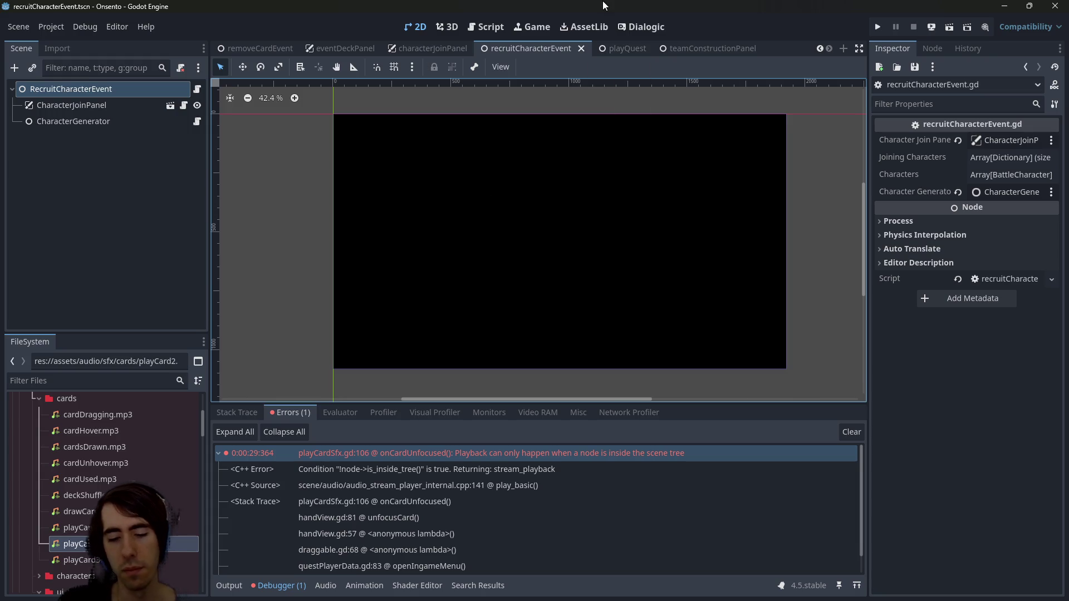
key("shift+alt+o")
type("data")
key("Escape")
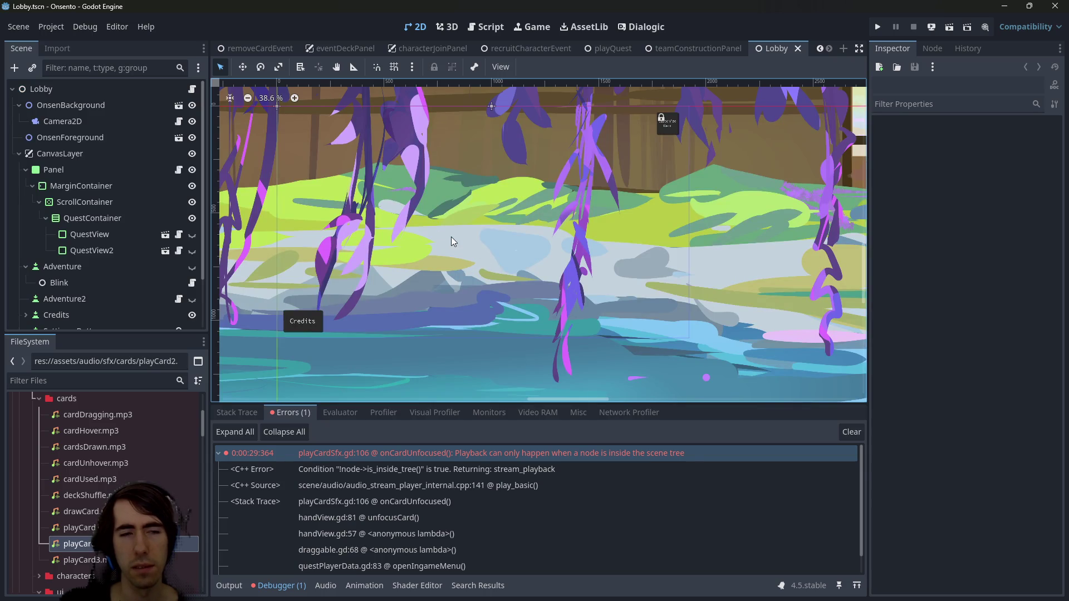
scroll(452, 241, "down", 1)
scroll(453, 241, "up", 2)
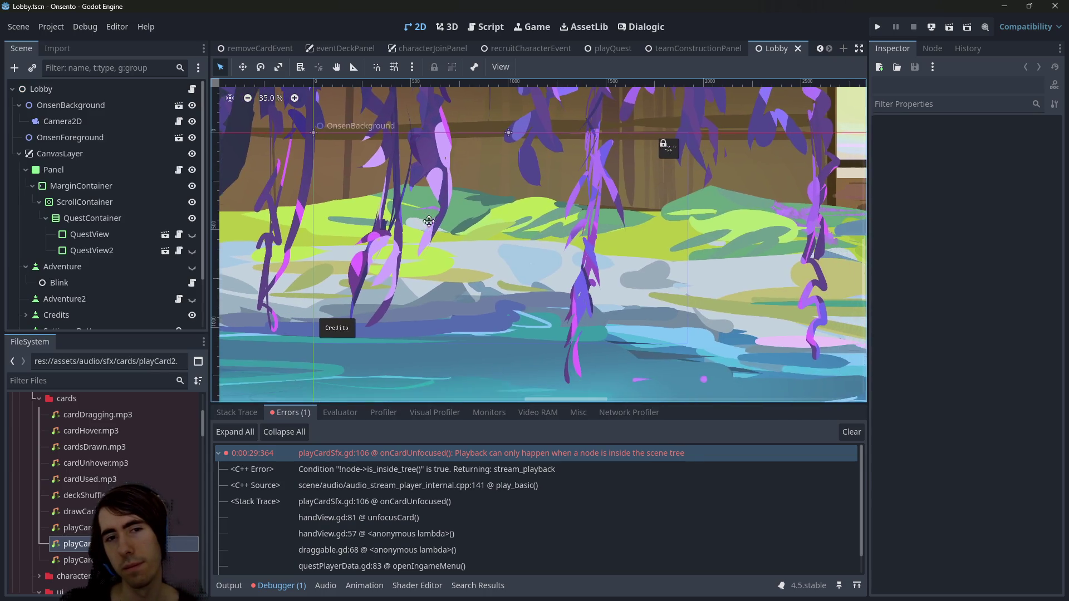
scroll(529, 259, "down", 1)
left_click(949, 28)
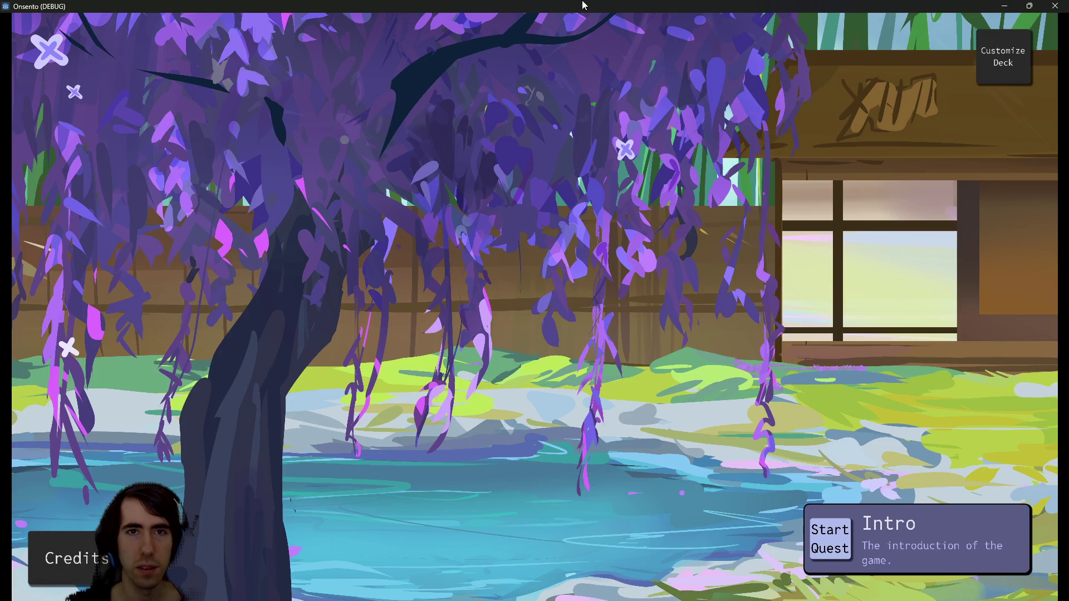
Stop the lobby debug run by closing the Onsento game window
key("F8")
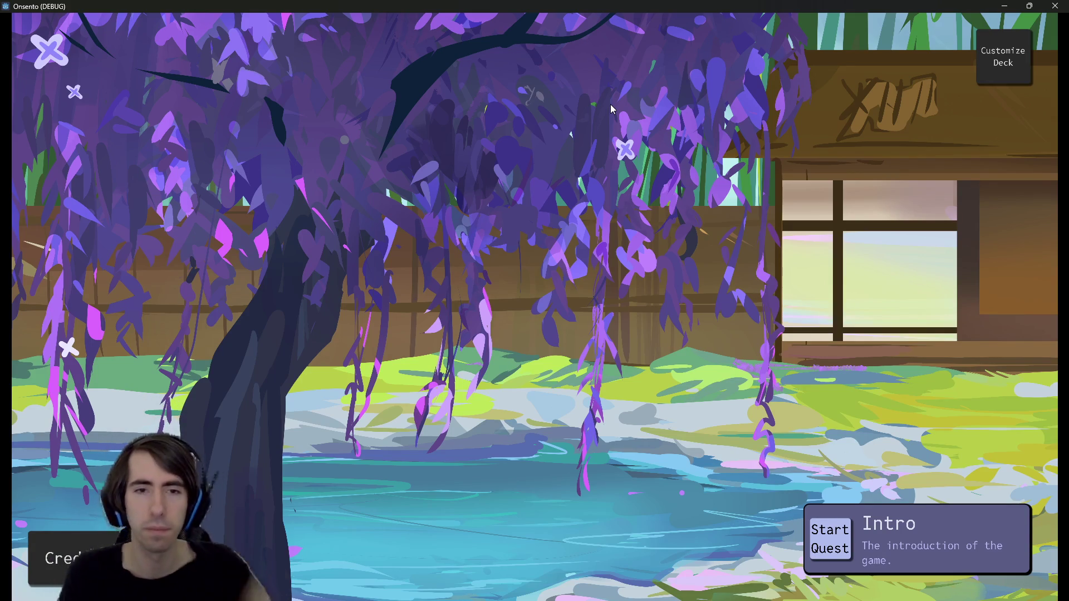
left_click(1055, 5)
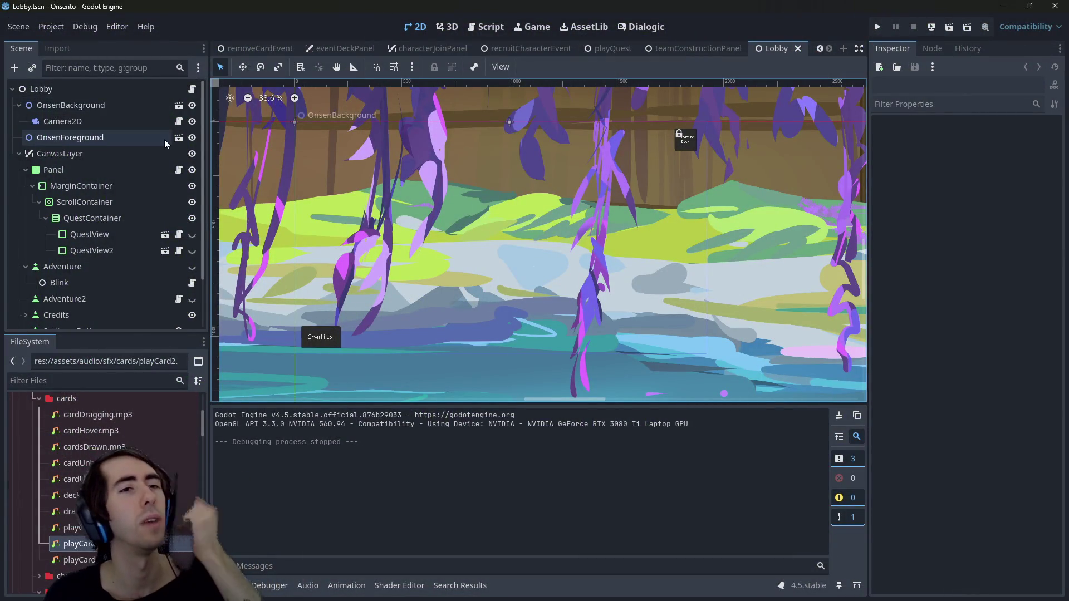
Open the Camera2D node's lobbyCamera.gd script and review its enableInputs movement code
left_click(179, 122)
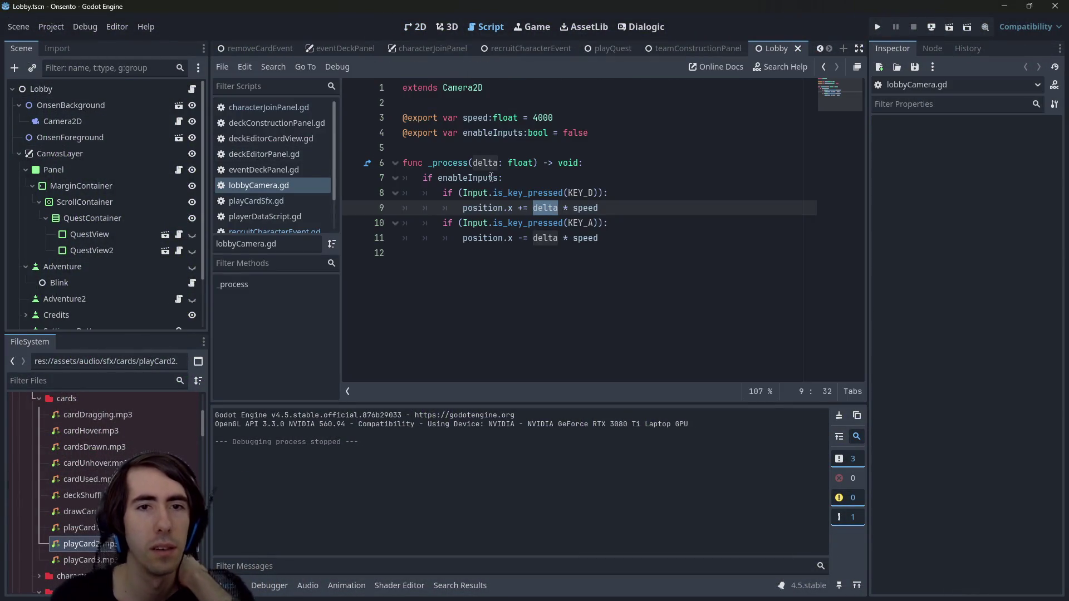
left_click_drag(613, 238, 323, 173)
left_click(94, 127)
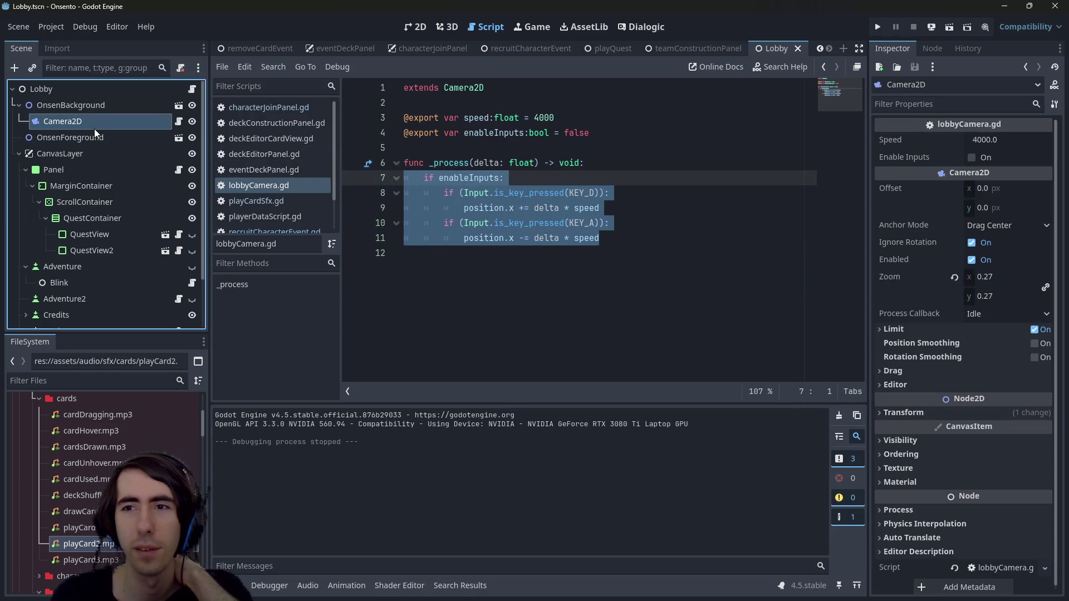
left_click(88, 108)
left_click(111, 120)
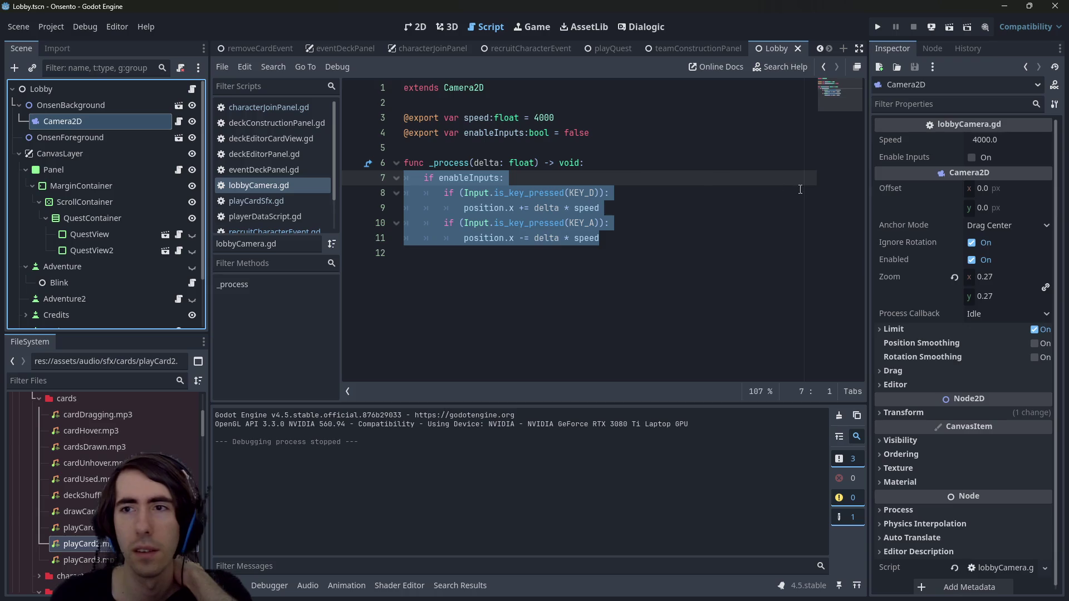
Make room below the movement block and check the camera's Transform Position
left_click(644, 261)
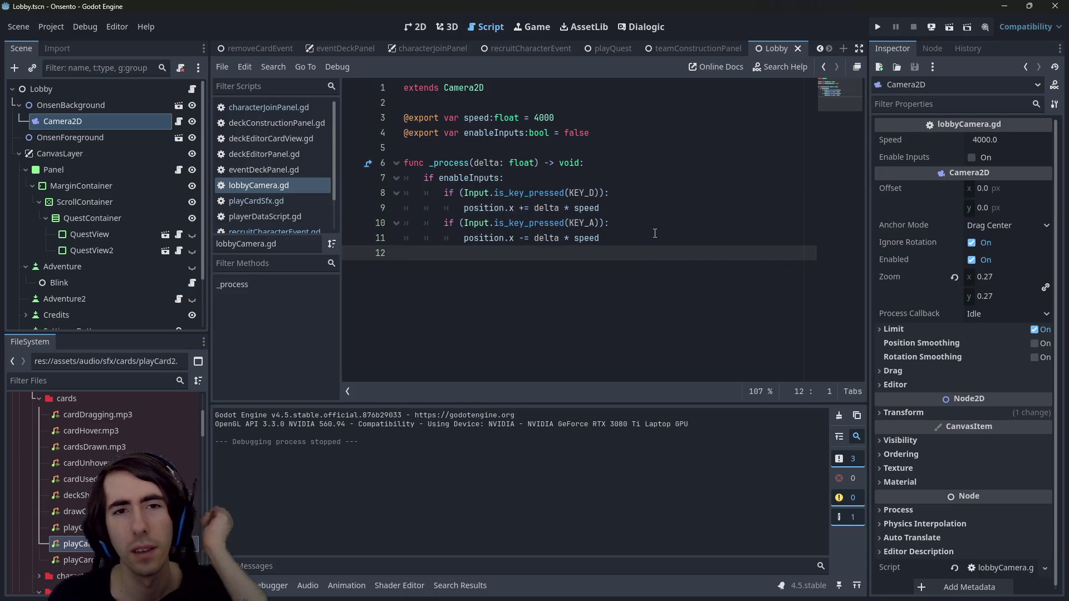
key("Left")
key("Right")
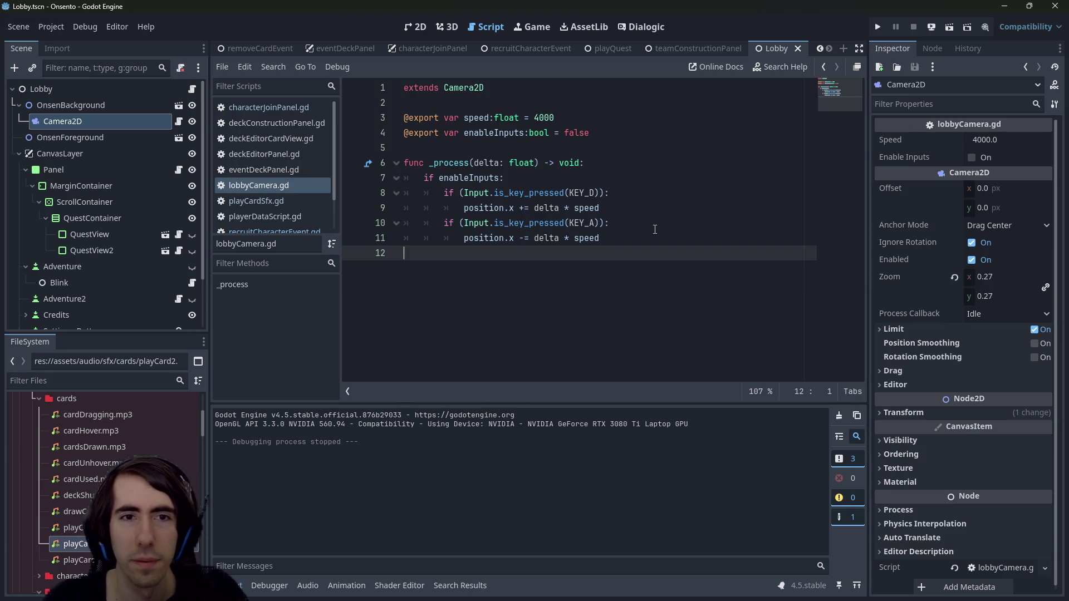
key("Return")
type("func _in")
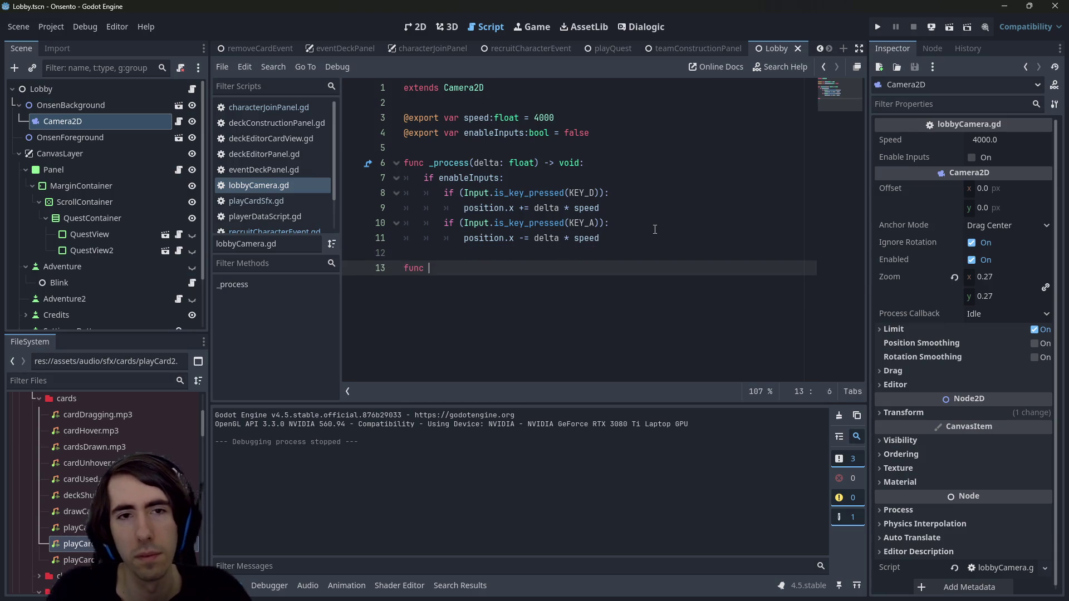
key("BackSpace")
key("BackSpace")
key("BackSpace")
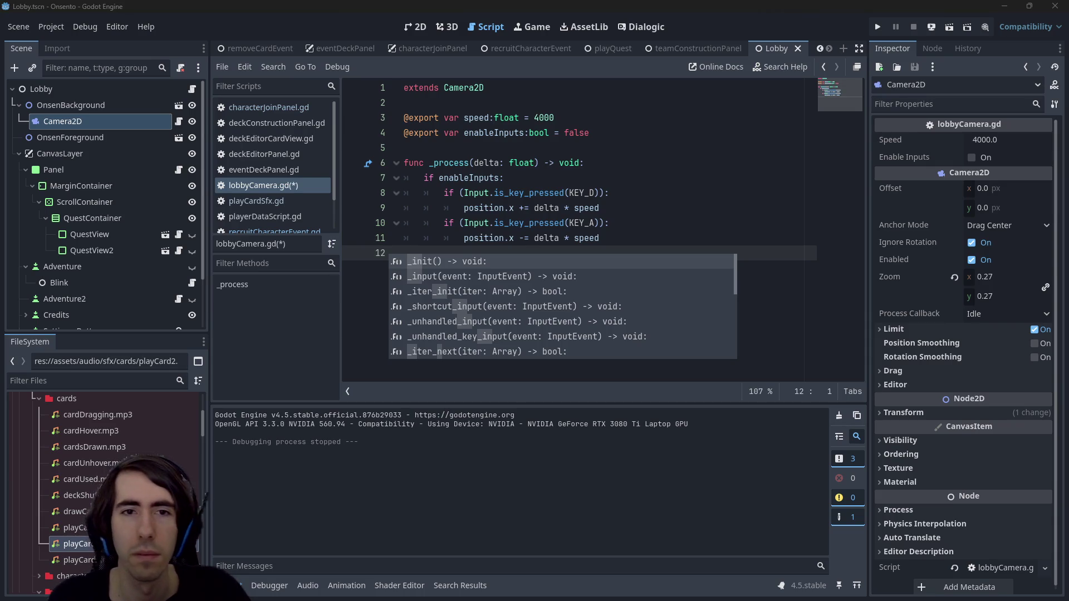
left_click_drag(602, 238, 355, 183)
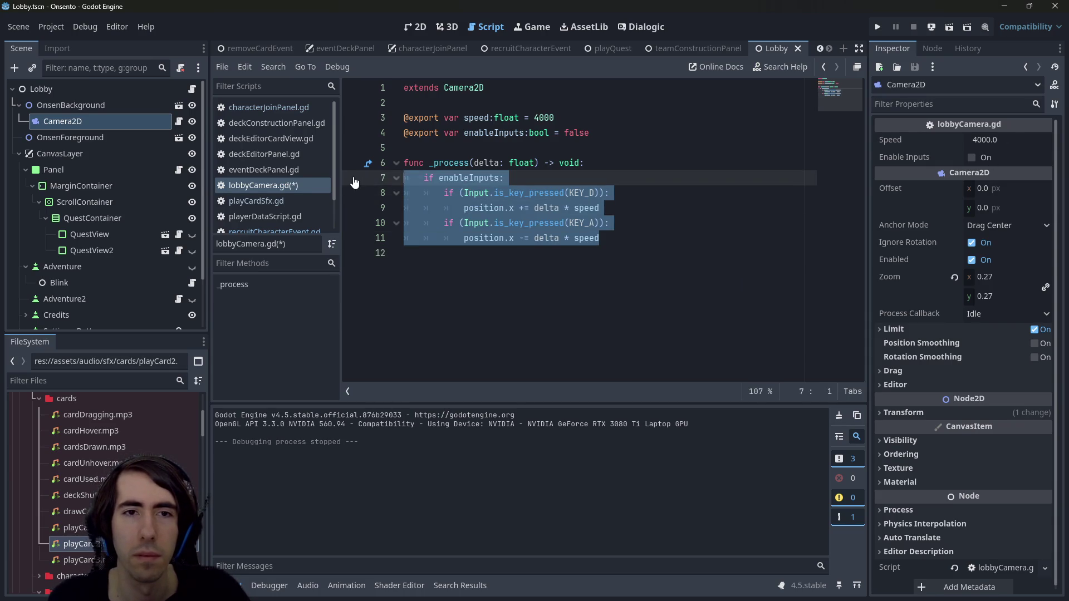
key("Down")
key("Down")
key("Down")
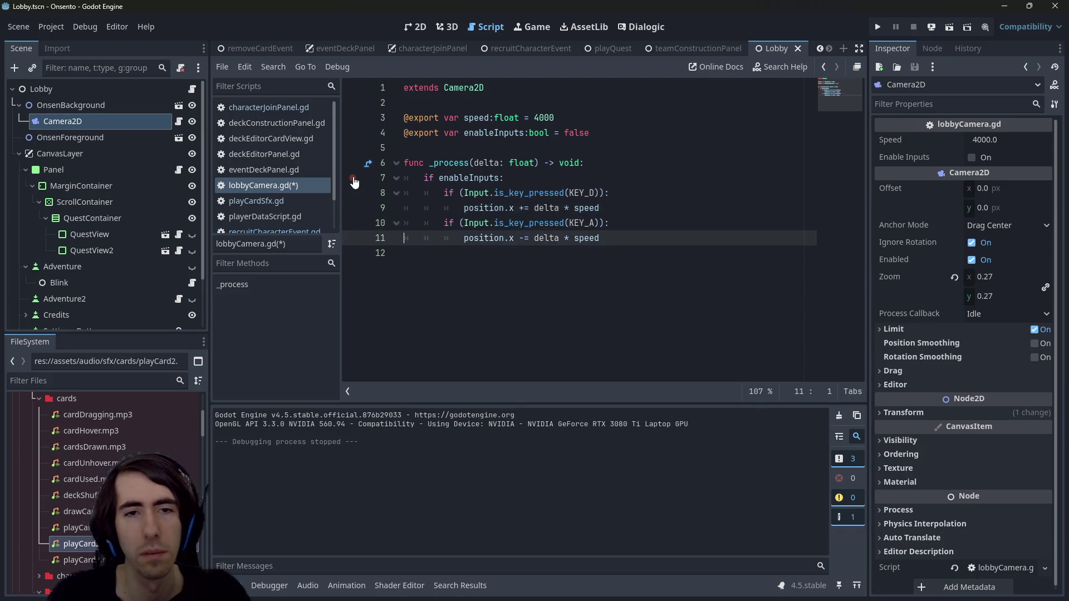
key("Return")
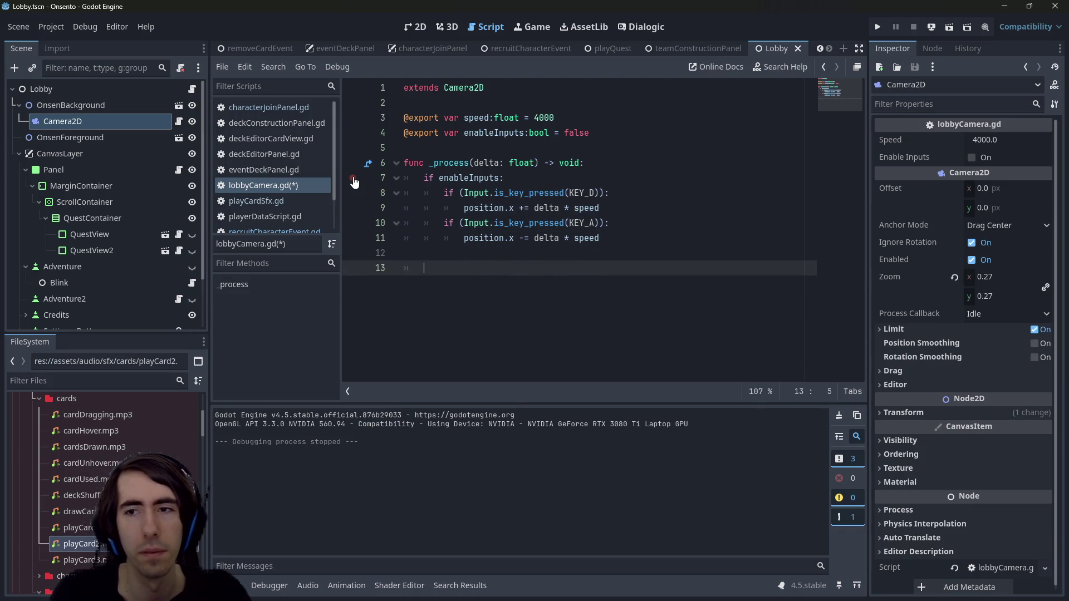
key("Up")
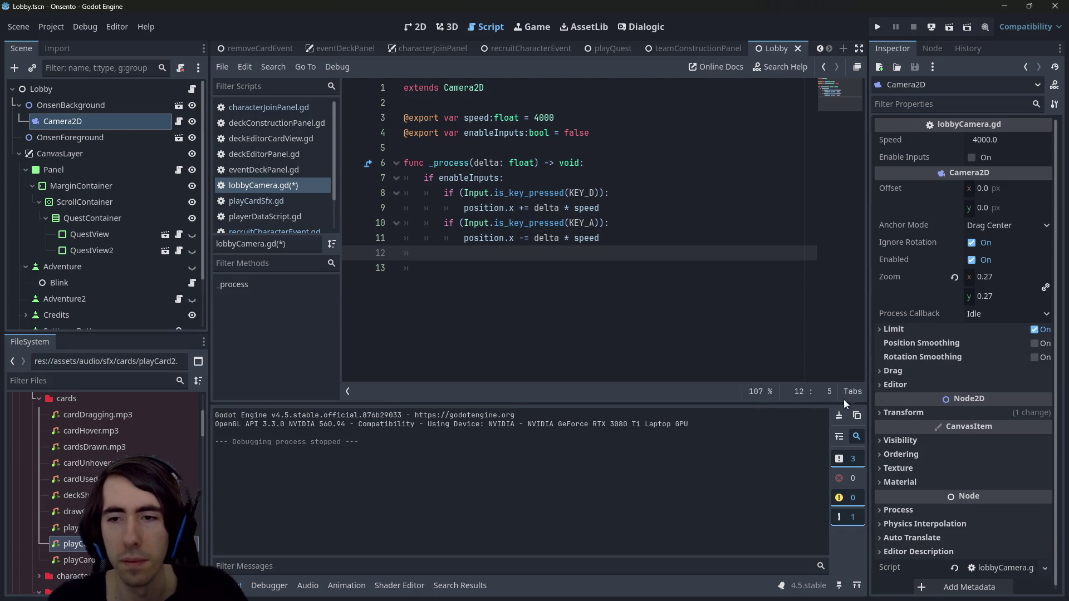
left_click(967, 411)
Declare 'var startPostition:Vector2' after the exported variables and save the script
left_click(628, 147)
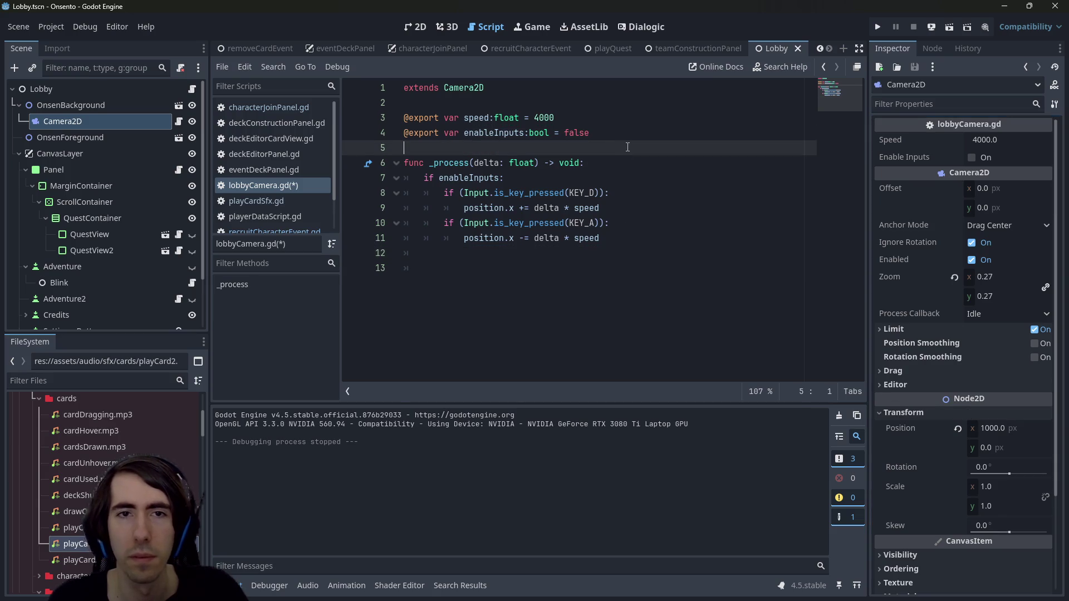
key("Return")
key("Return")
key("Up")
type("var star")
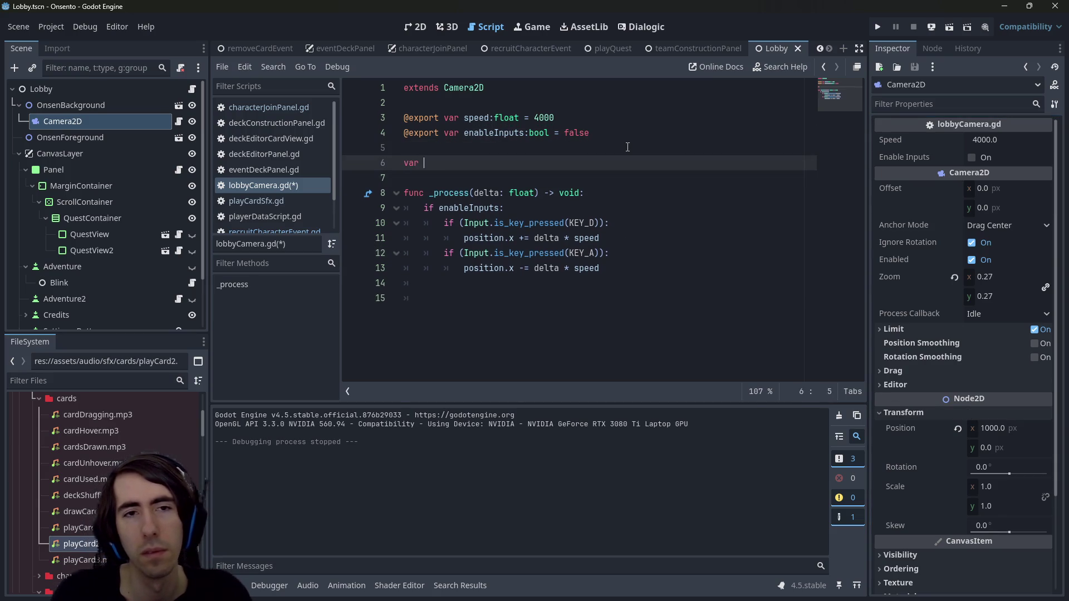
type("tPostition:Vector2")
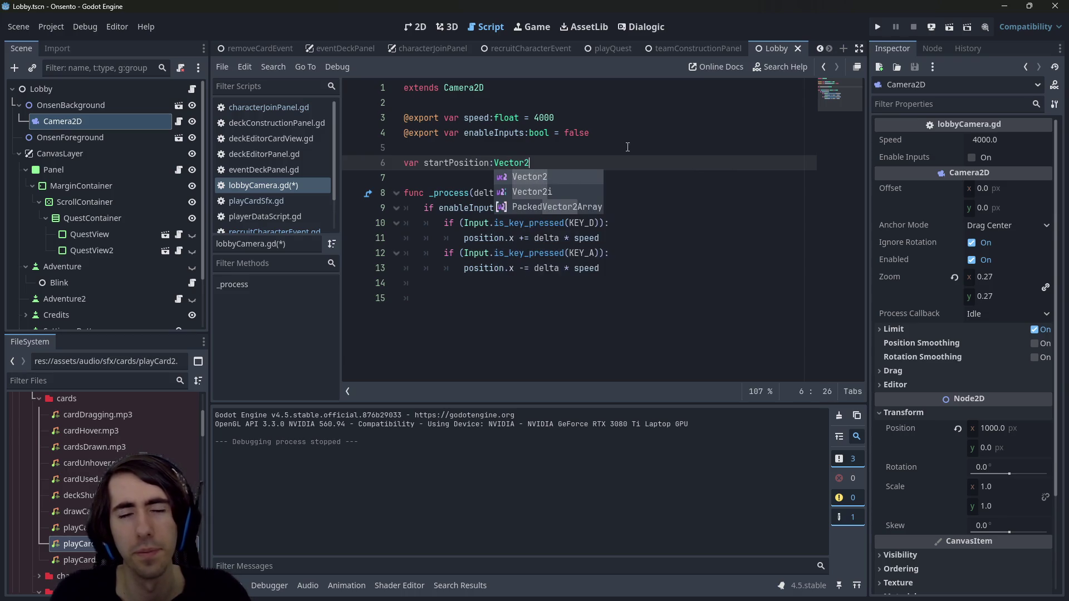
key("ctrl+s")
Add a _ready() function that sets startPosition = position
key("Down")
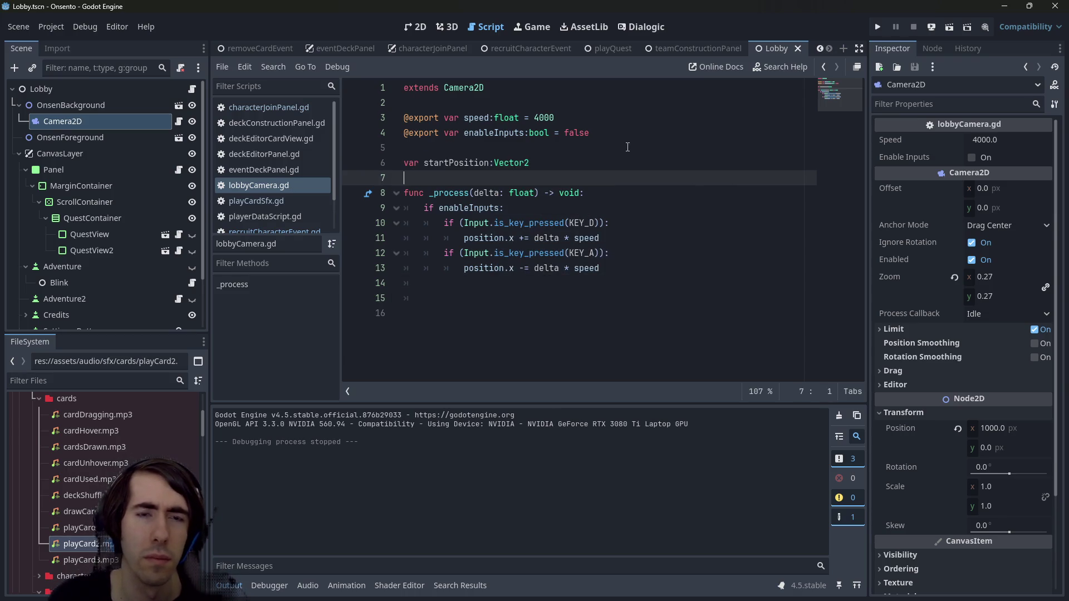
key("Down")
key("Down")
key("Down")
key("Up")
key("Up")
key("Down")
key("End")
key("BackSpace")
type("func _ready")
key("Return")
key("Return")
type("startPosition = position")
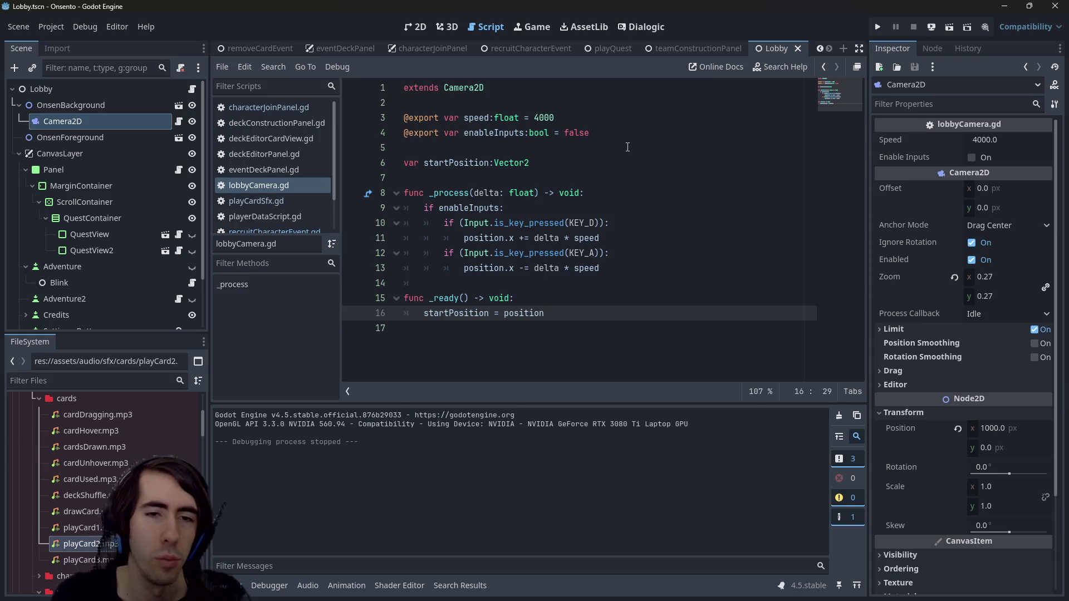
key("Return")
key("BackSpace")
Begin the _process line 'position = startPosition +'
key("Up")
key("Up")
key("Up")
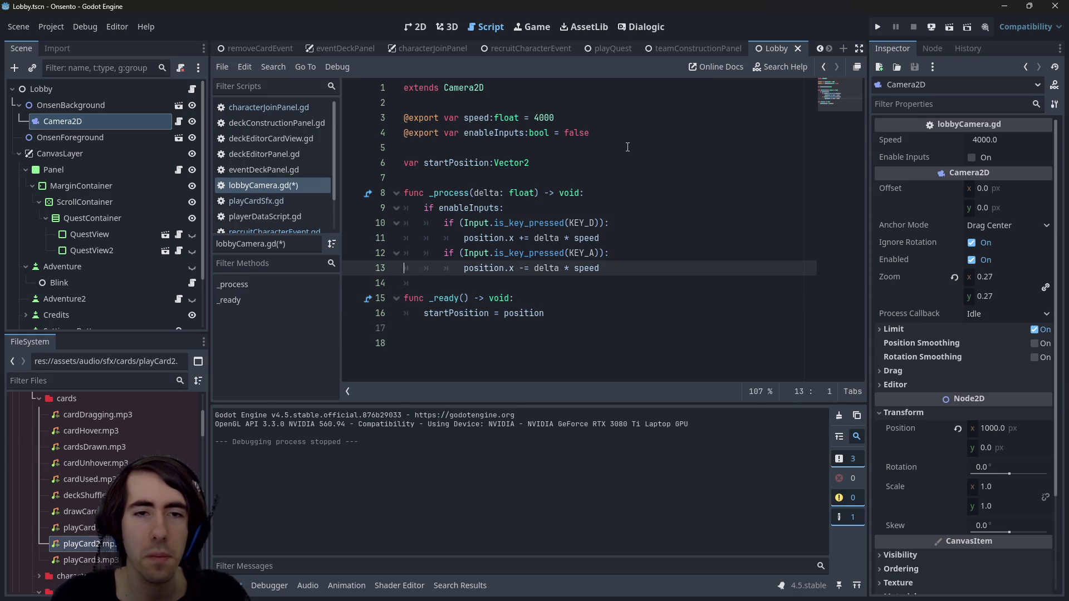
key("Return")
key("Return")
type("startPosition")
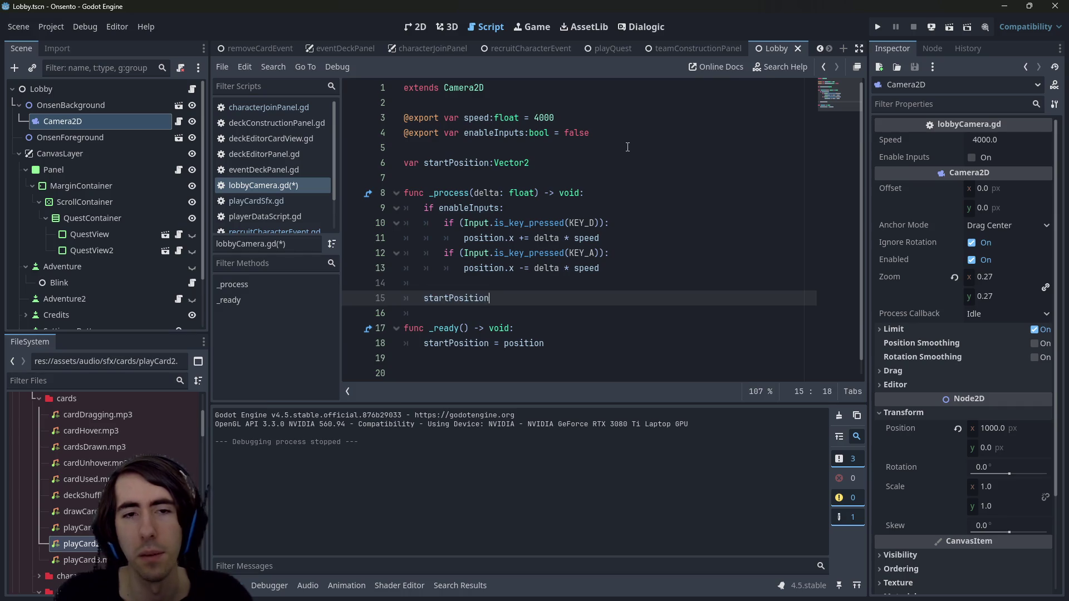
key("ctrl+BackSpace")
type("po")
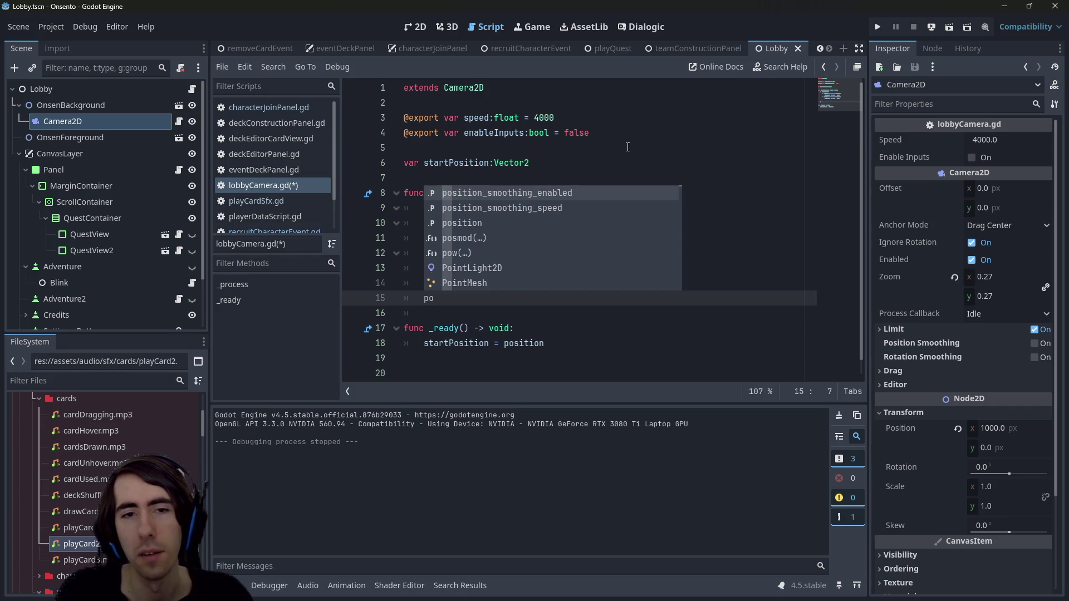
type("sition = startPosition")
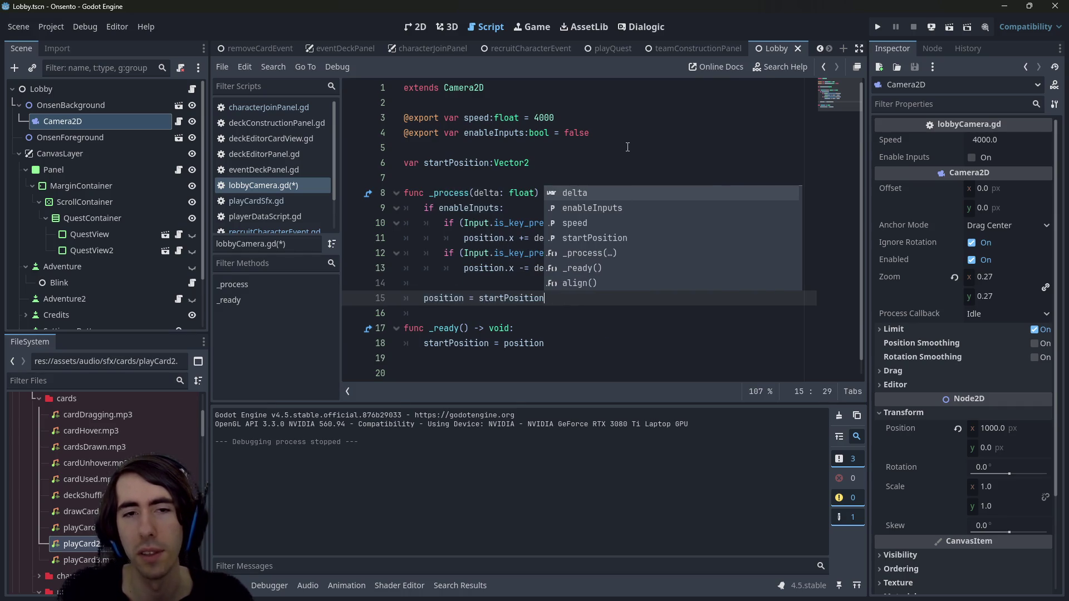
type(" +")
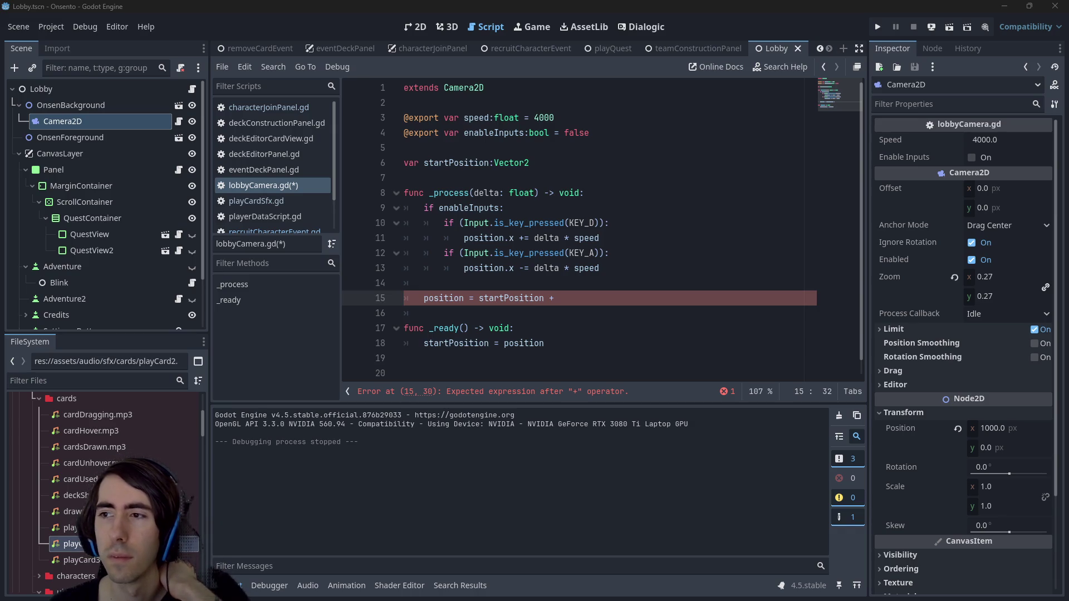
Extend line 15 with get_viewport().get_mouse_position(), save, and check its documentation
type("get_ve")
key("BackSpace")
type("iewport")
key("Down")
key("Down")
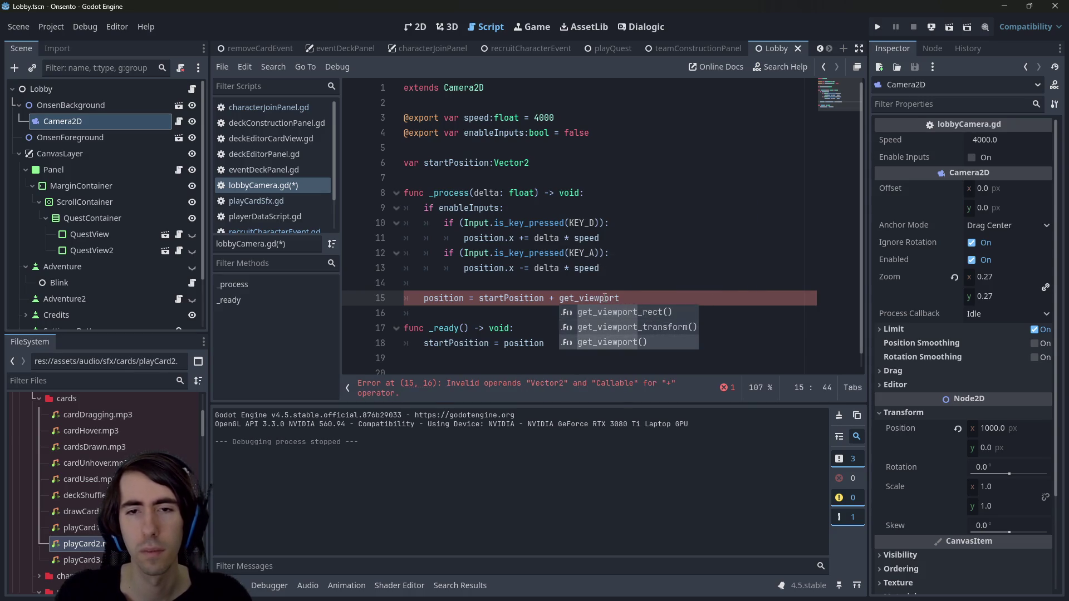
key("Return")
type("get_mo")
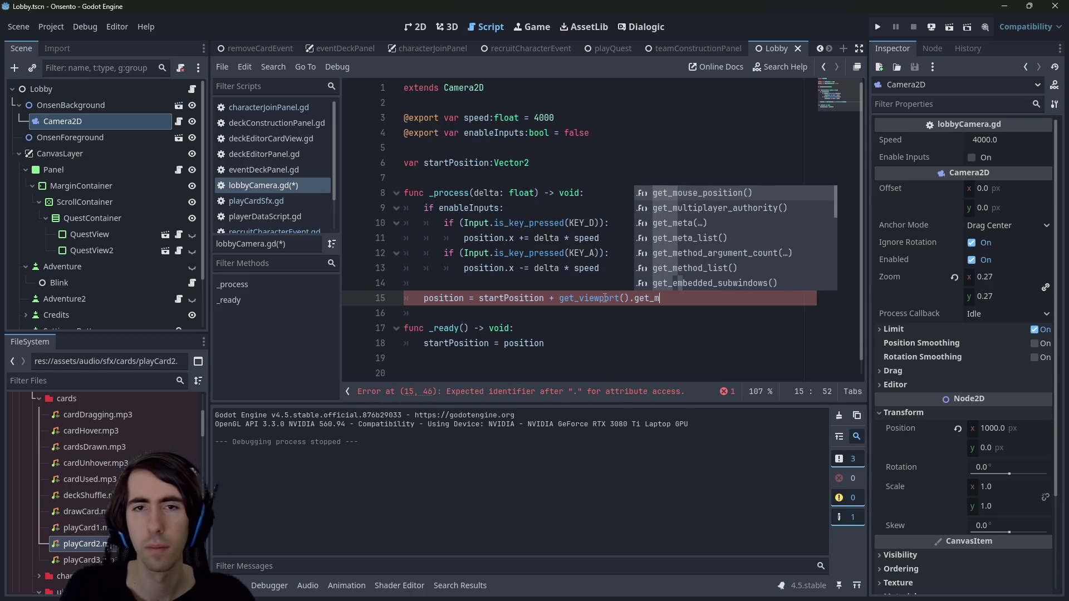
key("Return")
key("ctrl+s")
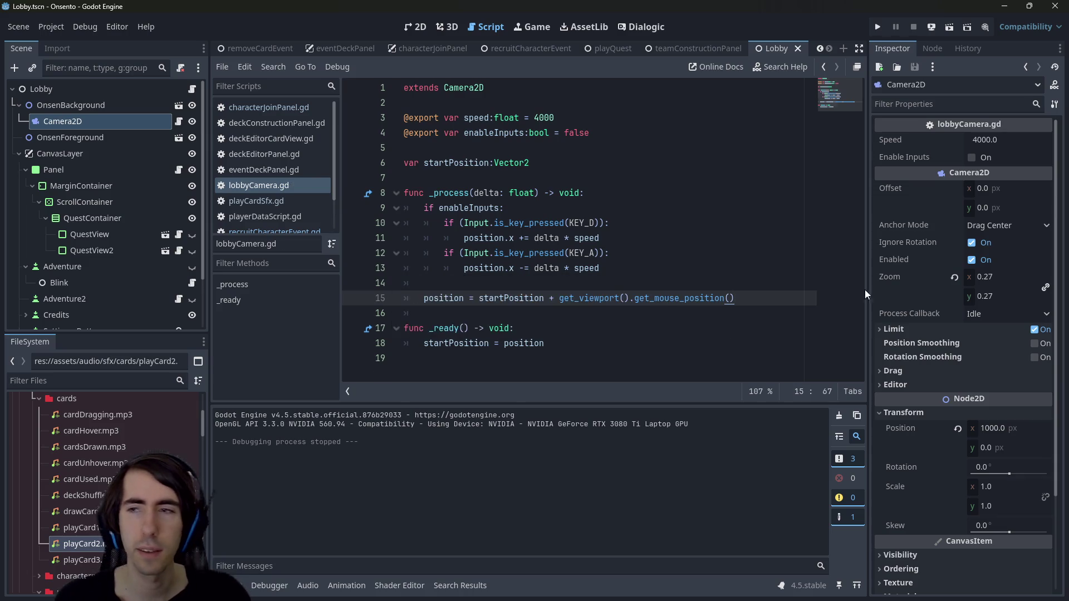
left_click(676, 301, "ctrl")
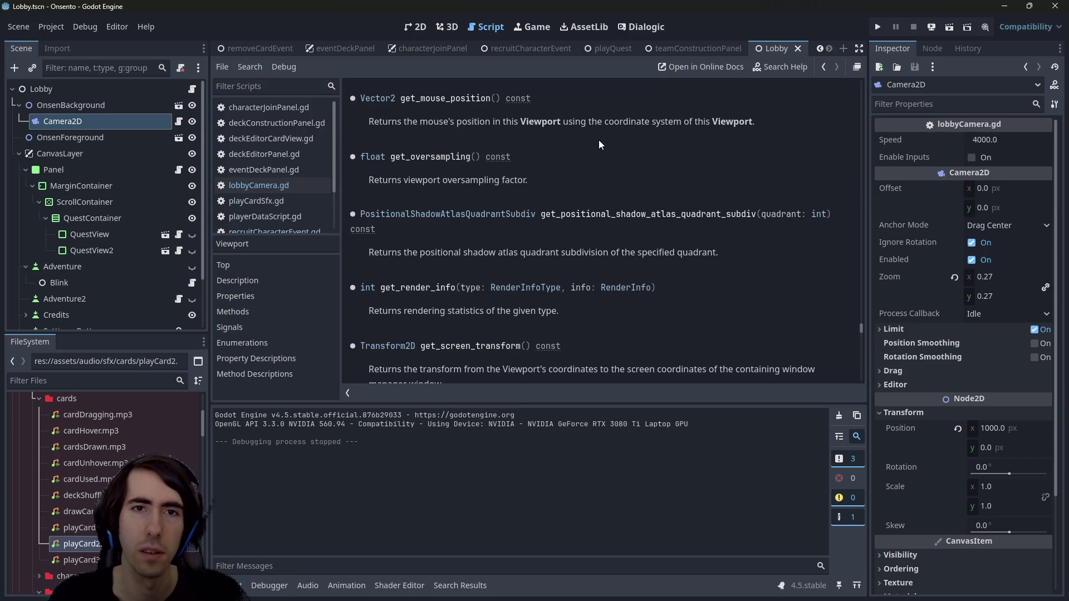
key("alt+Left")
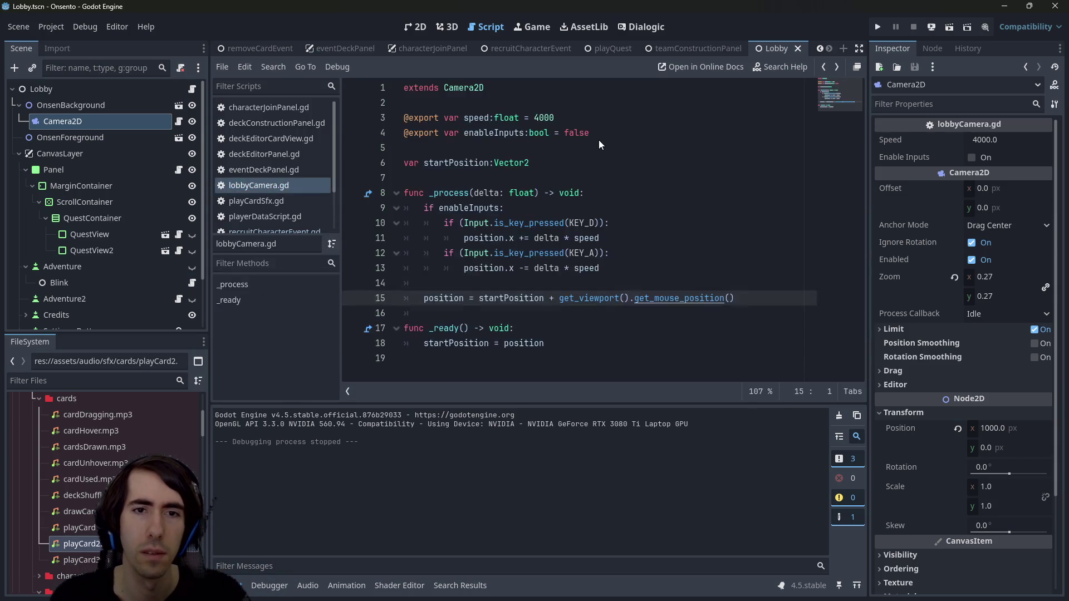
Divide the mouse position by get_viewport_rect().size at the end of line 15 and save
key("End")
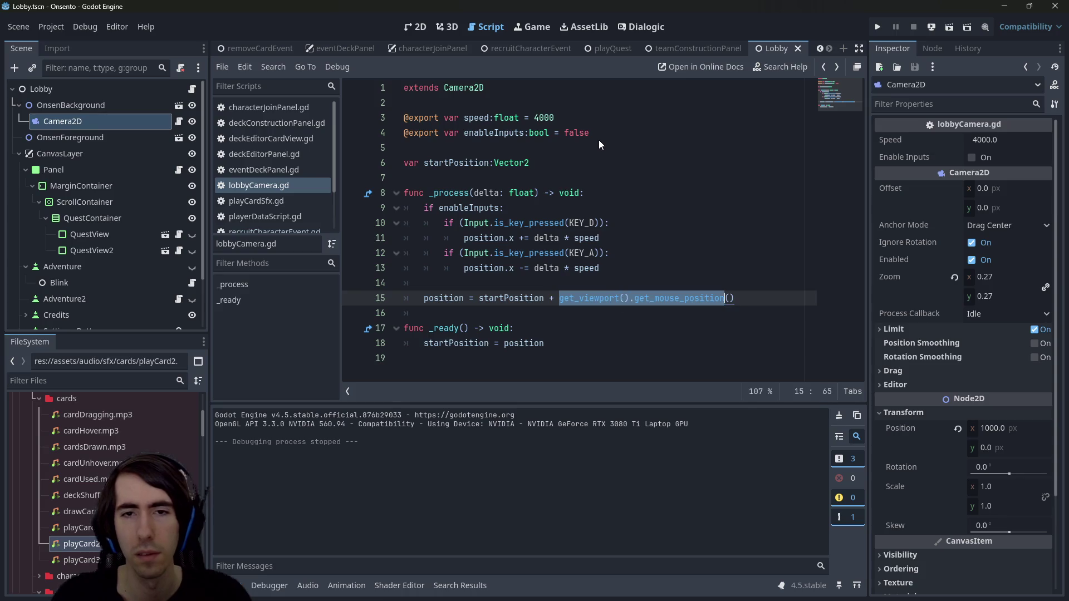
type("/ get_viewport().")
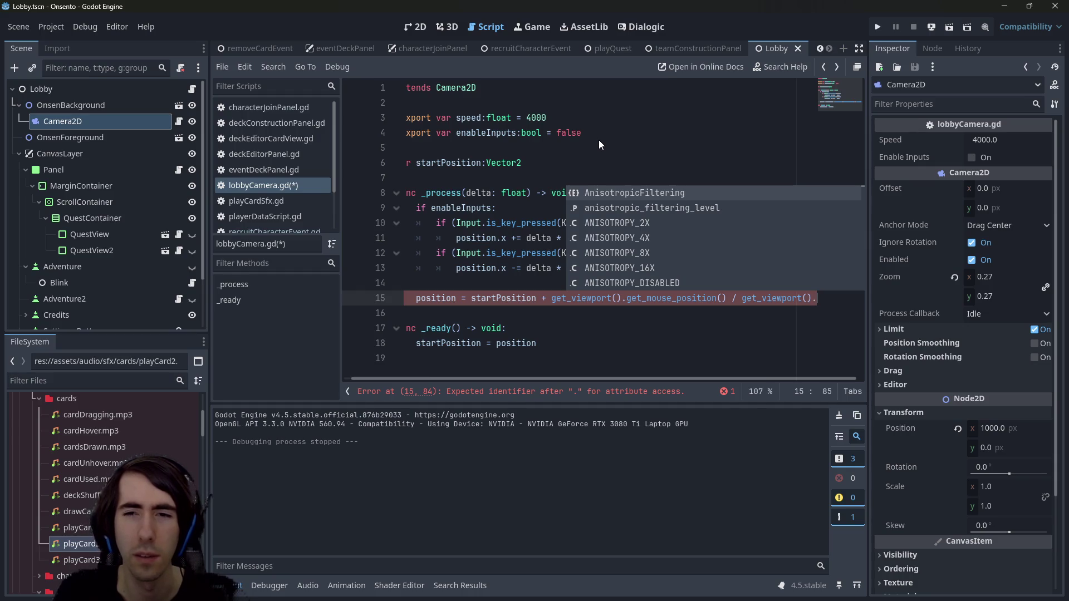
type("r")
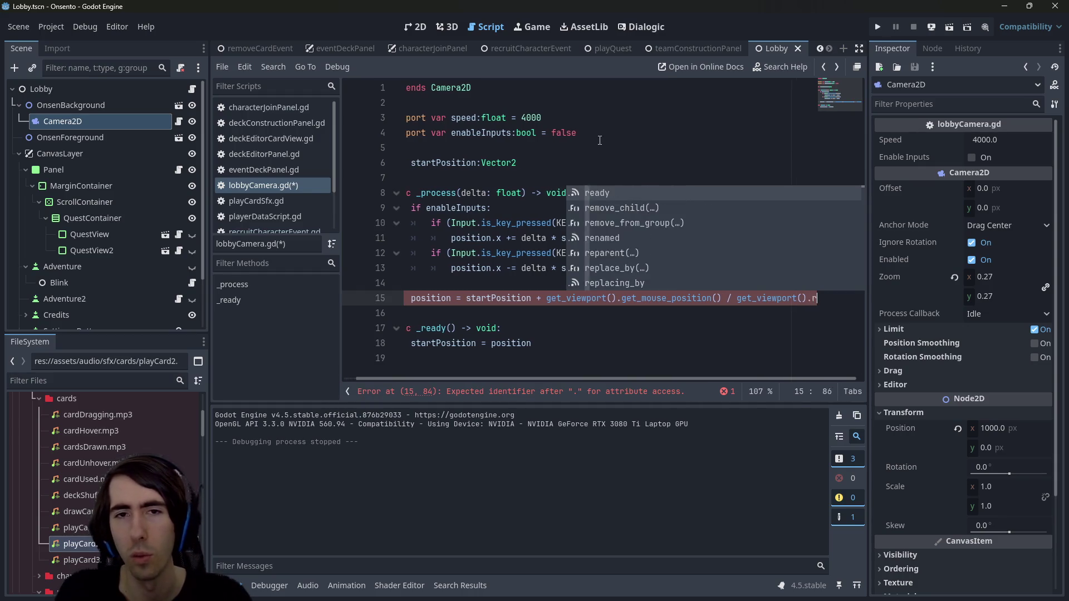
type("ect")
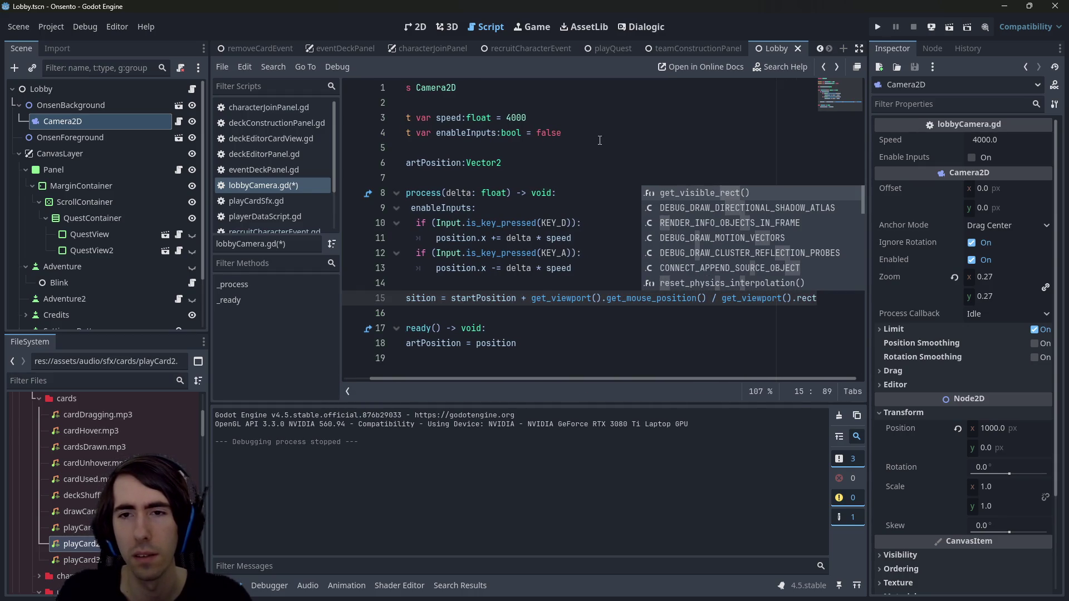
key("BackSpace")
key("BackSpace")
key("BackSpace")
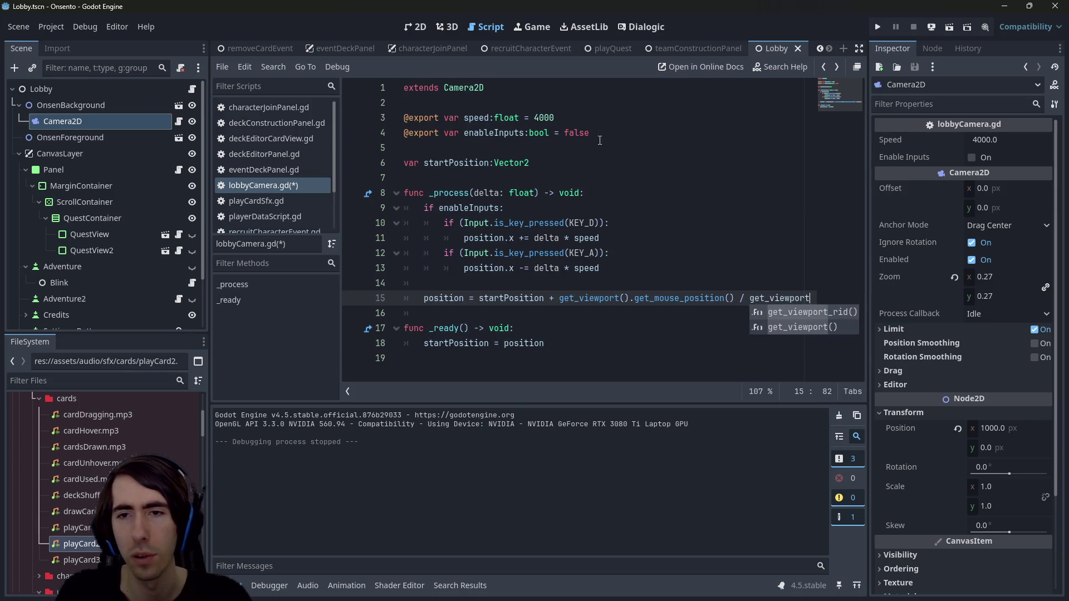
type("_rect().")
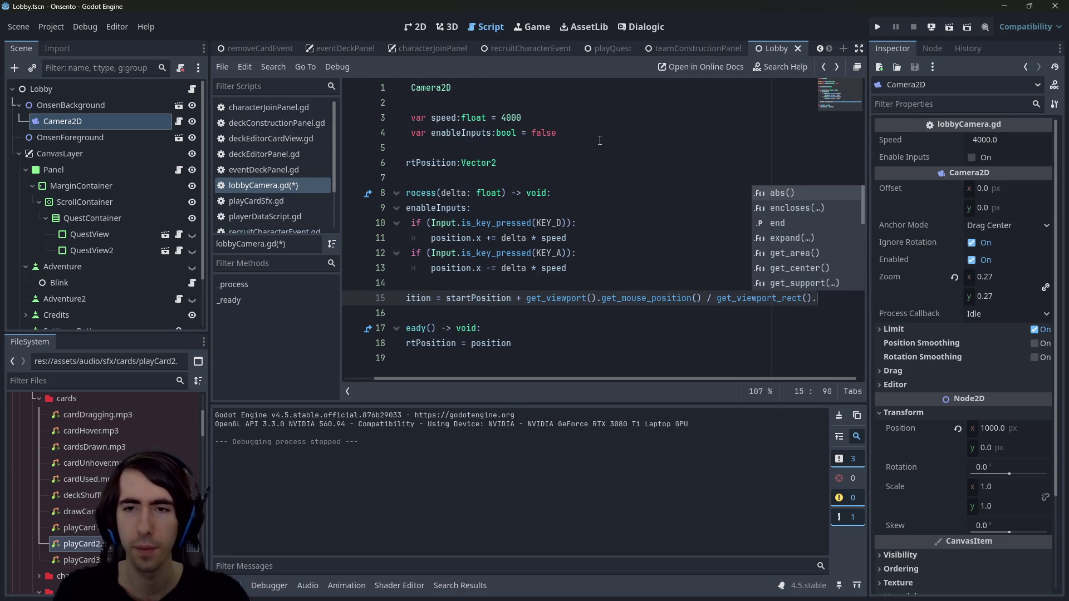
type("size")
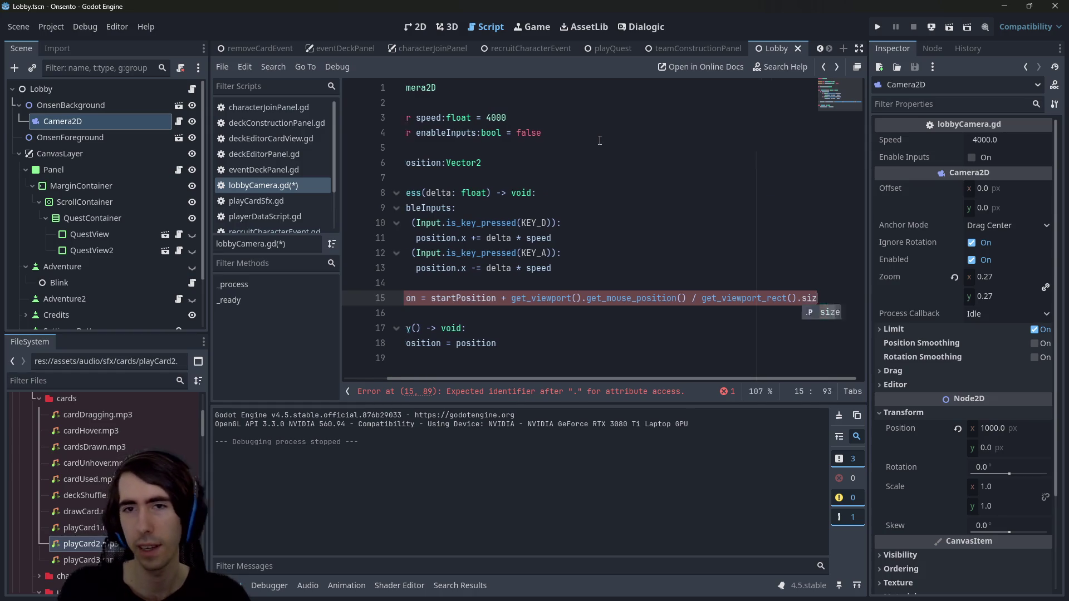
key("ctrl+s")
key("BackSpace")
key("BackSpace")
key("BackSpace")
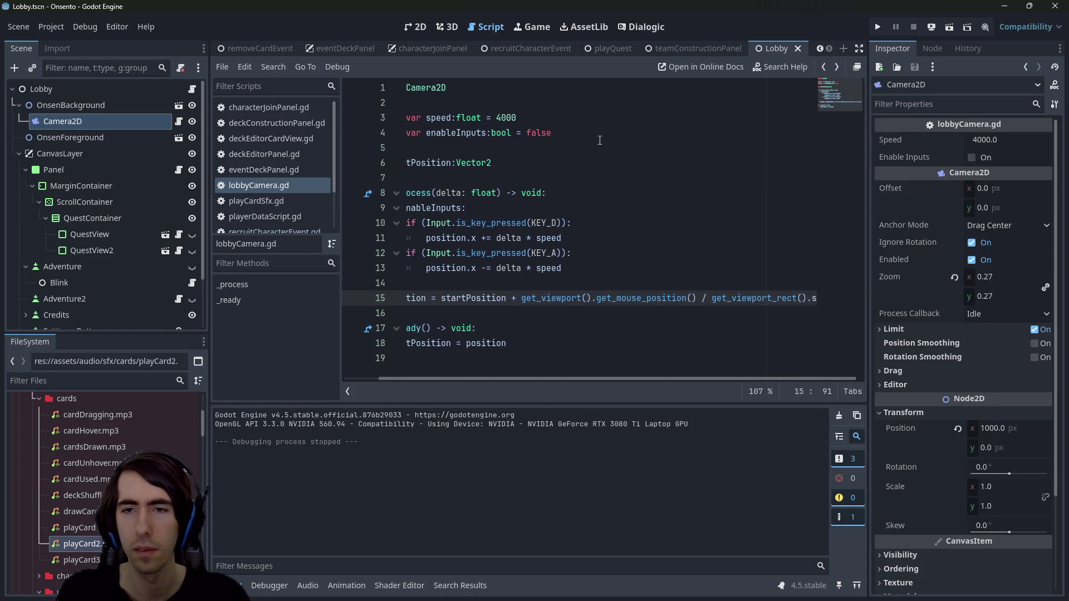
type("i")
key("Return")
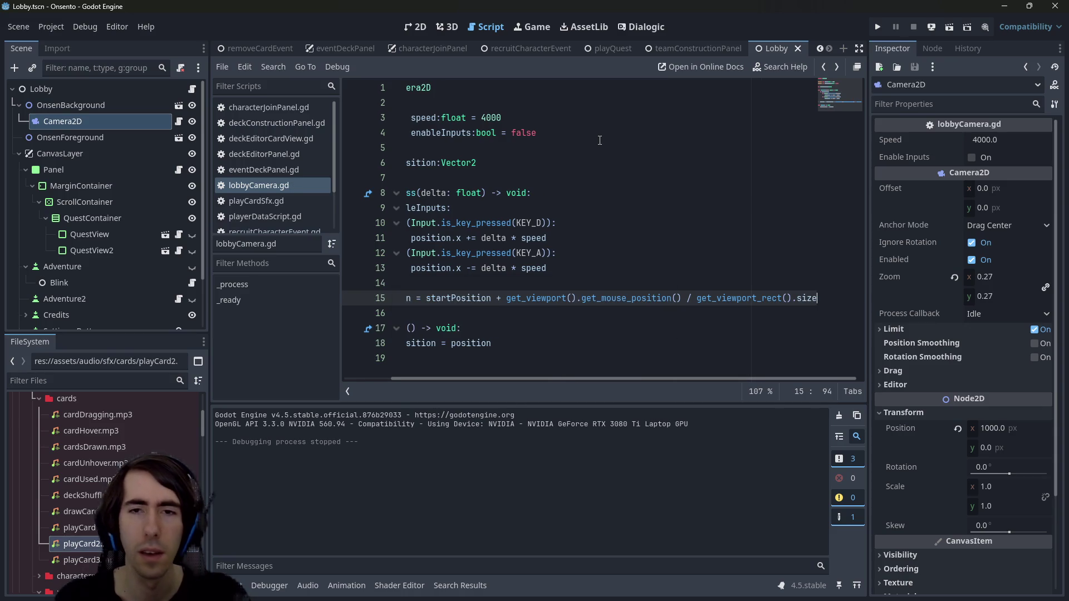
mouse_move(600, 380)
left_mouse_down()
mouse_move(564, 374)
mouse_move(609, 379)
left_mouse_up()
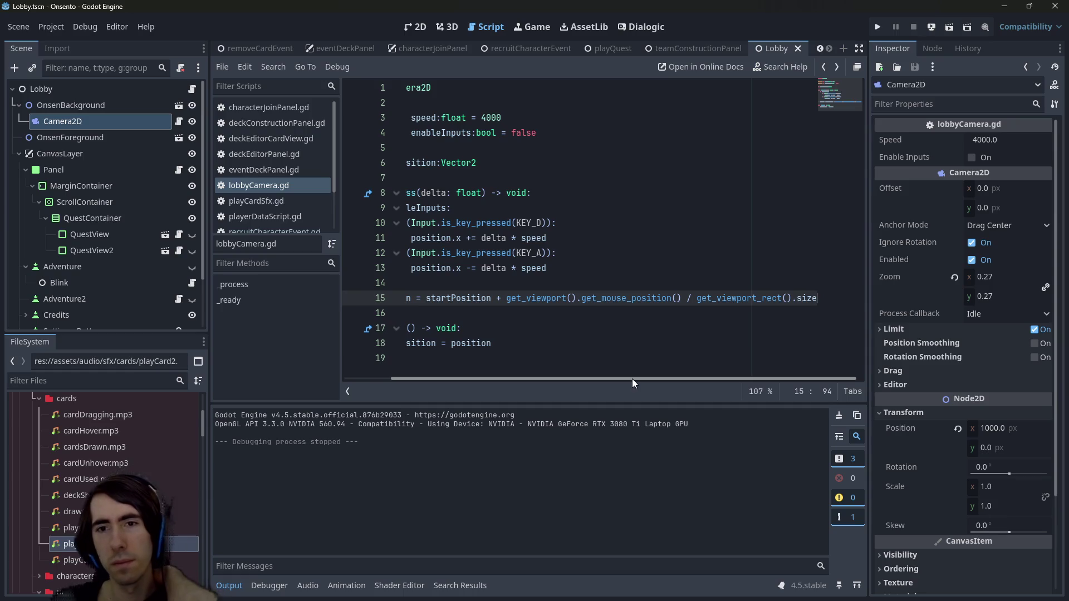
Test-run the lobby scene, then insert '50 *' before get_viewport() on line 15
mouse_move(609, 373)
left_mouse_down()
mouse_move(494, 369)
mouse_move(674, 372)
mouse_move(470, 378)
left_mouse_up()
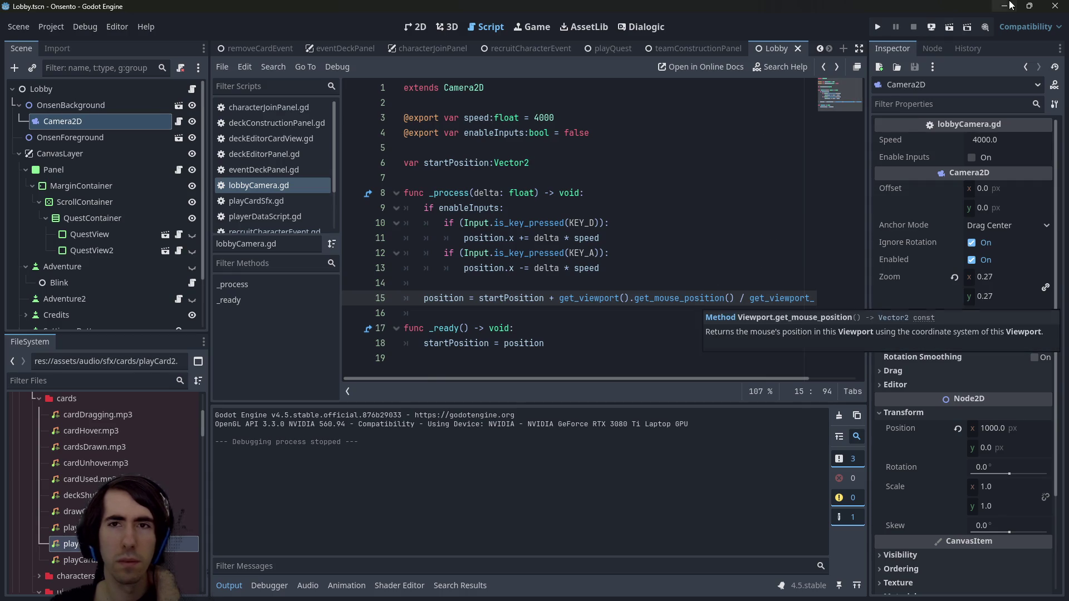
left_click(948, 27)
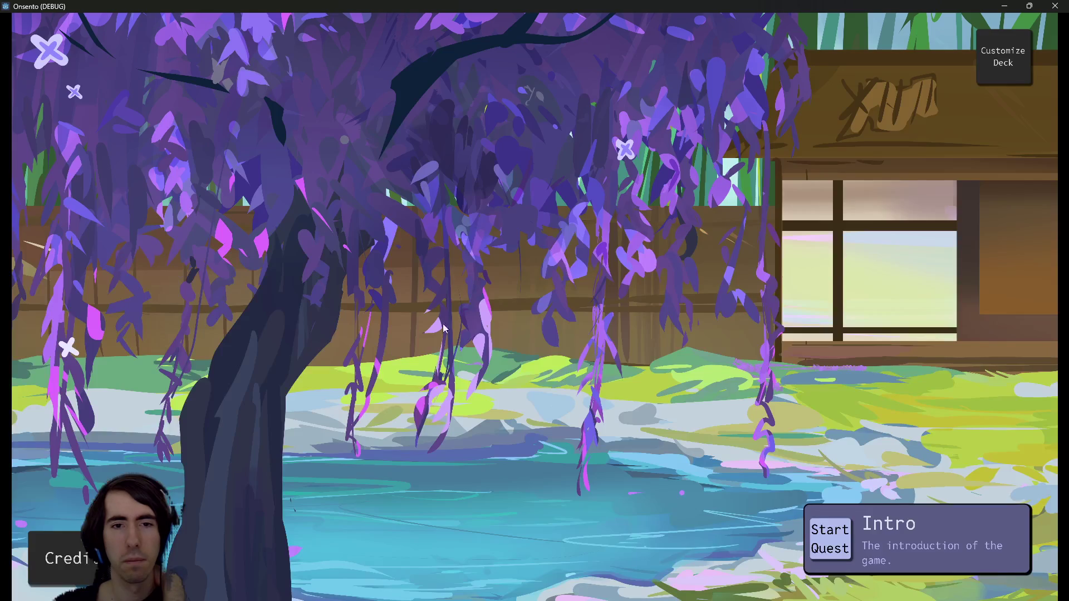
left_click(1055, 6)
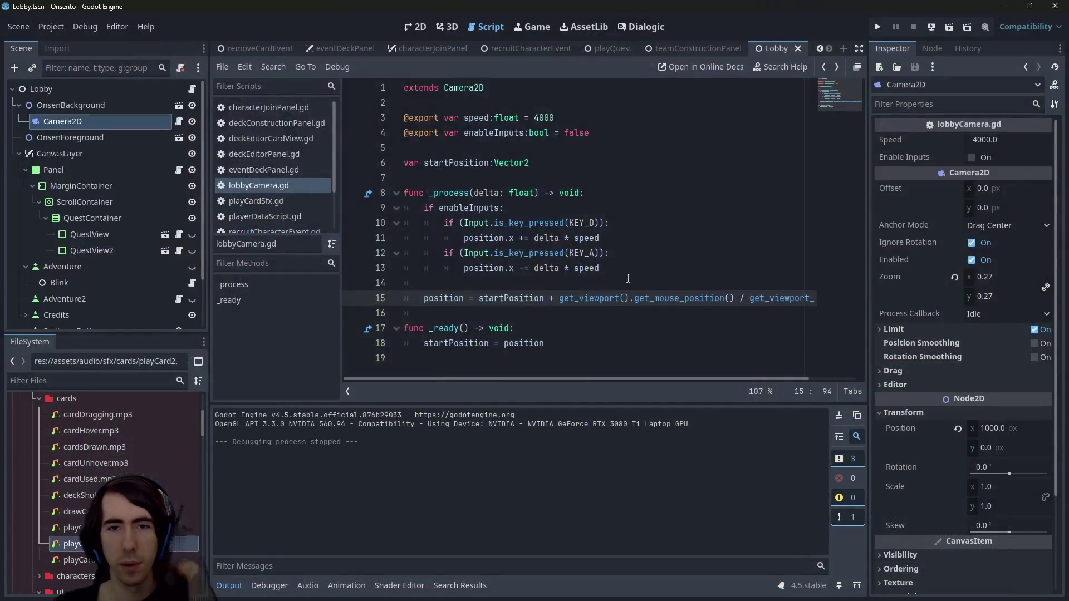
type("50 *")
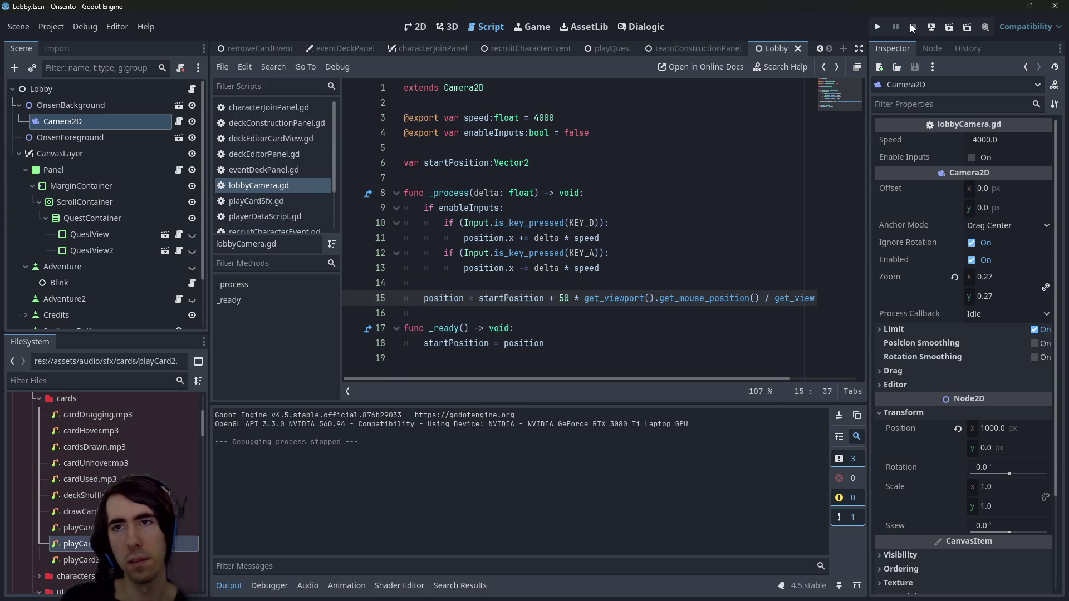
left_click(950, 28)
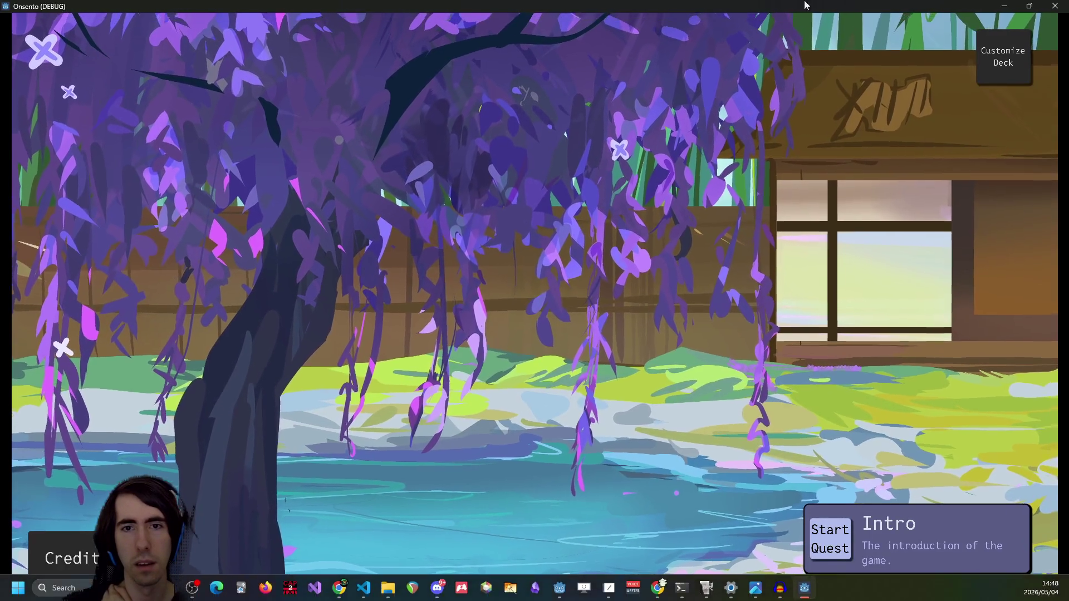
key("alt+F4")
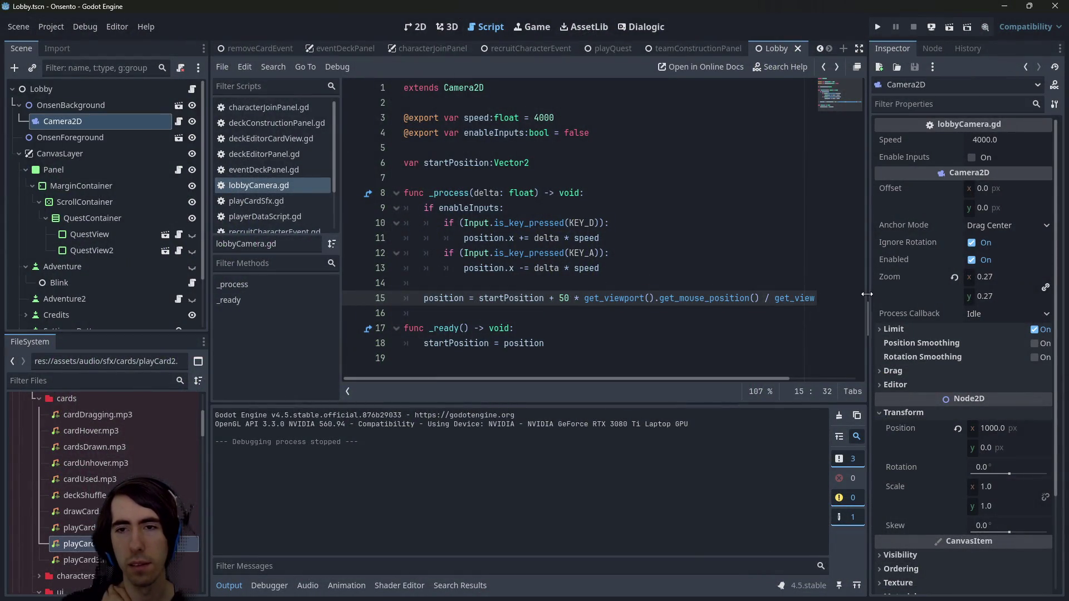
Widen the code editor and start a 'var delta:Vector2 =' line above the position calculation
left_click_drag(870, 294, 976, 288)
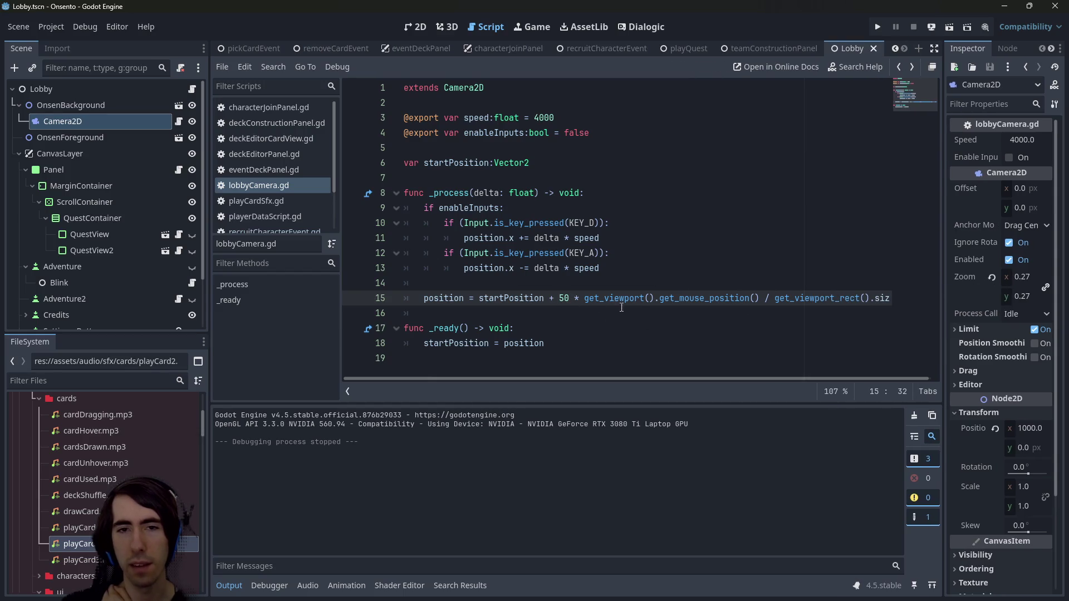
left_click_drag(619, 377, 737, 385)
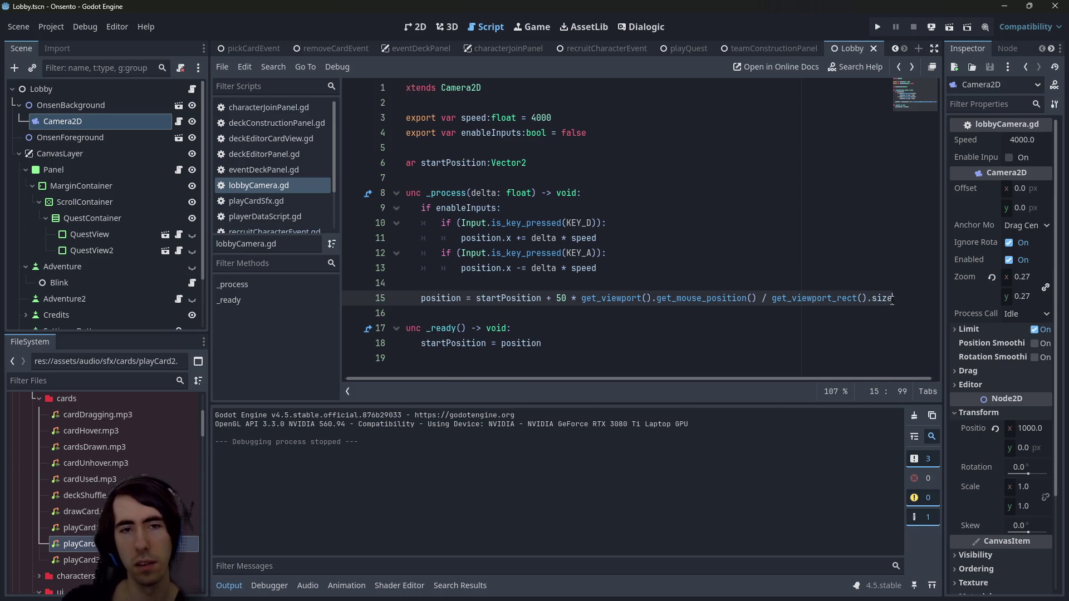
key("Up")
key("Up")
key("Down")
key("Return")
type("var delta")
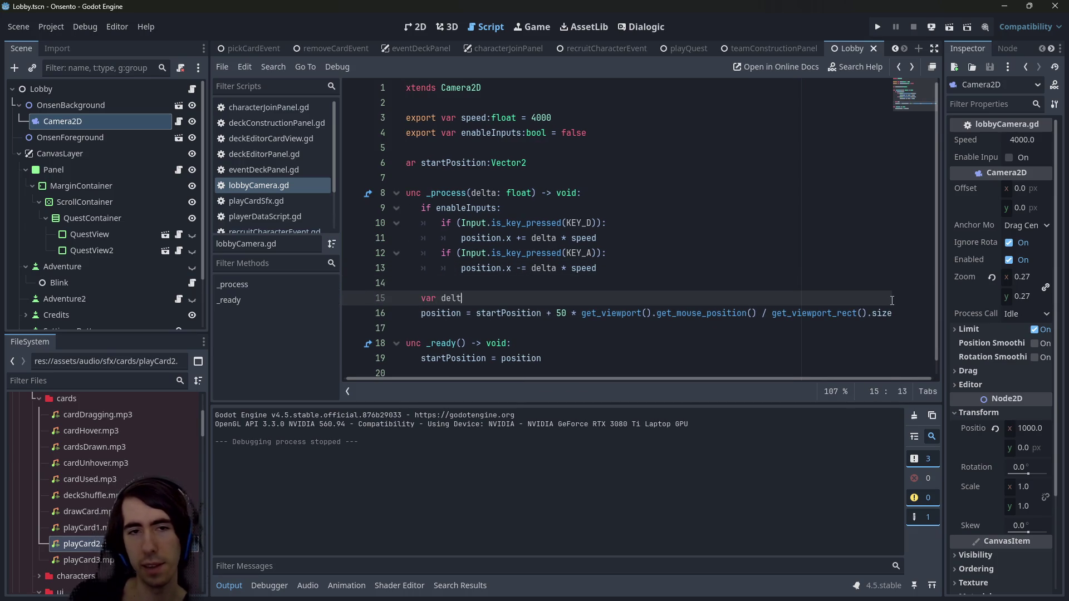
type(":Vector2 =")
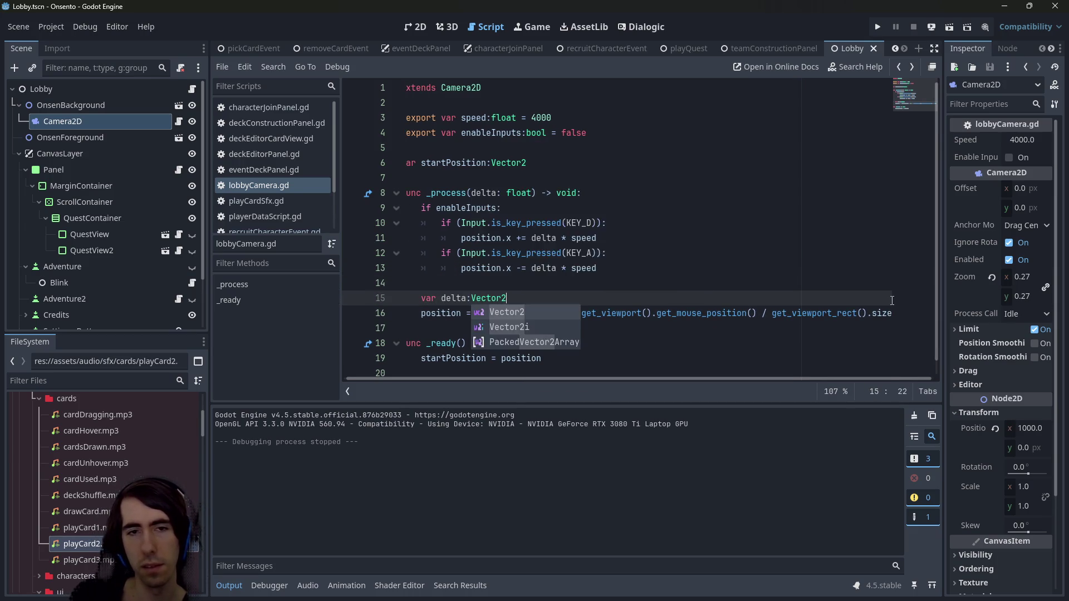